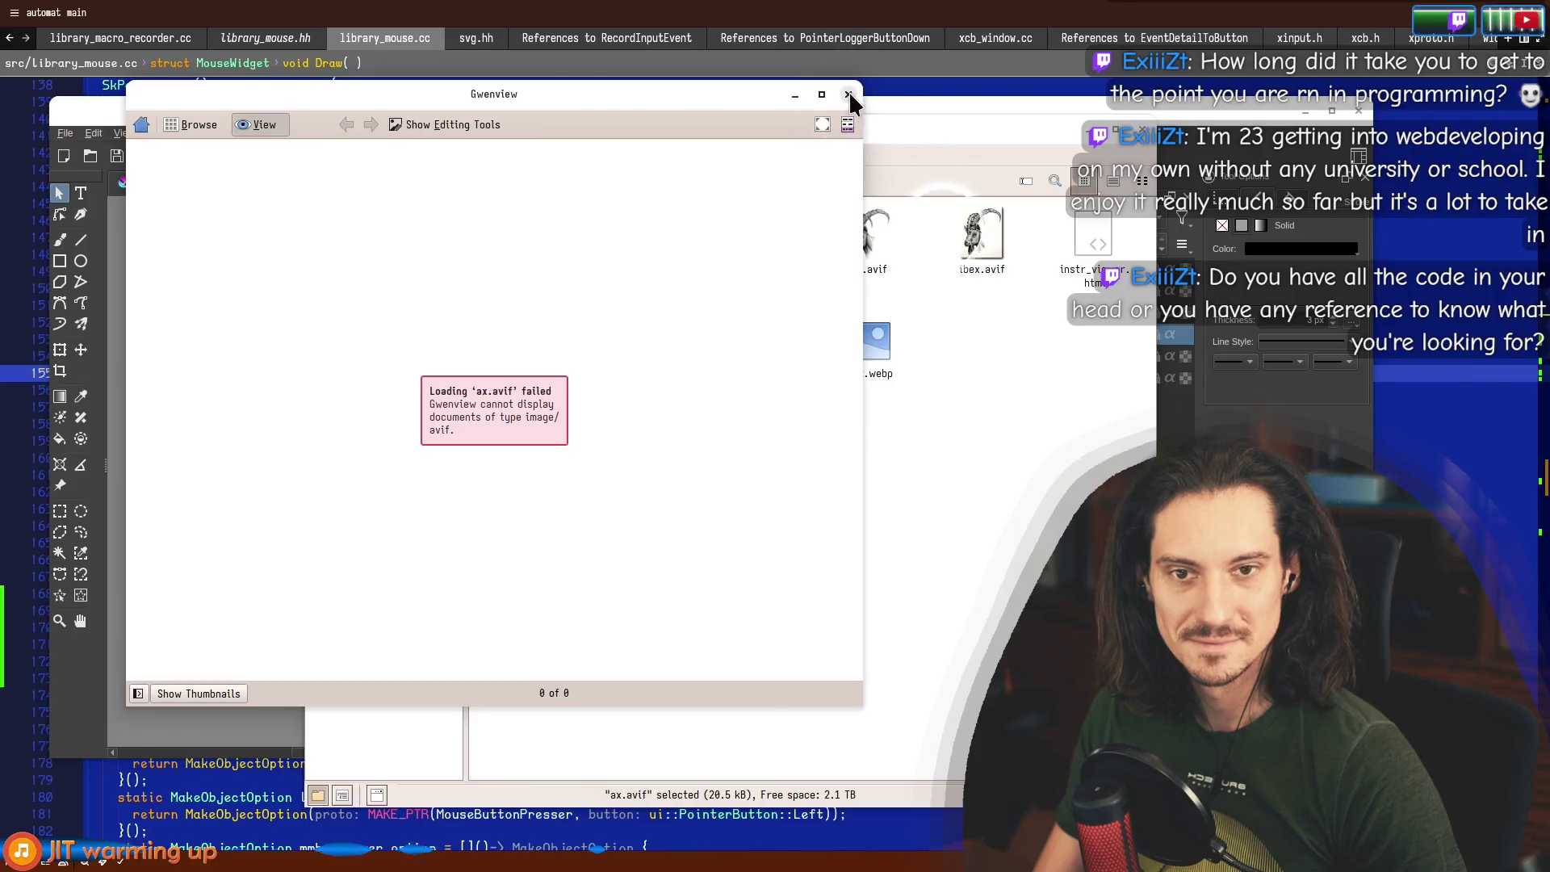
Close the image viewer that failed on ax.avif and open shape.svg in GNU Emacs.
click(848, 96)
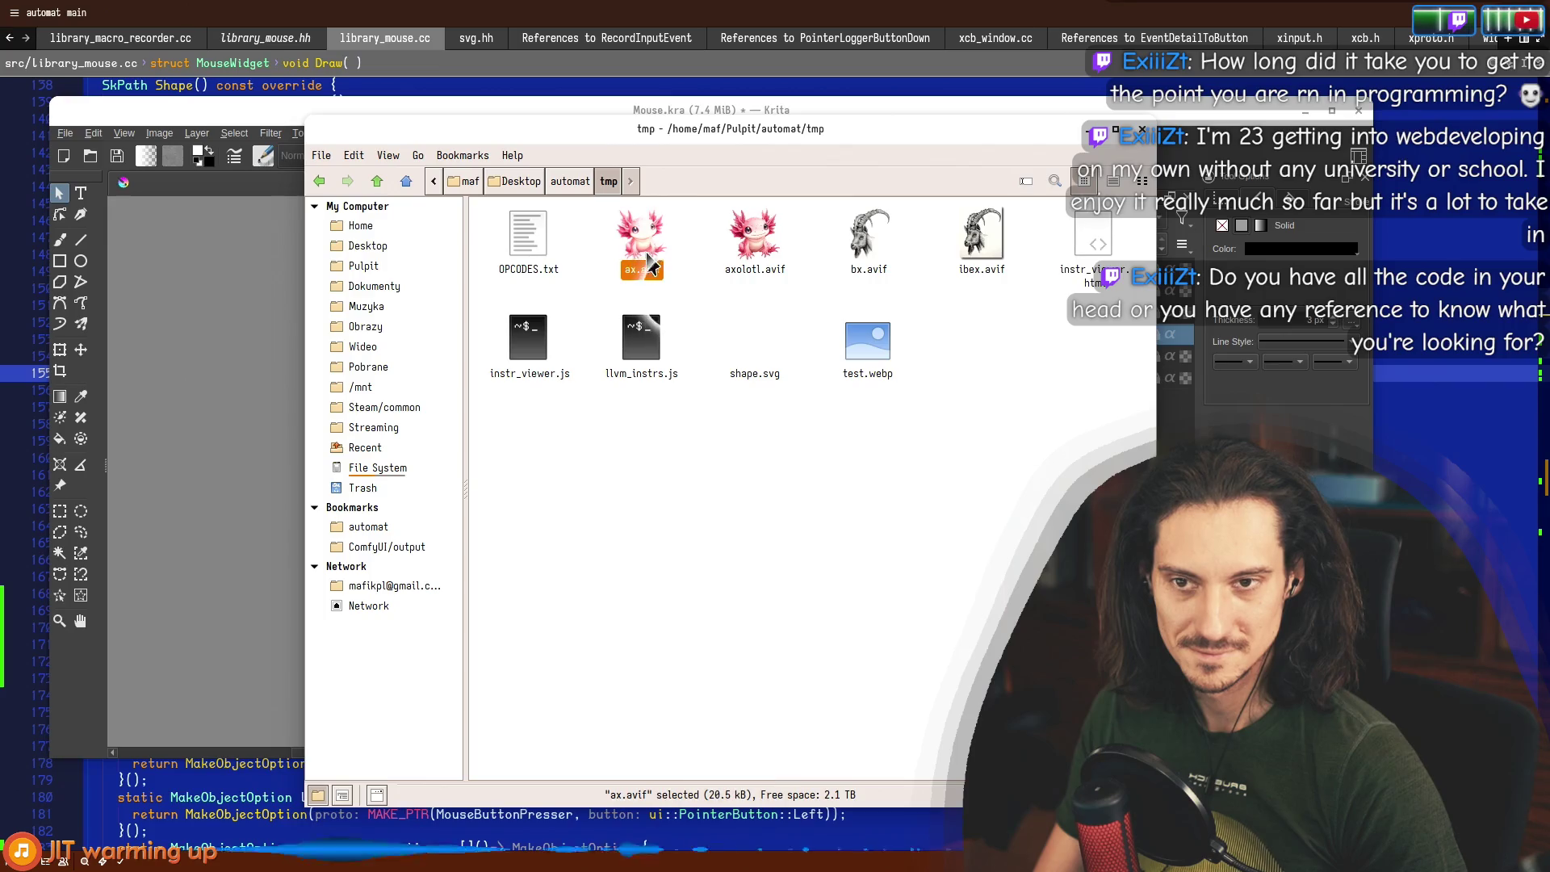
right_click(743, 358)
mouse_move(762, 384)
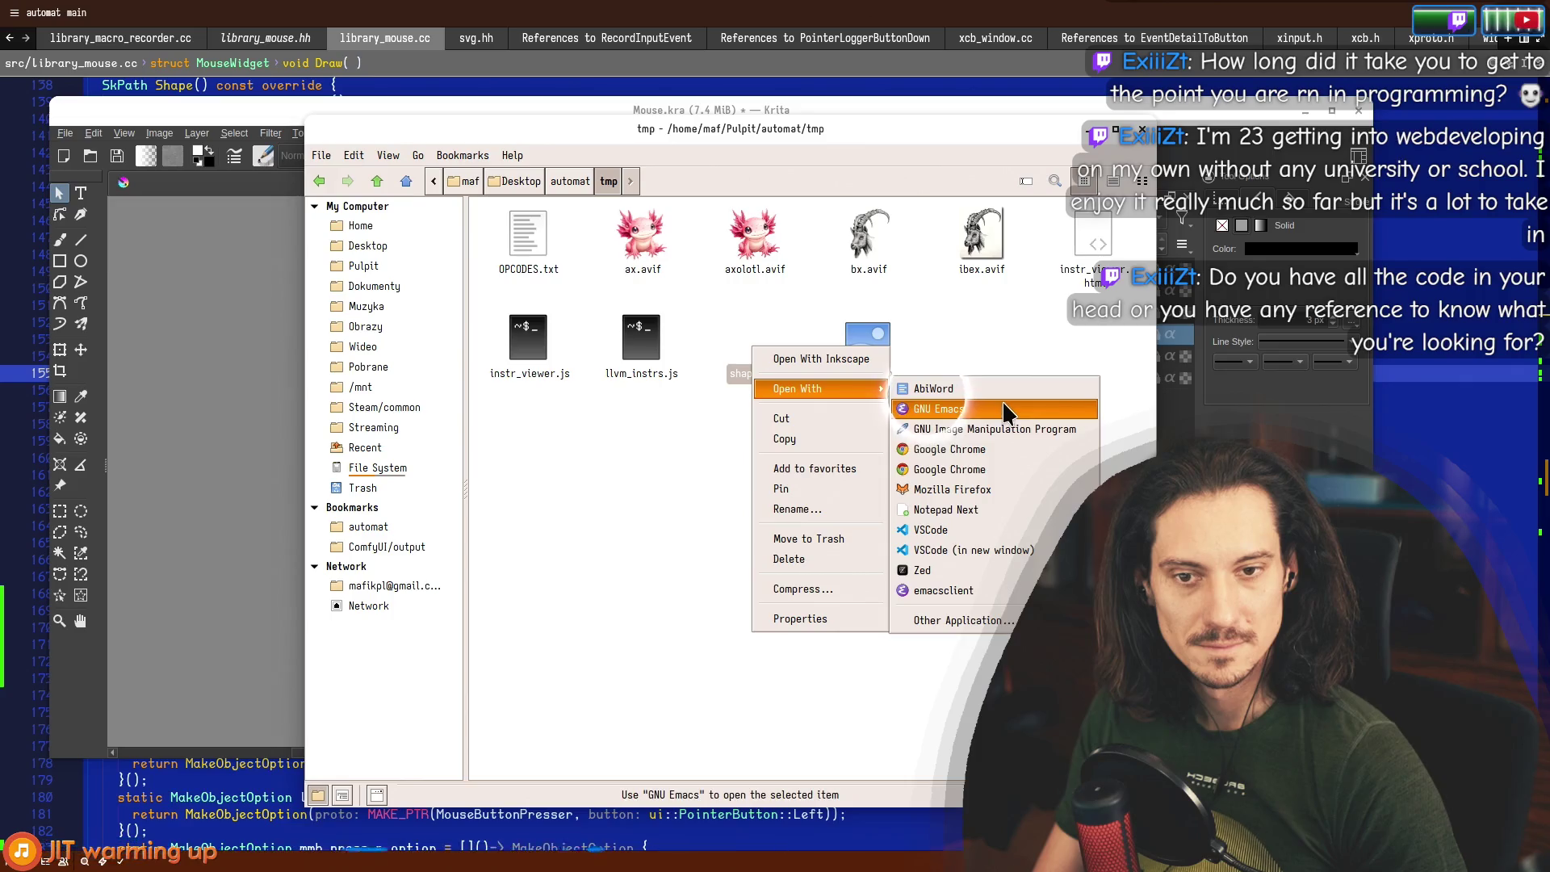
click(1005, 409)
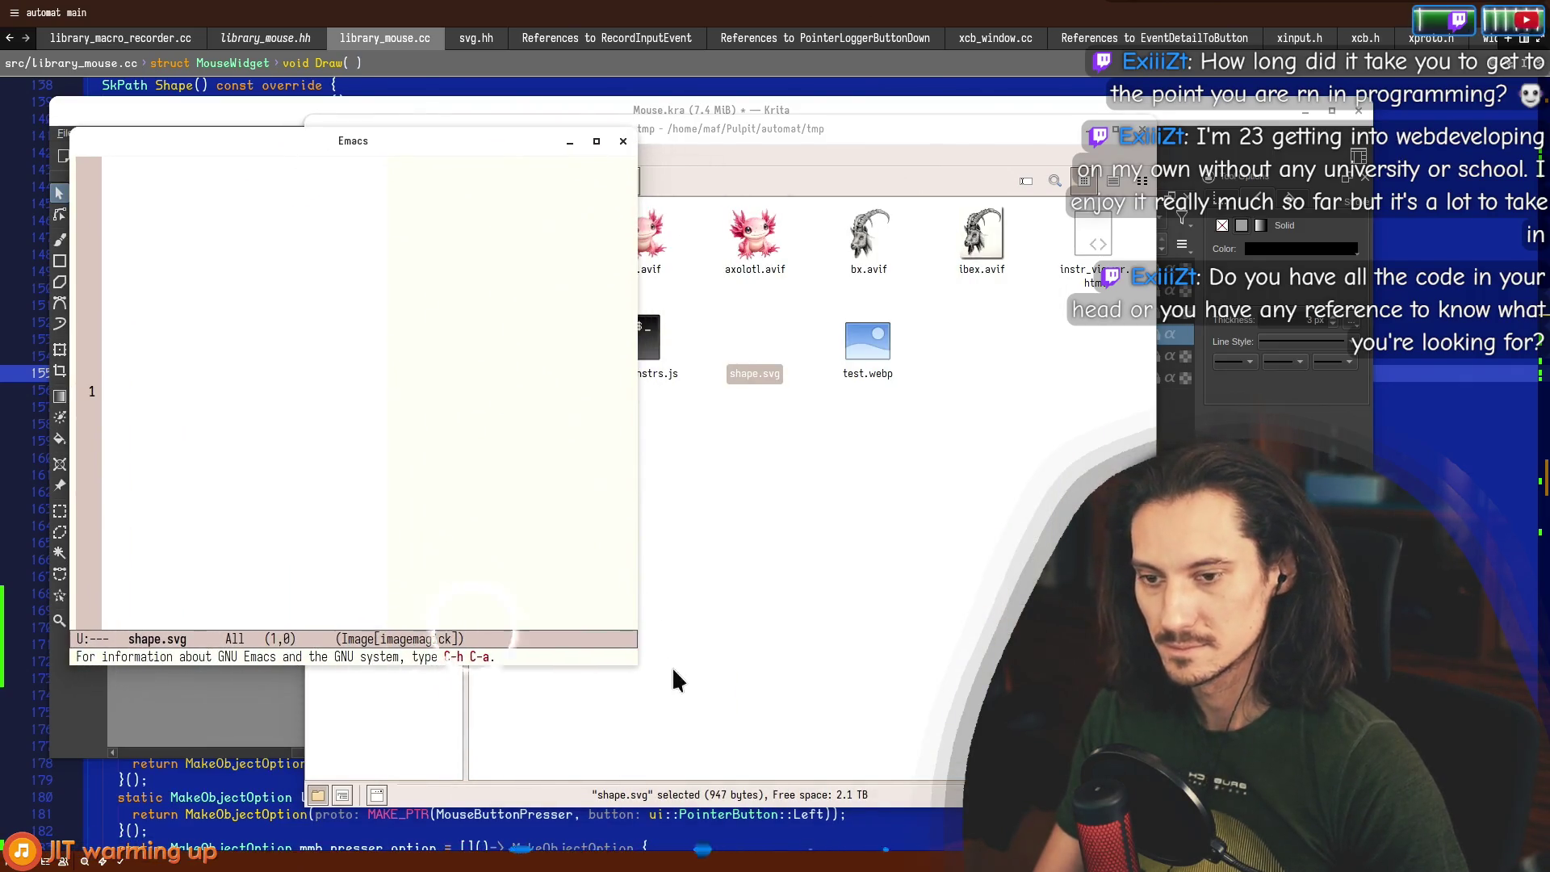
Enlarge the Emacs window and switch to text-mode to show the SVG source.
drag(627, 654, 818, 716)
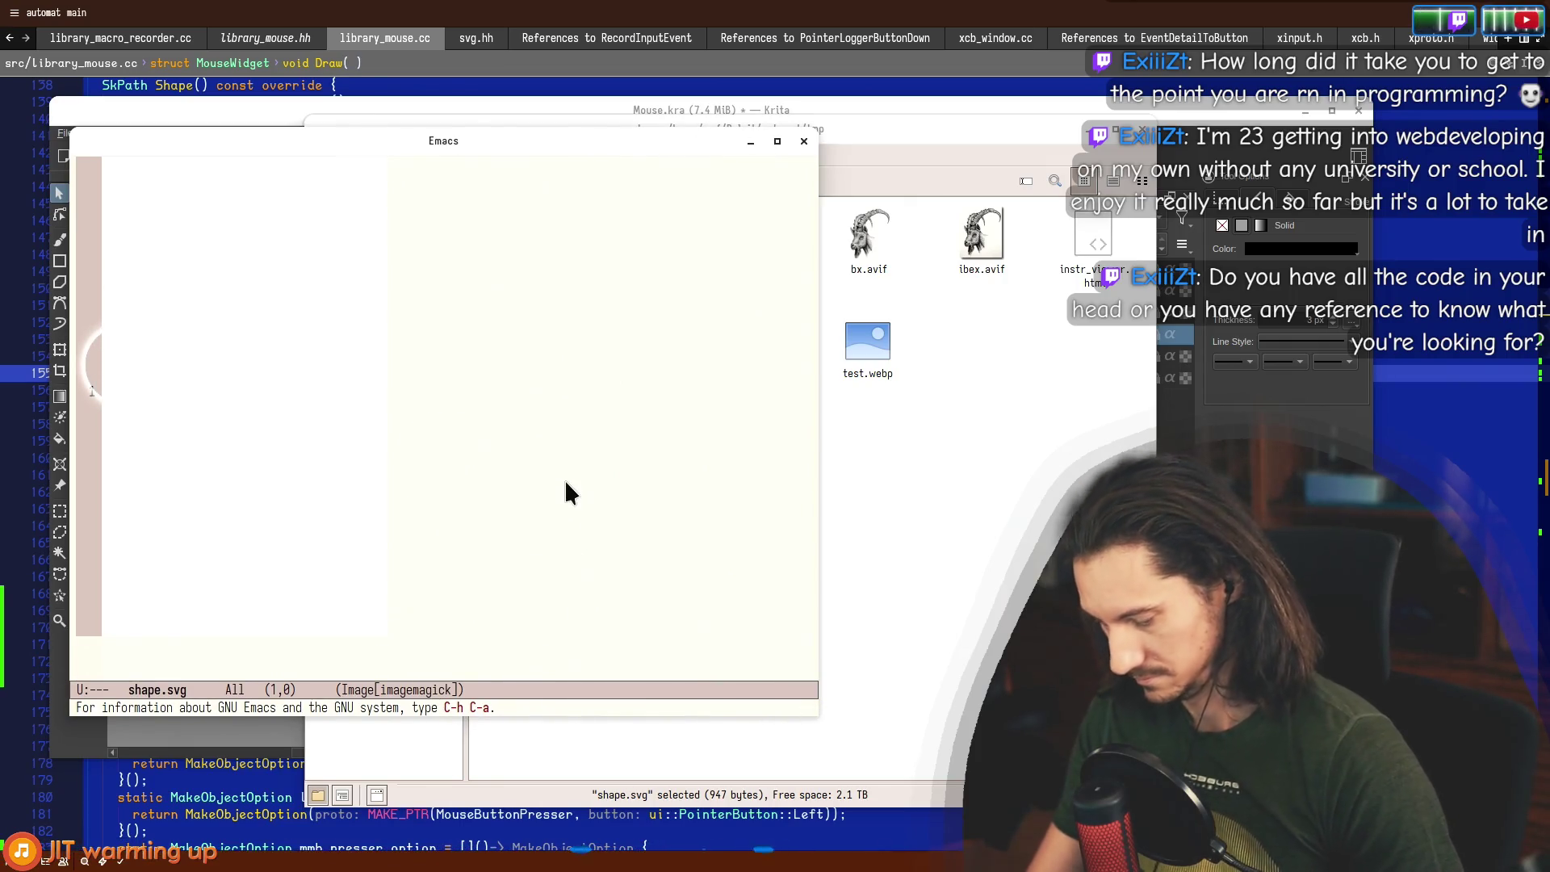
key(alt+x)
text(text-mode)
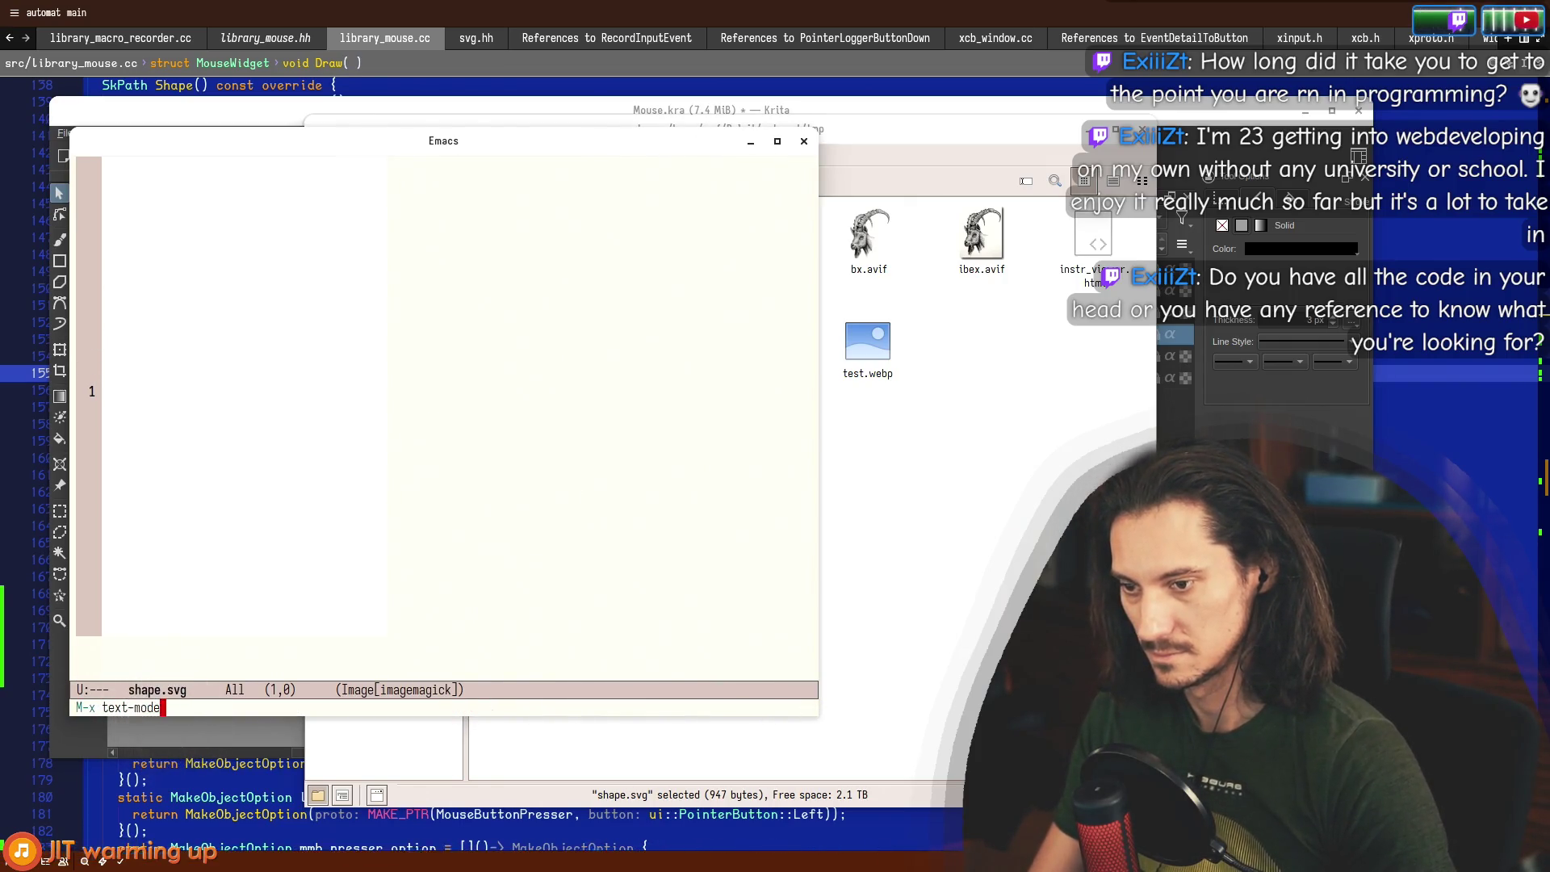
key(Return)
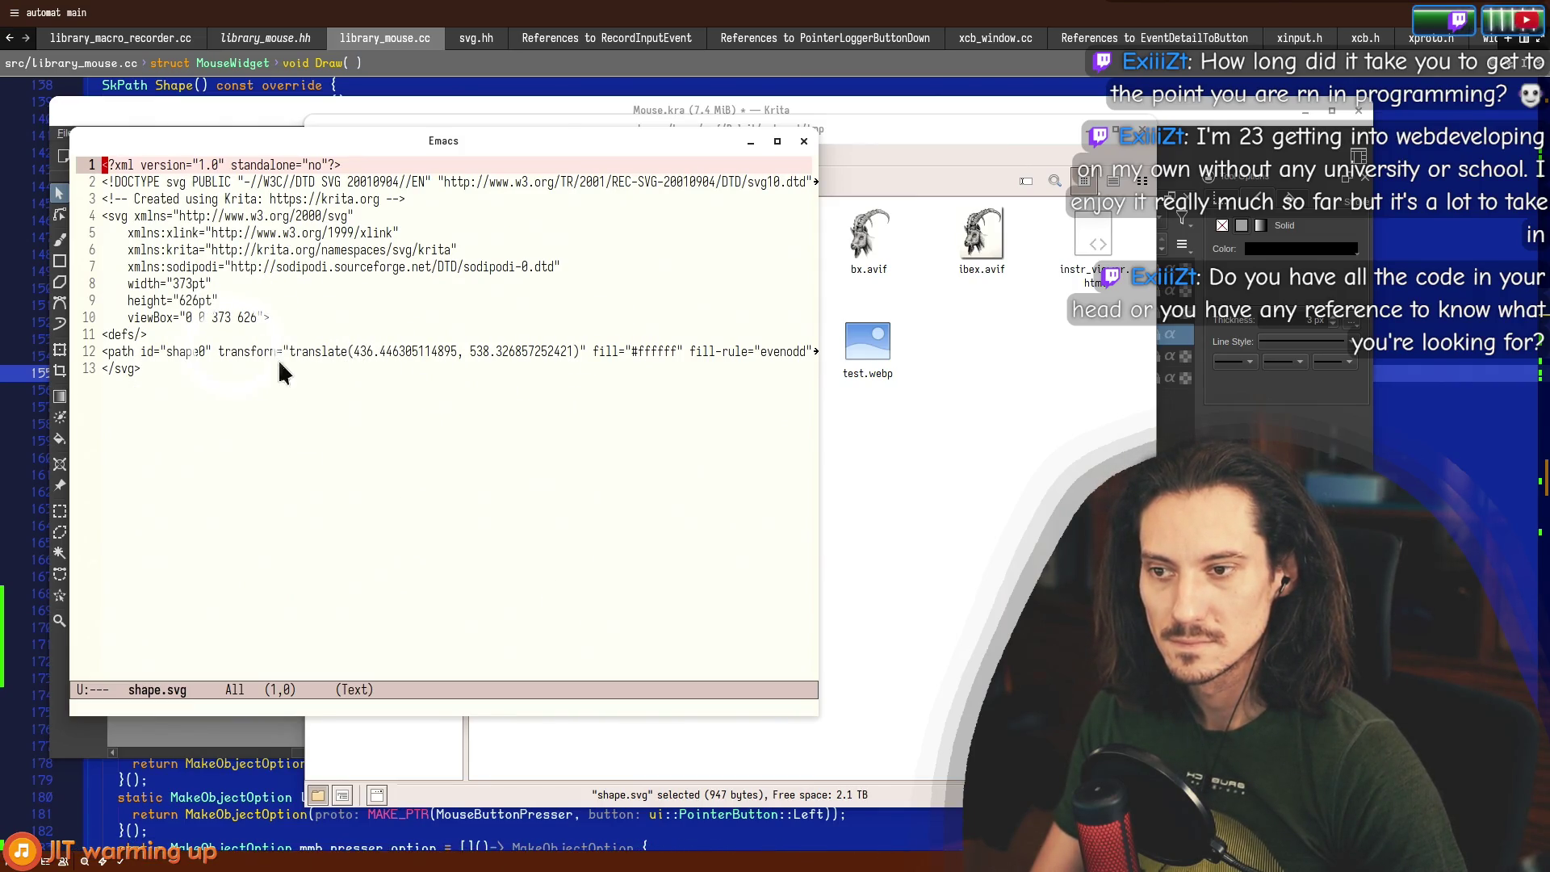
Put the path's id, transform, d and sodipodi:nodetypes attributes on separate lines.
drag(165, 353, 297, 353)
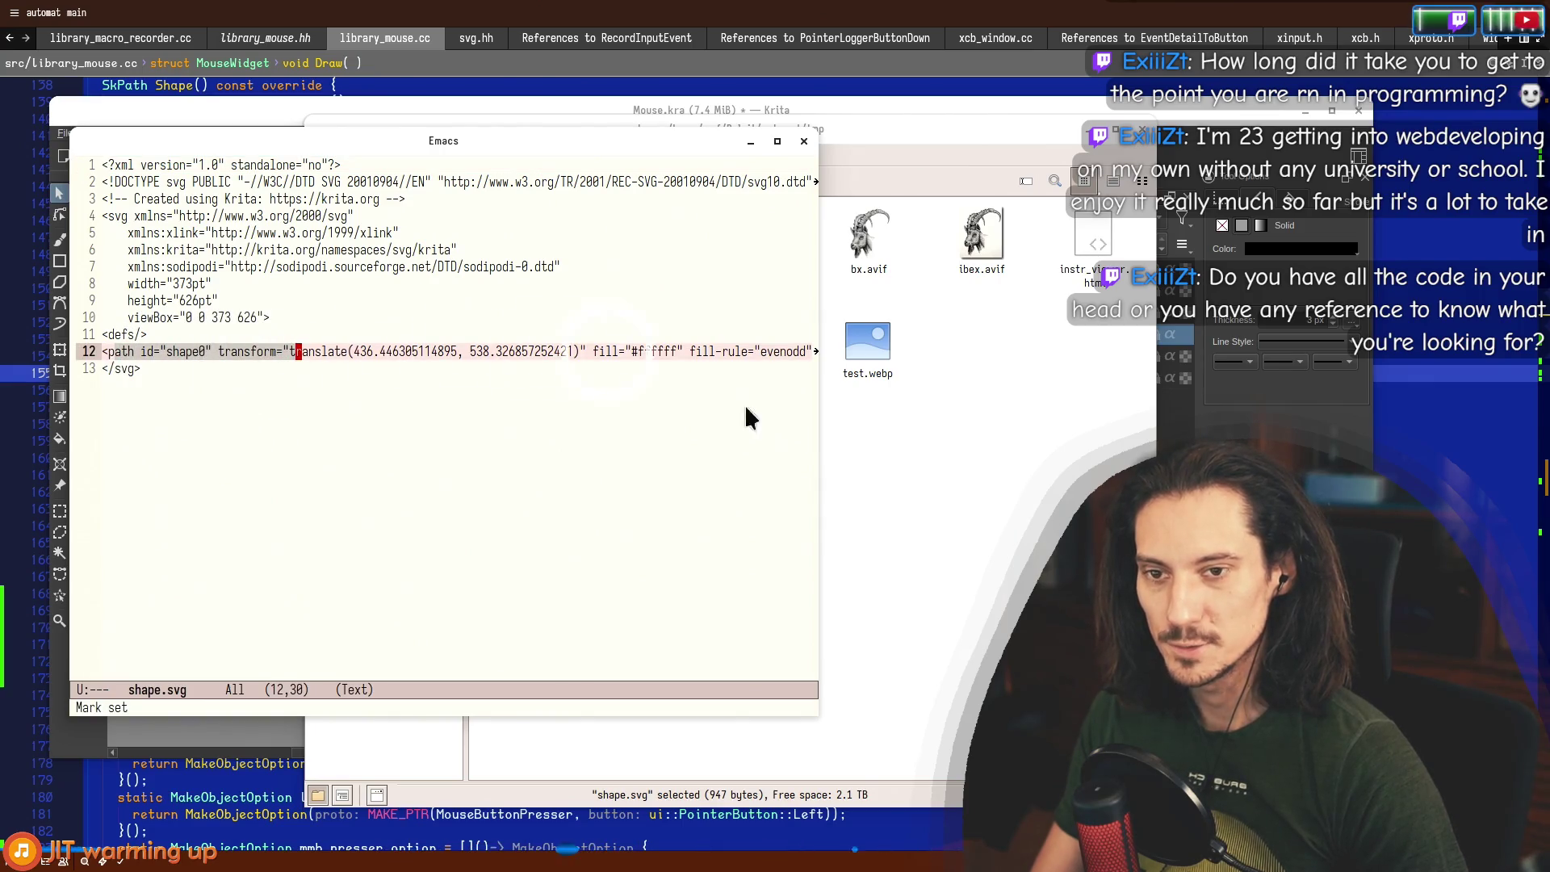
drag(822, 432, 1386, 456)
click(268, 443)
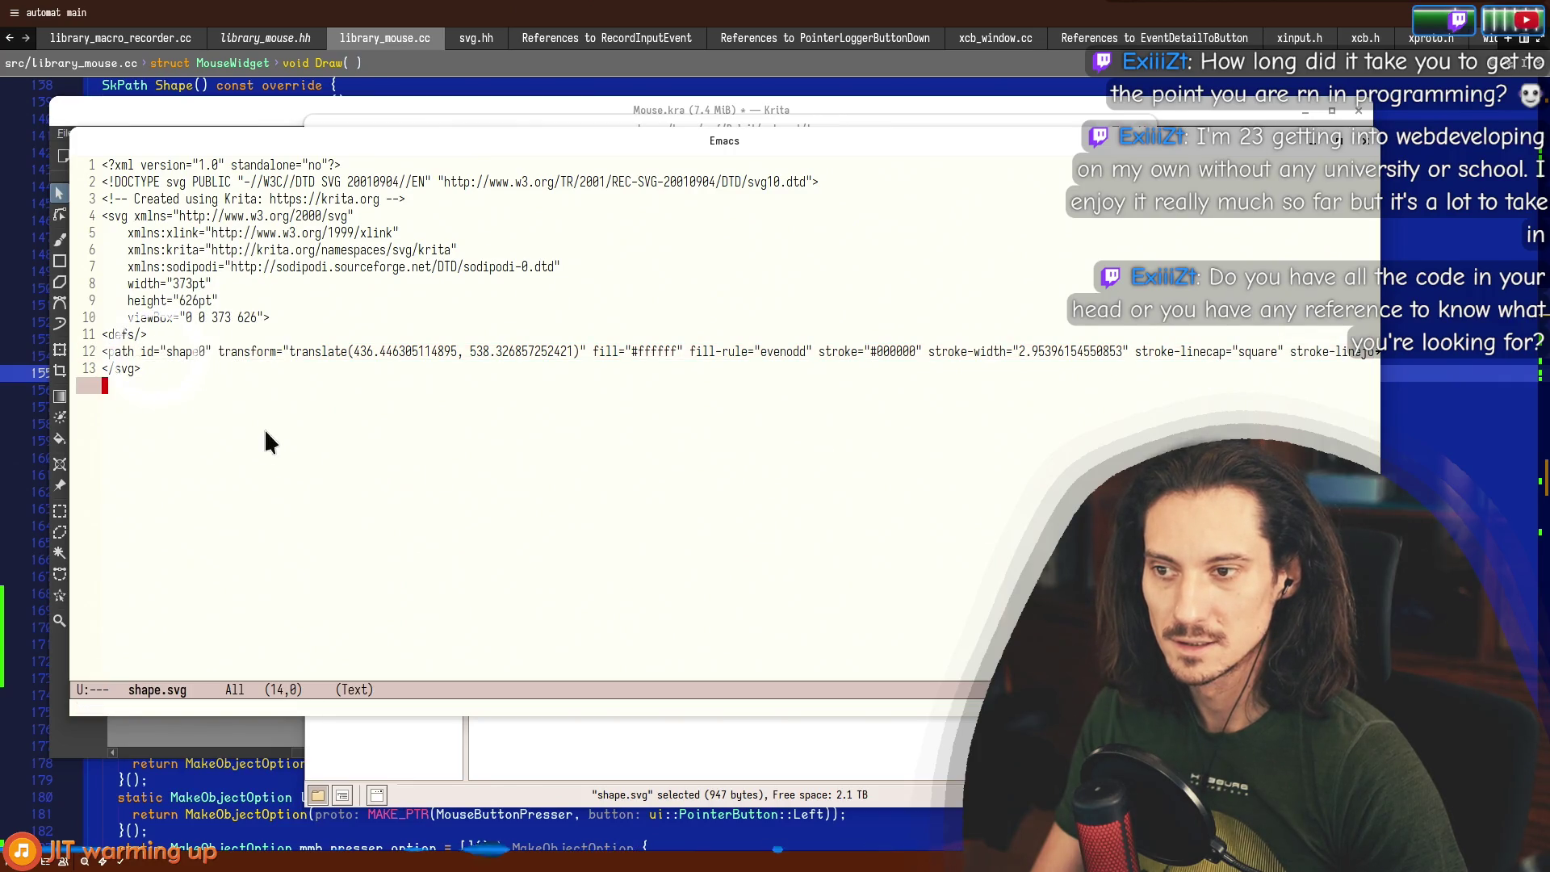
click(142, 351)
key(Return)
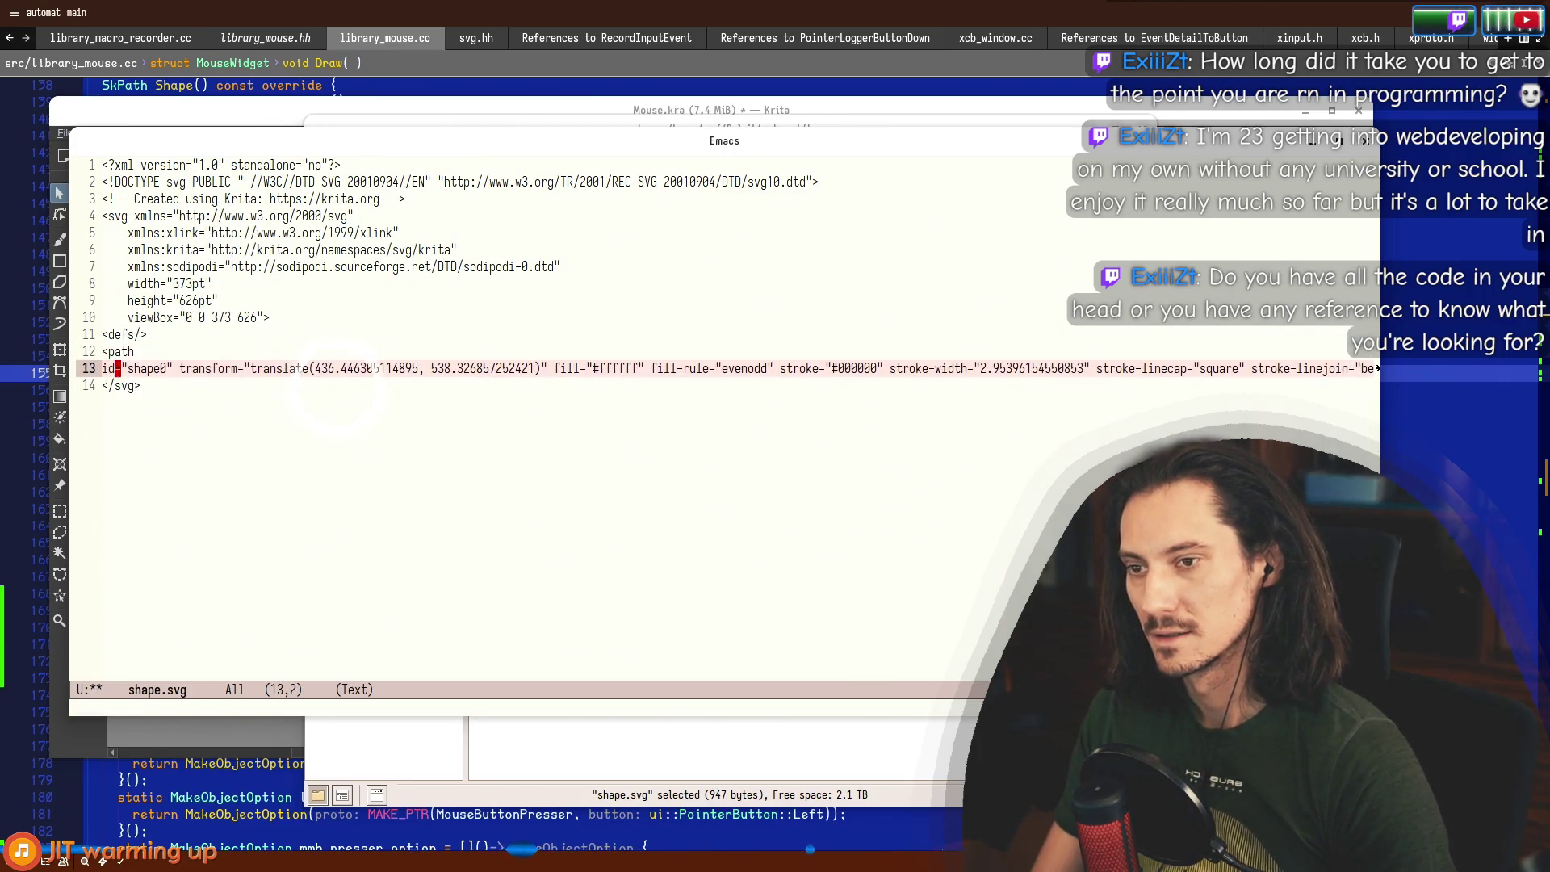
key(alt+b)
key(Return)
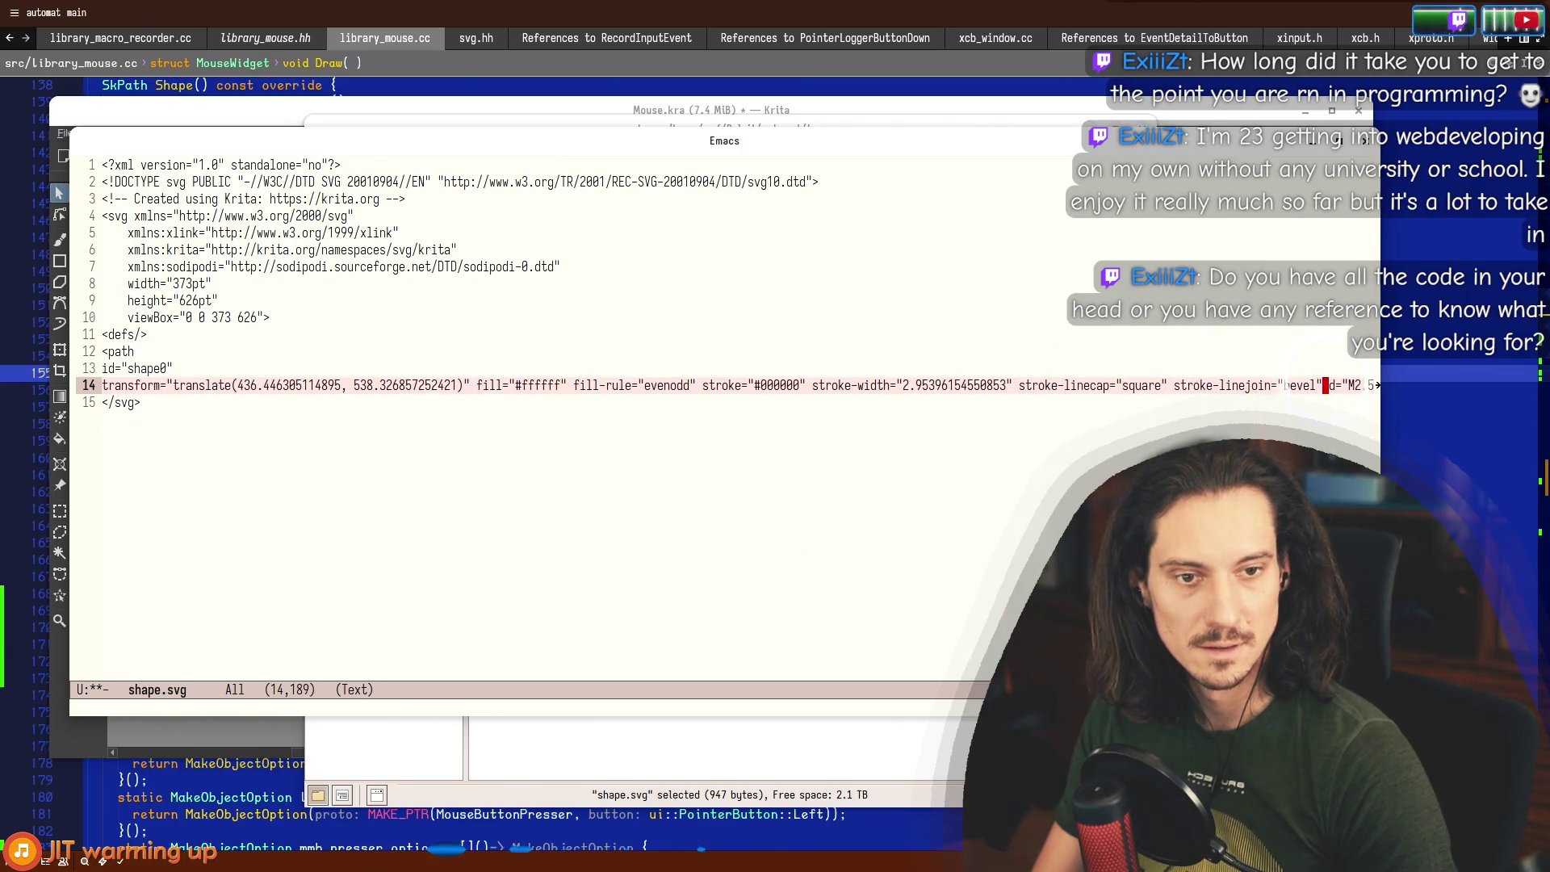
key(Return)
key(ctrl+e)
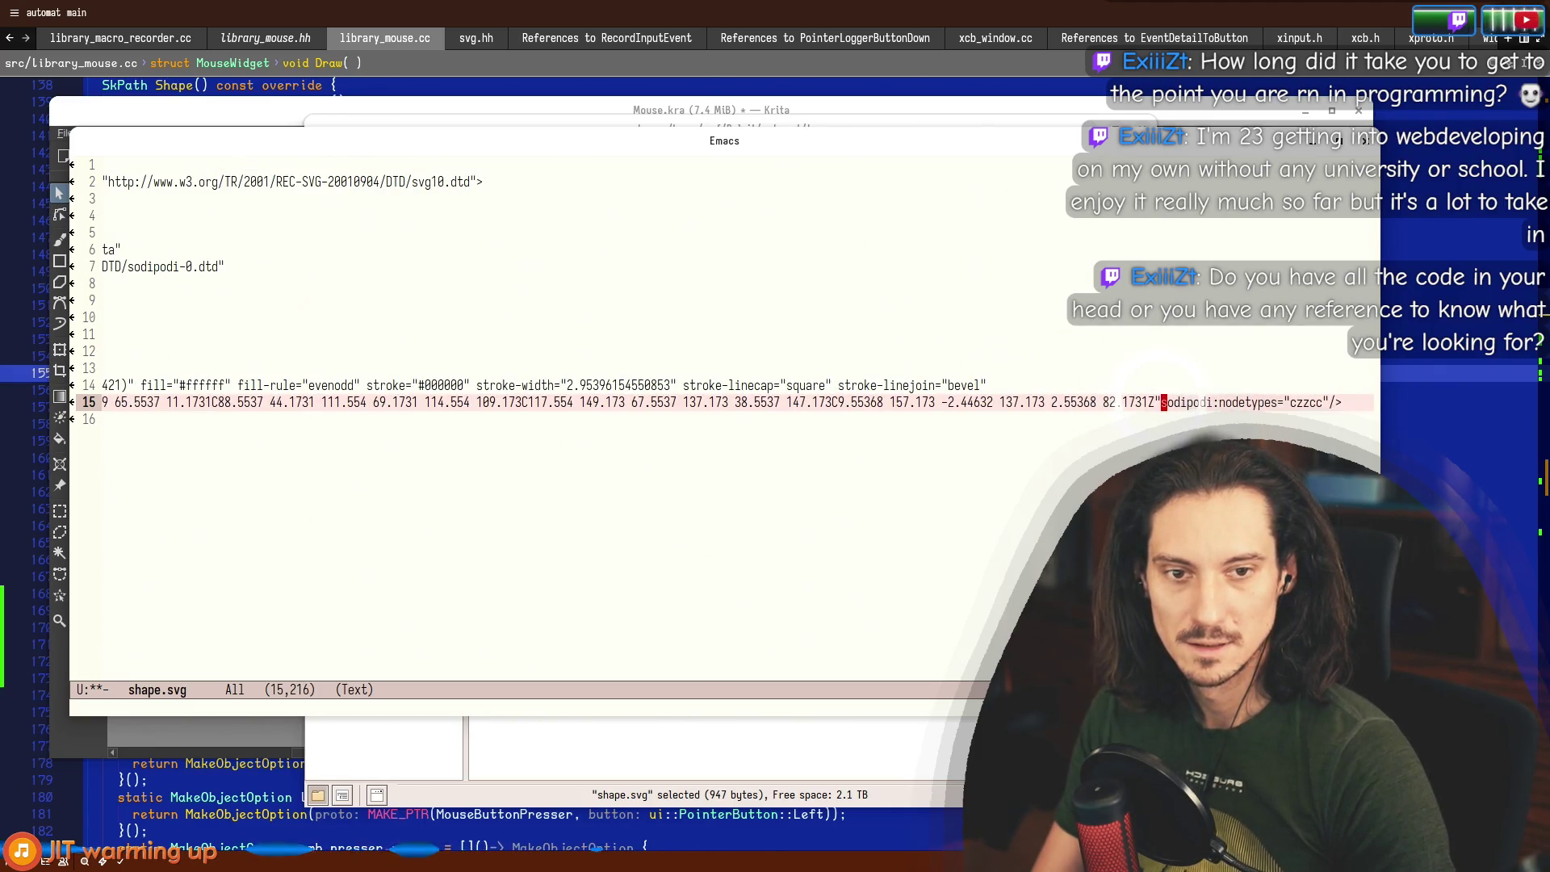
key(Return)
key(Up)
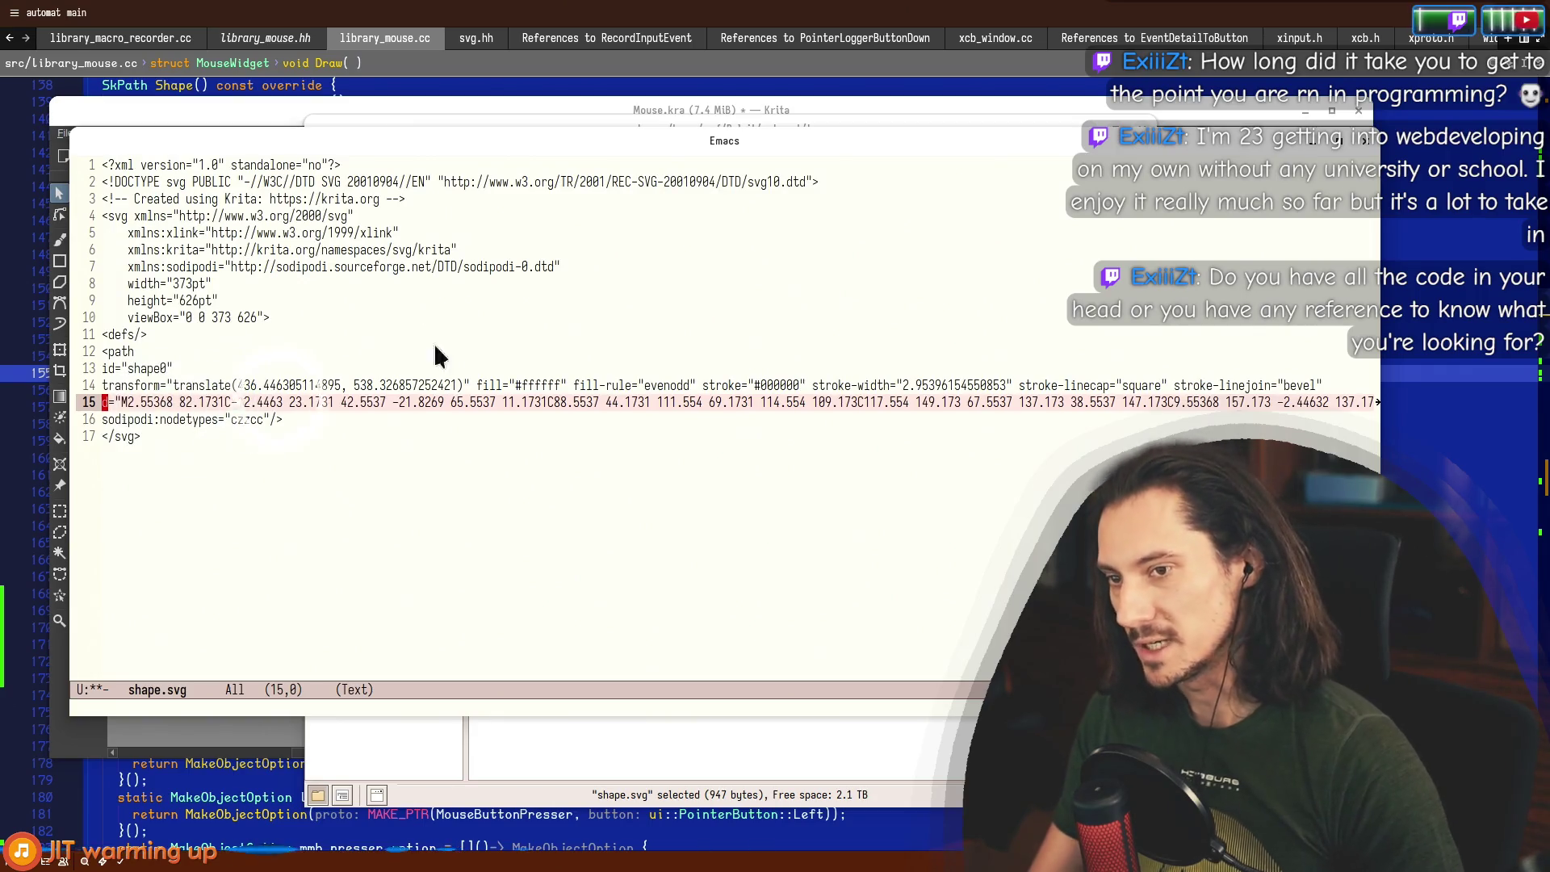
Select the translate offset values, save shape.svg with C-x C-s, and close Emacs.
drag(239, 387, 335, 379)
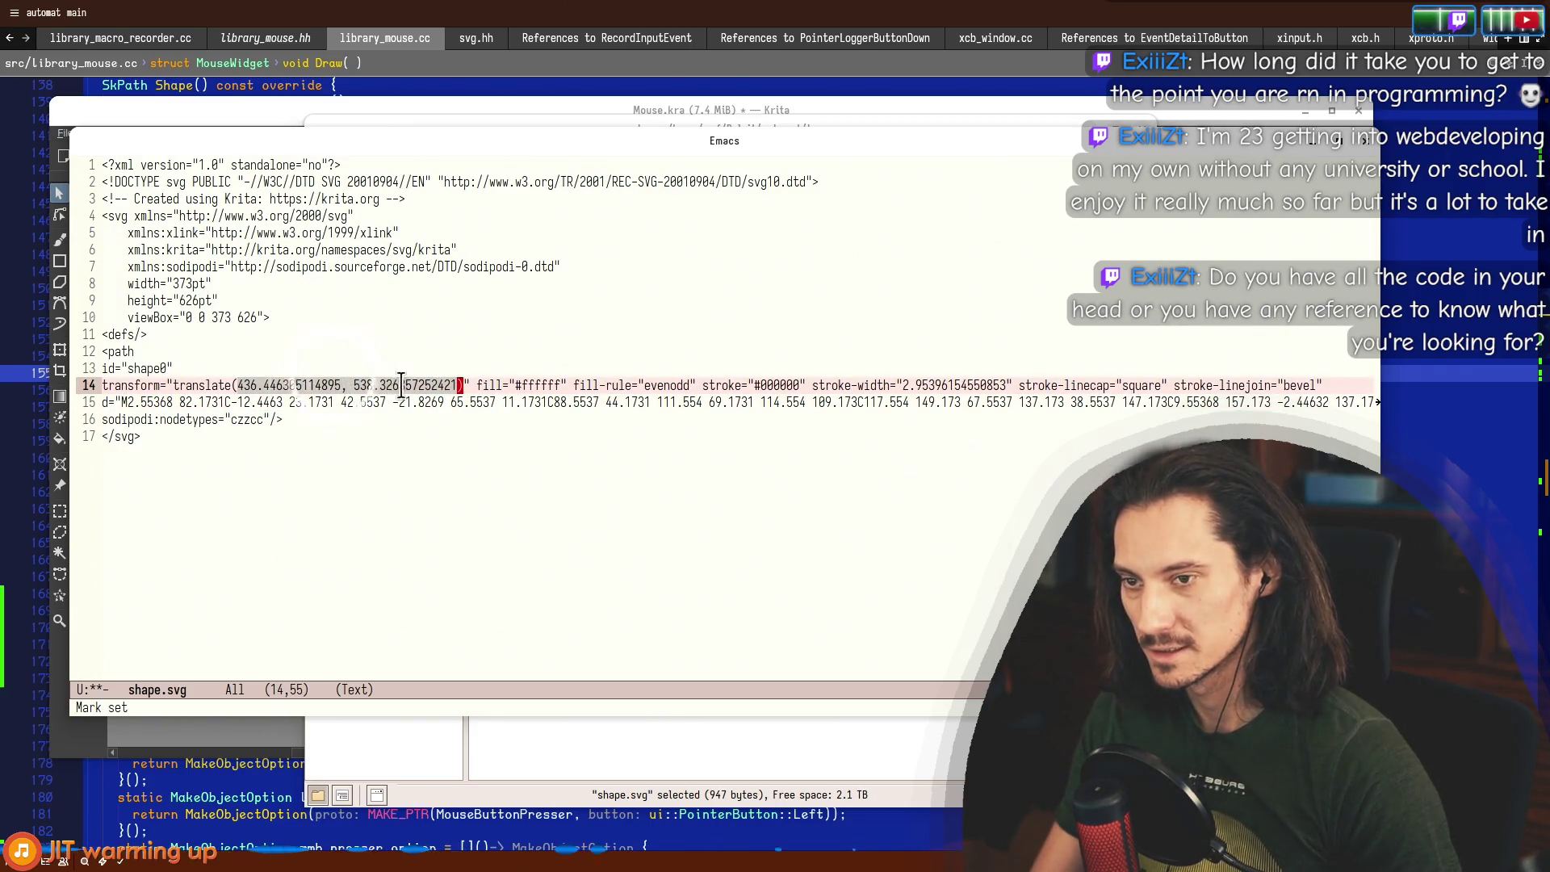
click(197, 385)
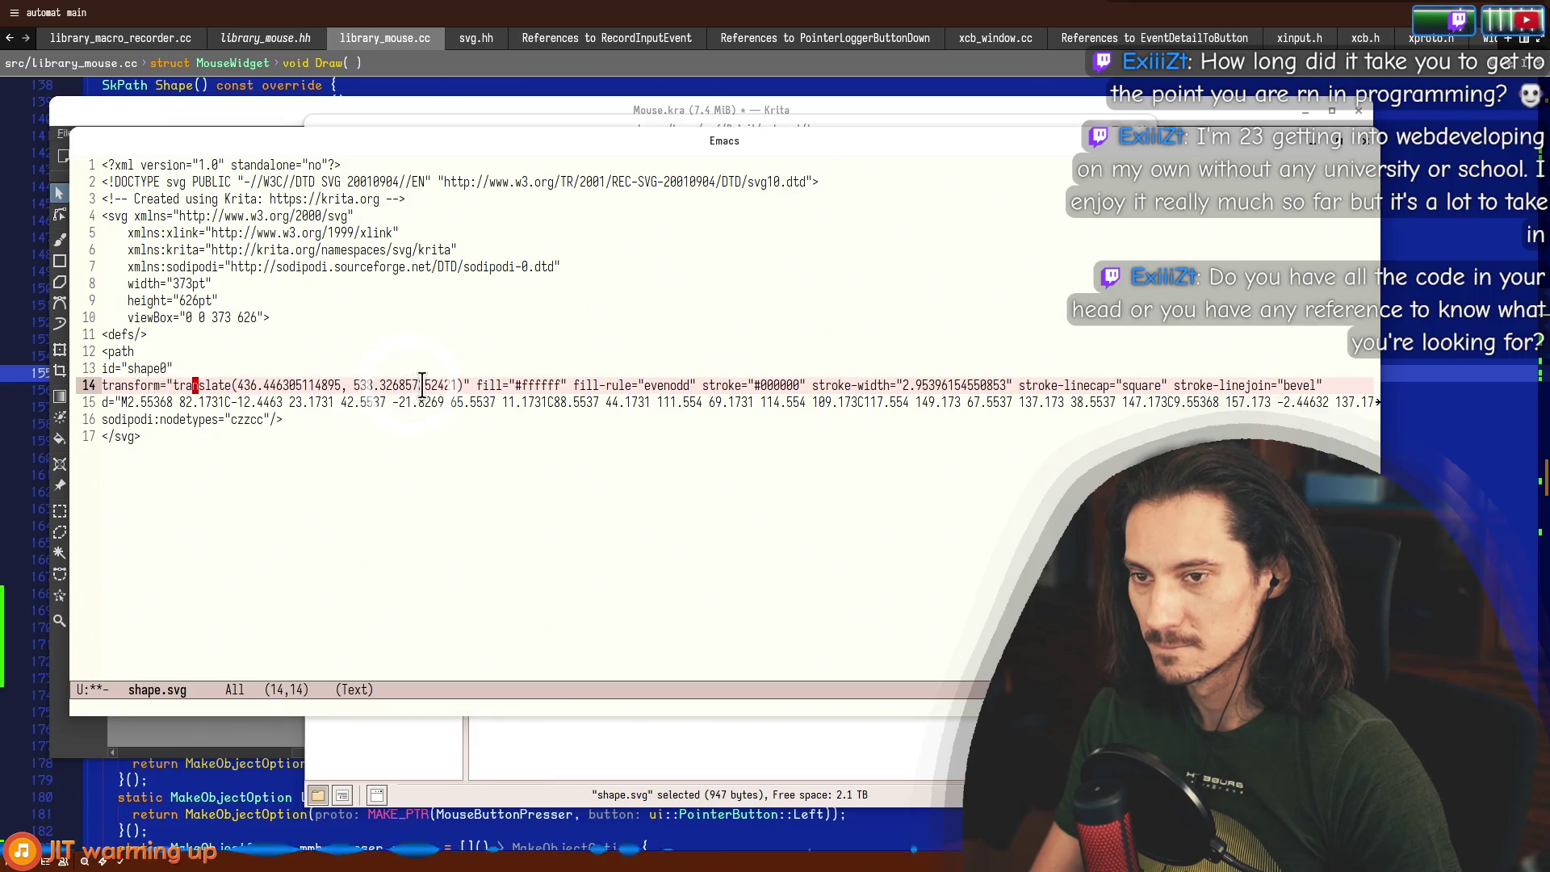
mouse_move(458, 385)
mouse_down()
mouse_move(371, 402)
mouse_move(238, 385)
mouse_up()
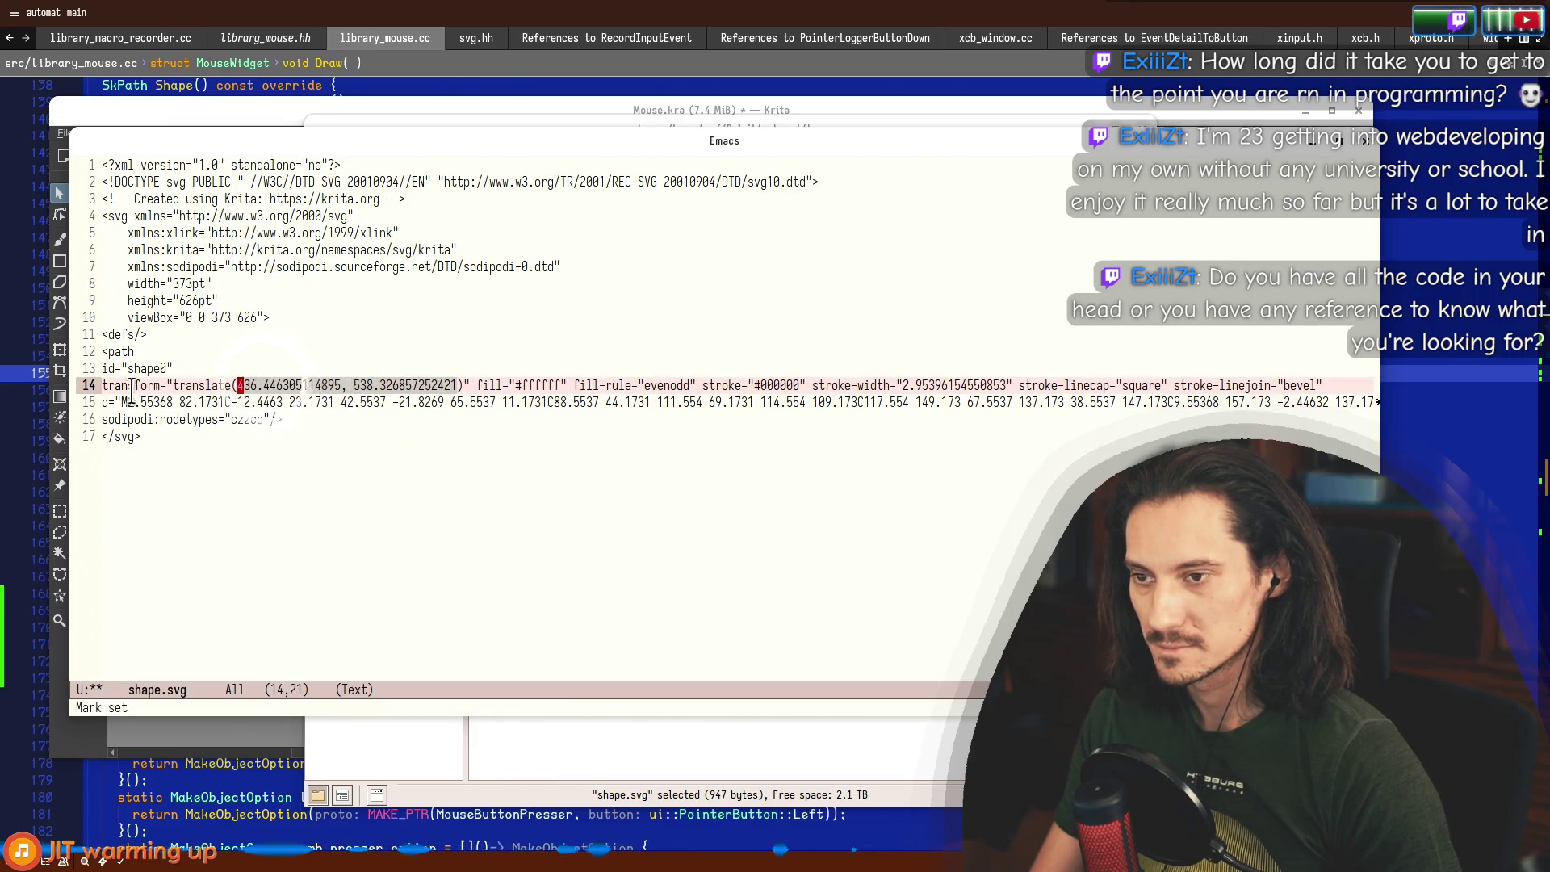
key(alt+shift+period)
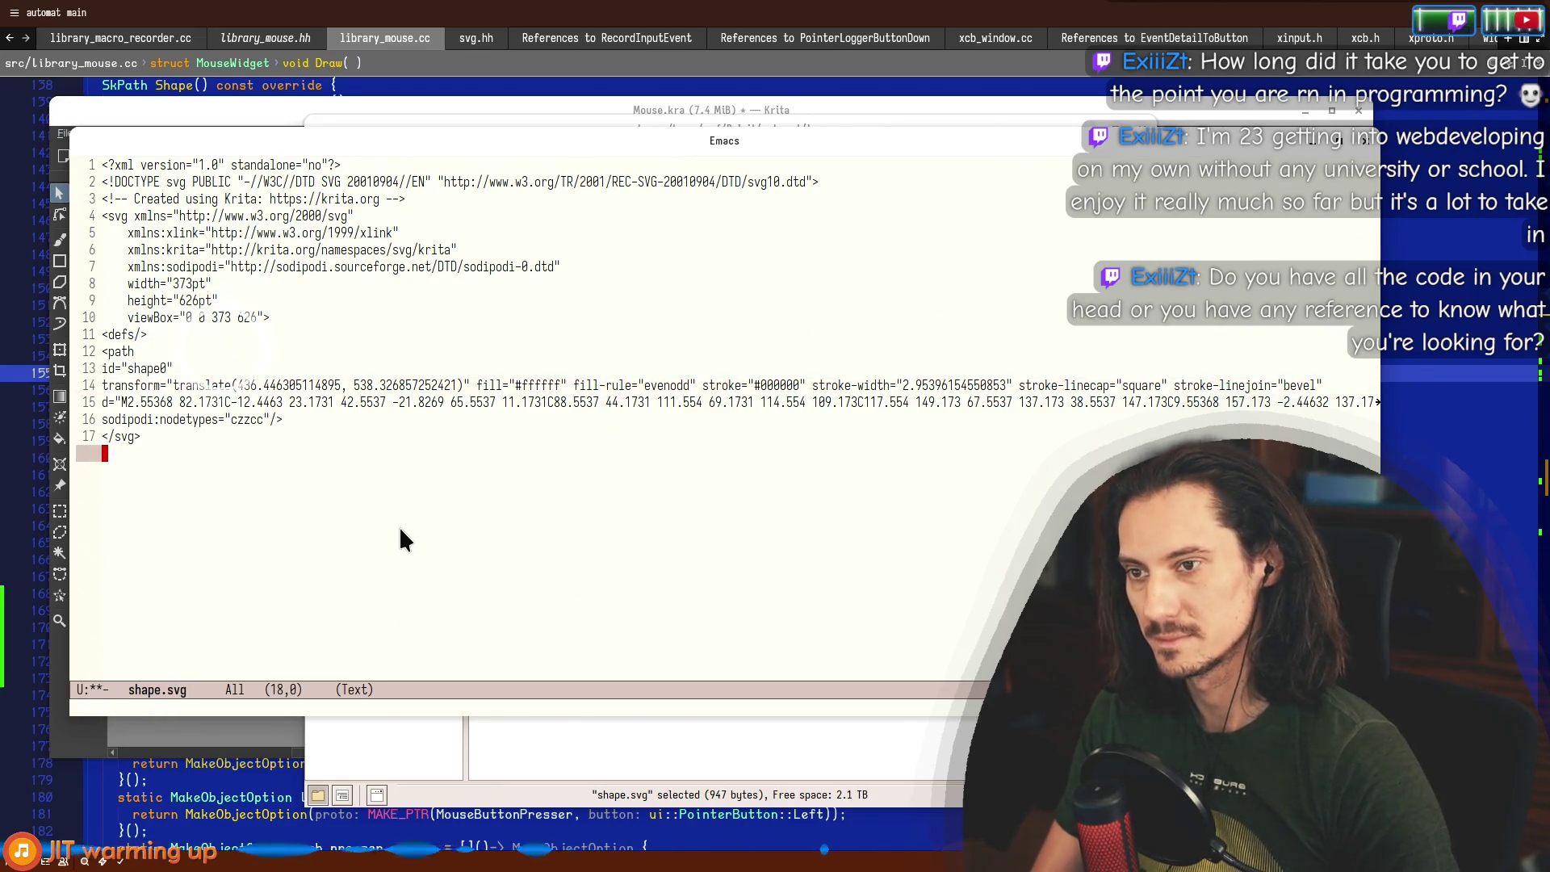
key(ctrl+x)
key(ctrl+s)
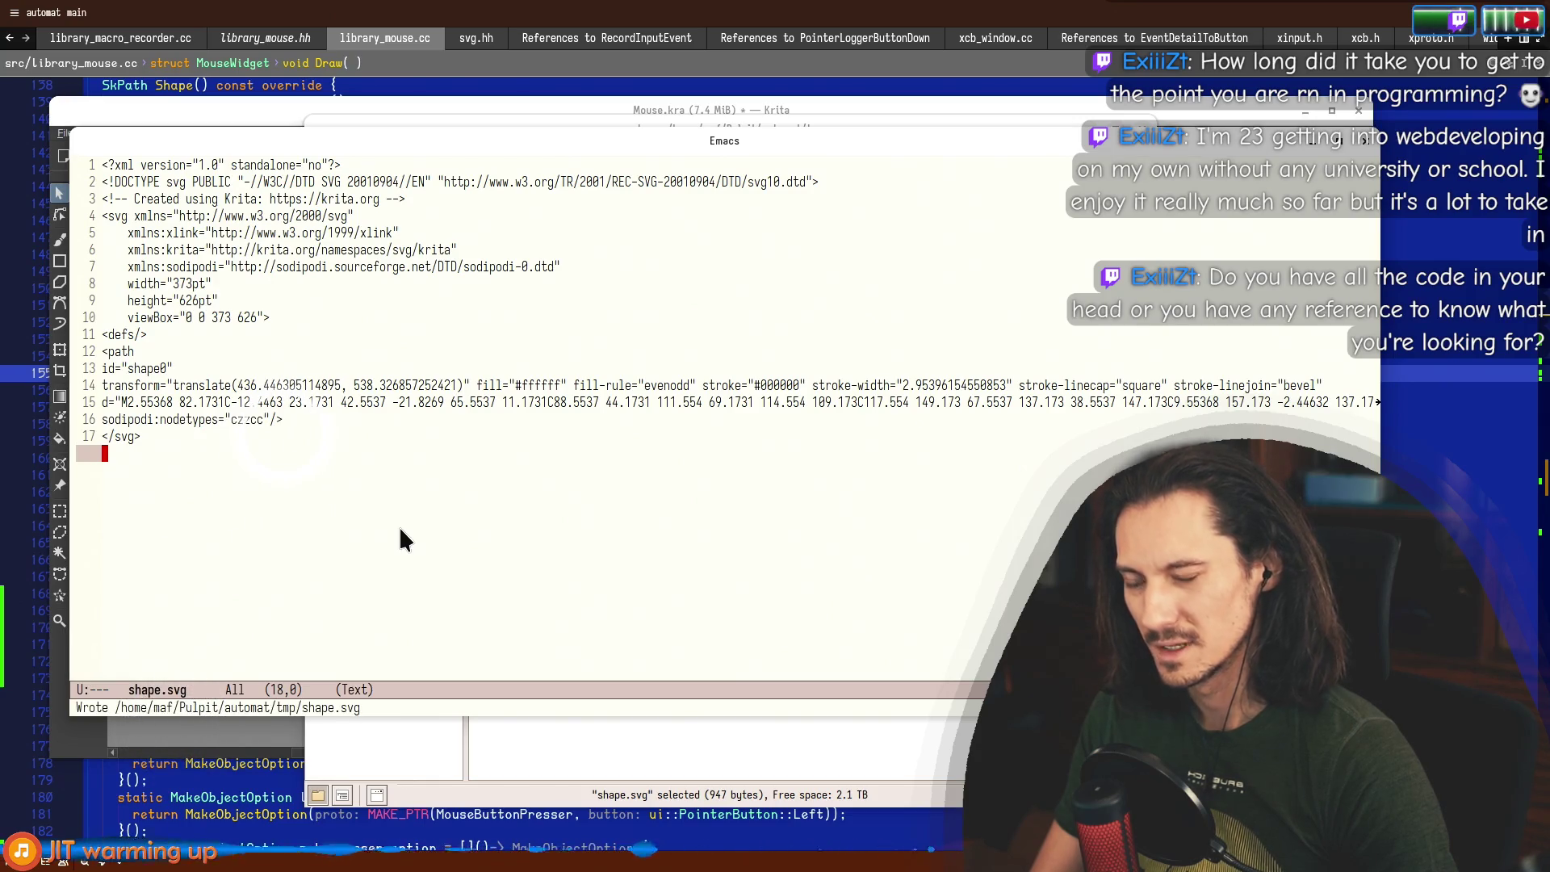
key(ctrl+x)
key(ctrl+c)
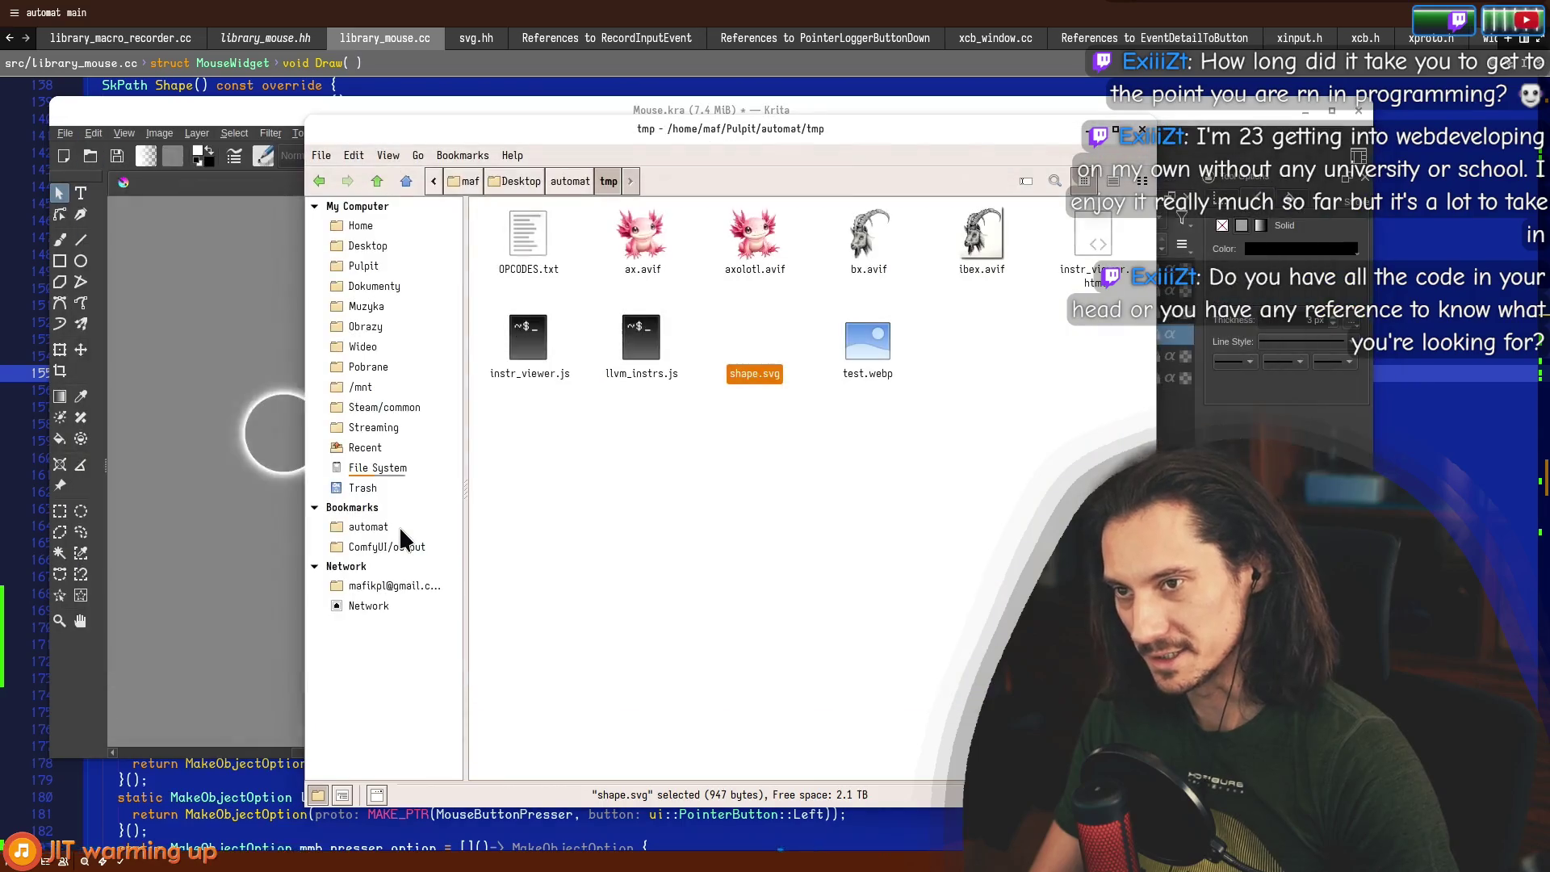
Open a terminal in the tmp folder, run emerge --search svg, and enlarge it.
key(super)
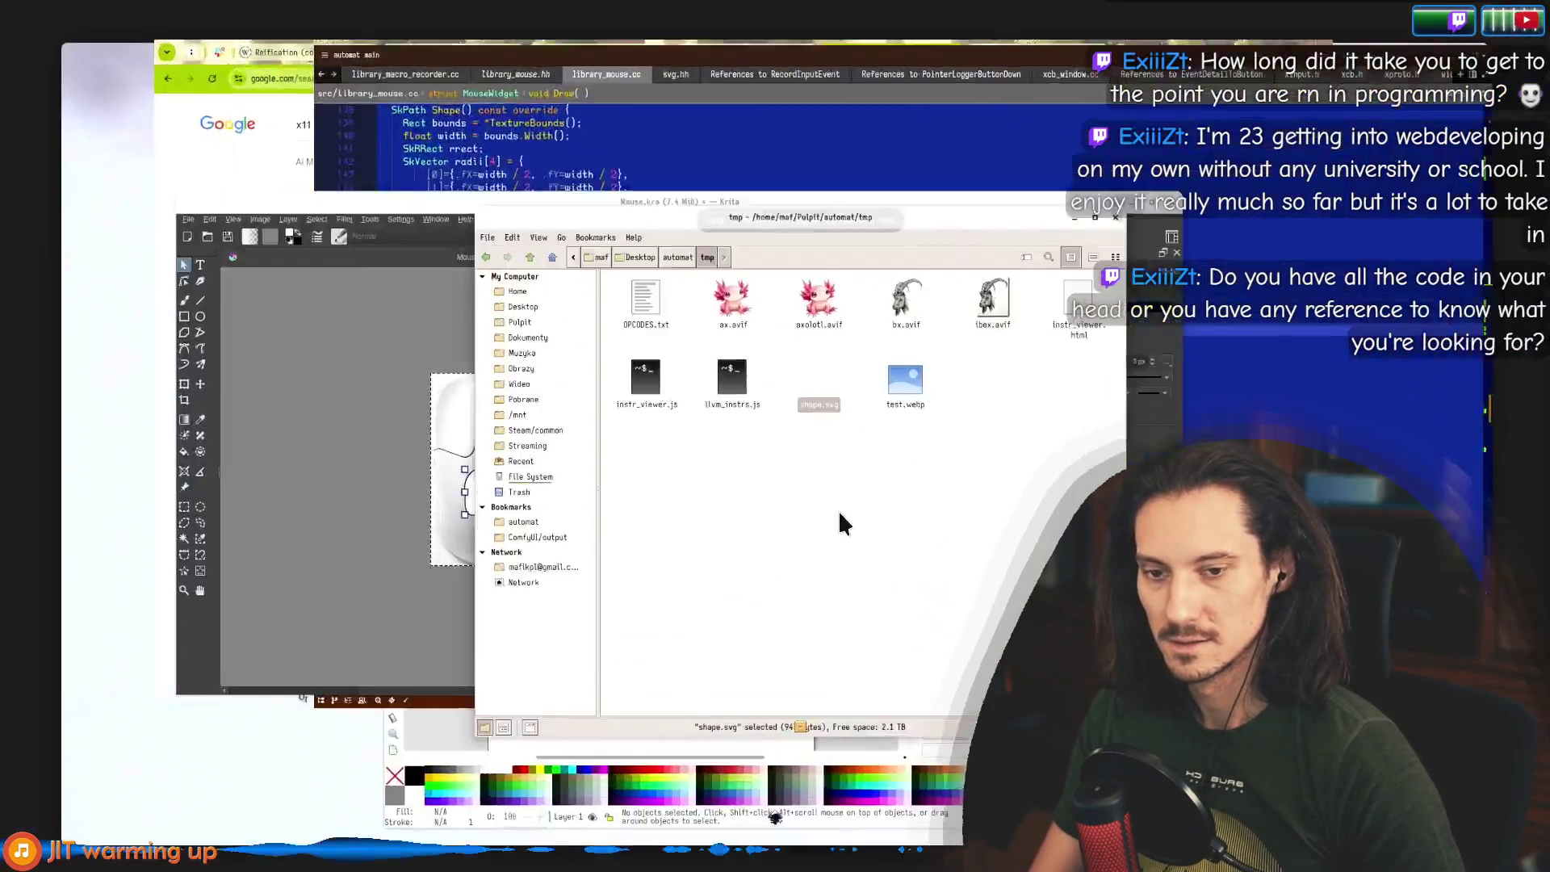
right_click(607, 502)
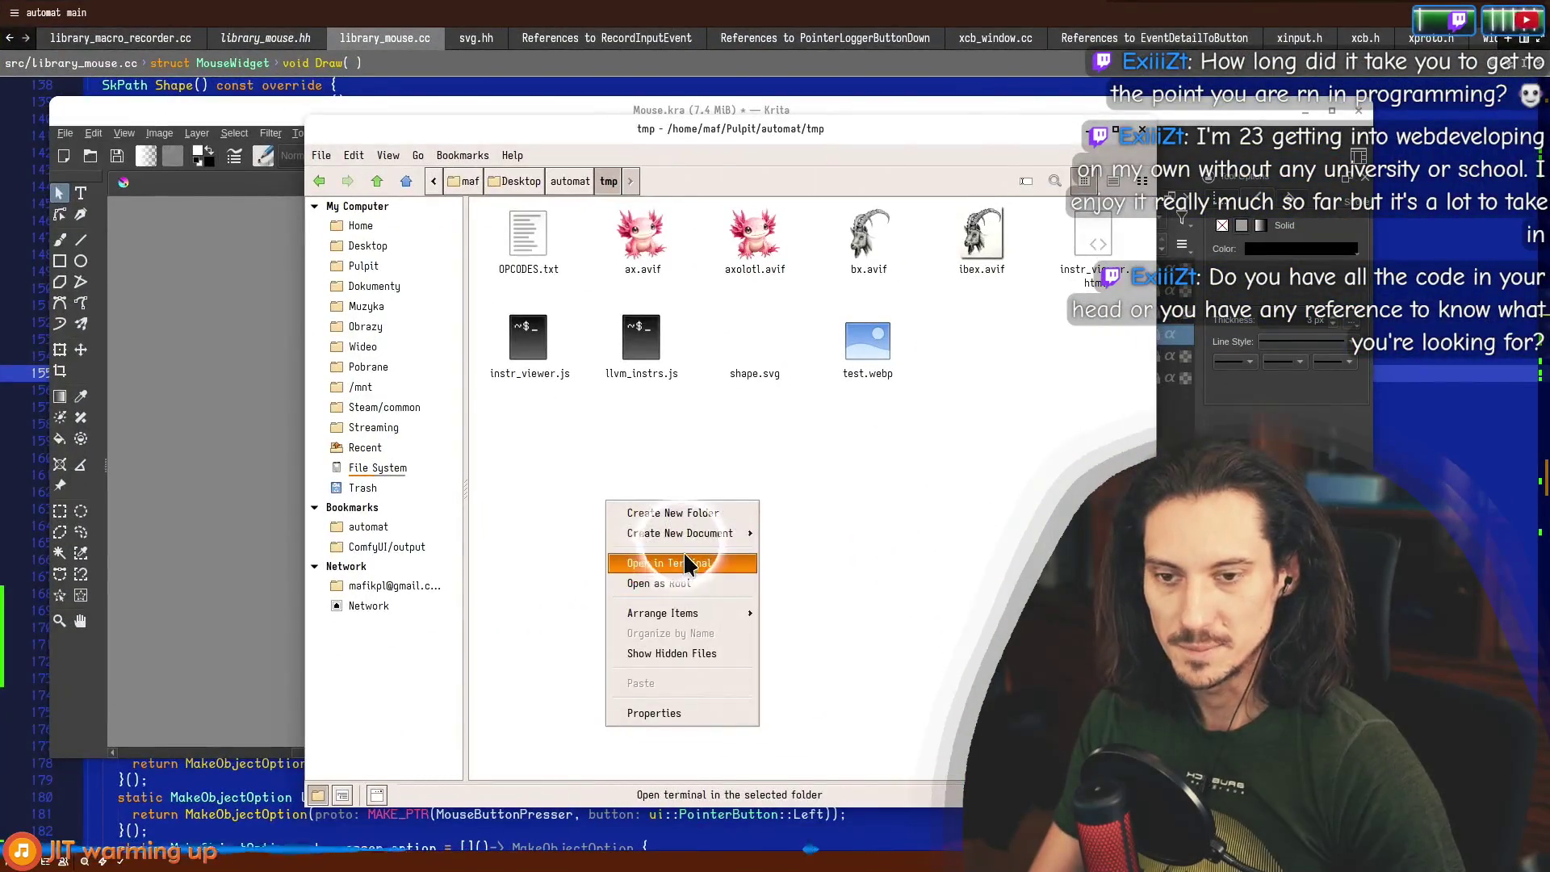
click(617, 657)
text(eme)
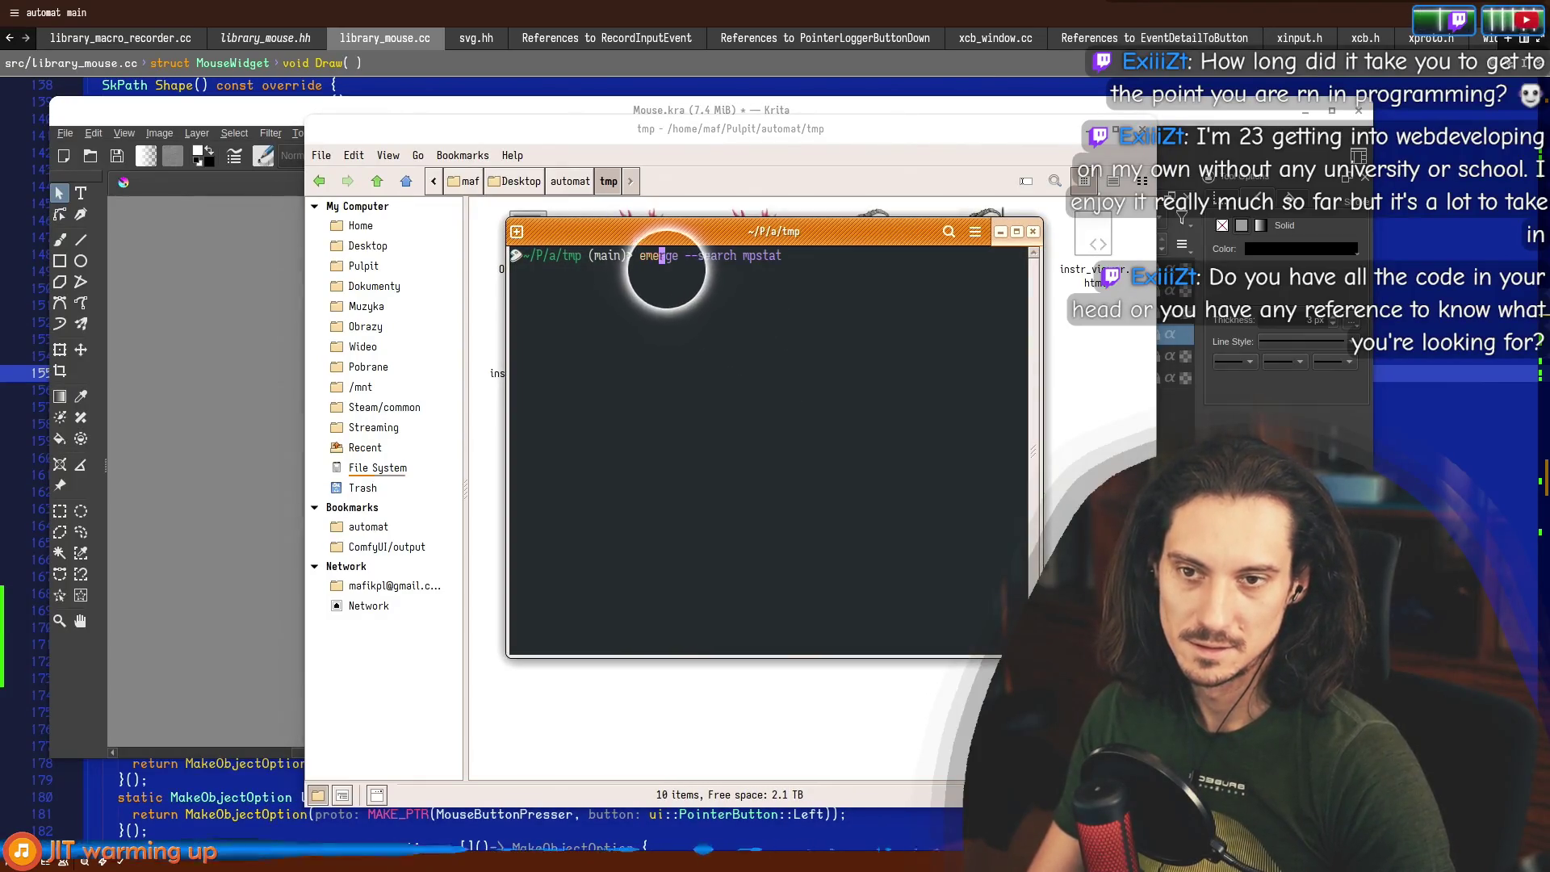
text(rge --search svg)
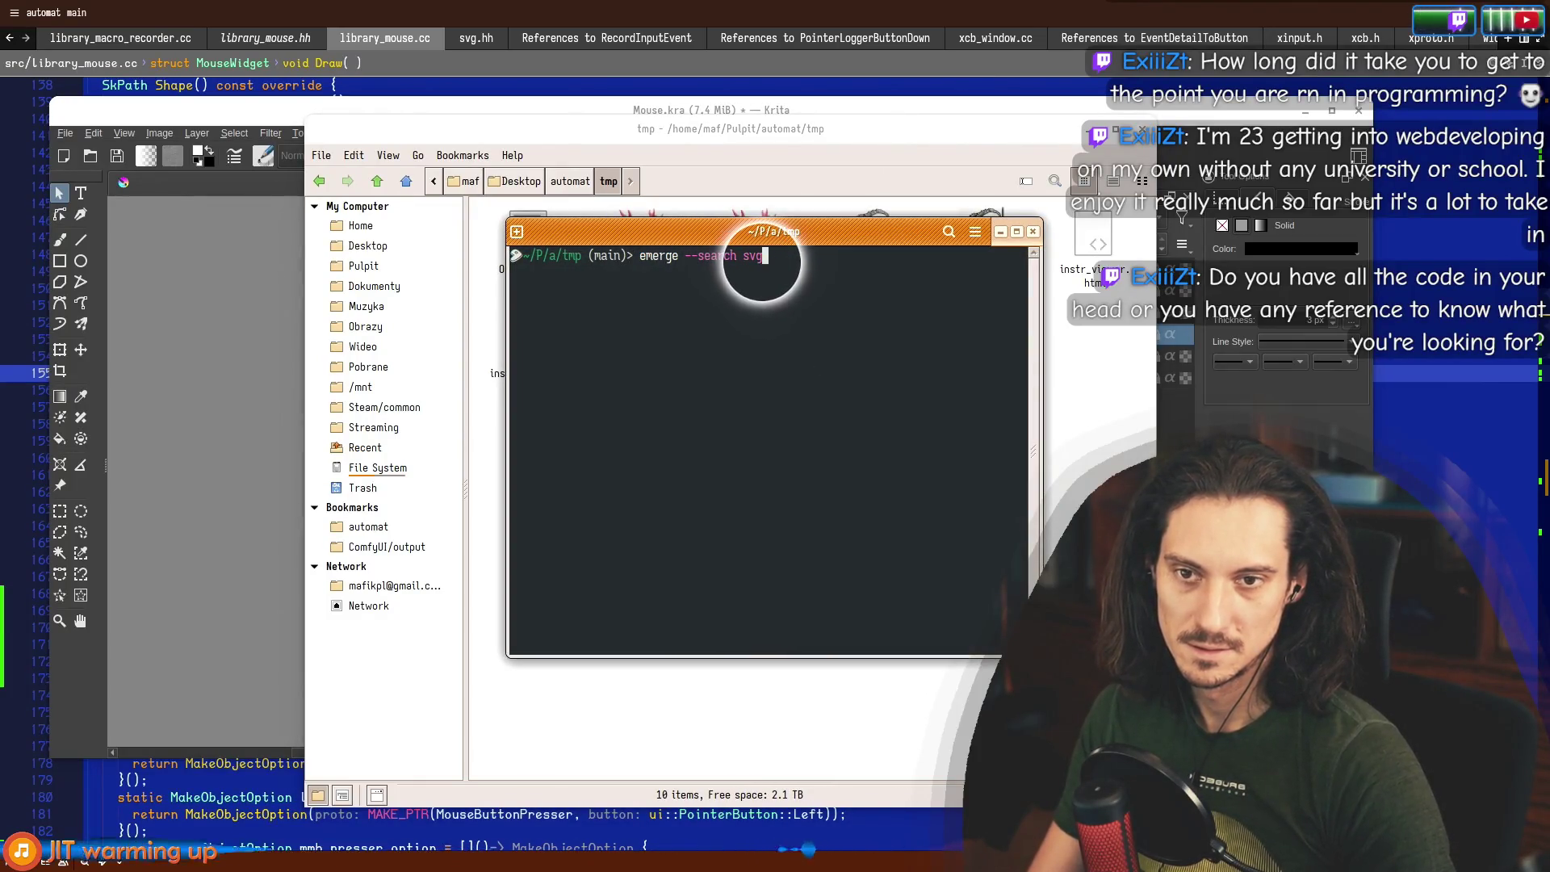
mouse_move(657, 304)
mouse_down()
mouse_move(215, 201)
mouse_move(207, 564)
mouse_up()
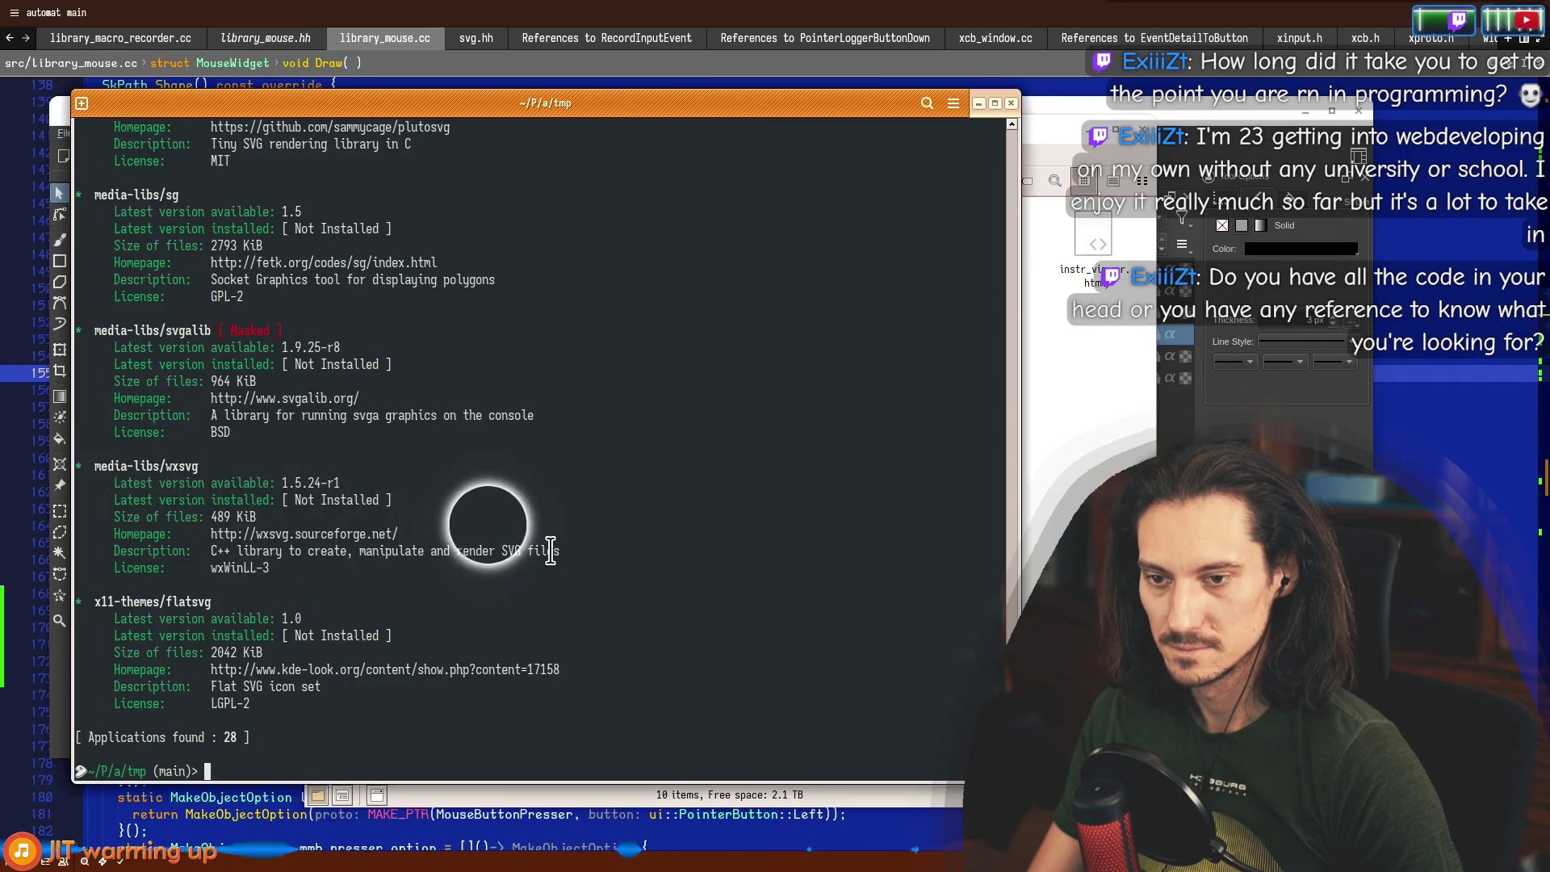
Scroll up through the results, reading the wxsvg, svgalib and libsvgtiny descriptions.
drag(559, 550, 208, 551)
drag(534, 415, 192, 415)
scroll(242, 363, up, 2)
drag(496, 348, 231, 347)
scroll(234, 351, up, 4)
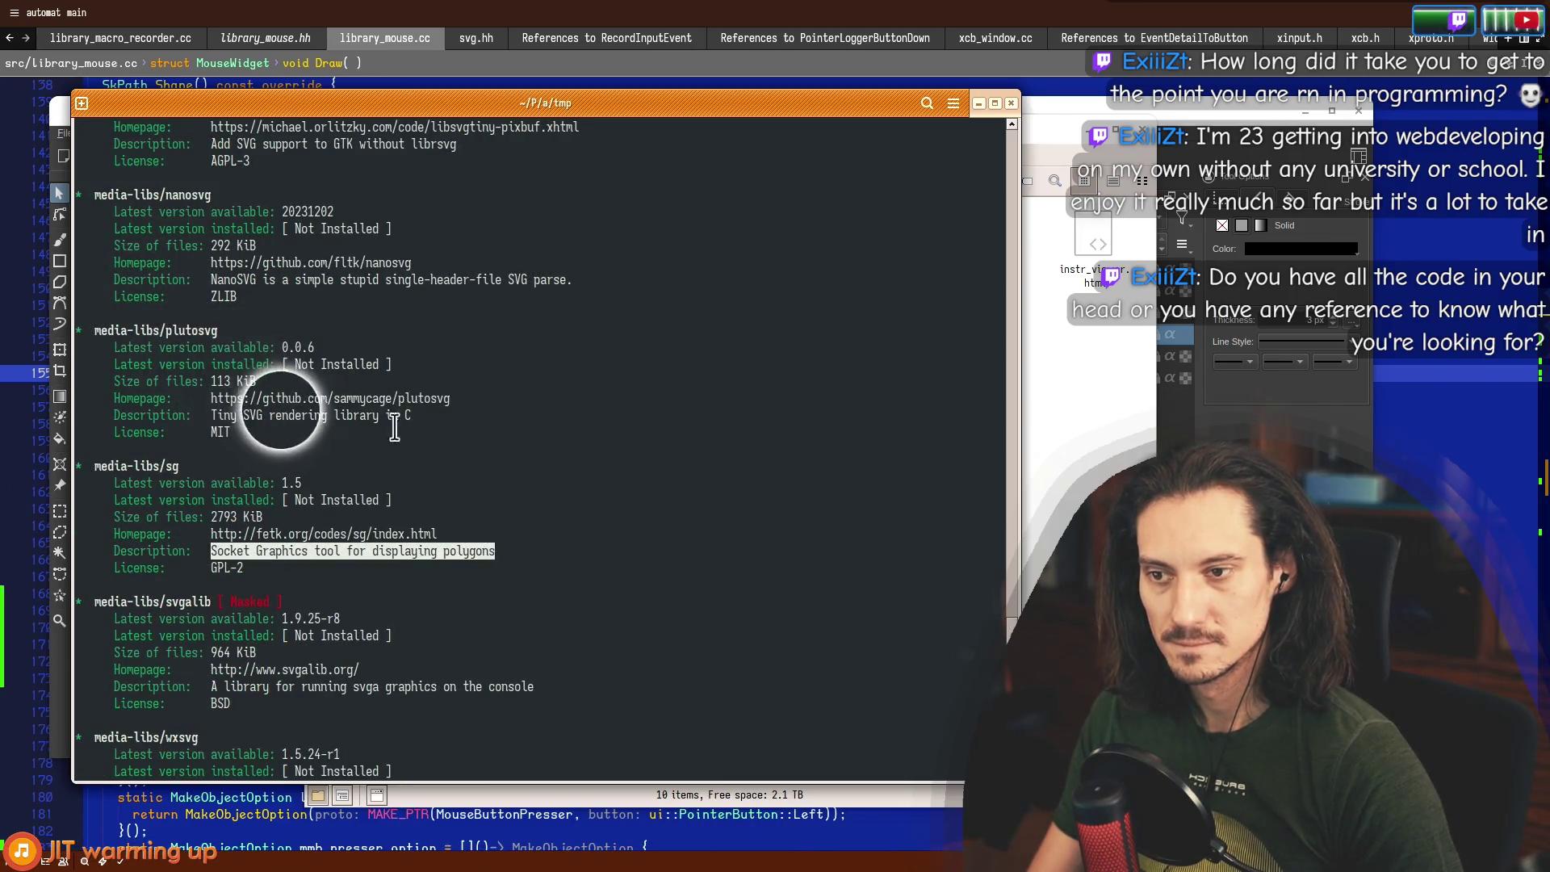
drag(211, 279, 571, 279)
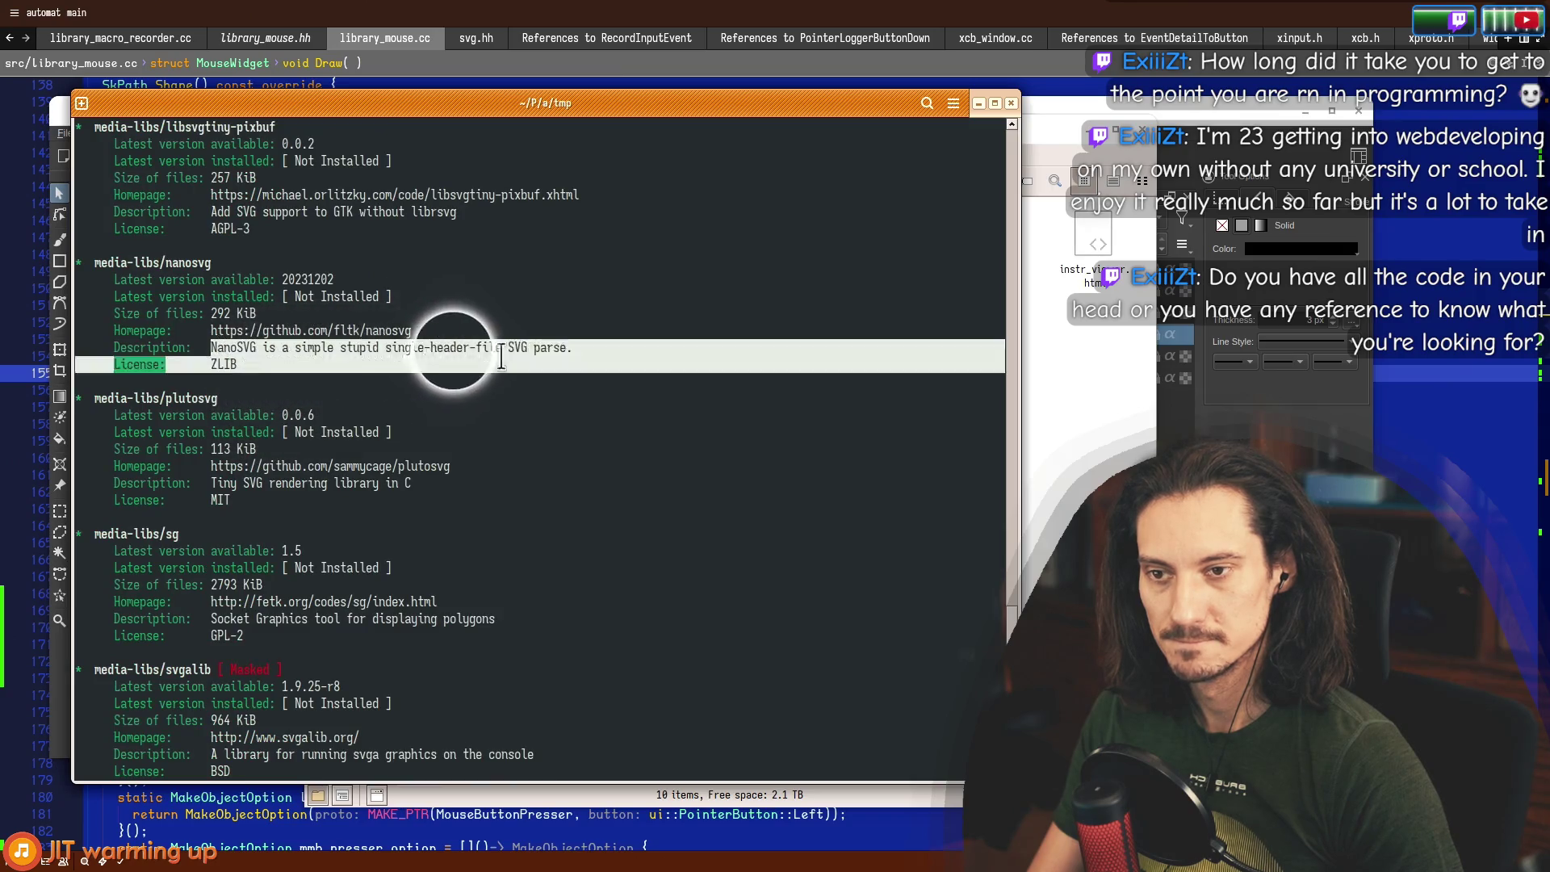
scroll(548, 361, up, 2)
scroll(548, 361, up, 4)
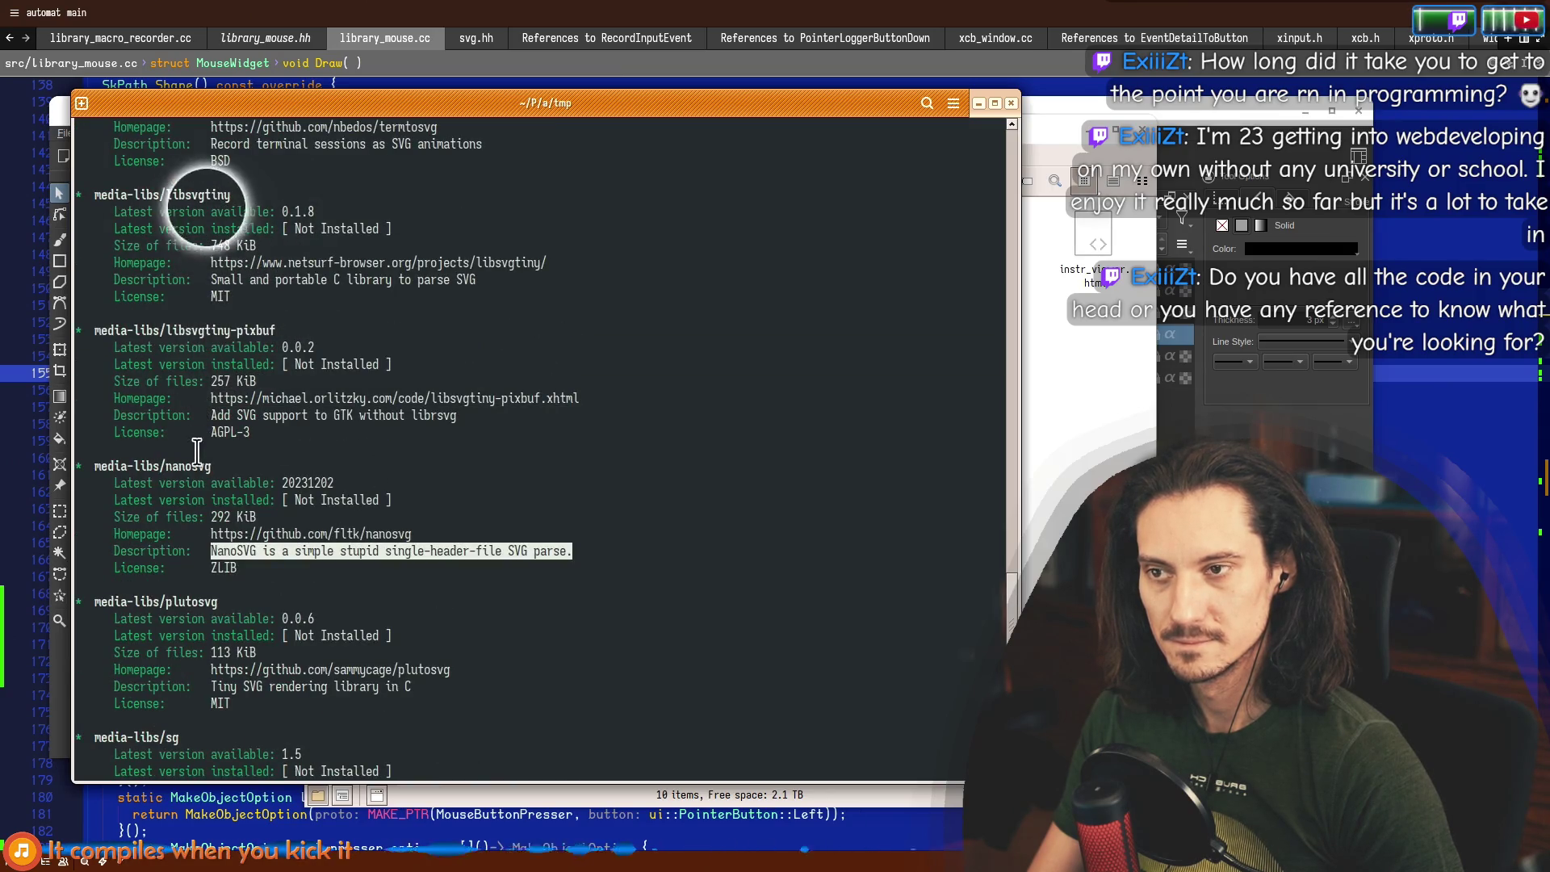
drag(211, 280, 477, 280)
Select svgcleaner's description and open its homepage in the browser.
scroll(310, 228, up, 5)
click(220, 415)
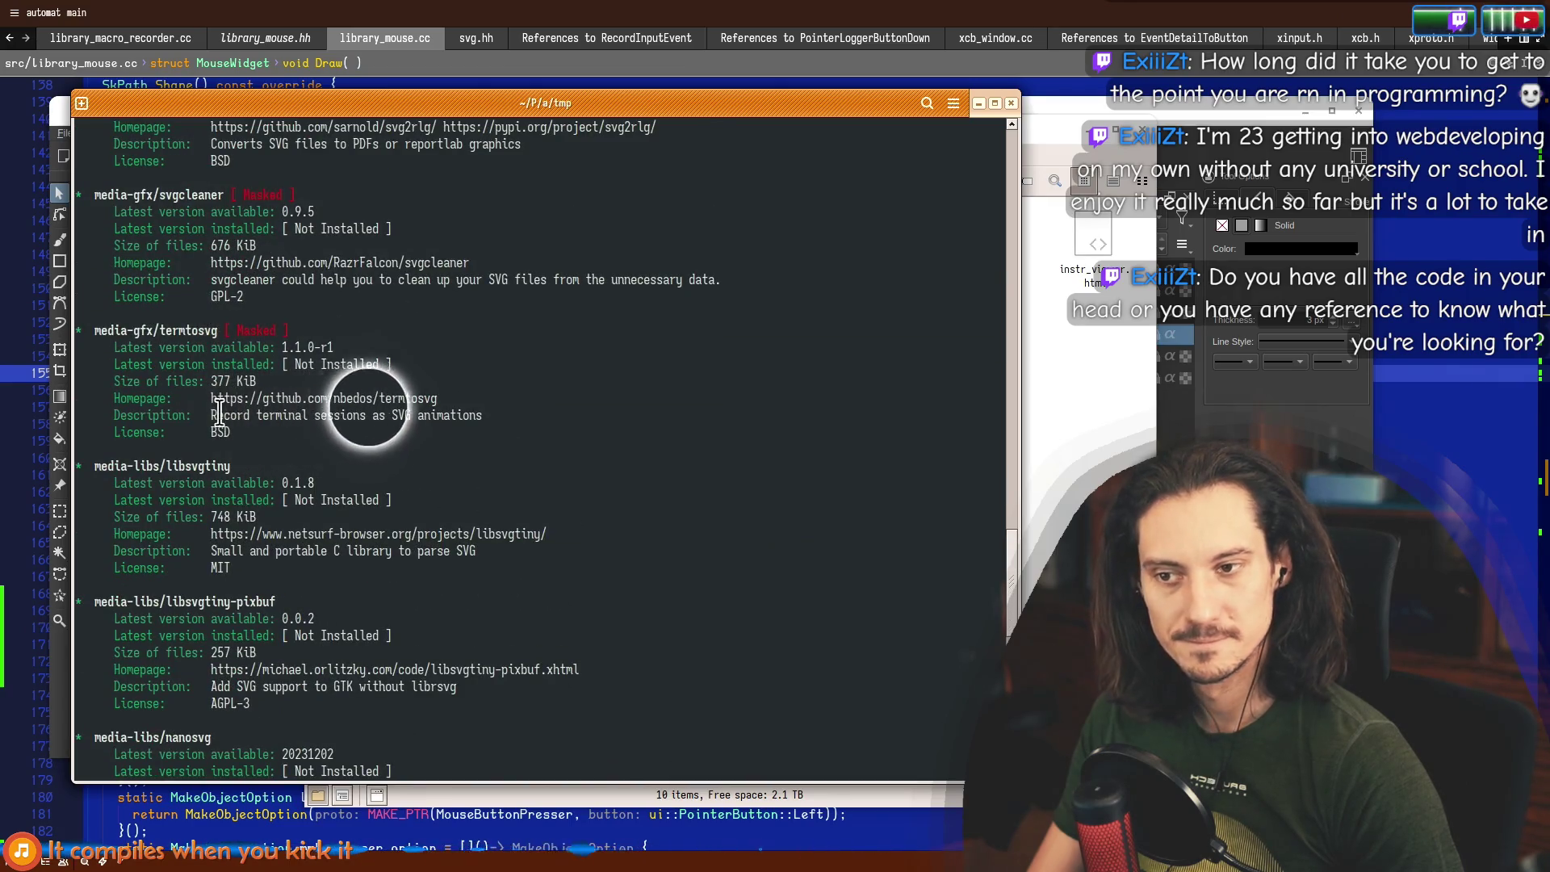
drag(220, 415, 482, 414)
scroll(283, 387, up, 3)
double_click(225, 417)
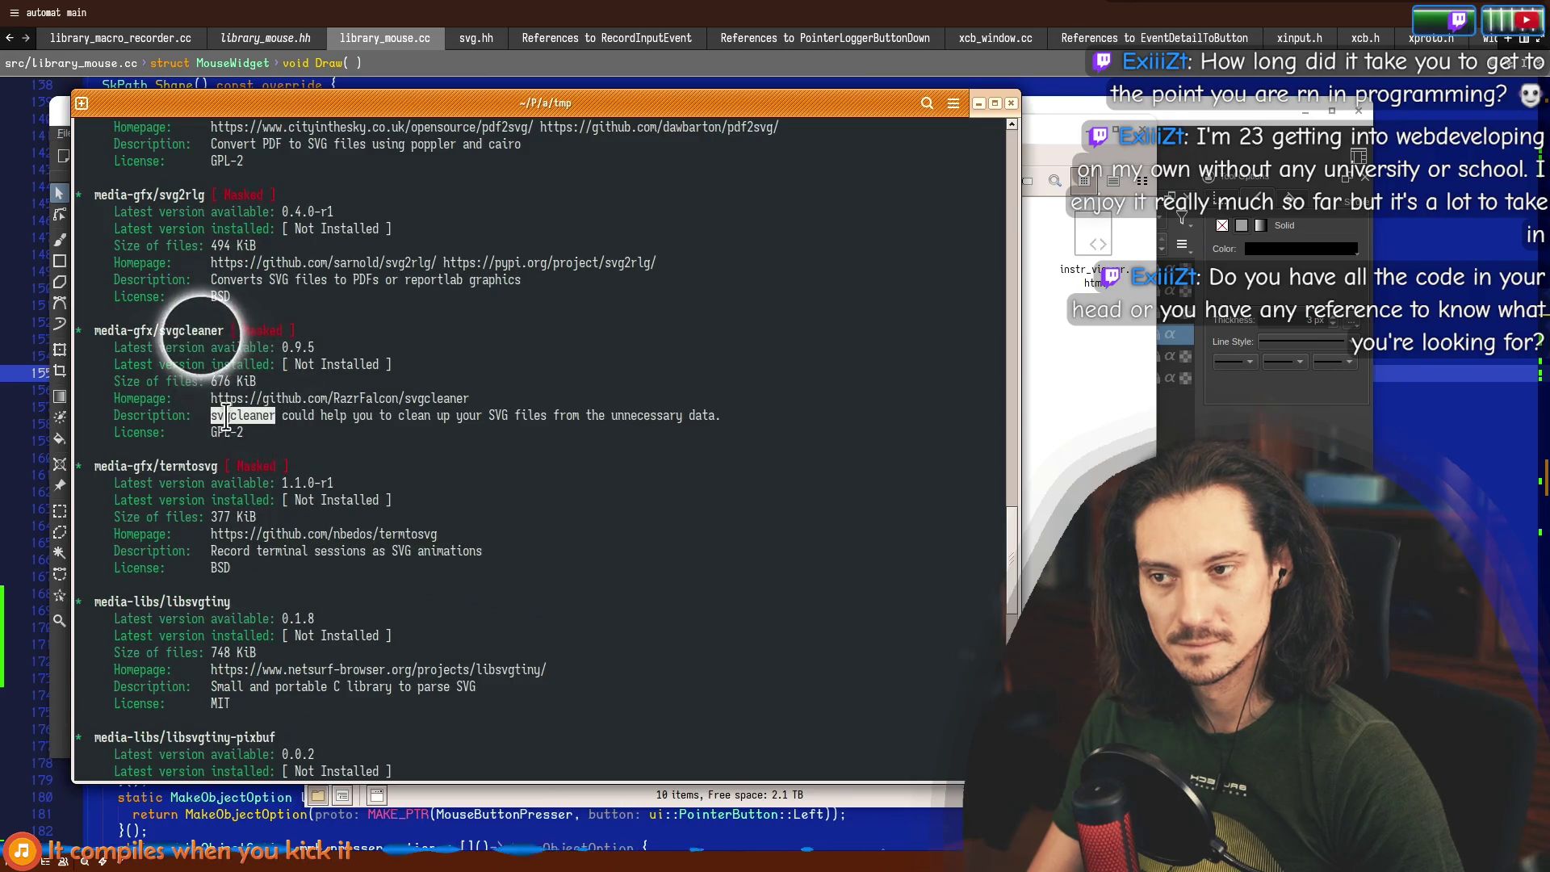
drag(225, 417, 699, 417)
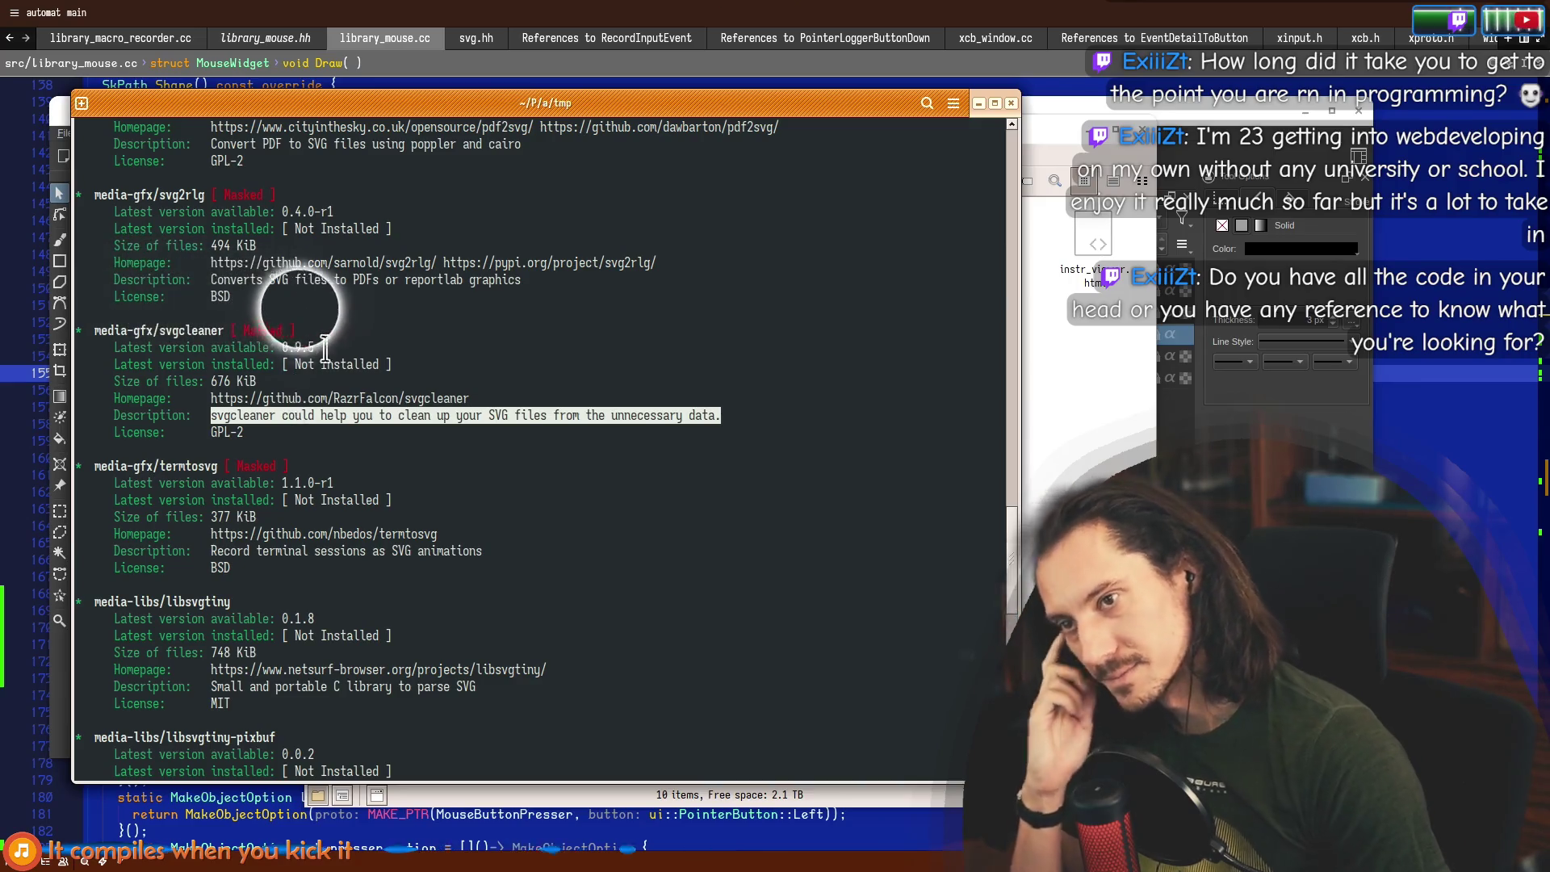
scroll(325, 348, up, 3)
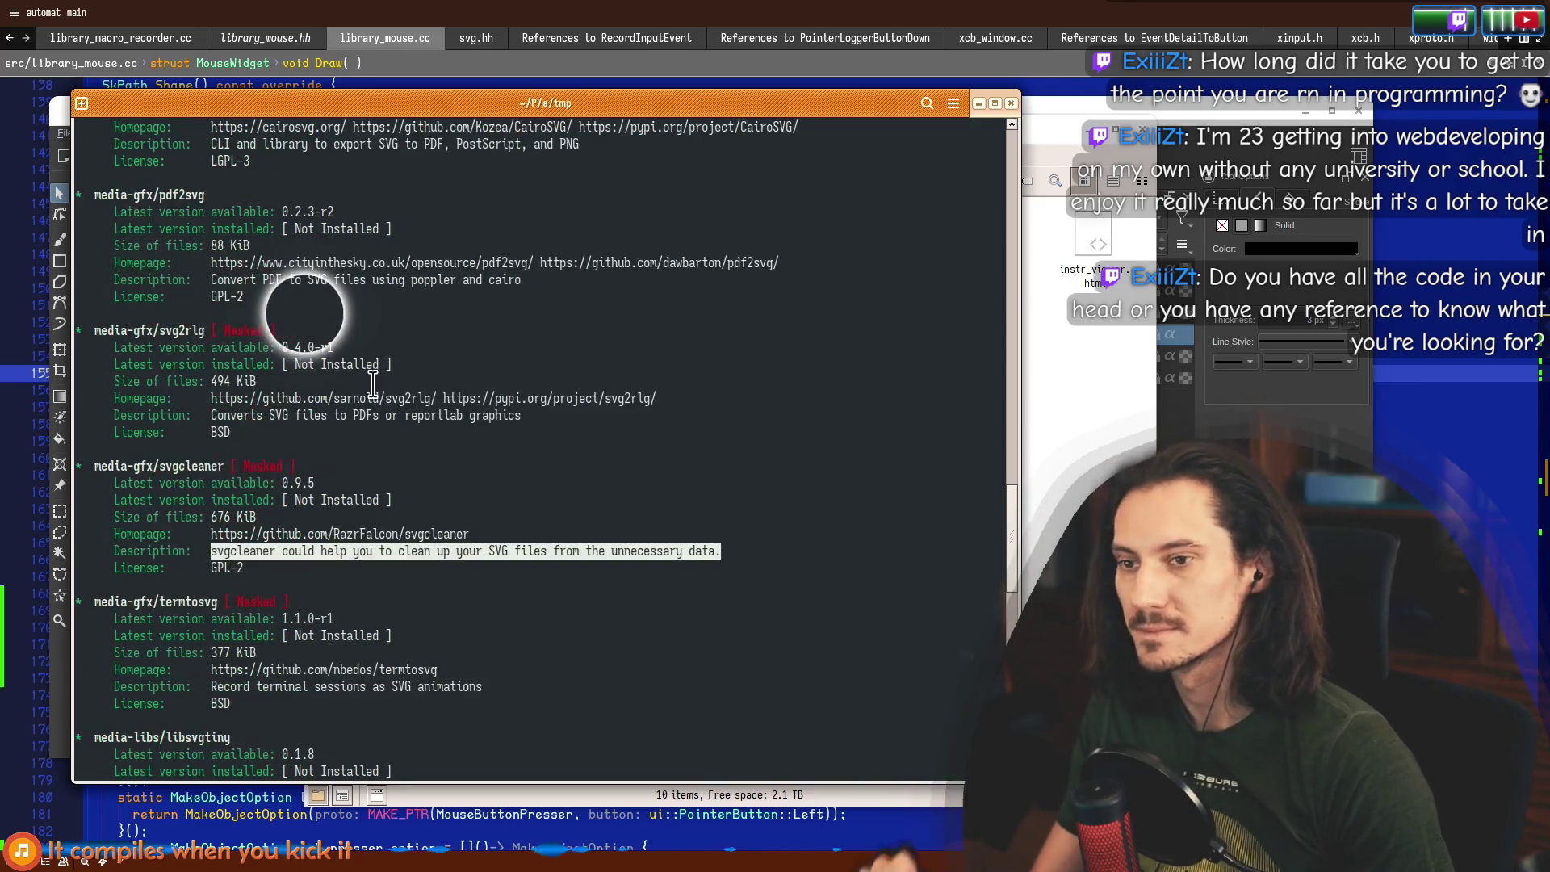
click(318, 536)
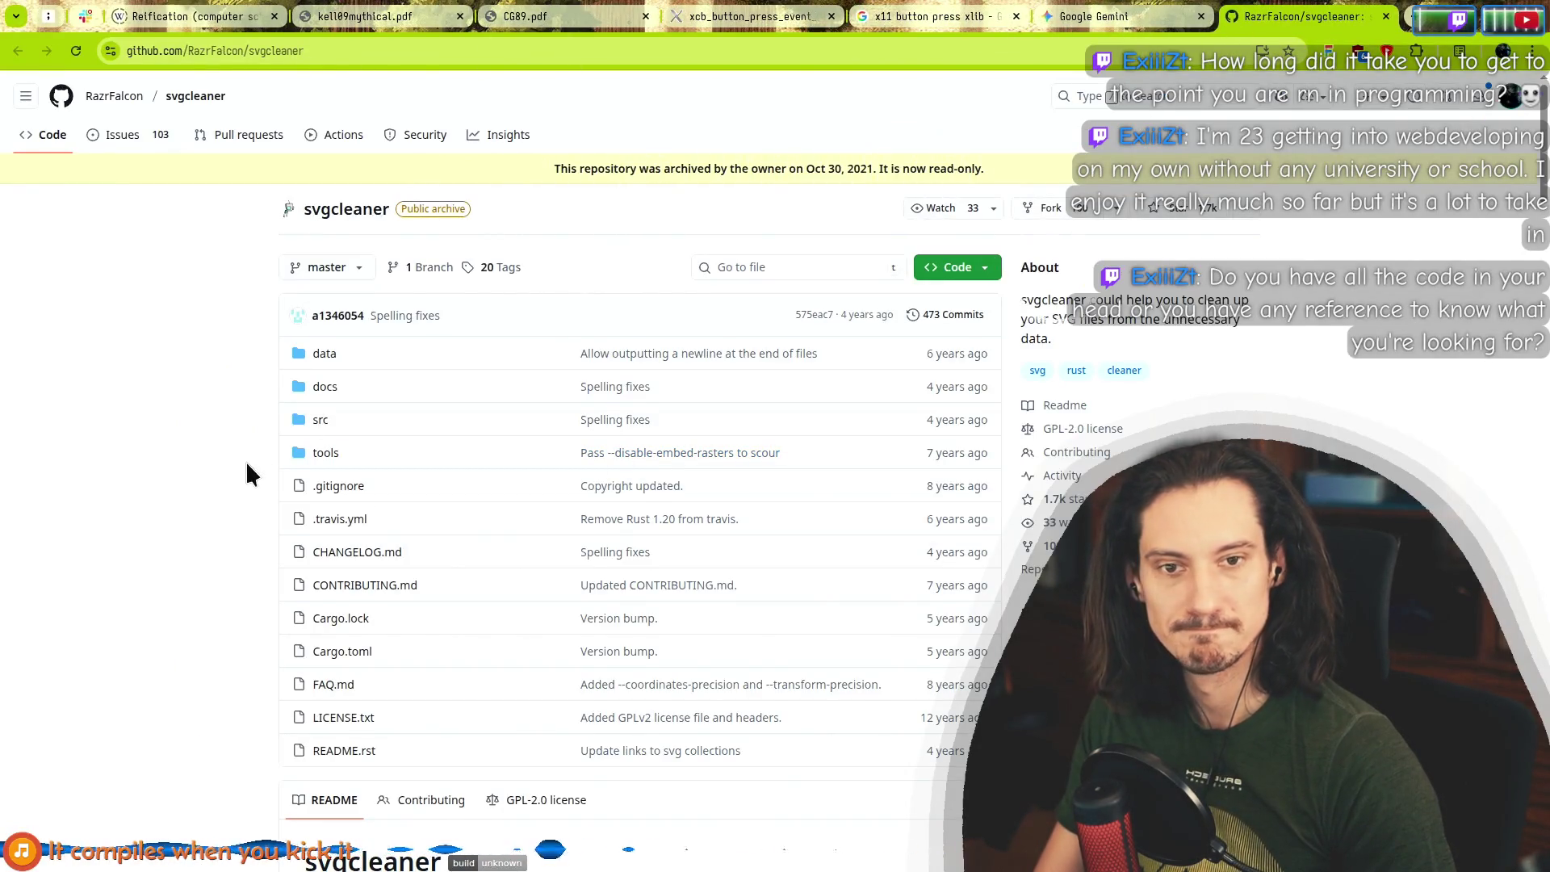
Read through the svgcleaner README's Purpose and Goals sections.
scroll(253, 472, down, 5)
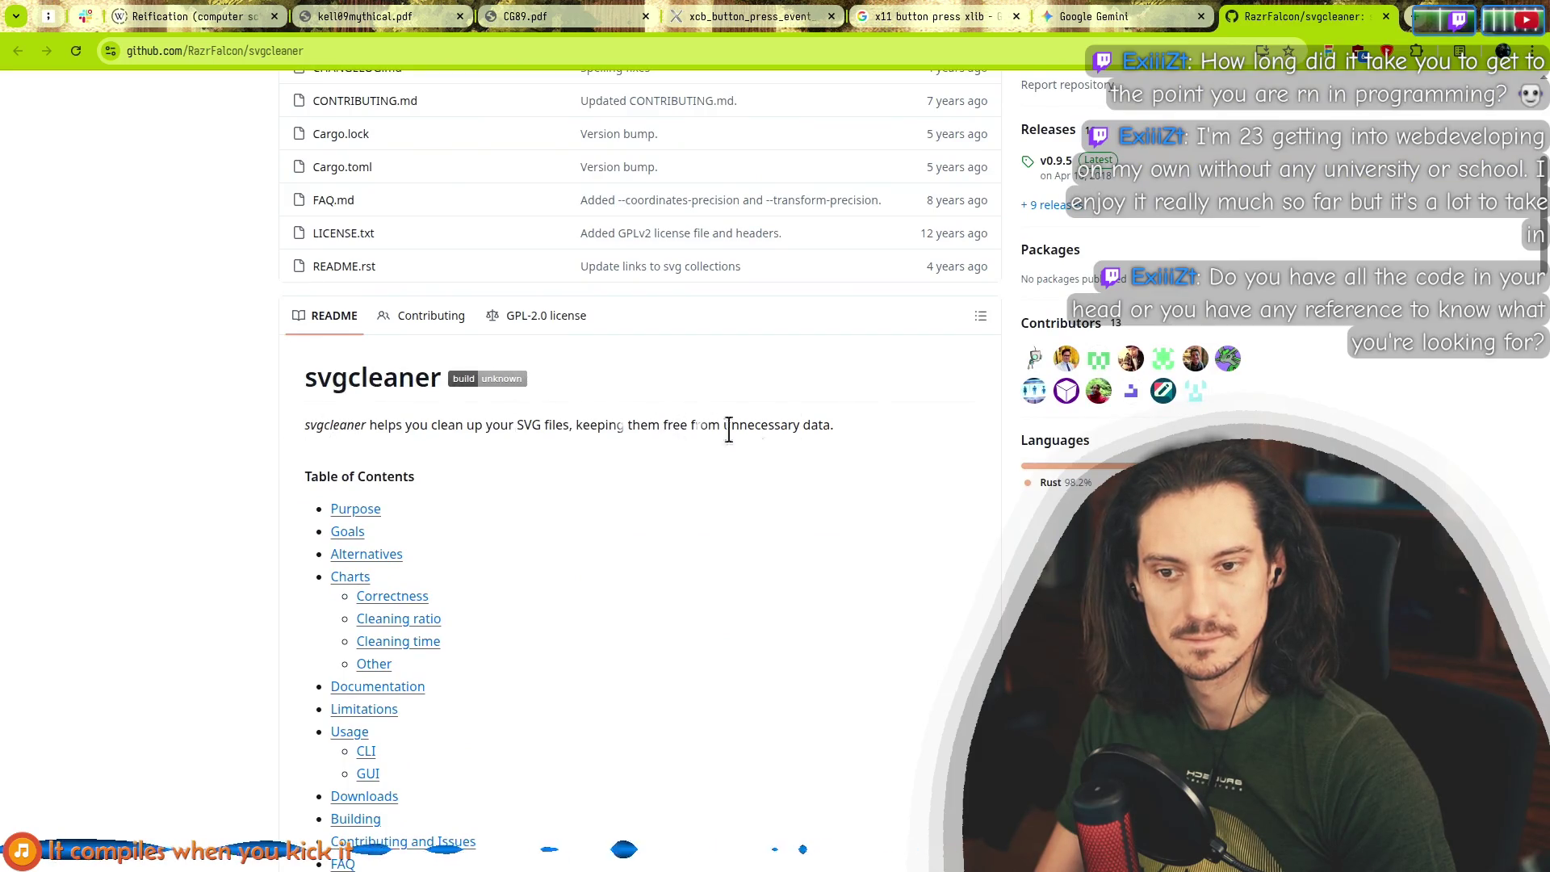
scroll(729, 431, down, 7)
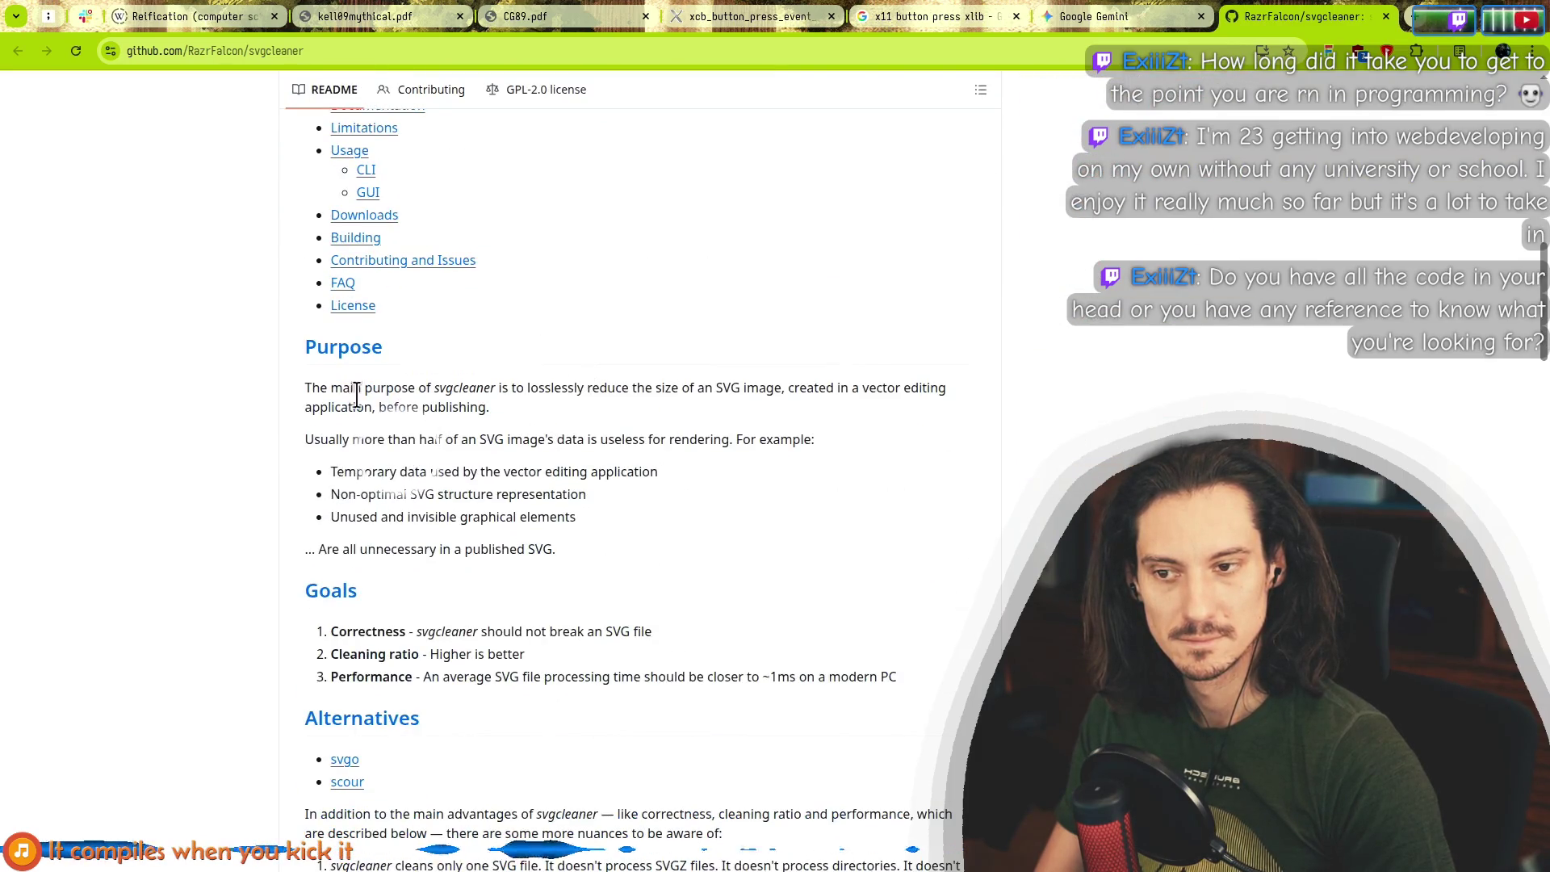
mouse_move(321, 389)
mouse_down()
mouse_move(445, 493)
mouse_move(587, 494)
mouse_move(436, 442)
mouse_up()
drag(353, 398, 536, 544)
click(536, 547)
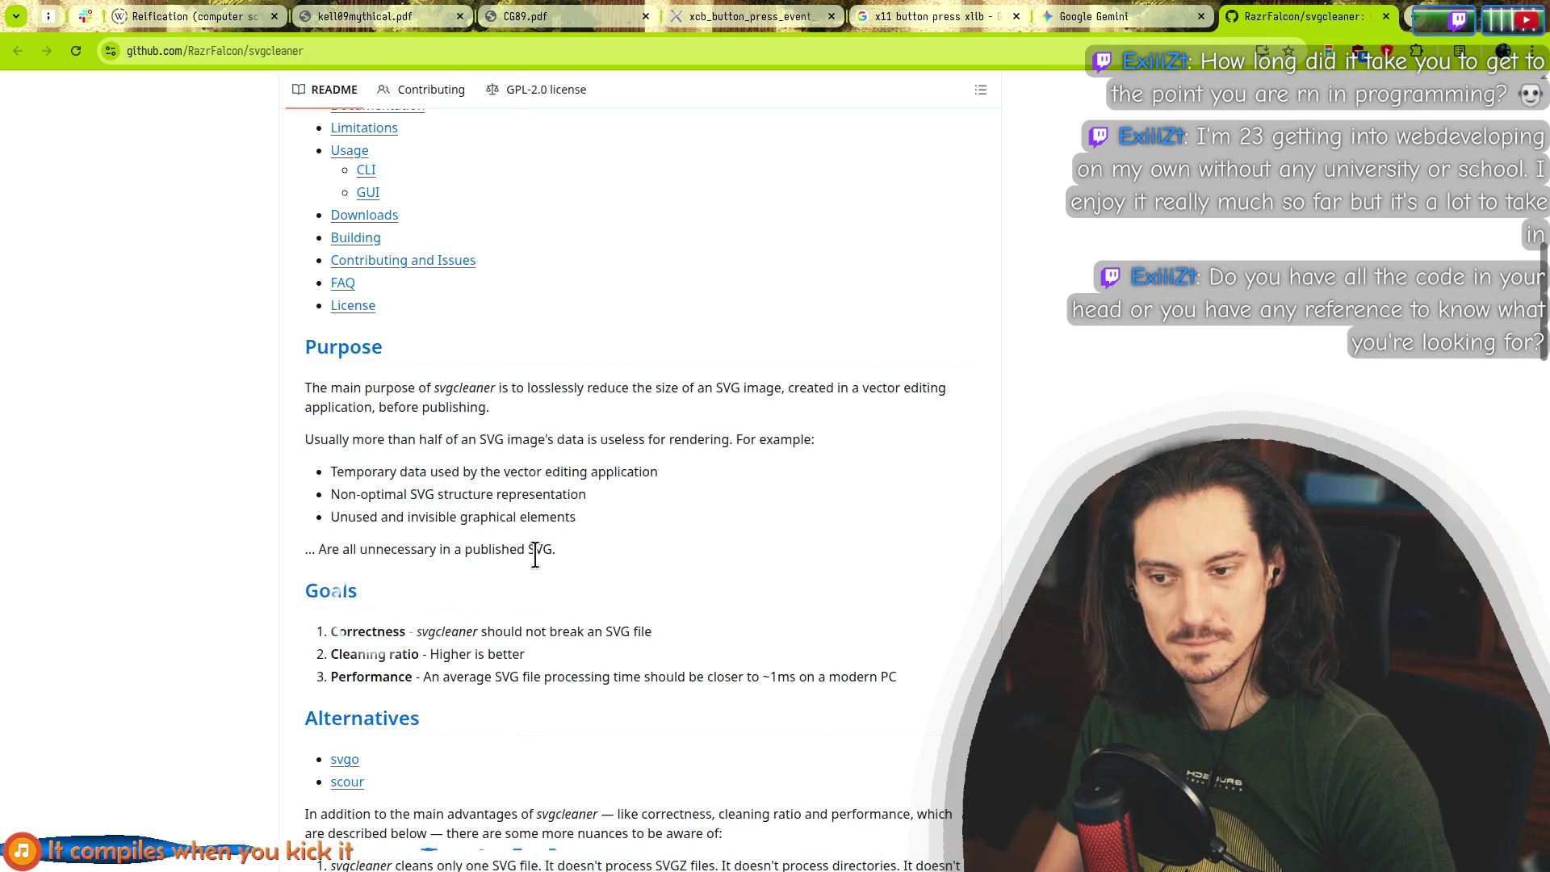
scroll(274, 517, down, 3)
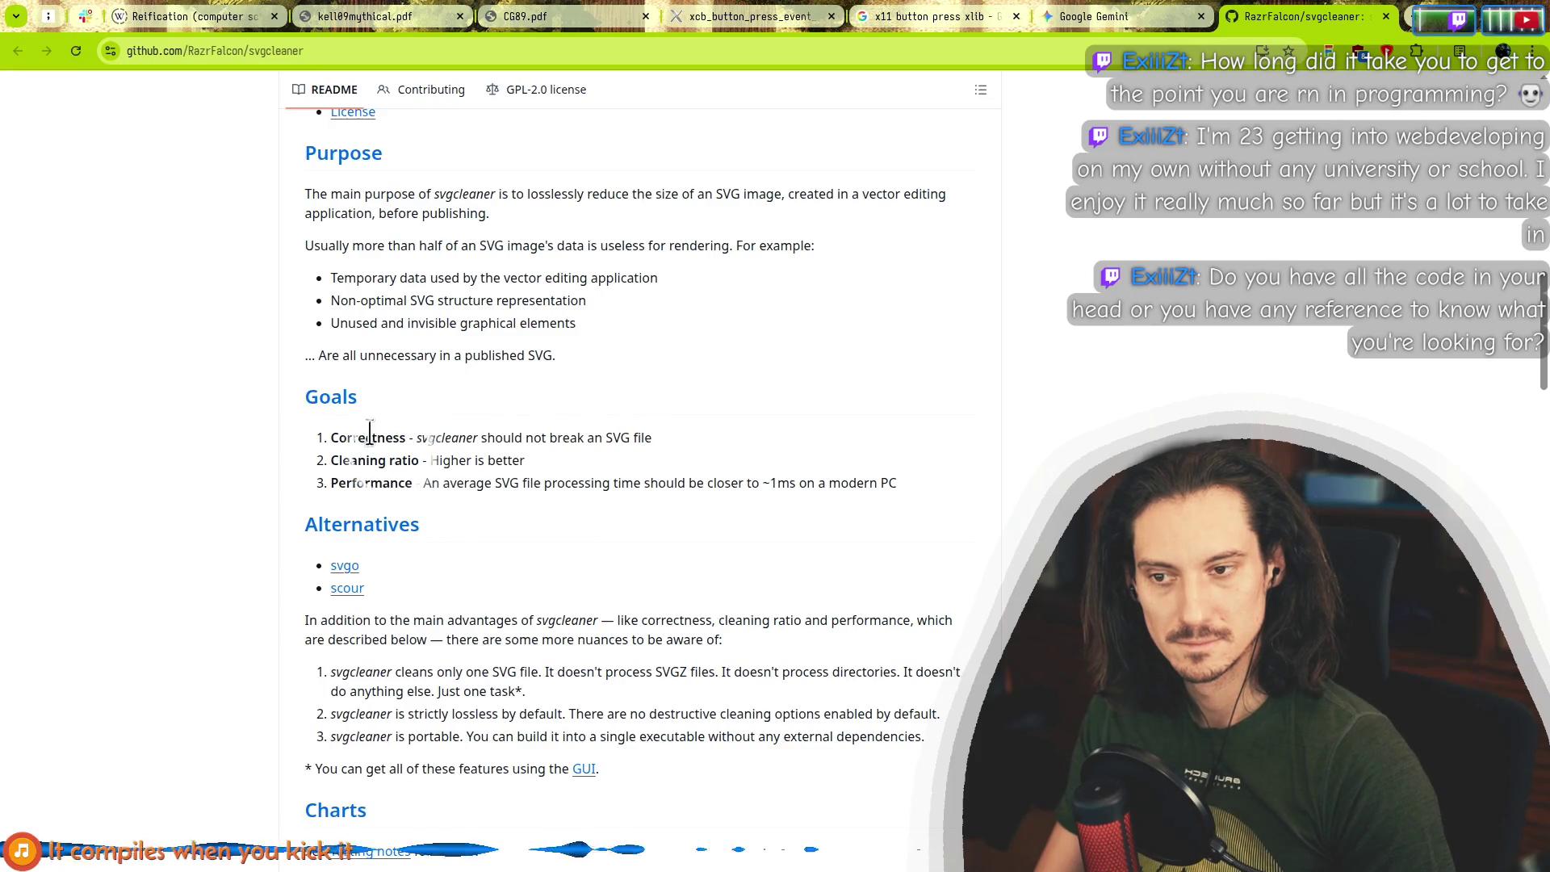
drag(342, 437, 443, 484)
scroll(404, 519, down, 5)
click(188, 425)
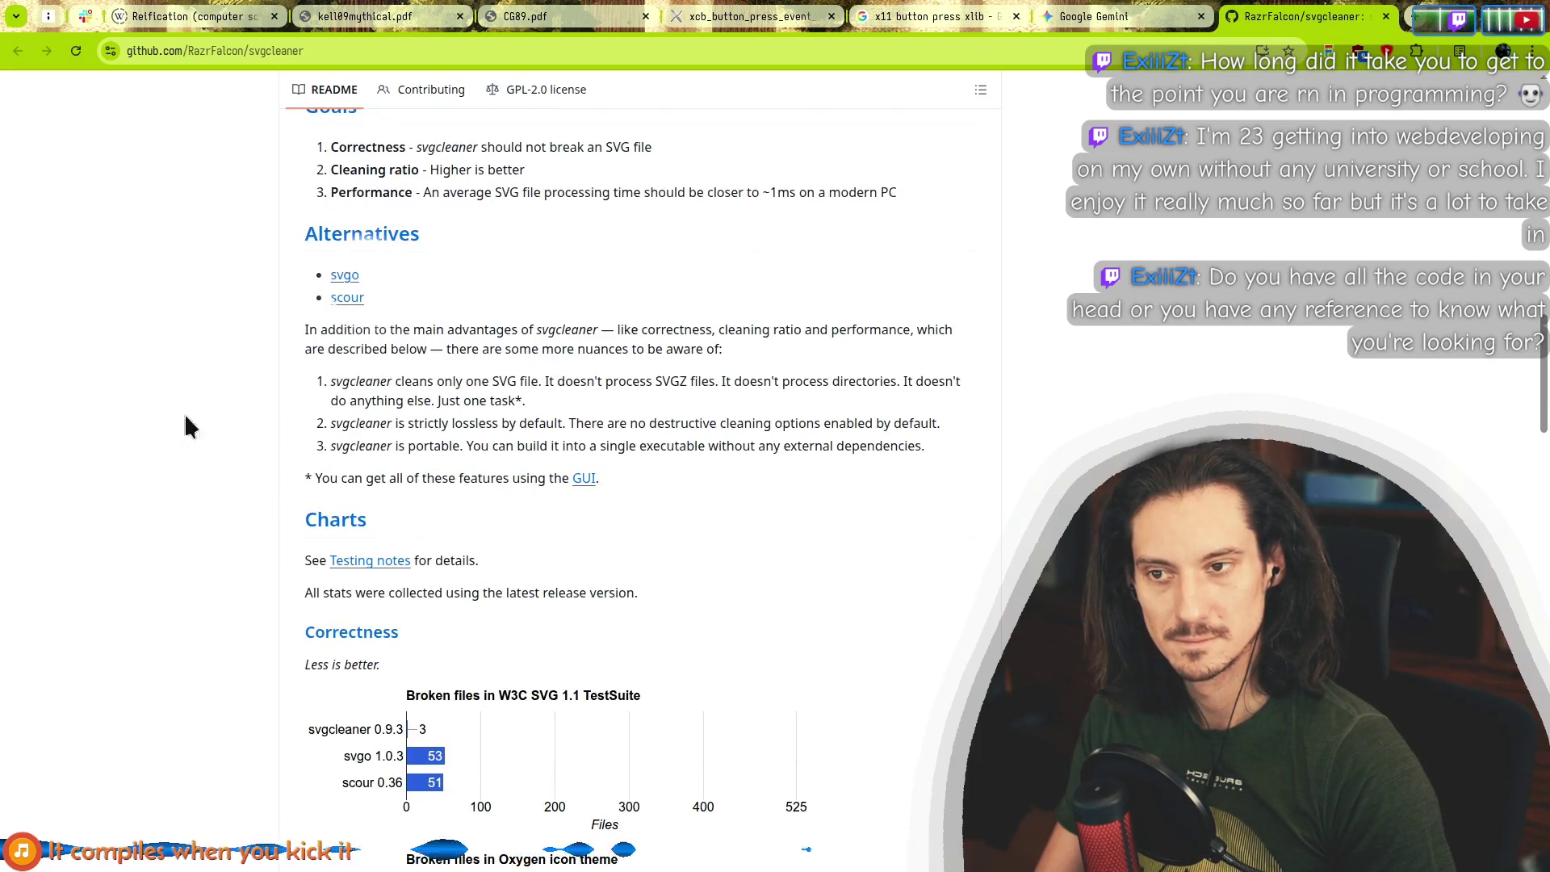
Open the svgo and scour alternatives in background tabs and switch to svgo.
middle_click(345, 276)
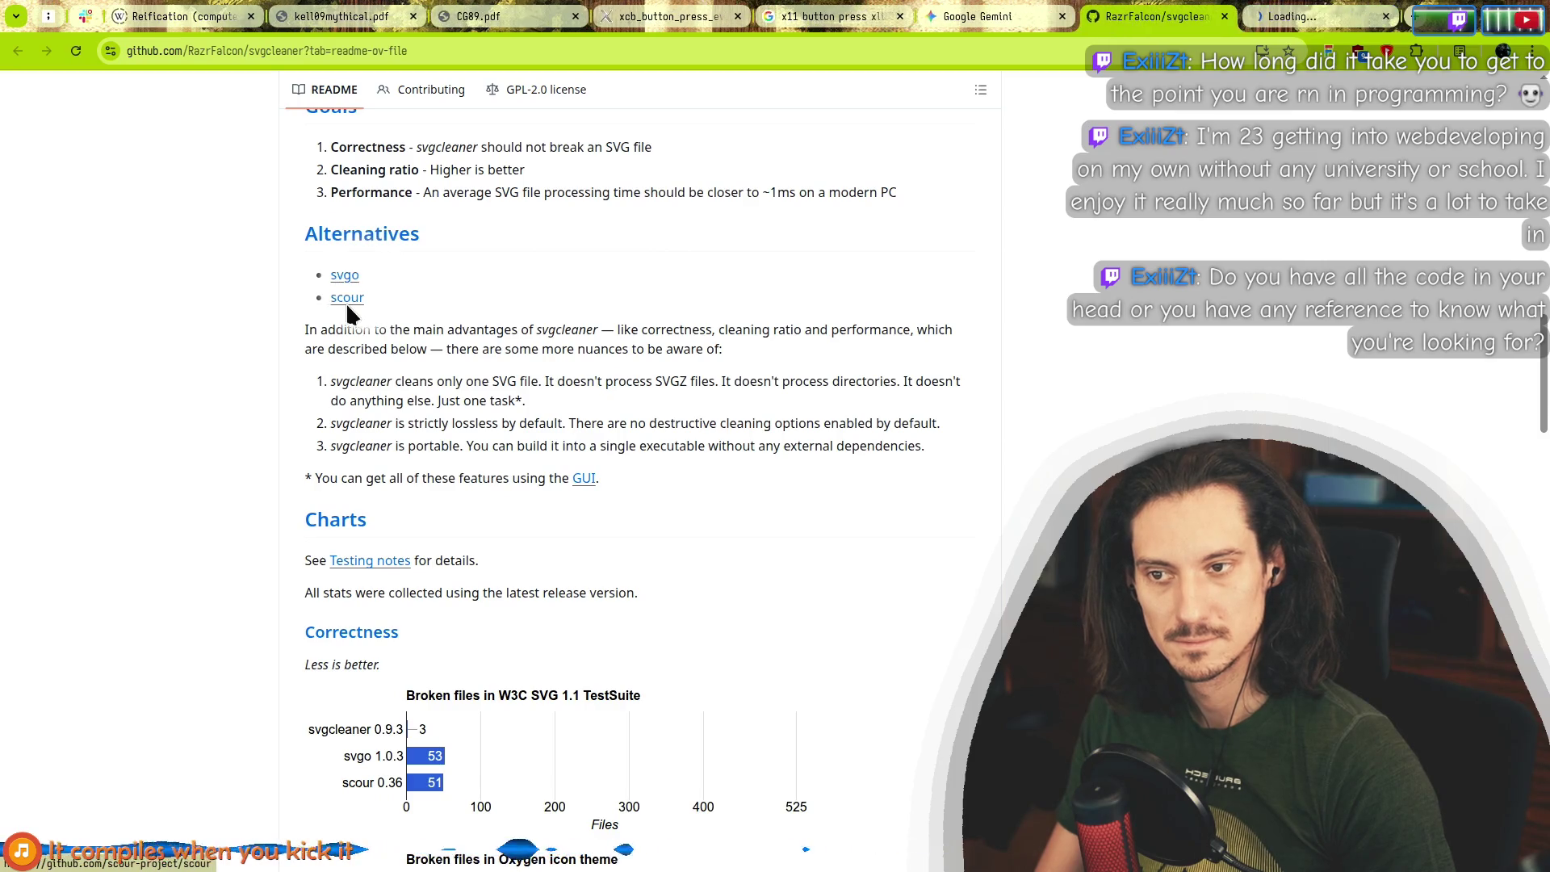
middle_click(345, 299)
key(ctrl+Tab)
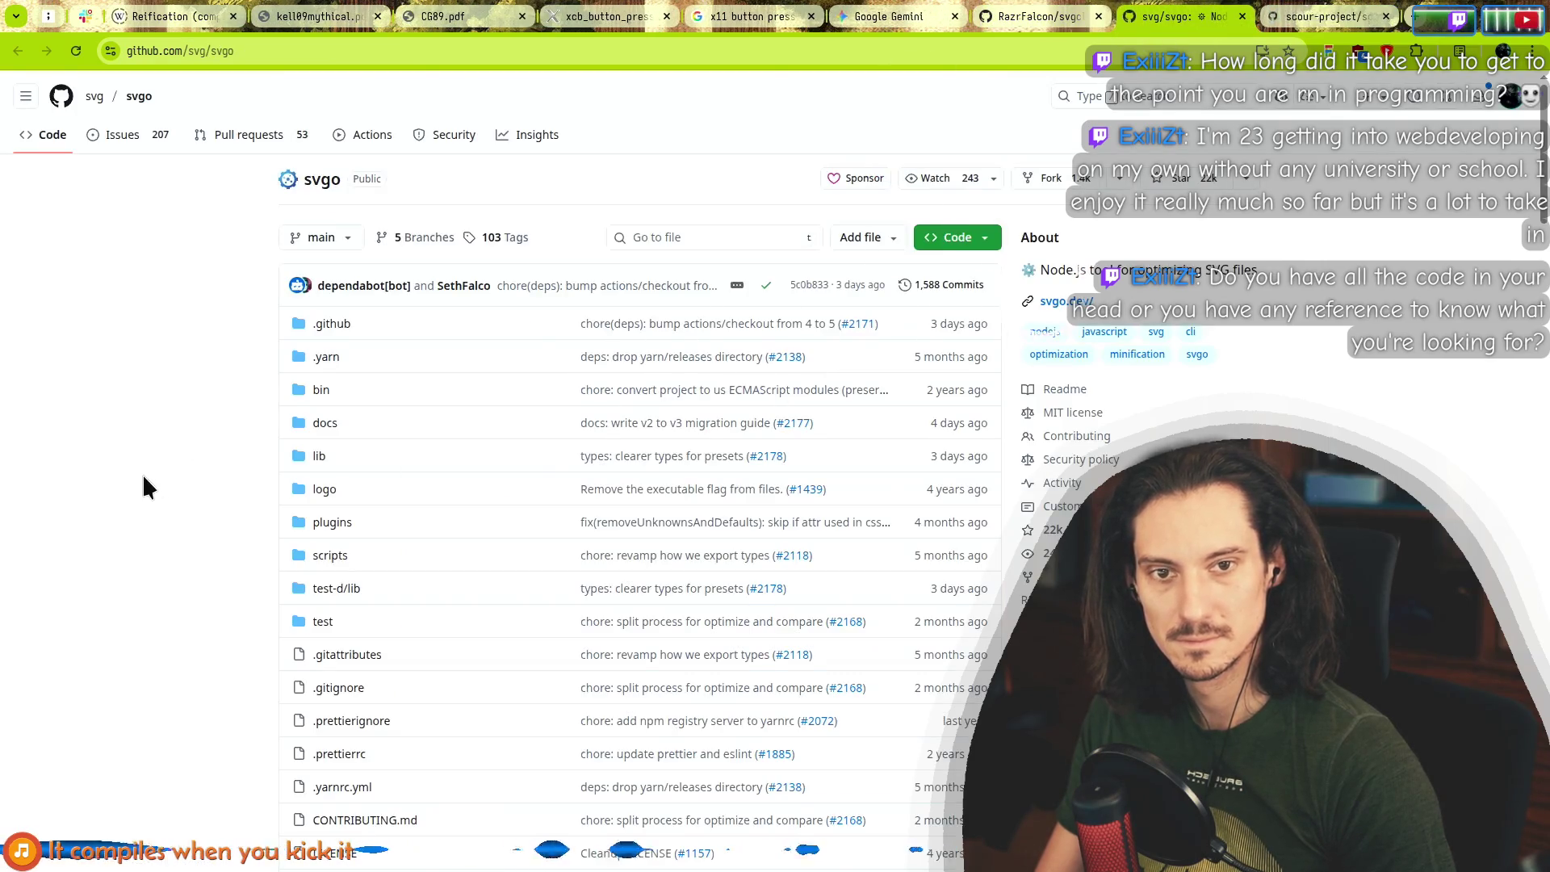
key(alt+Tab)
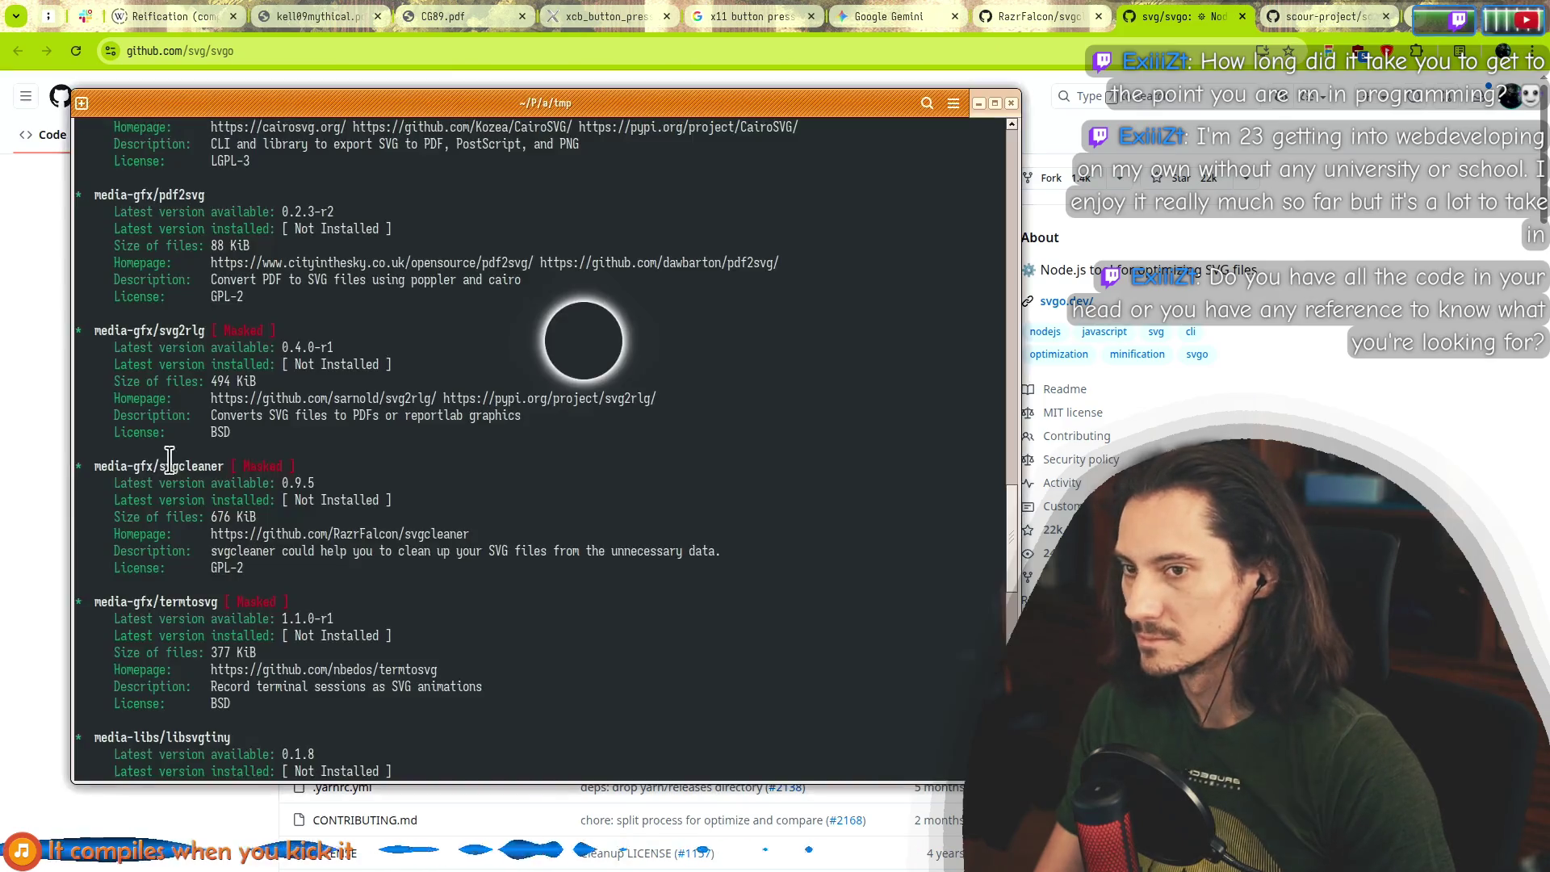
Scroll the svg search output up past dvisvgm and GD-SVG to the command, then return to the browser.
scroll(241, 421, up, 5)
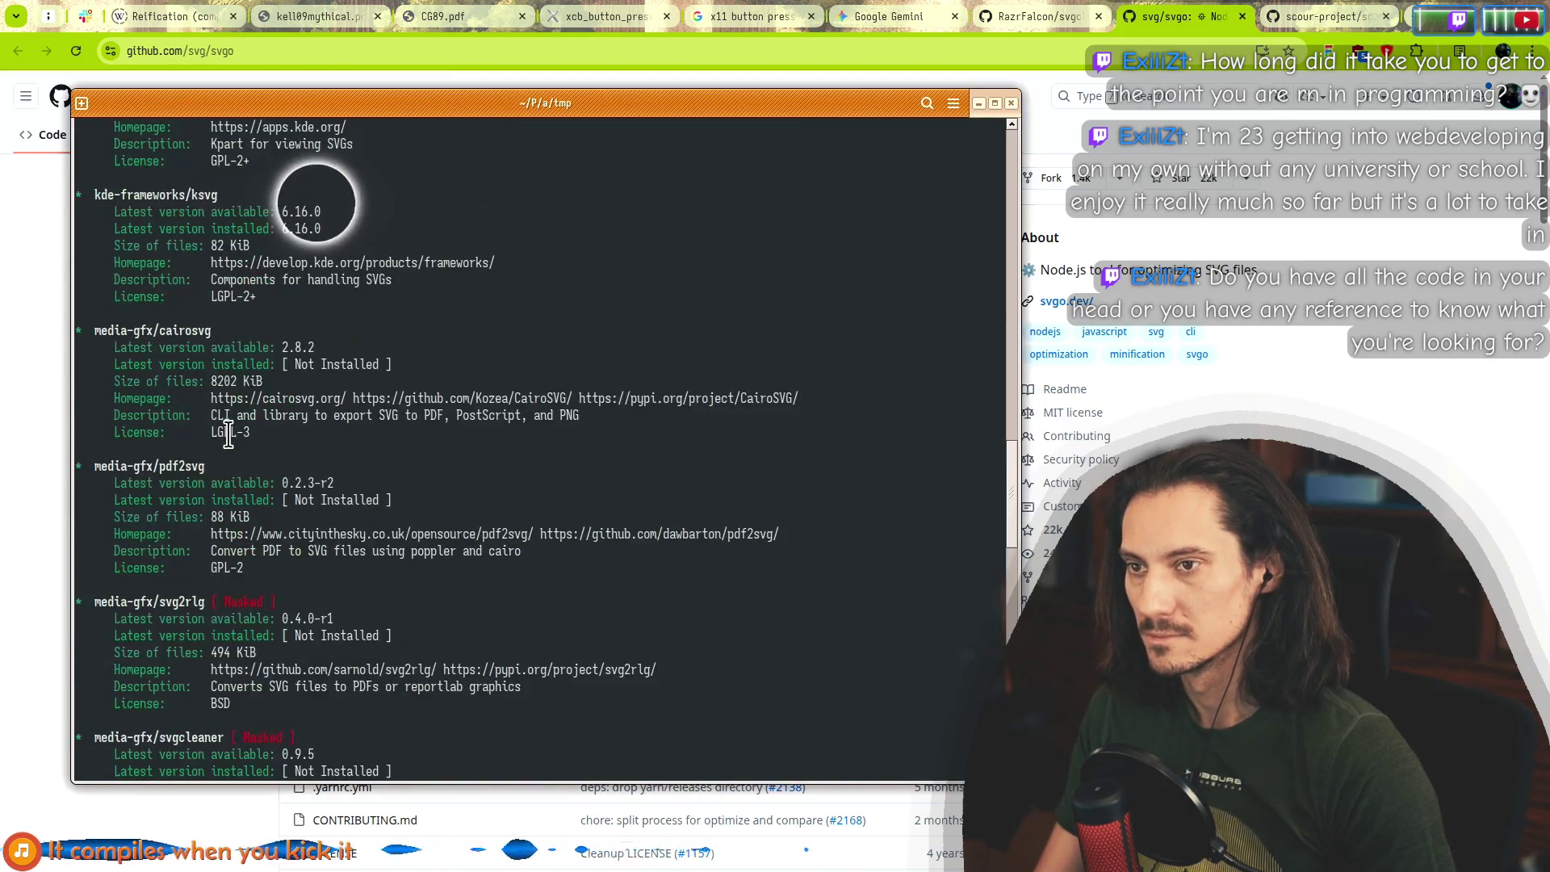
scroll(239, 355, up, 8)
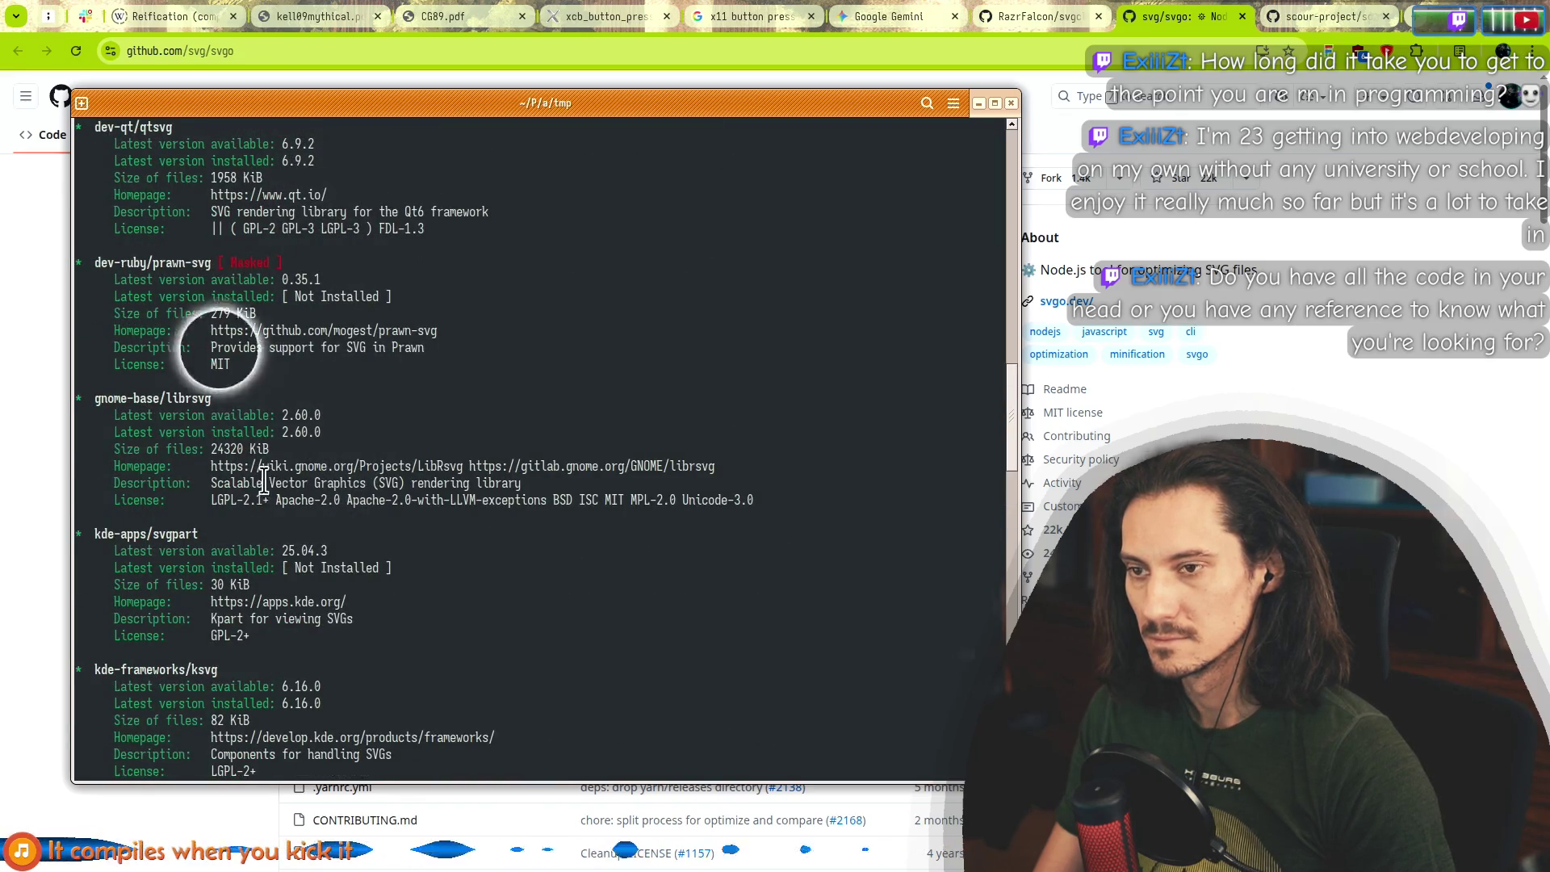
scroll(323, 347, up, 3)
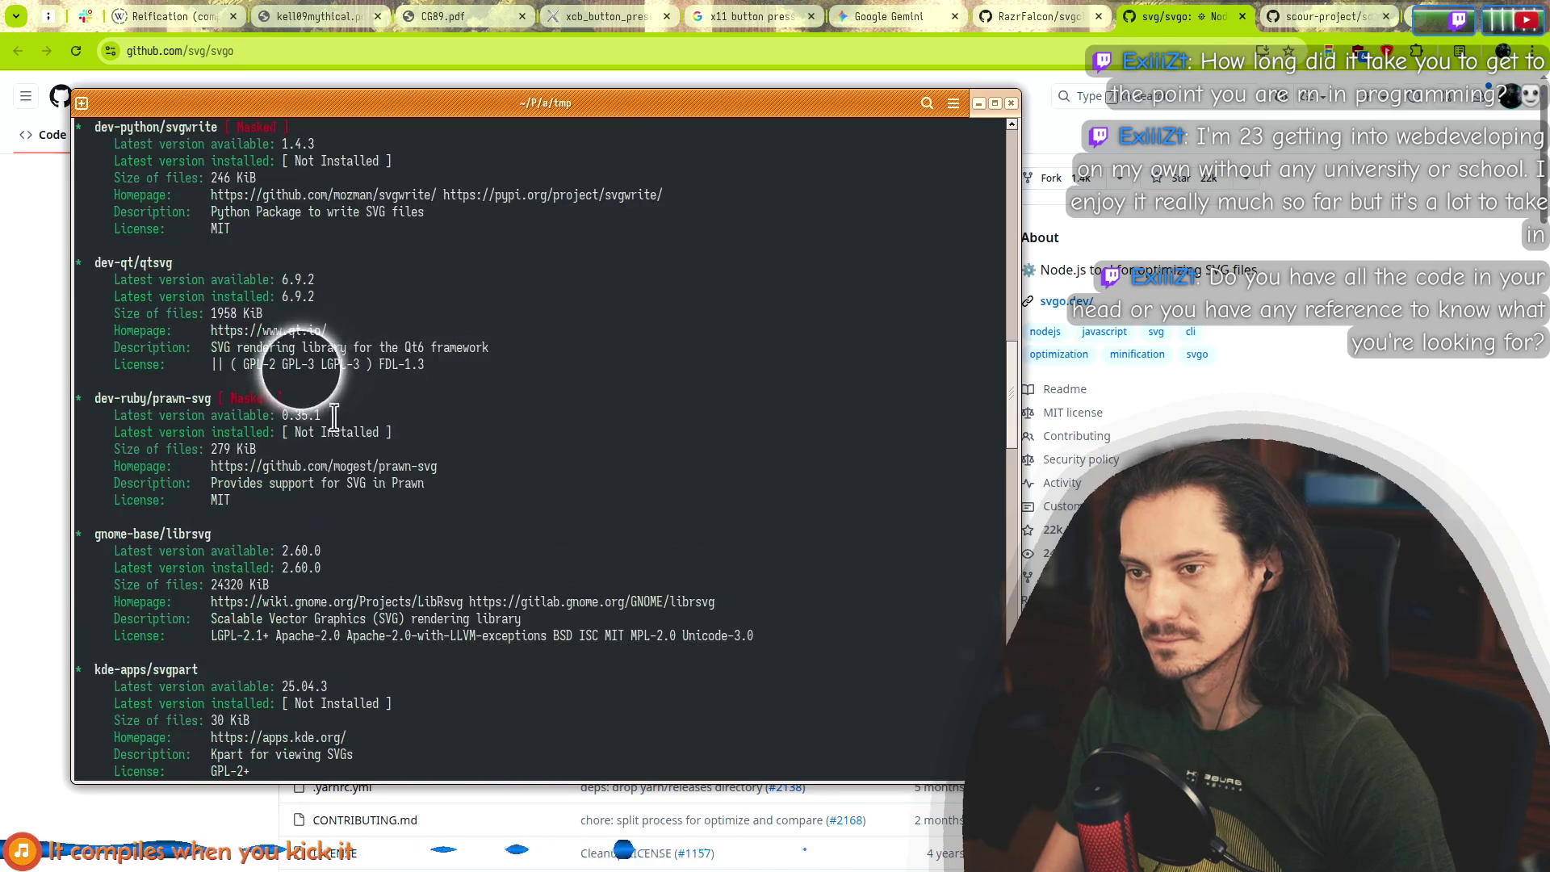
scroll(218, 291, up, 4)
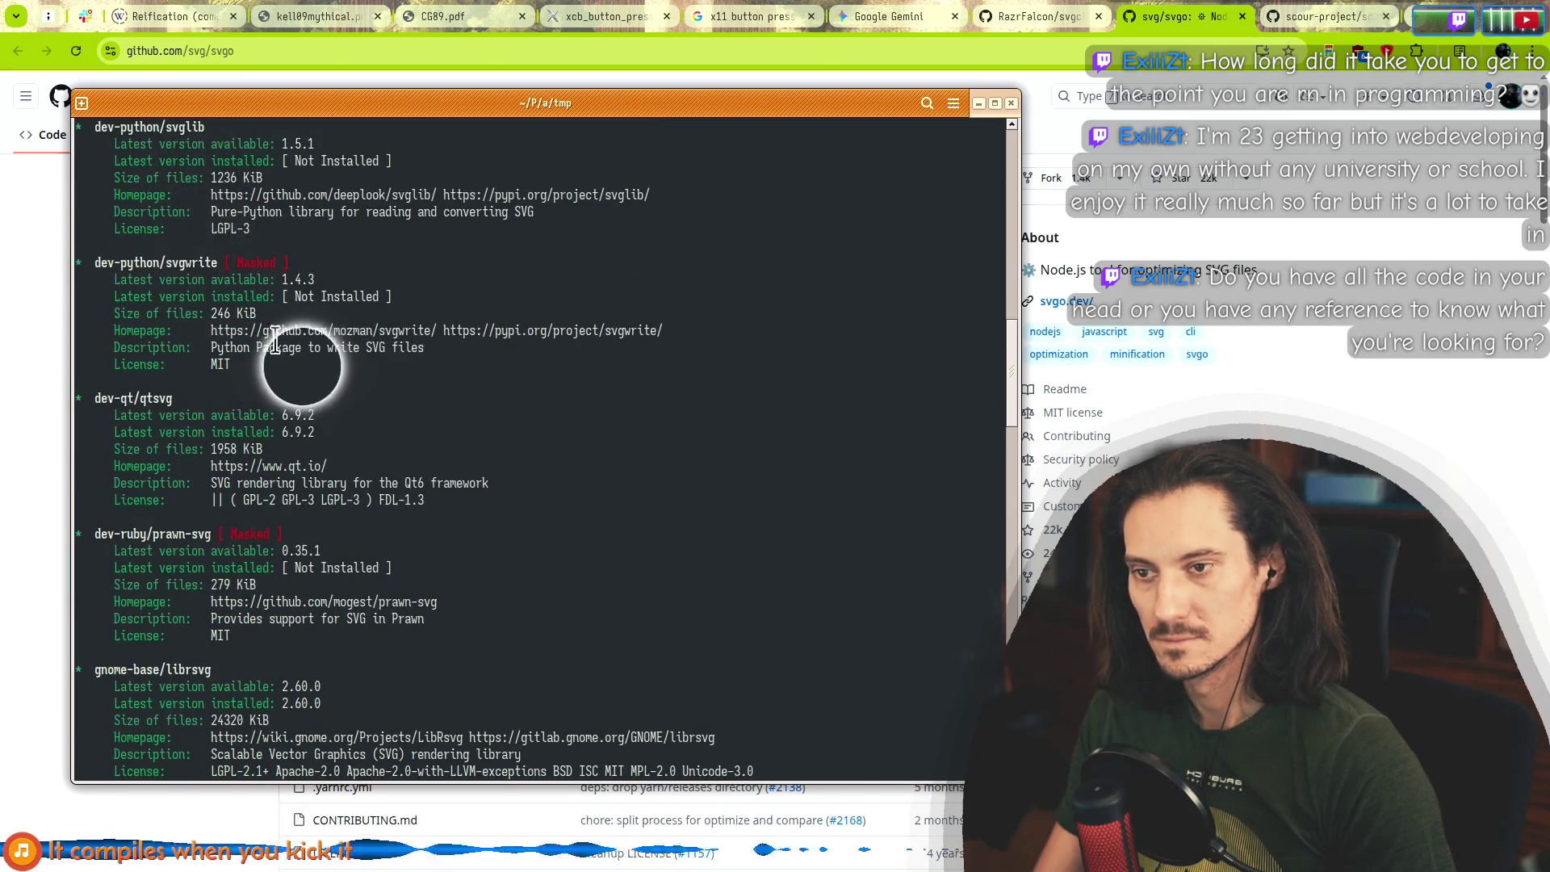
scroll(234, 306, up, 8)
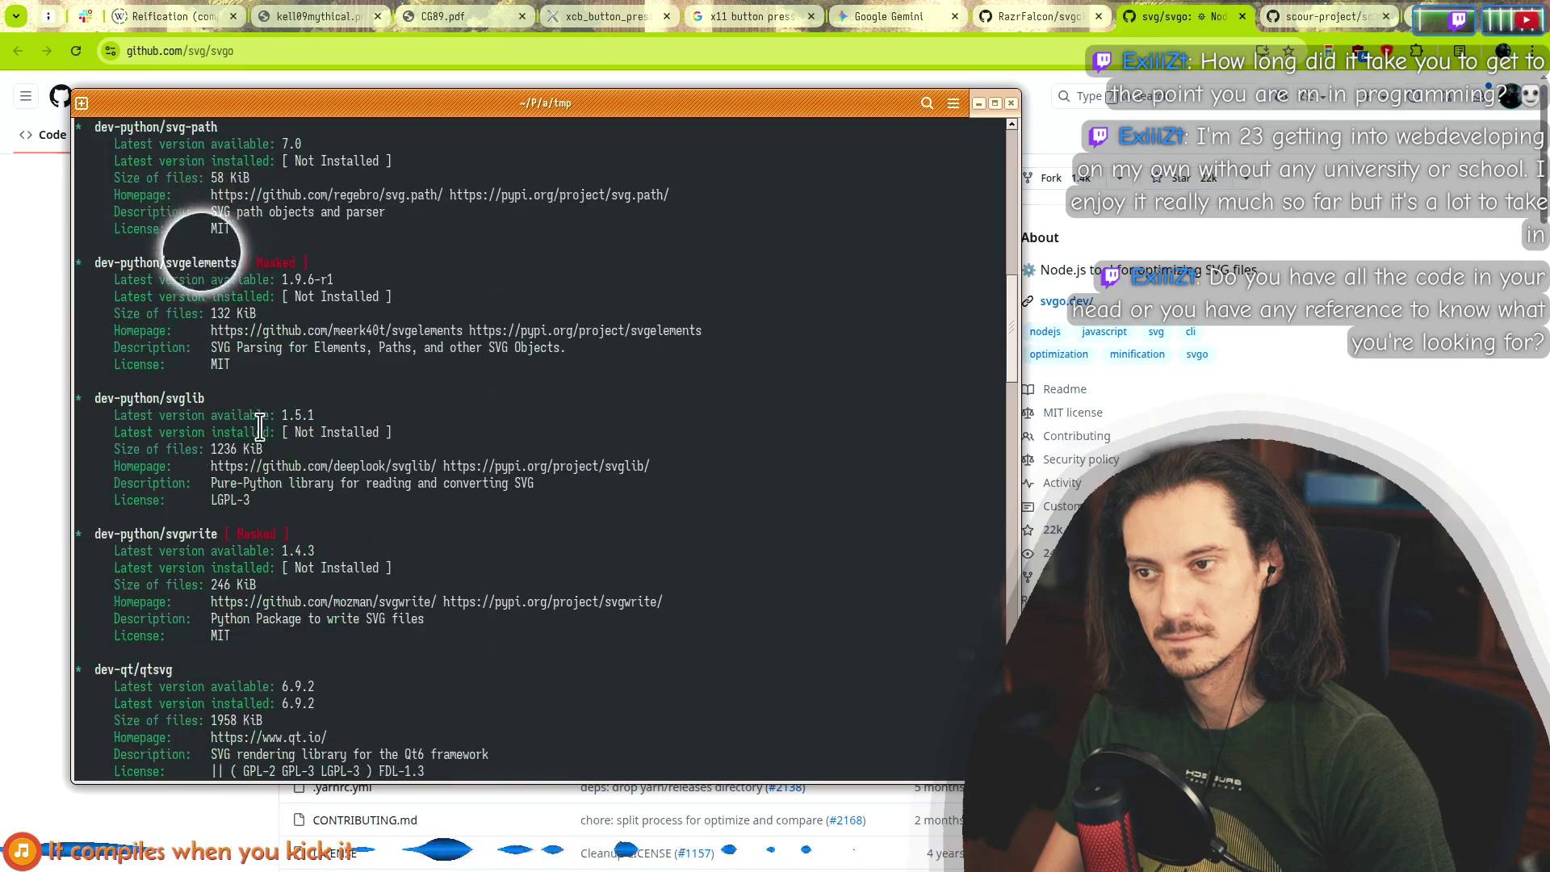
scroll(230, 379, up, 1)
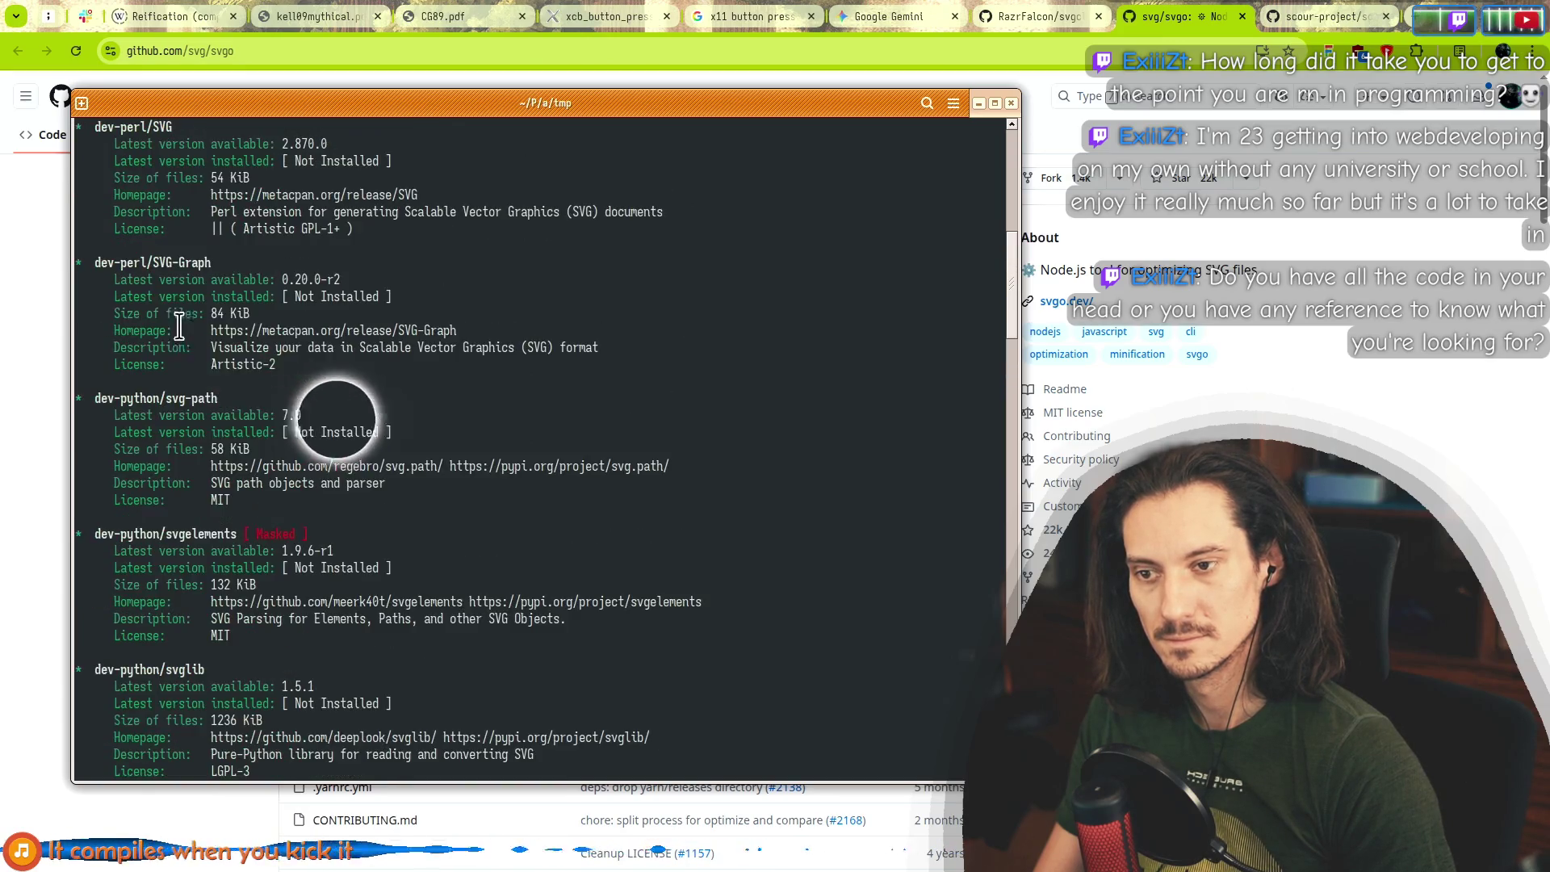
scroll(169, 325, up, 4)
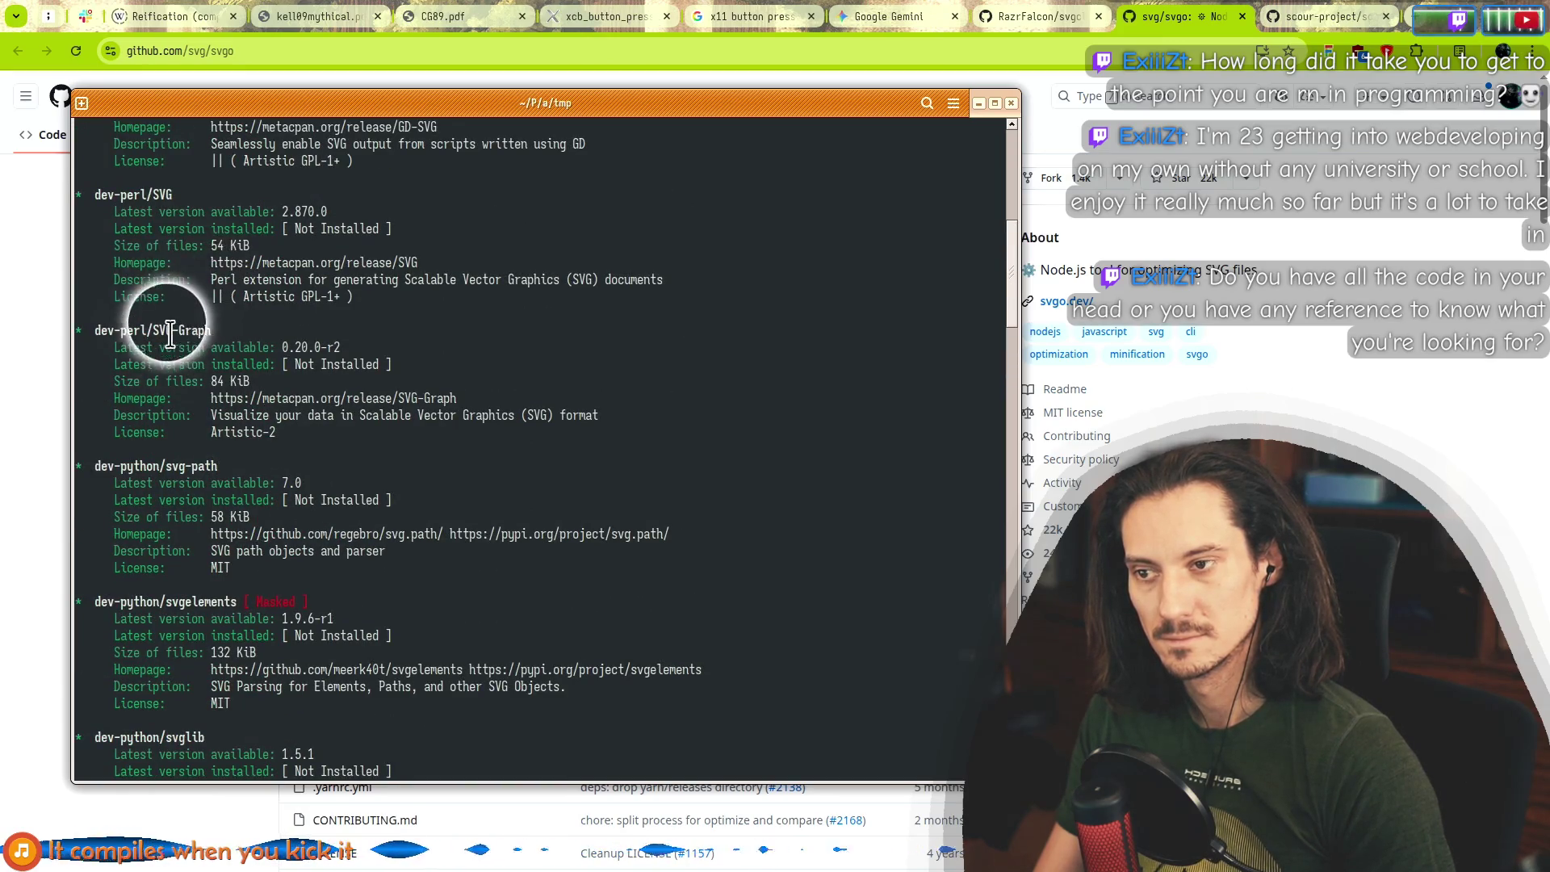
scroll(361, 487, up, 3)
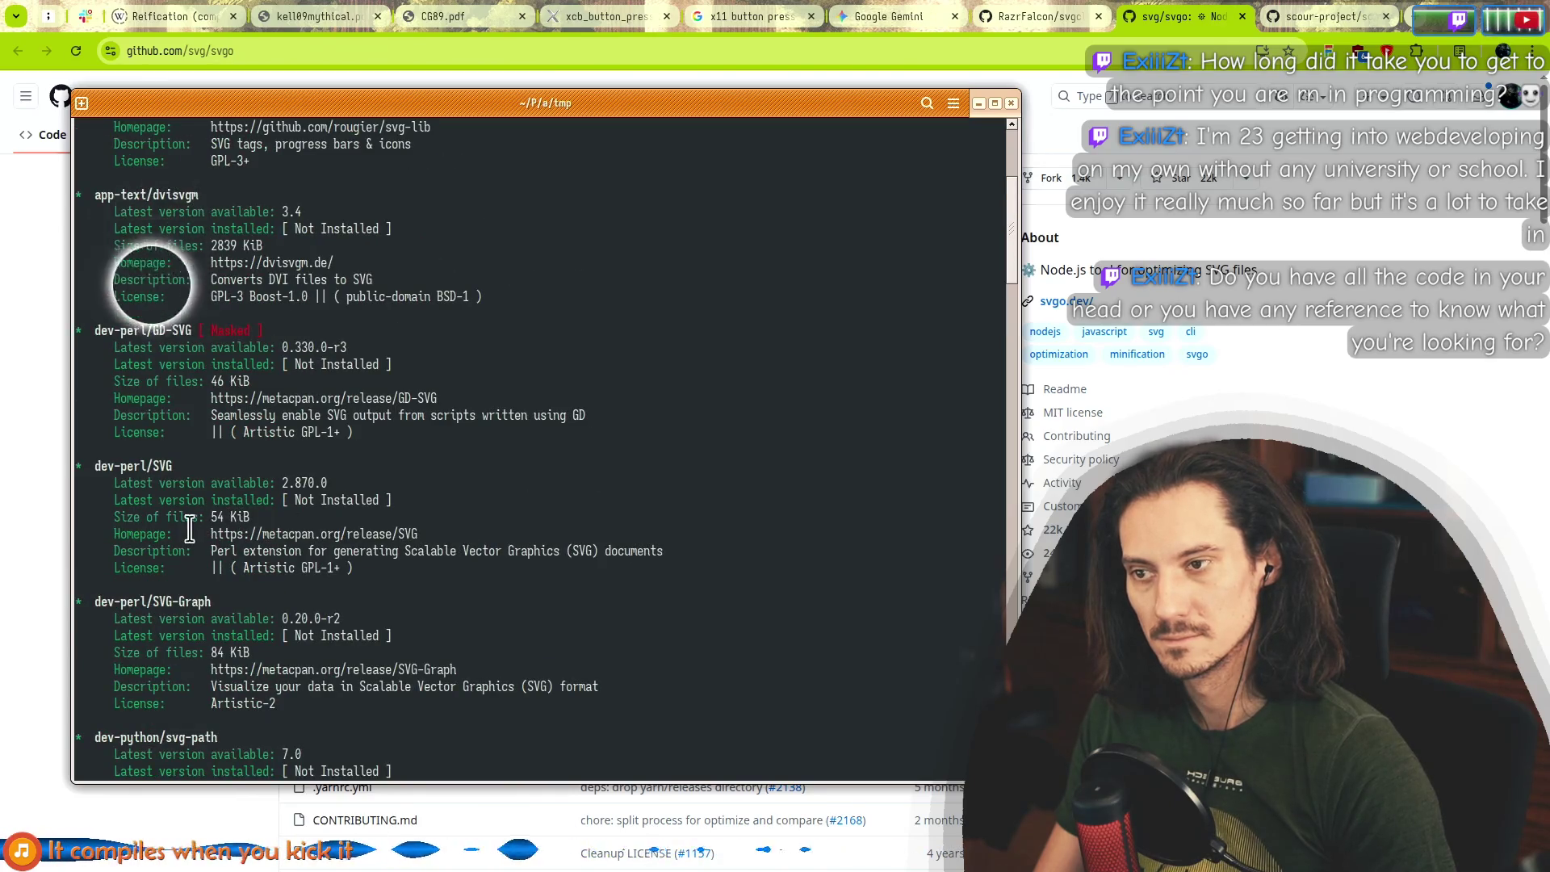
scroll(194, 481, up, 3)
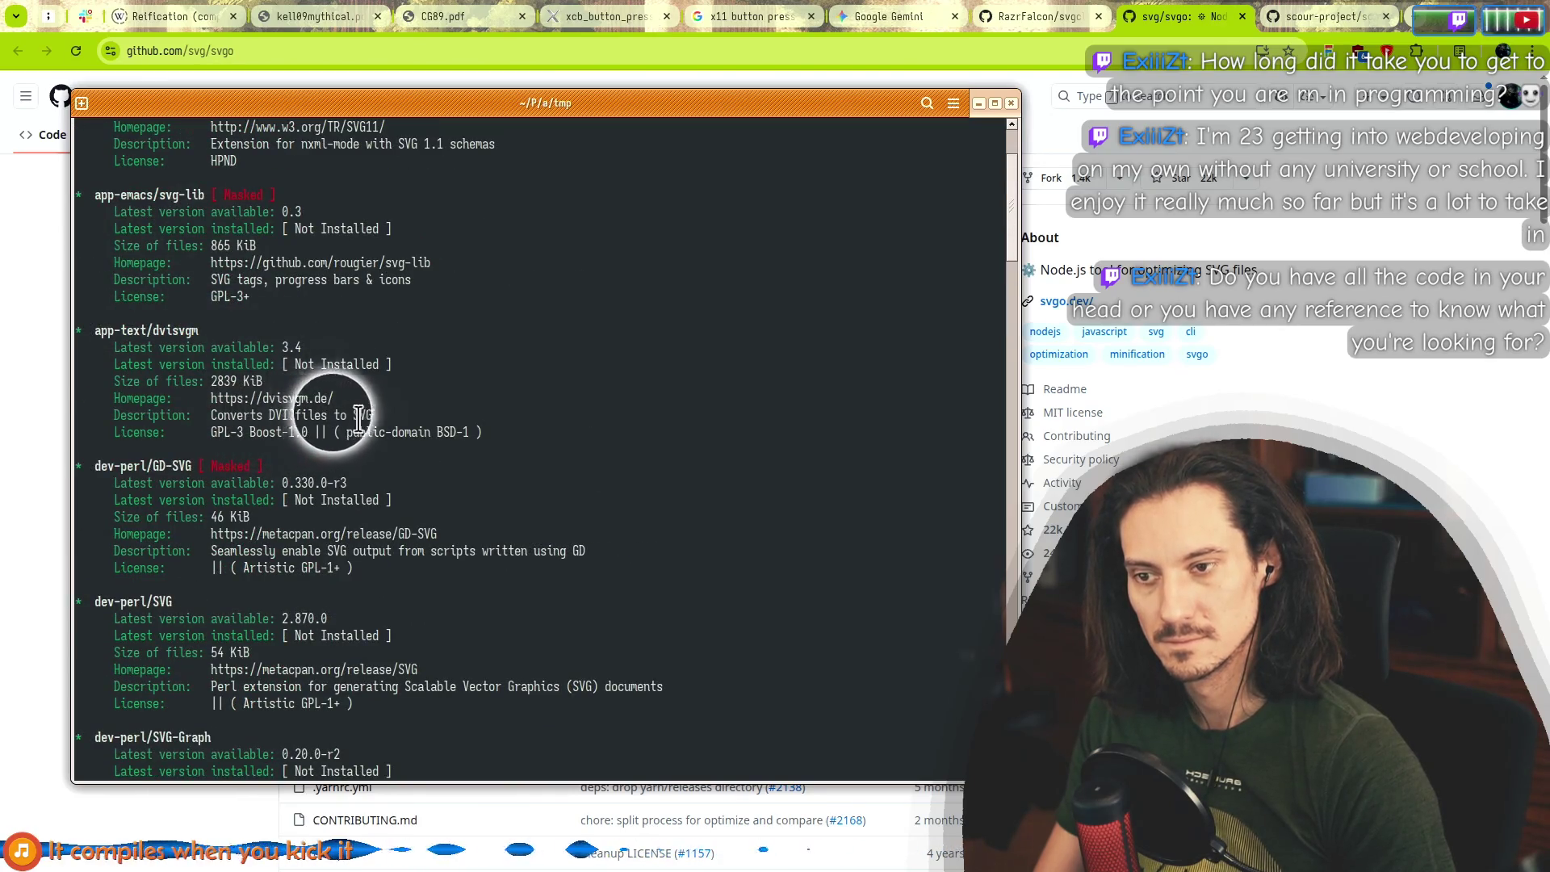
scroll(325, 412, up, 3)
scroll(325, 412, up, 1)
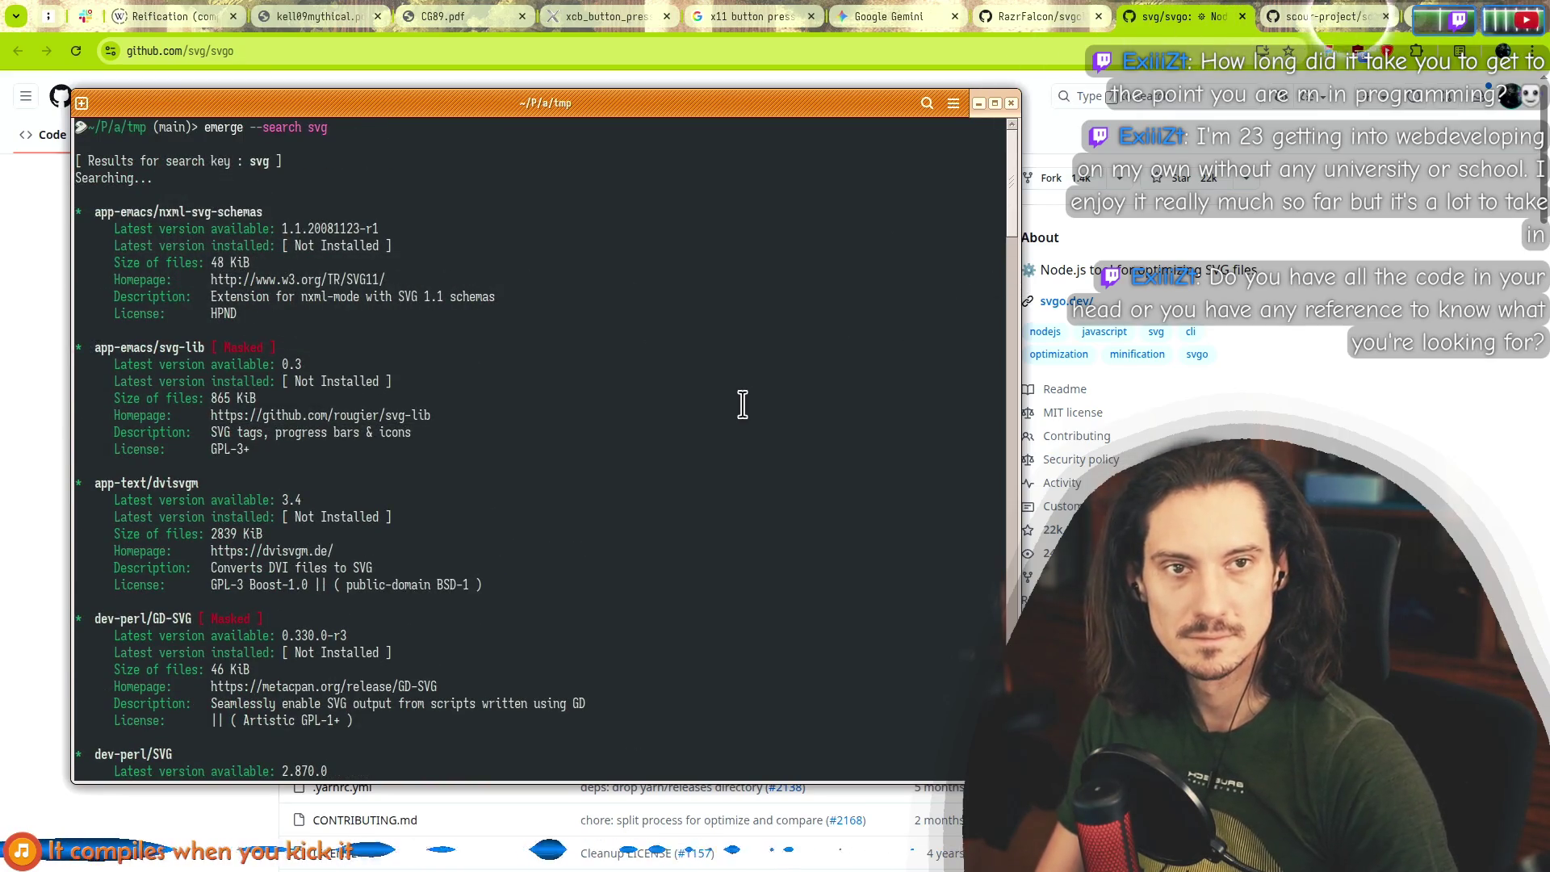
key(alt+Tab)
Switch to the scour tab and read its README introduction.
key(ctrl+Tab)
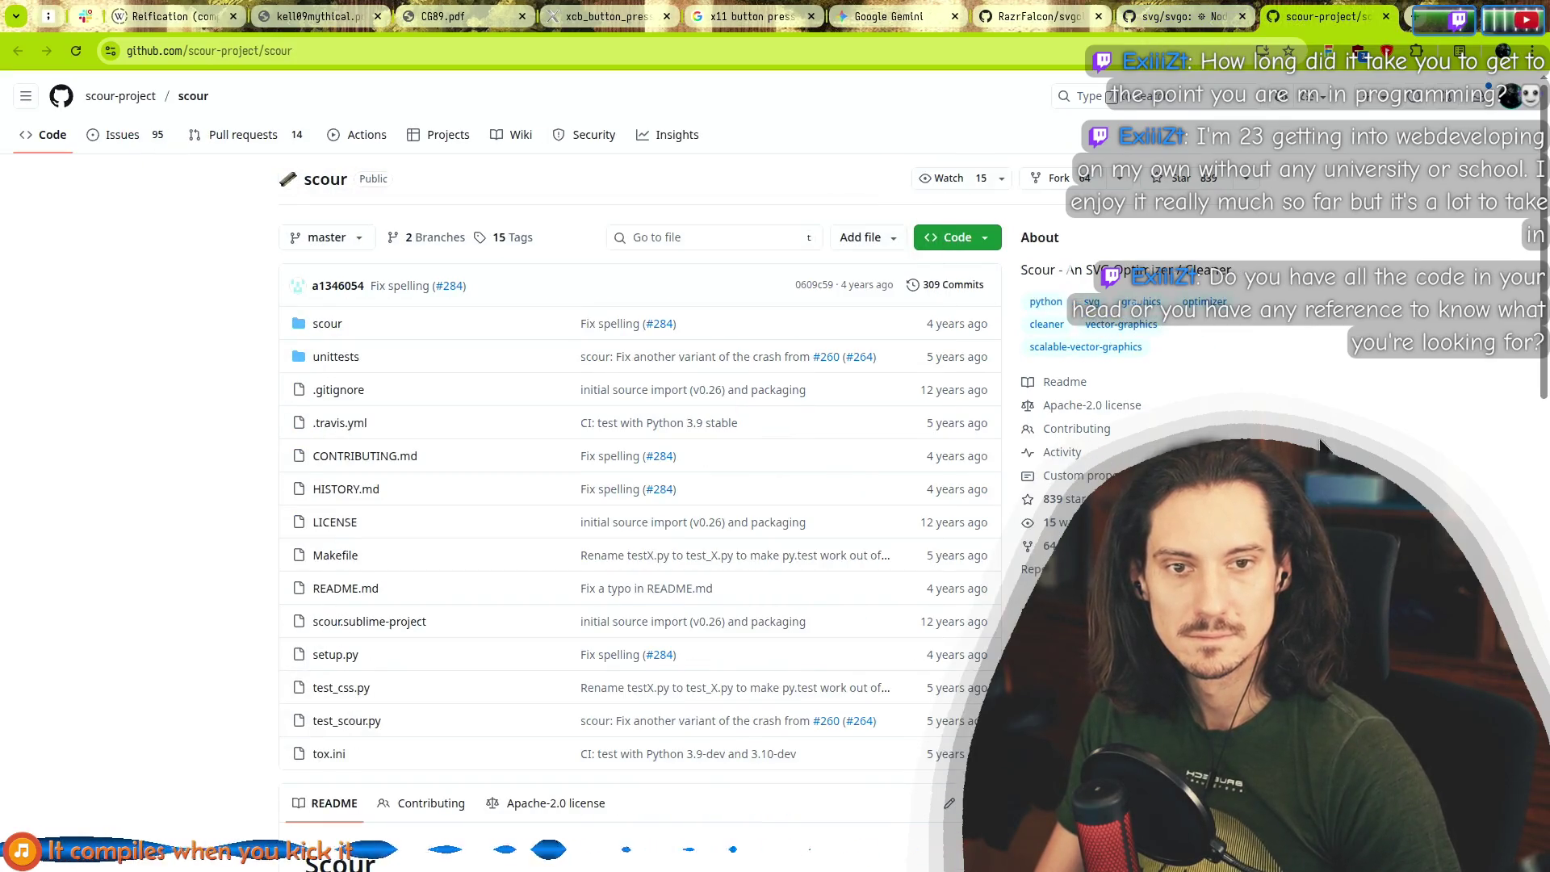
scroll(549, 563, down, 5)
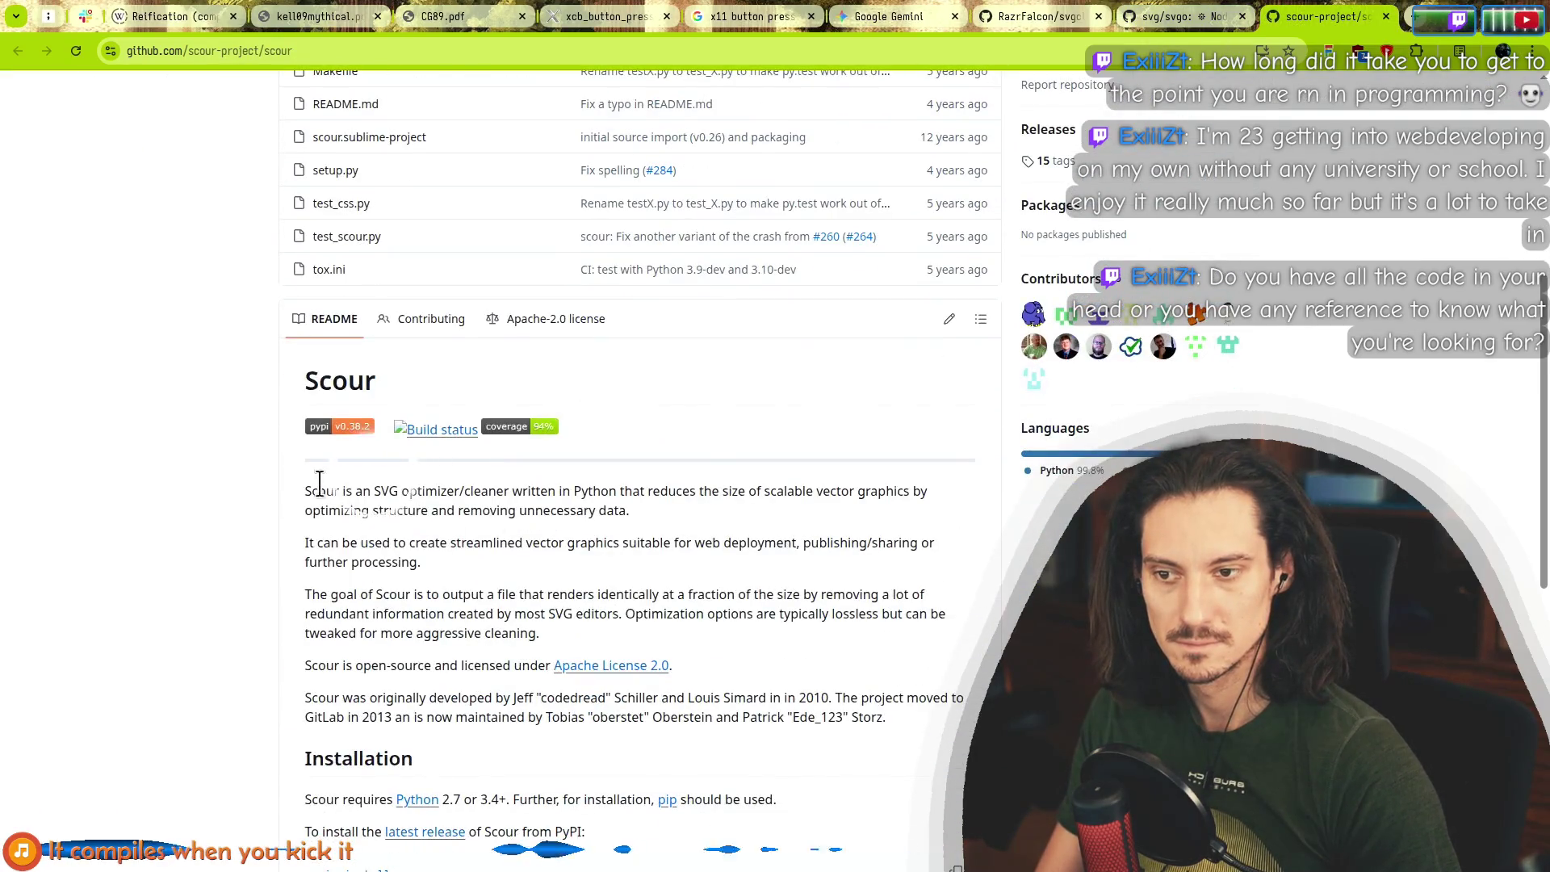
drag(307, 488, 674, 514)
click(751, 513)
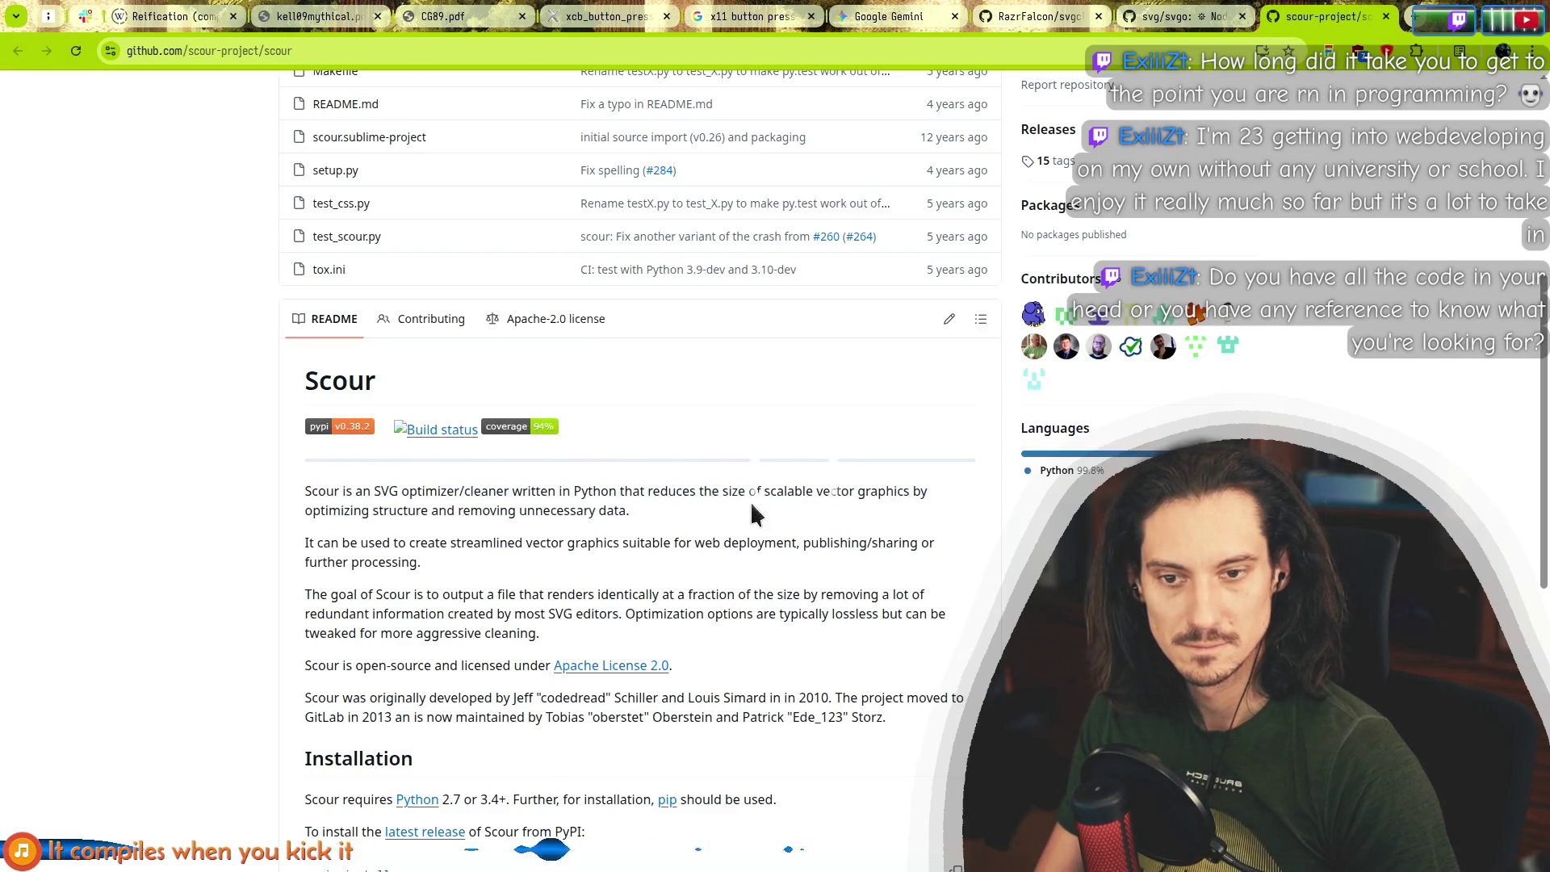
mouse_move(309, 491)
mouse_down()
mouse_move(420, 561)
mouse_move(436, 597)
mouse_up()
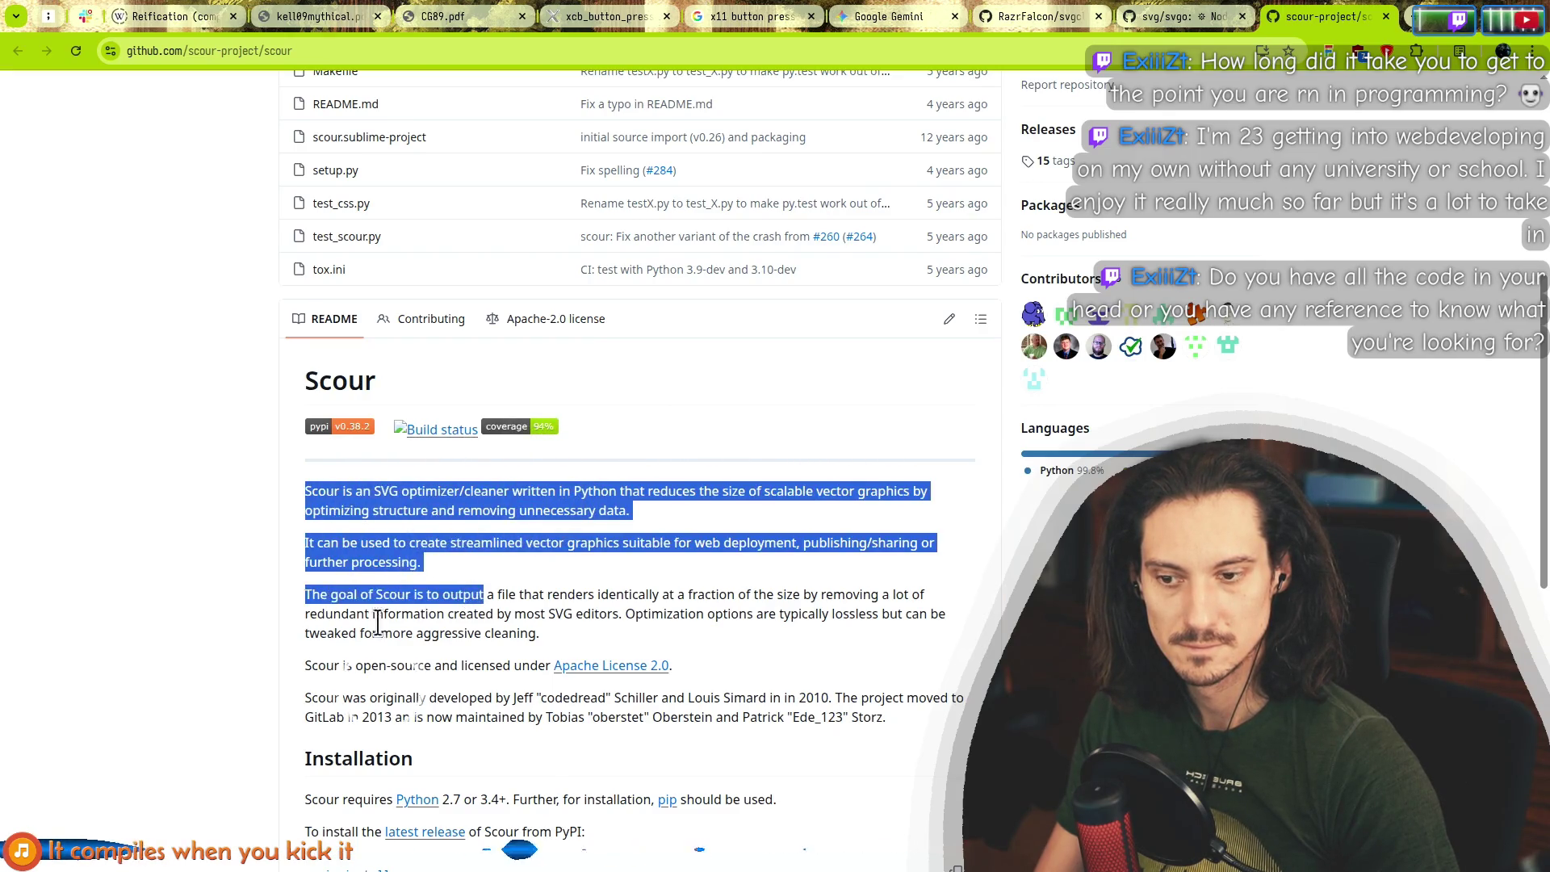
scroll(120, 503, down, 5)
click(193, 507)
Check scour's pip install scour instructions, then right-click the tmp folder in Nemo.
scroll(201, 504, down, 2)
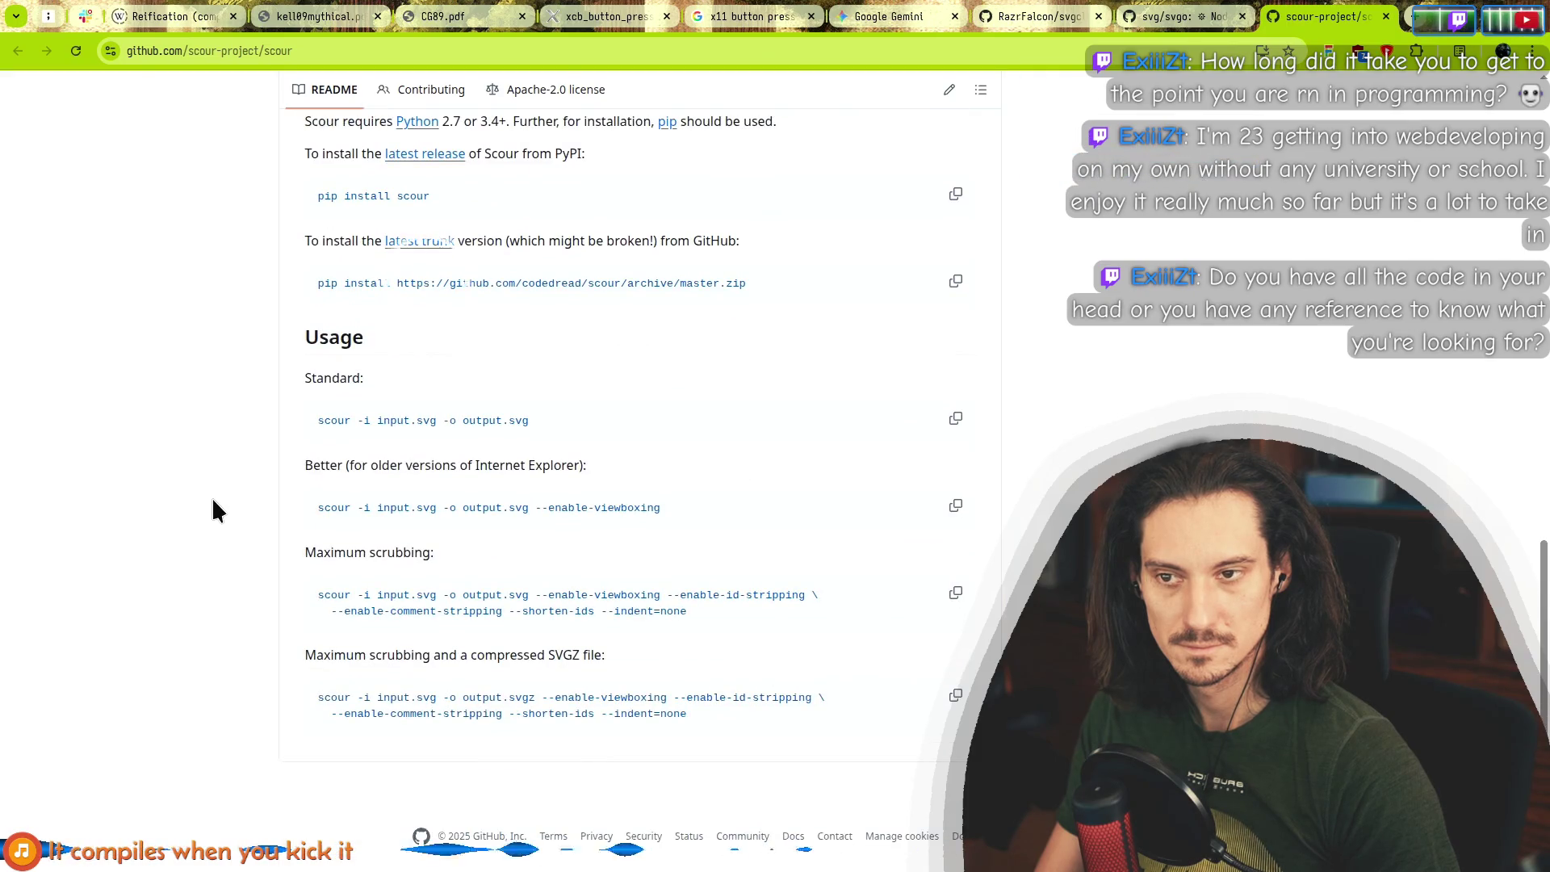
scroll(213, 501, up, 2)
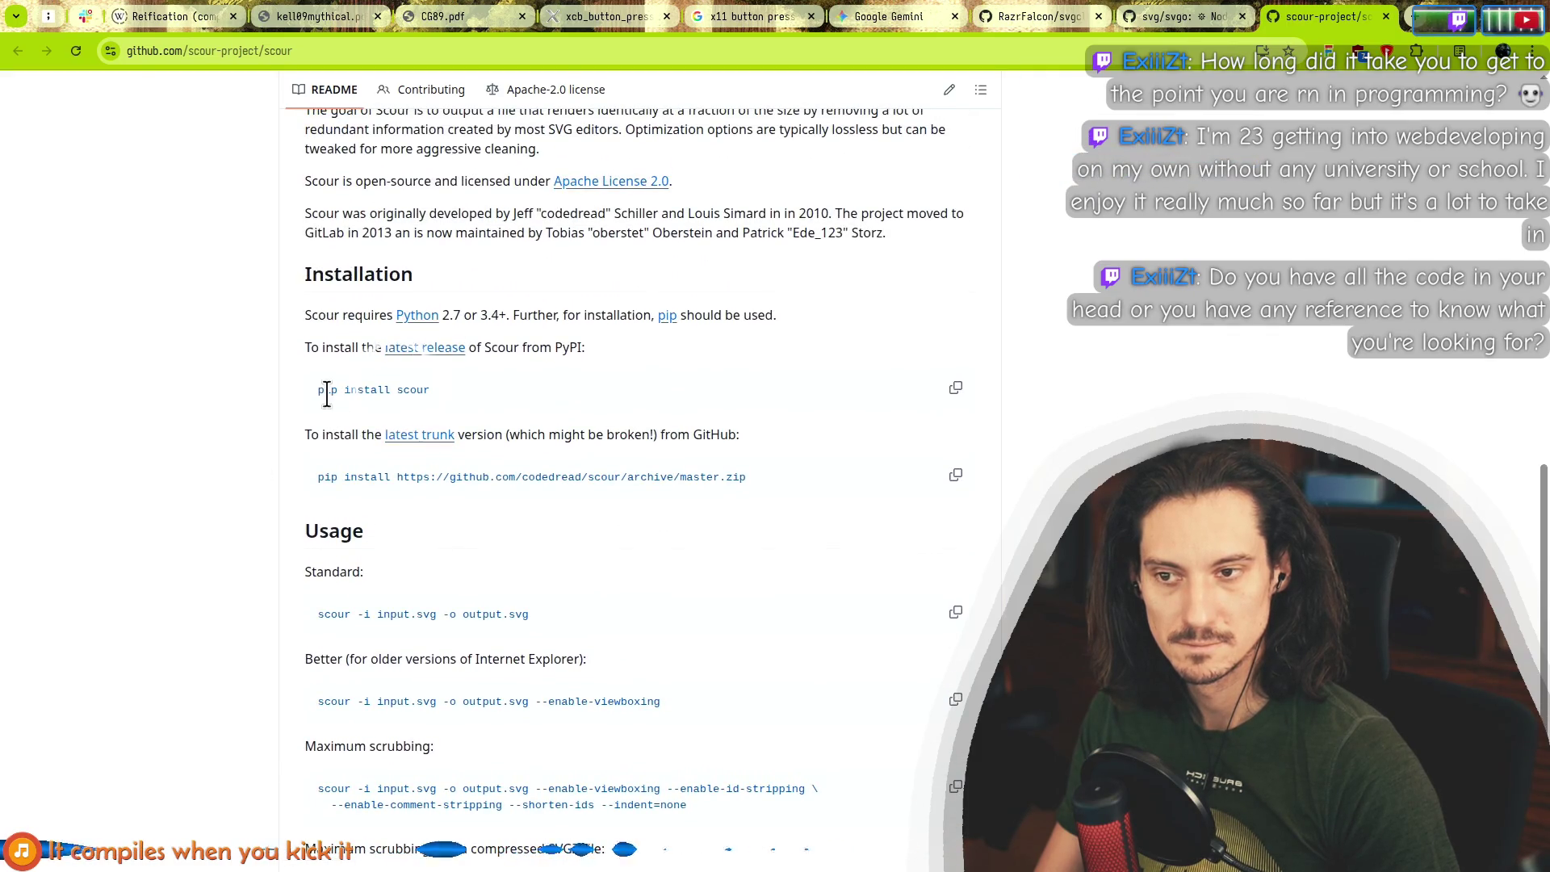
key(alt+Tab)
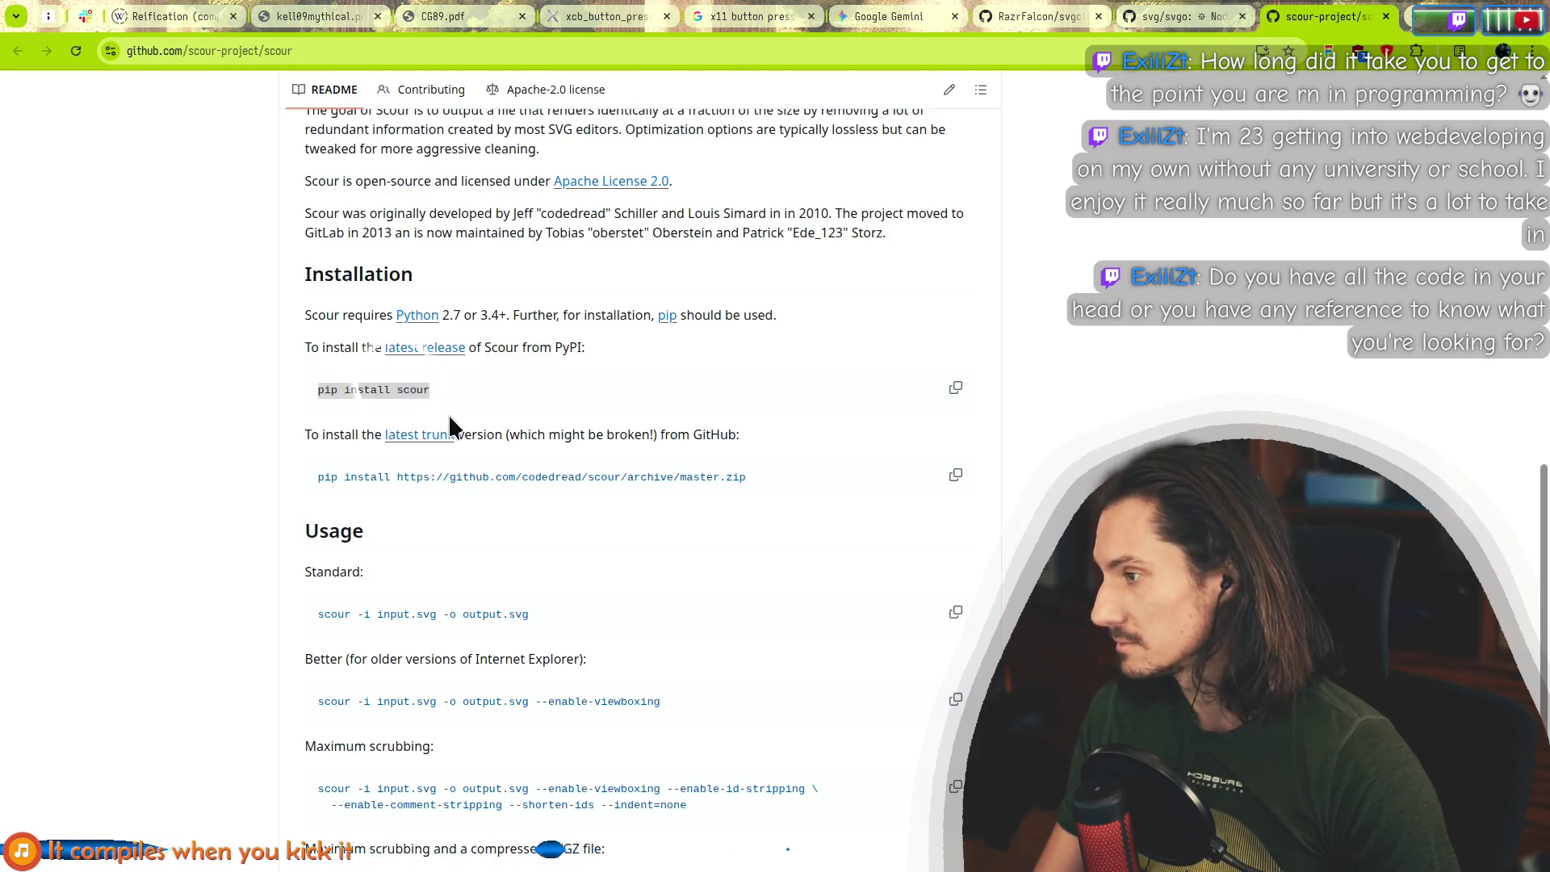
right_click(617, 521)
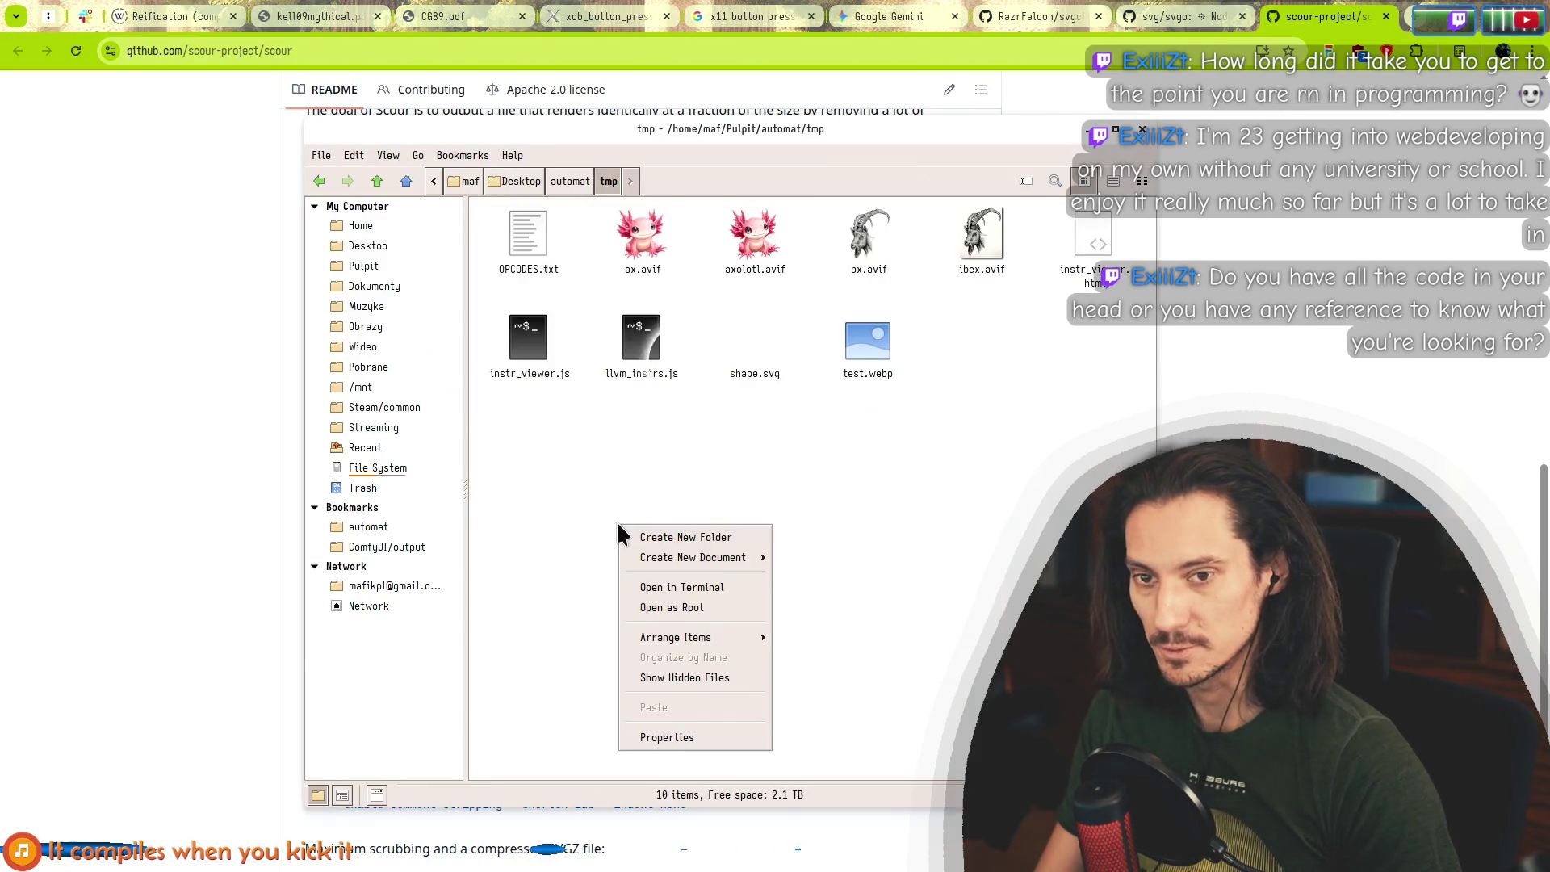
Open a terminal in tmp and try pip install scour, enlarging the window to read the error.
click(696, 598)
text(pip install scour)
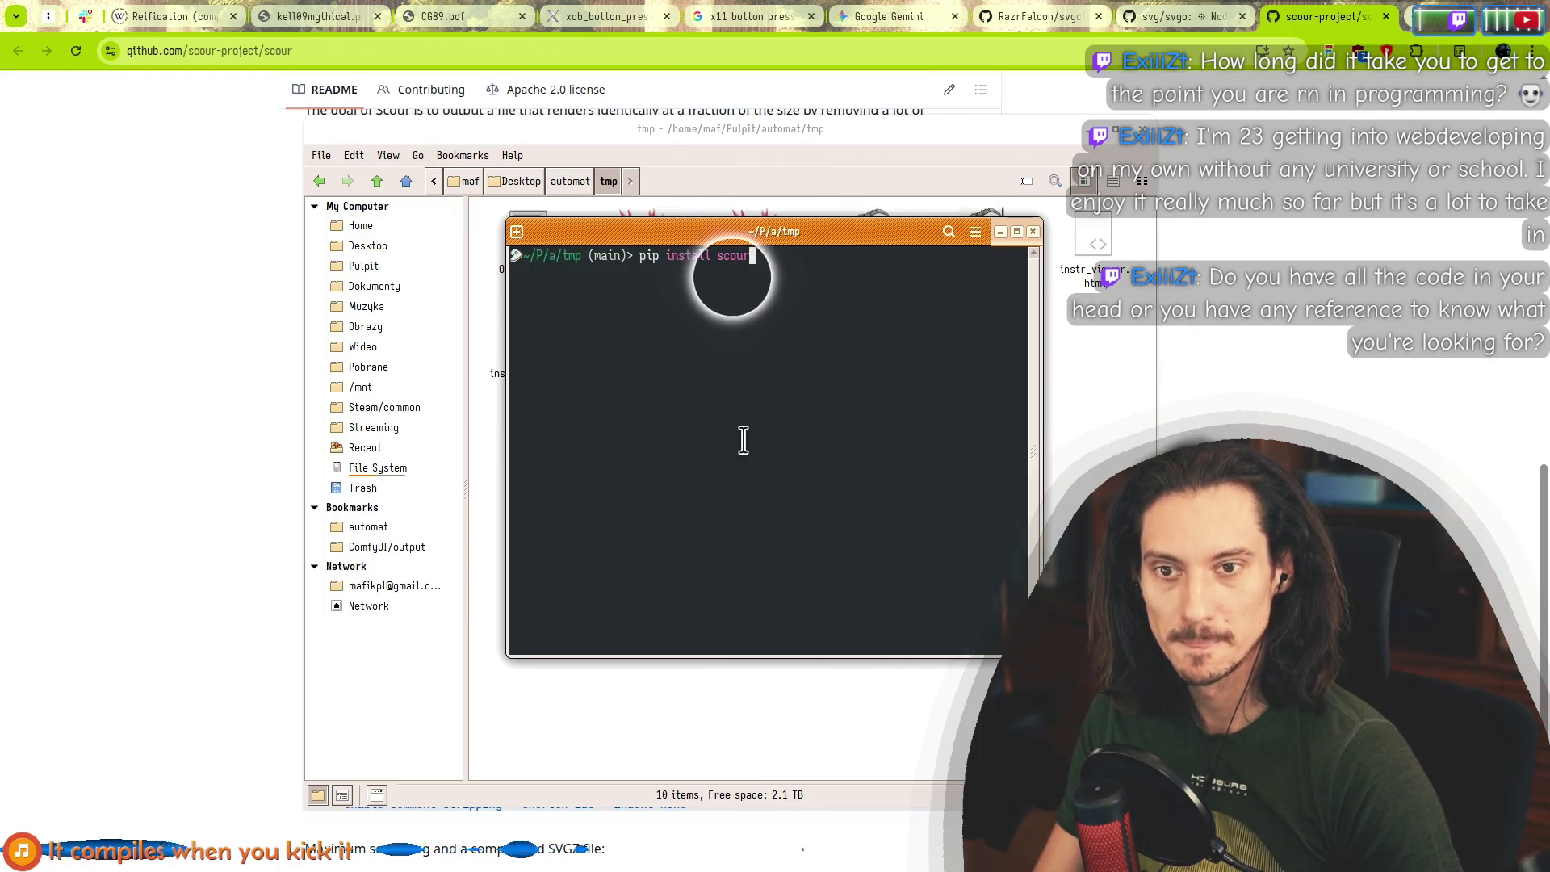
key(Return)
drag(595, 611, 251, 522)
drag(693, 652, 896, 650)
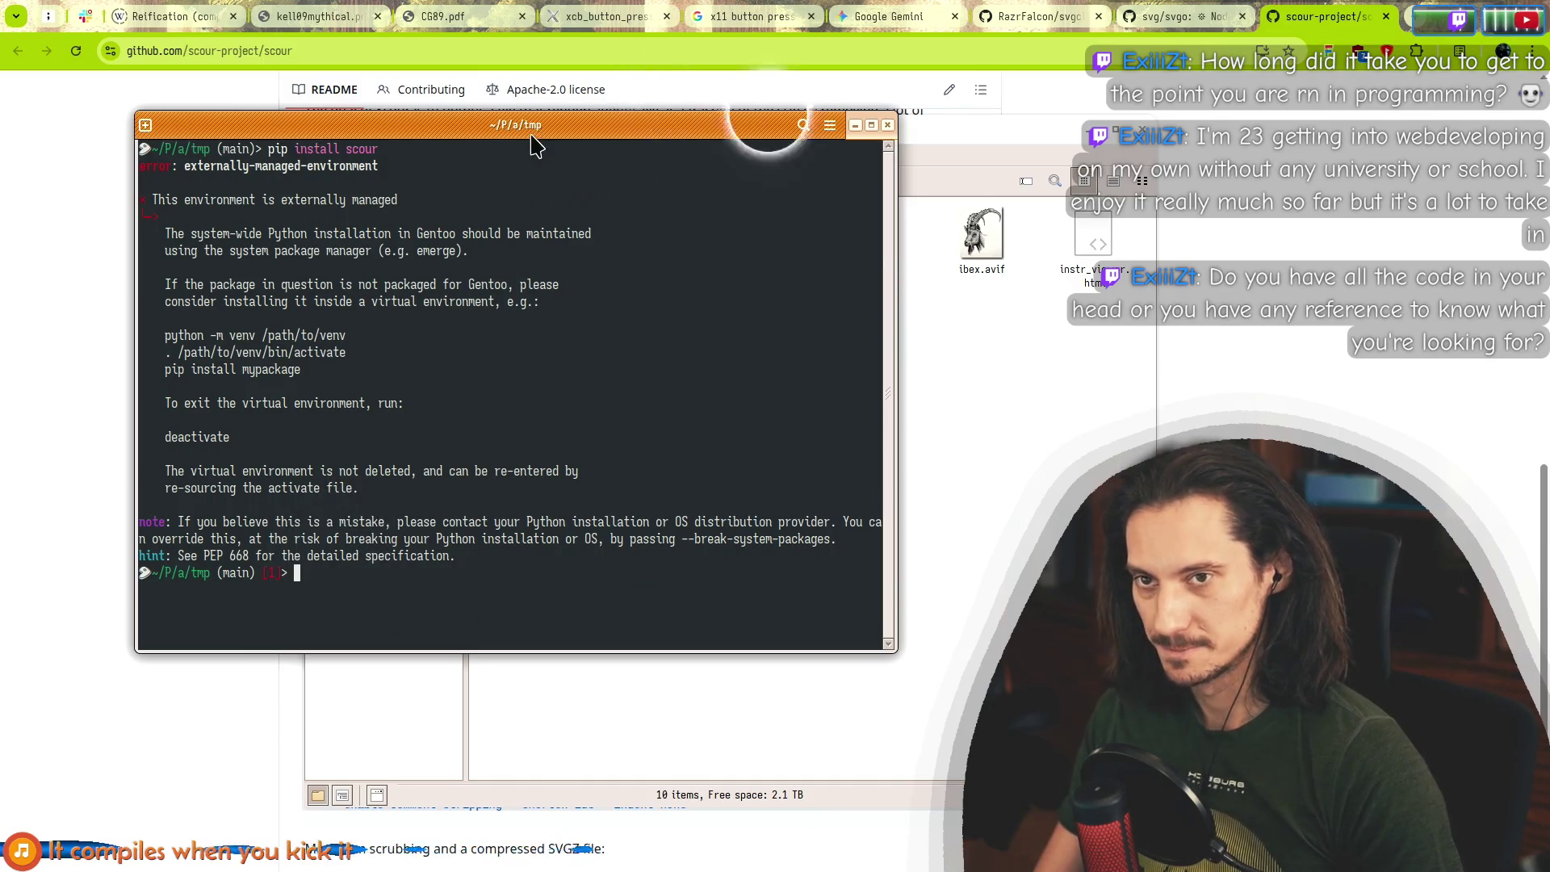
mouse_move(536, 146)
mouse_down()
mouse_move(533, 380)
mouse_move(469, 163)
mouse_up()
text(python -)
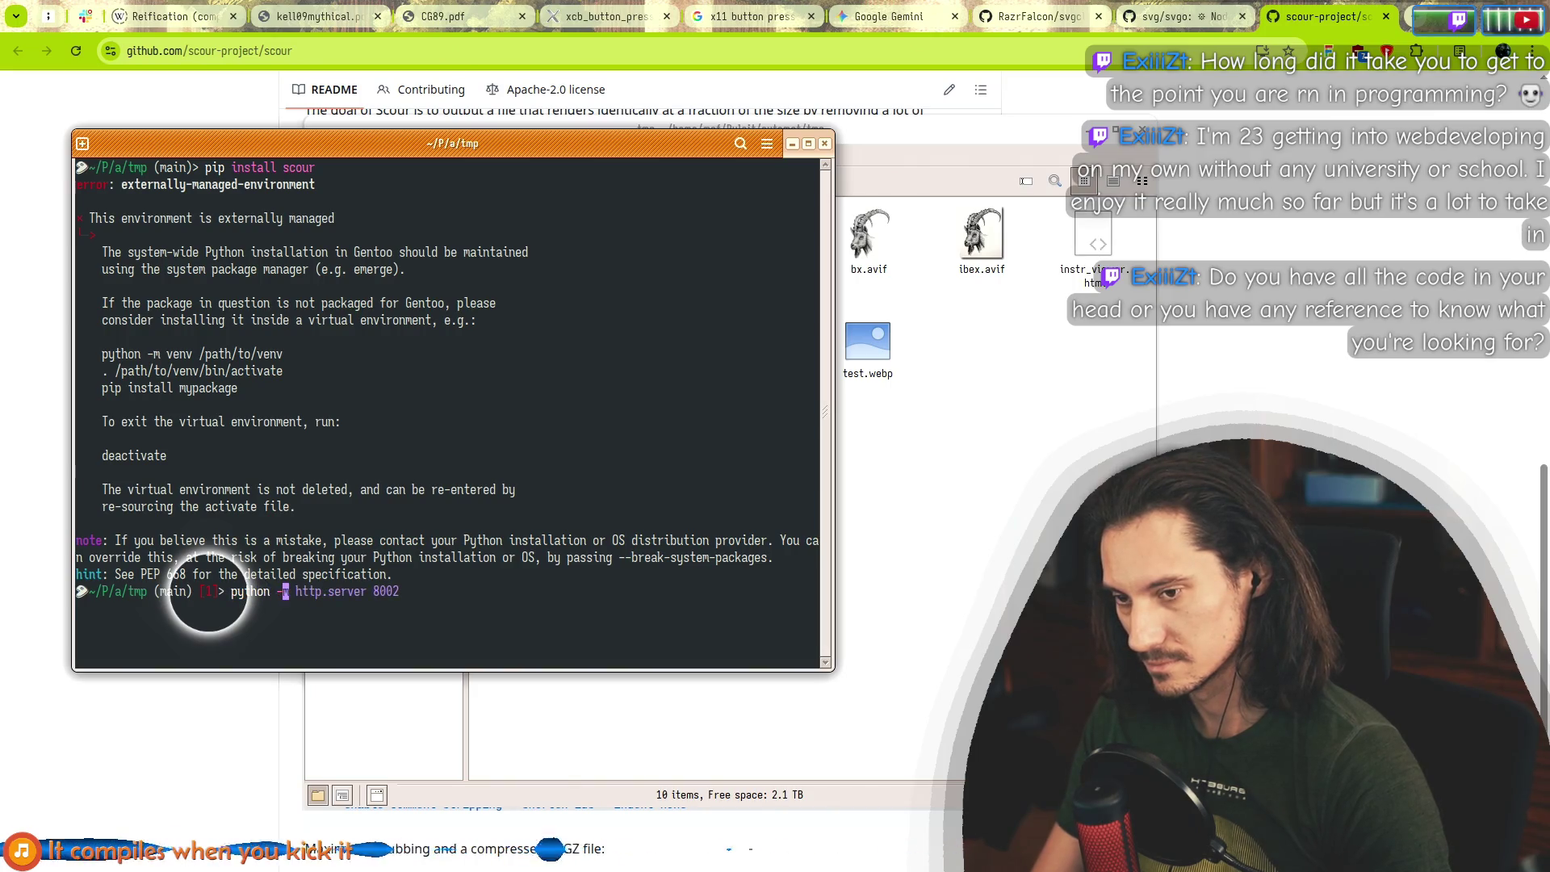
Create a .venv virtual environment, activate it, and install scour into it.
text(m venv .venv)
key(Return)
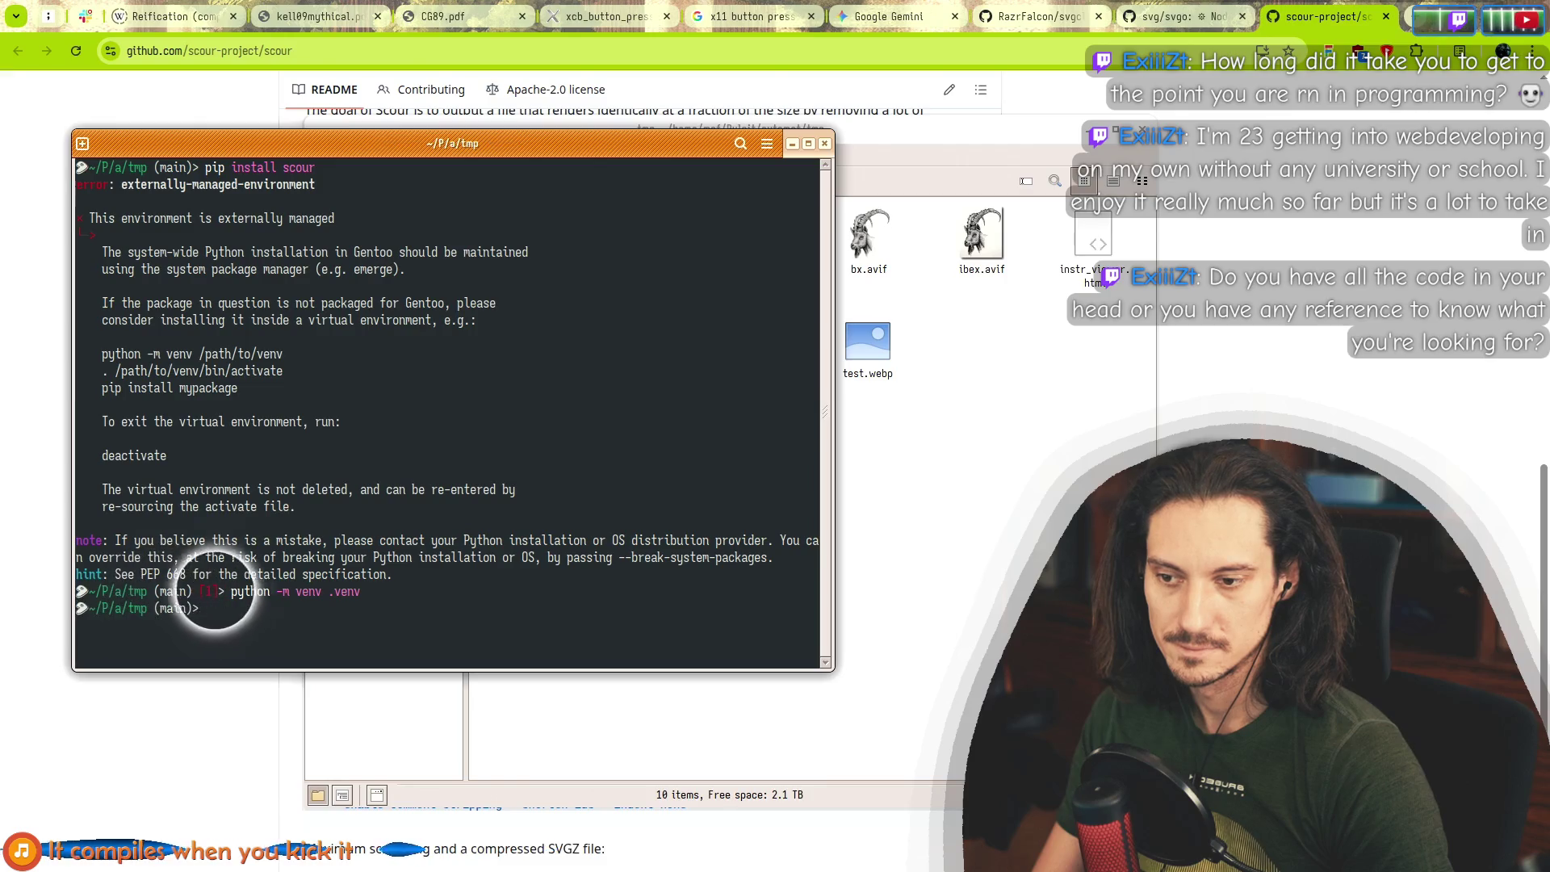
text(.)
key(Right)
key(Return)
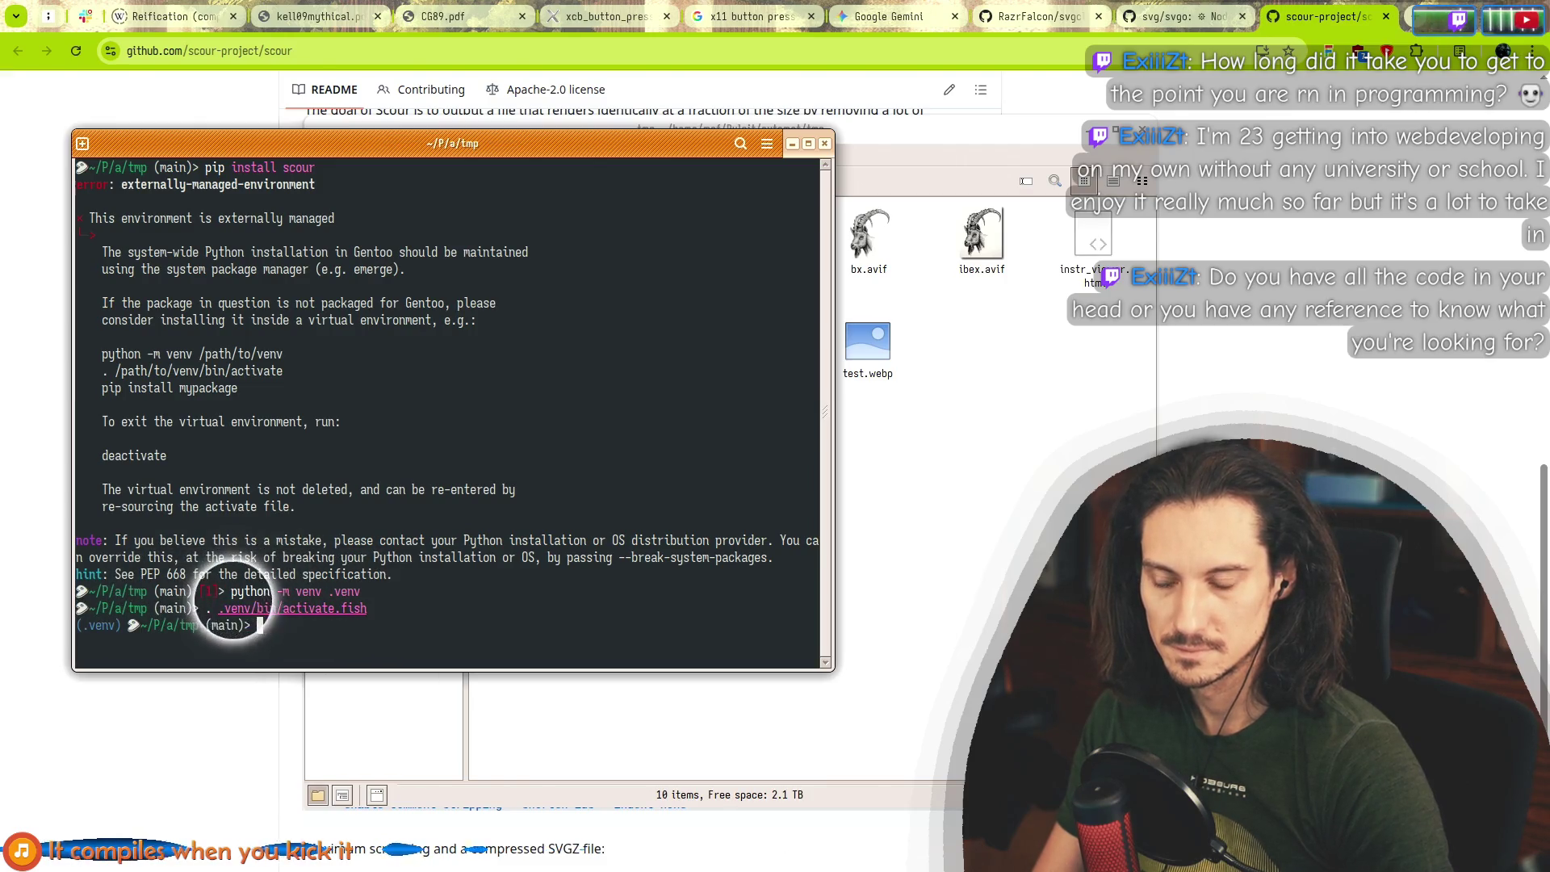
text(pip install scour)
key(Return)
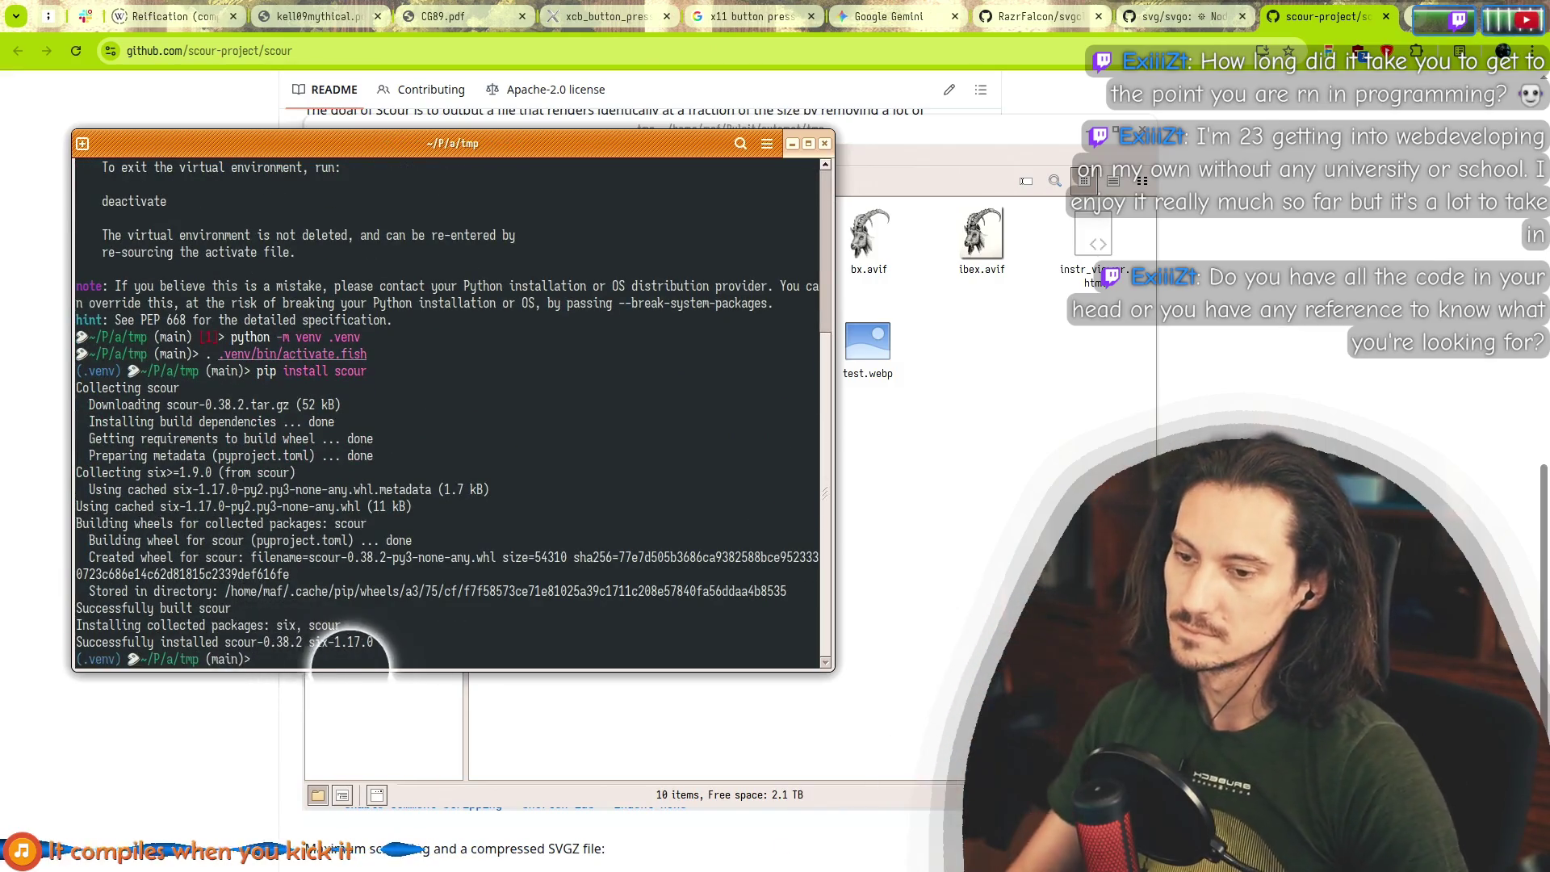
Run scour shape.svg and mark the shape0 path's translate values in the output.
text(scour)
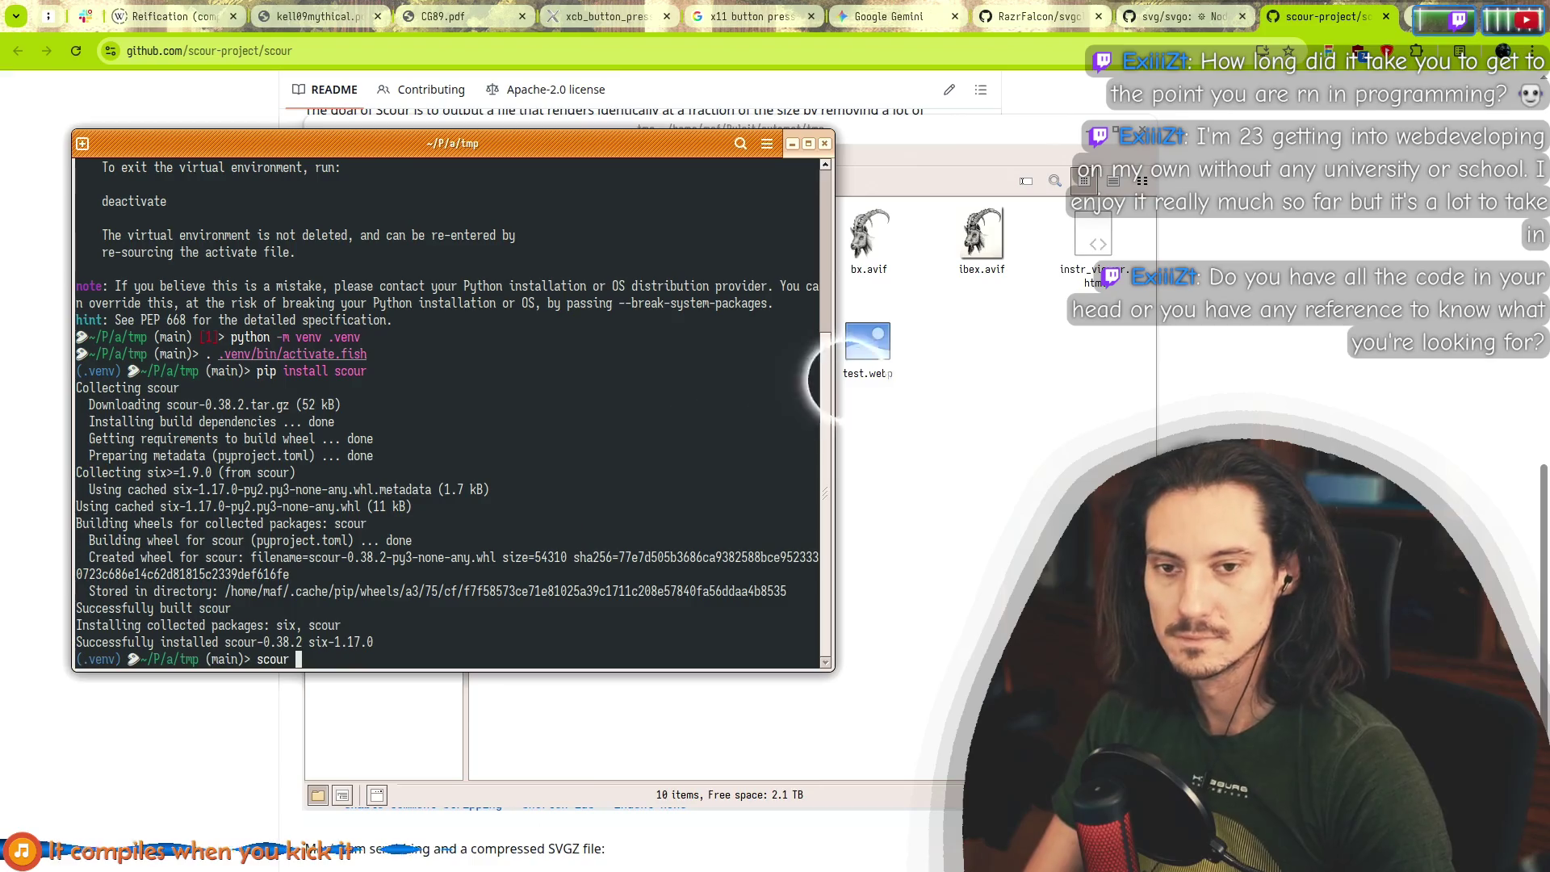
key(alt+Tab)
click(556, 454)
text(shape.svg)
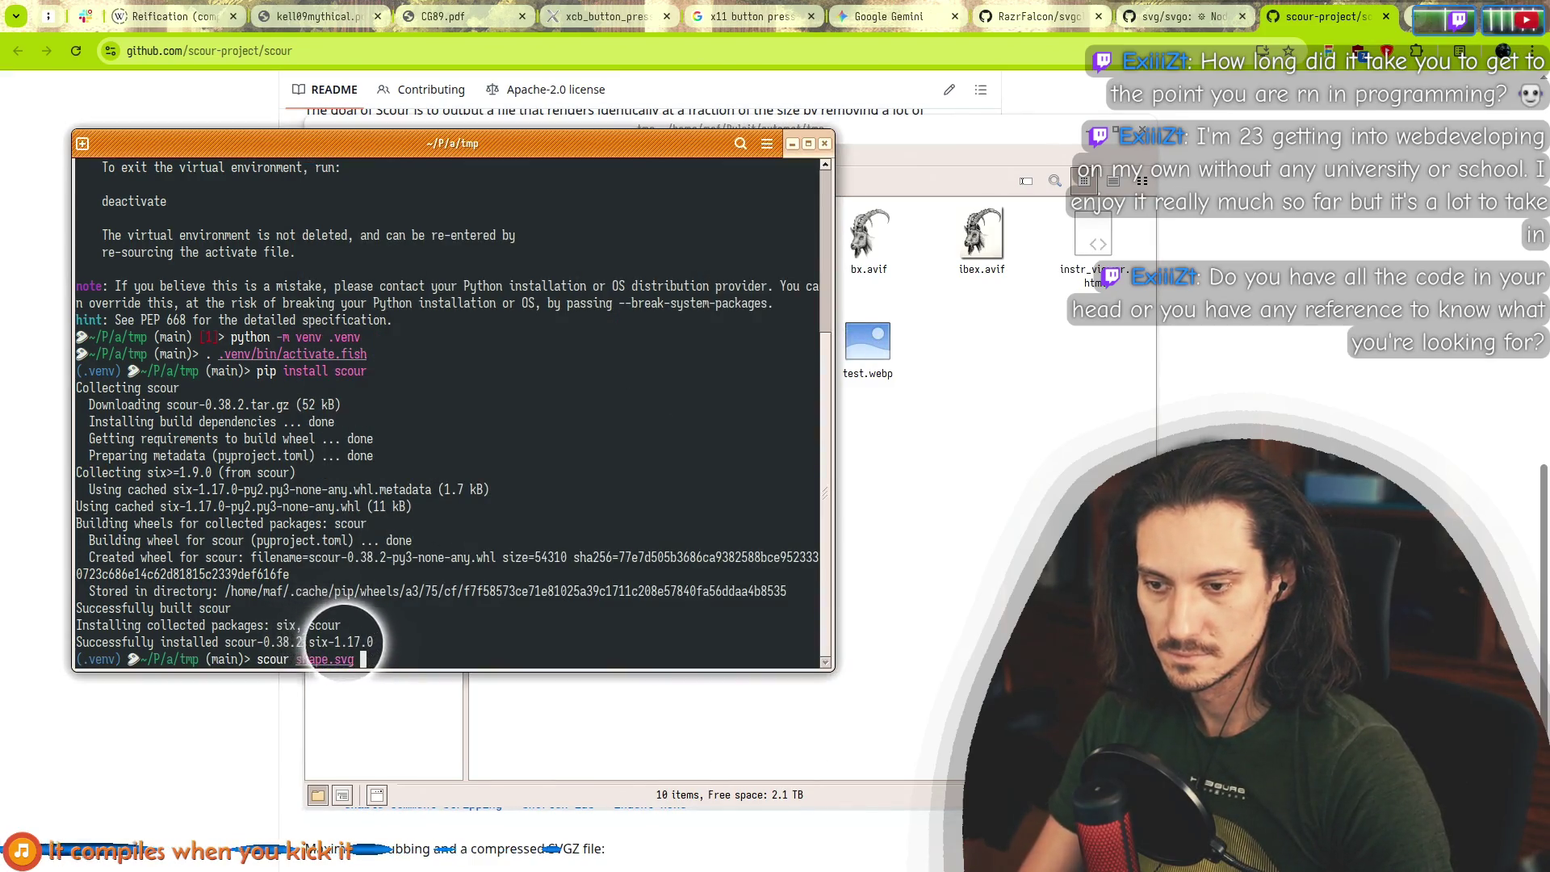
key(Return)
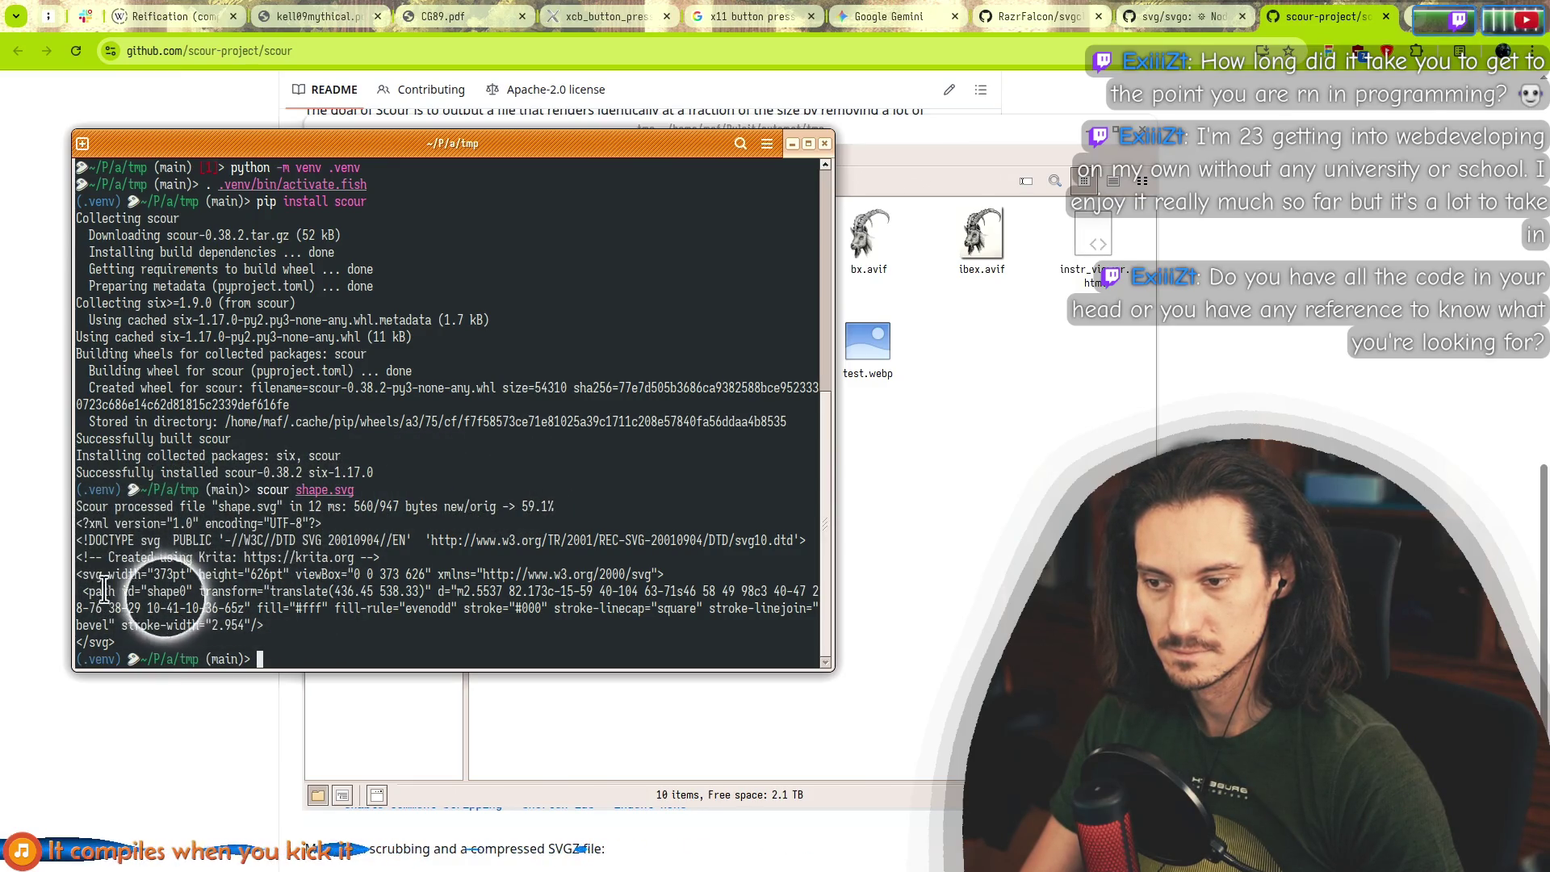
drag(90, 591, 436, 591)
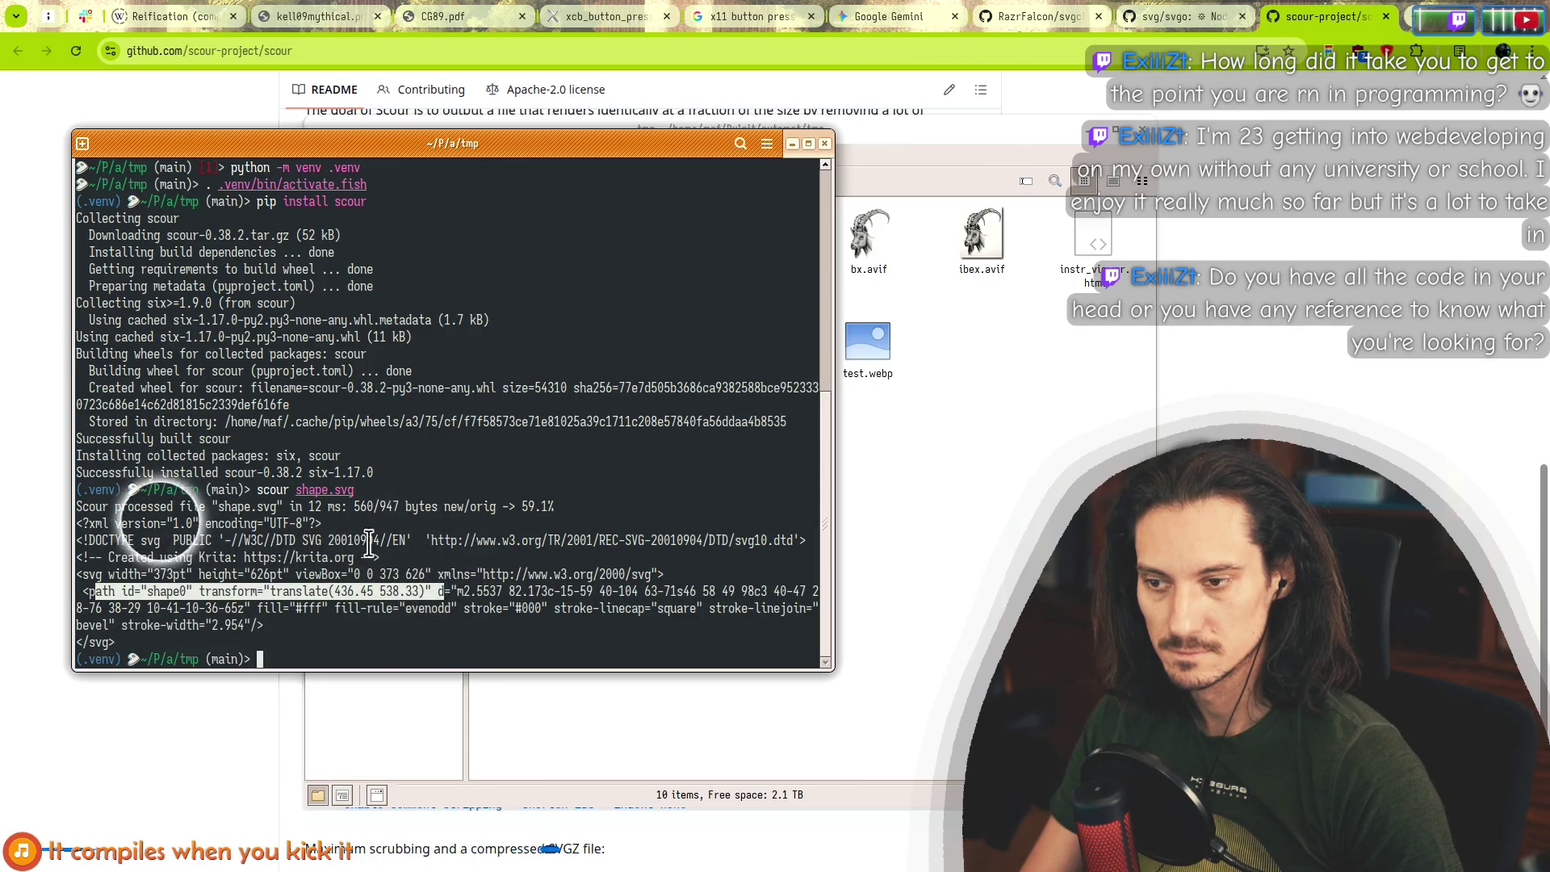
click(962, 533)
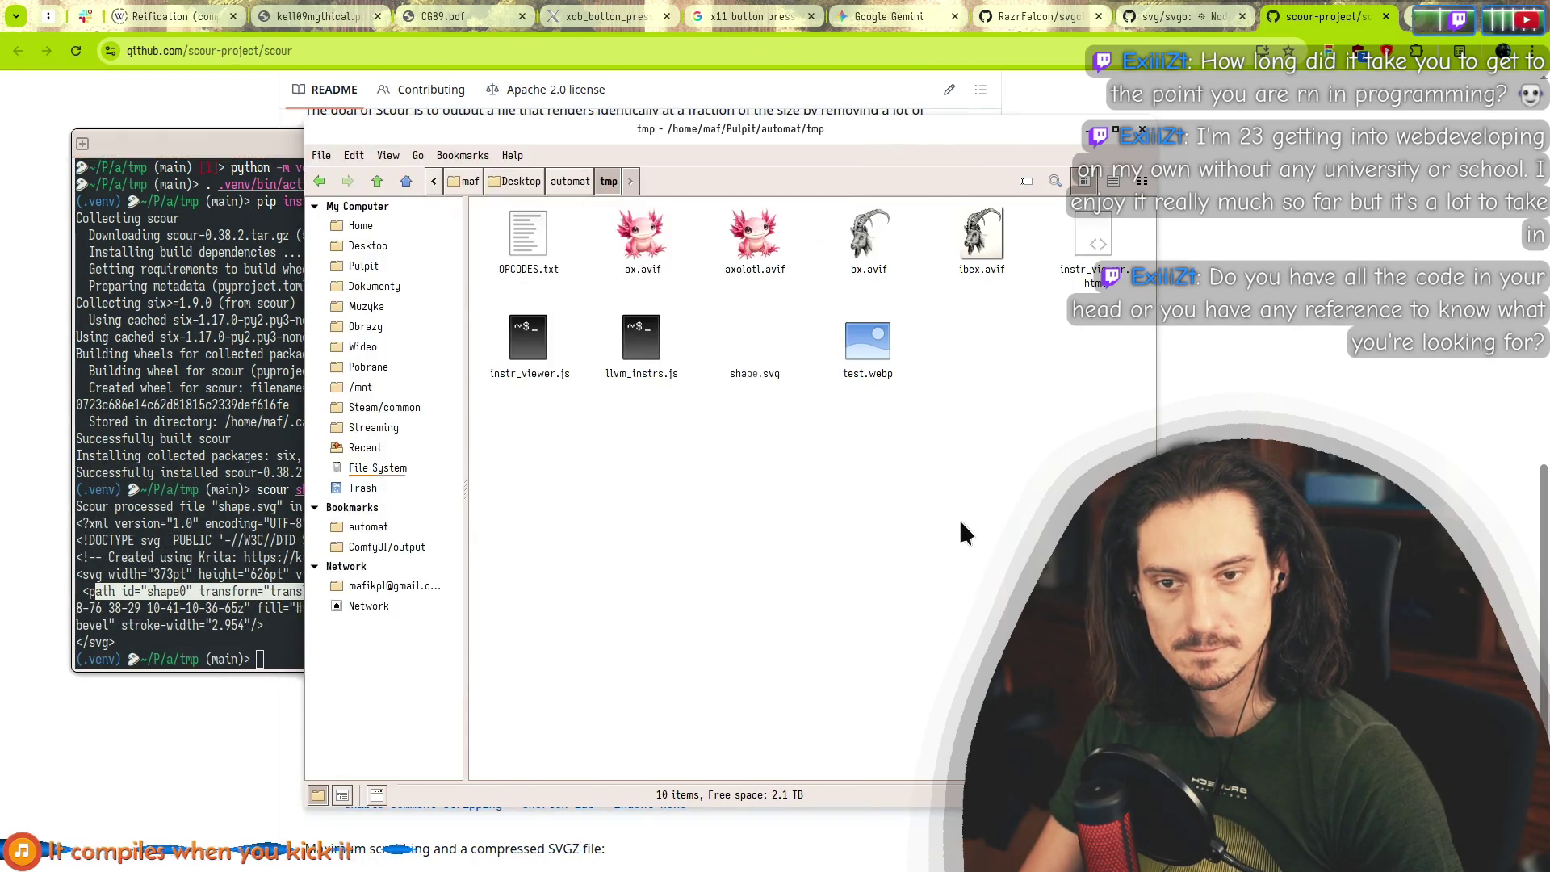
Open shape.svg in Notepad Next.
right_click(764, 332)
mouse_move(808, 374)
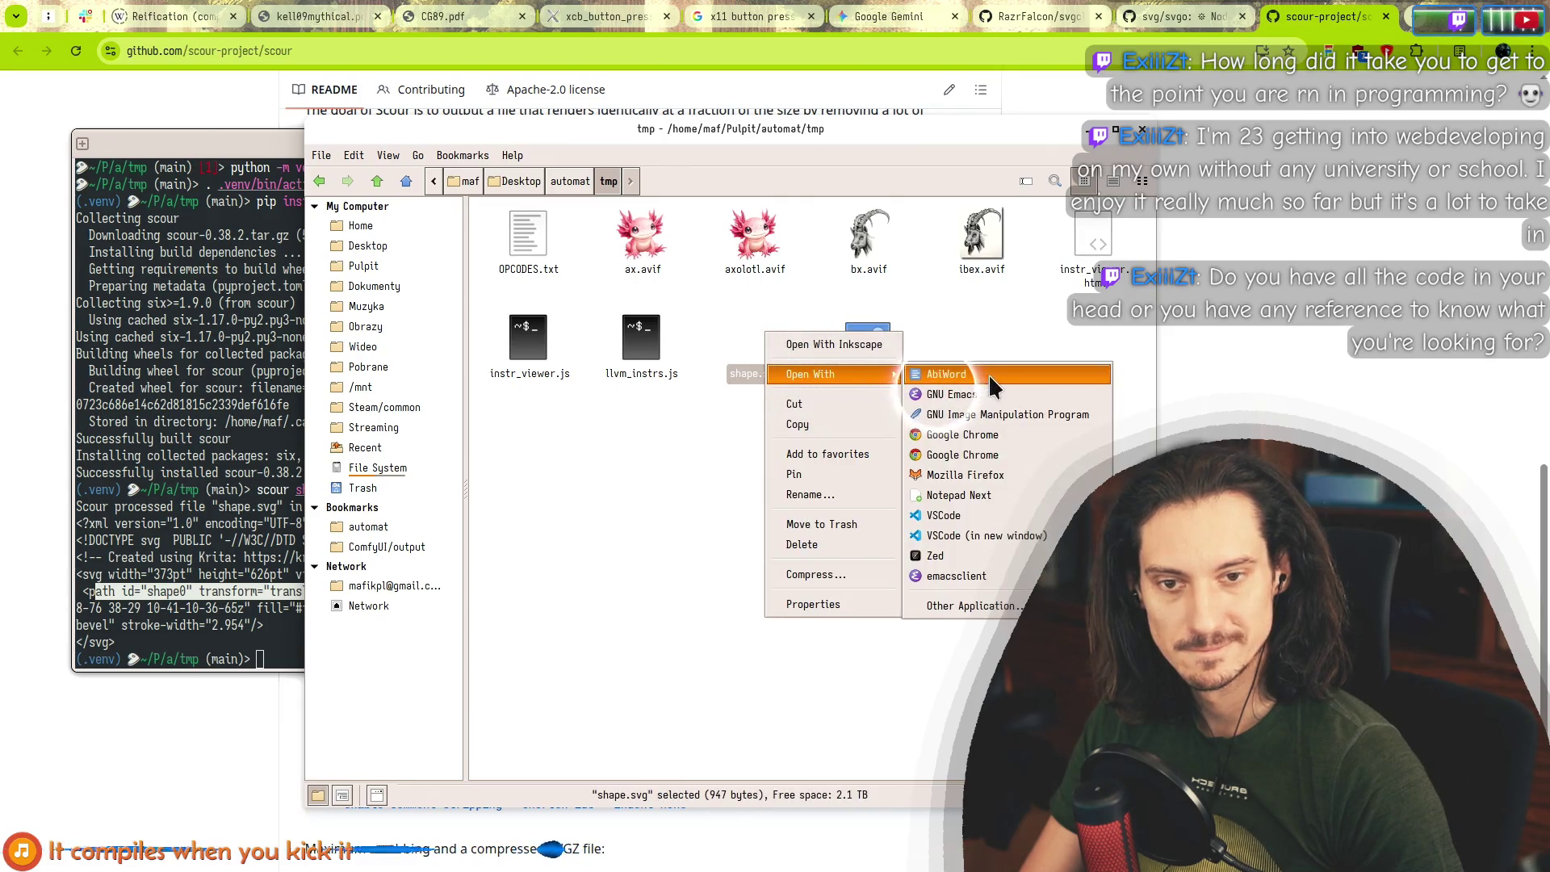
click(989, 496)
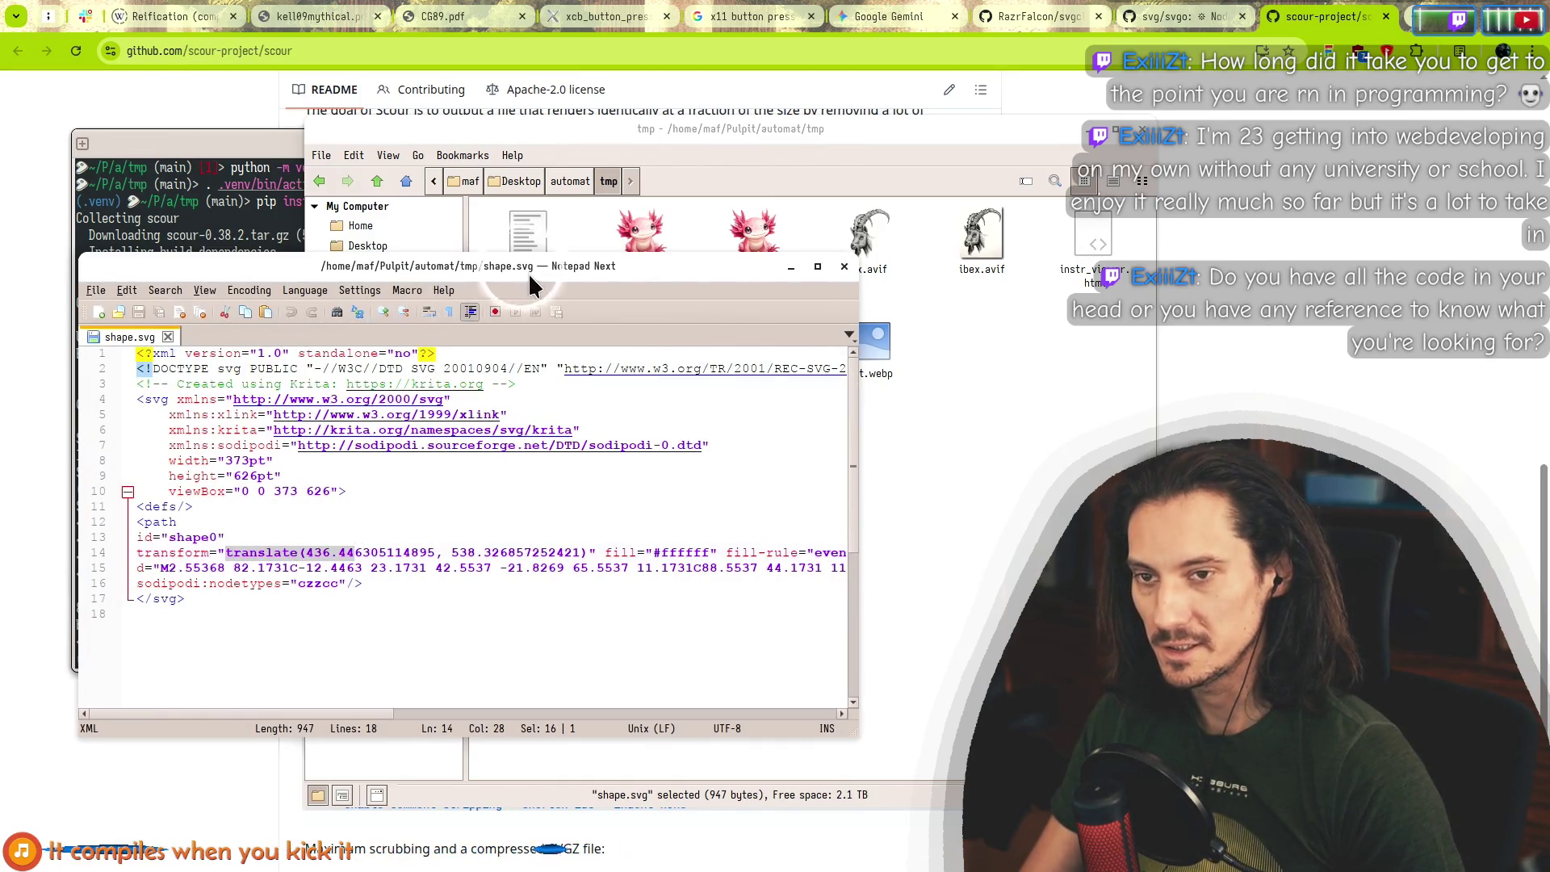
mouse_move(530, 274)
mouse_down()
mouse_move(678, 743)
mouse_move(839, 345)
mouse_move(666, 302)
mouse_up()
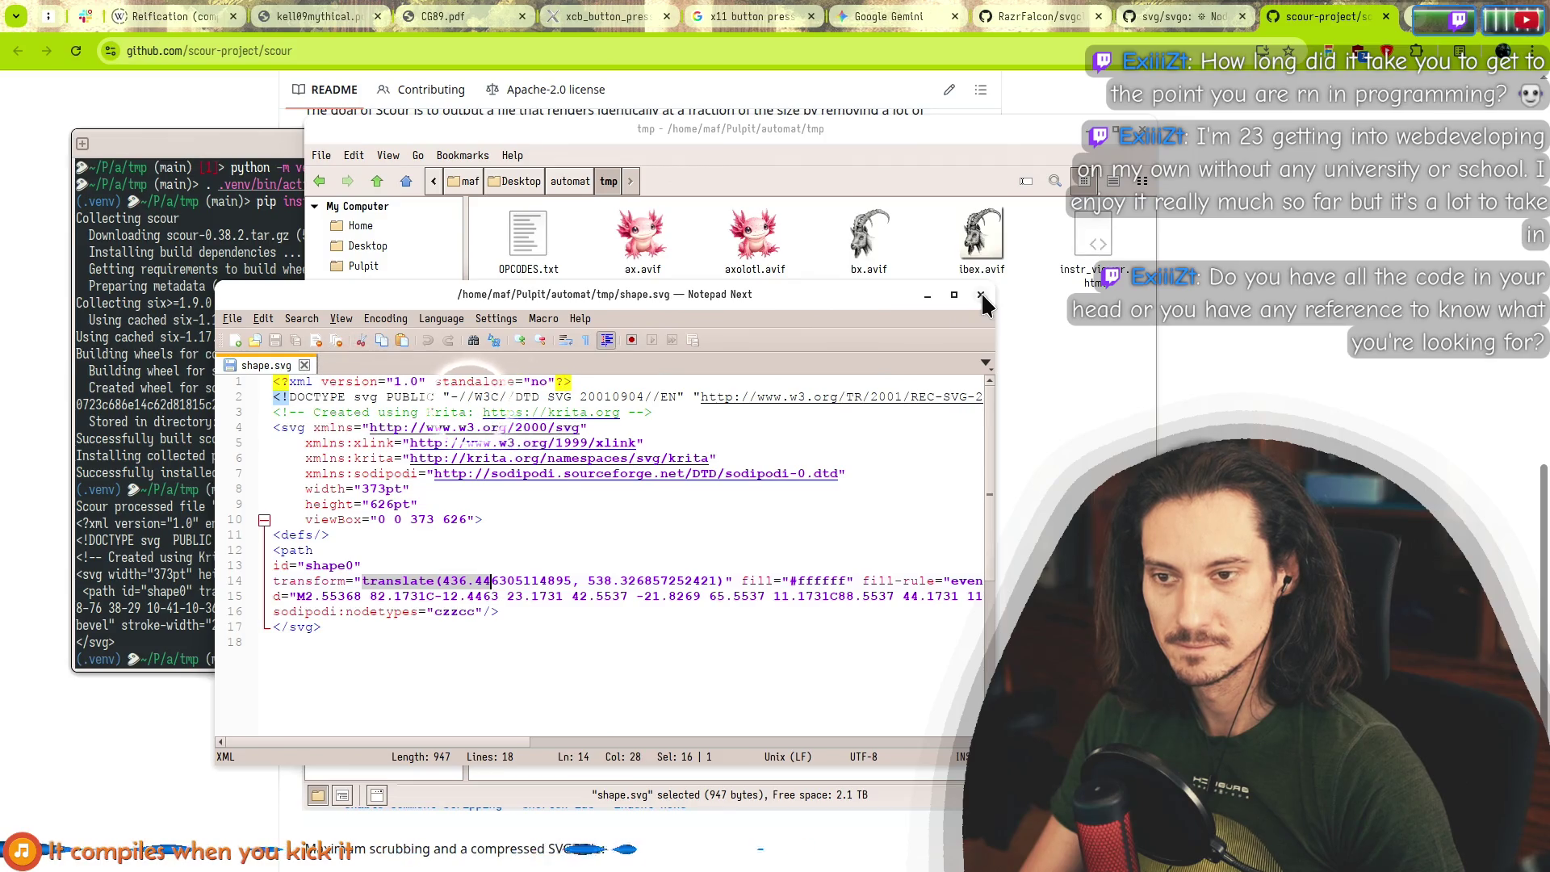
Check the long translate values on line 14, then close the file and Notepad Next.
click(663, 413)
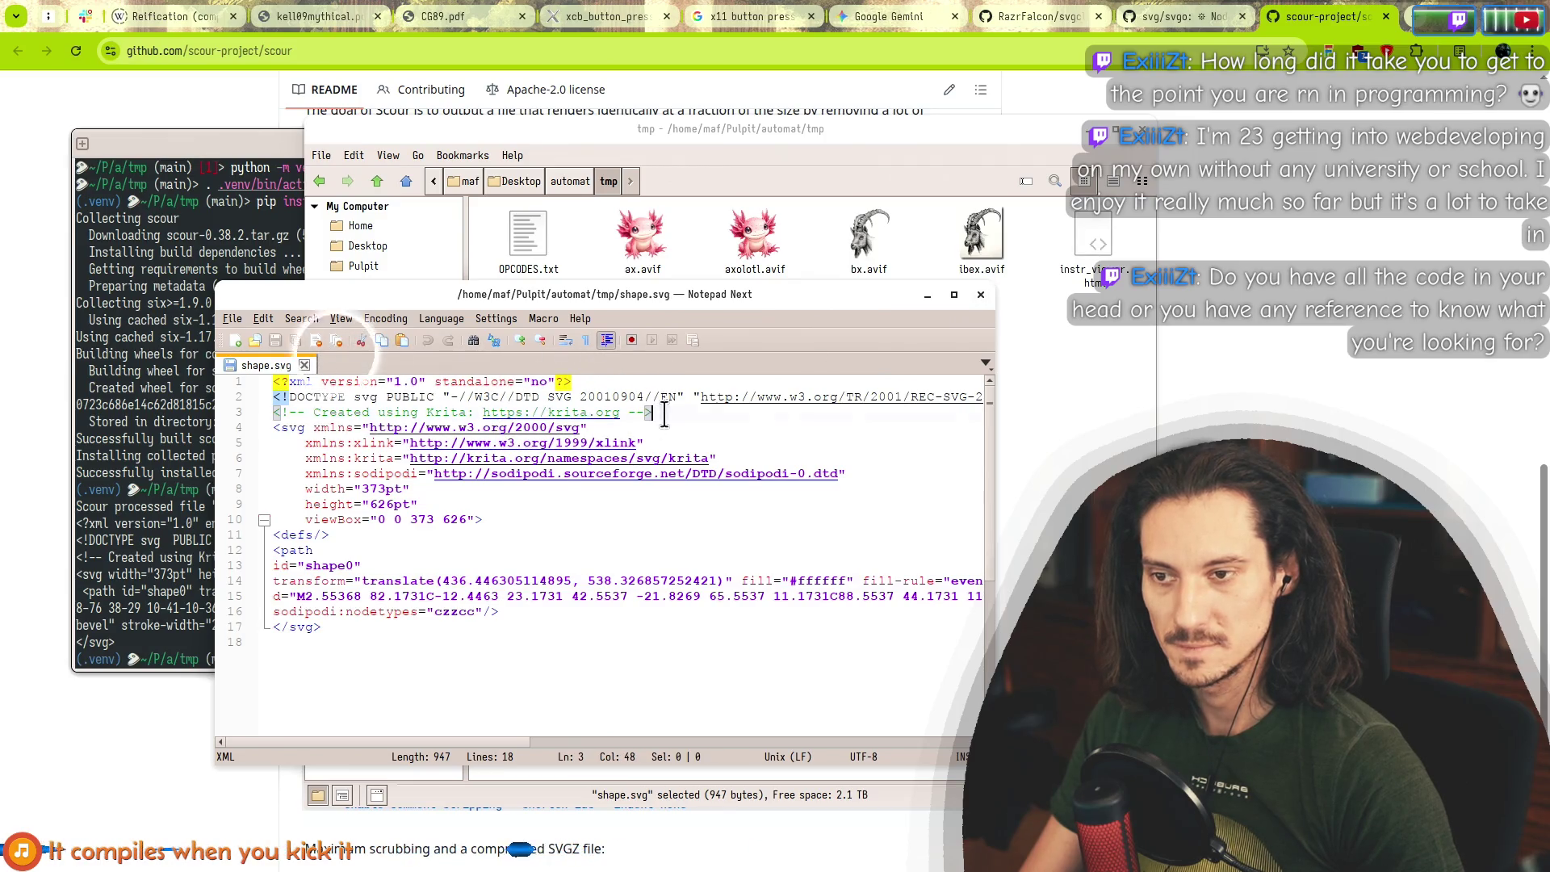
click(304, 366)
click(980, 294)
click(184, 431)
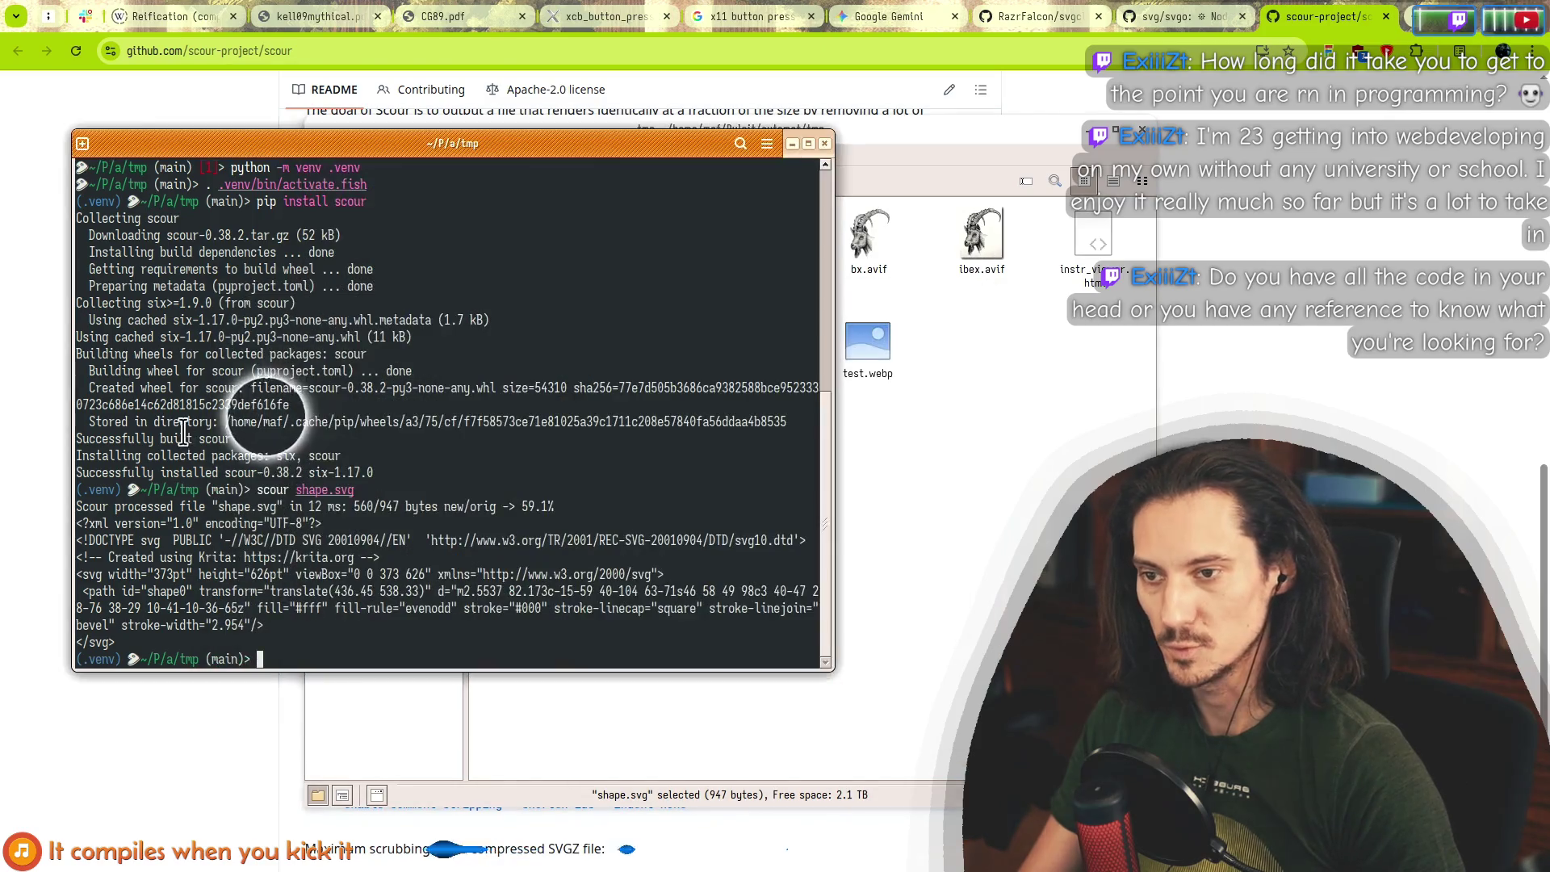
Display scour's help listing with scour --help.
key(Up)
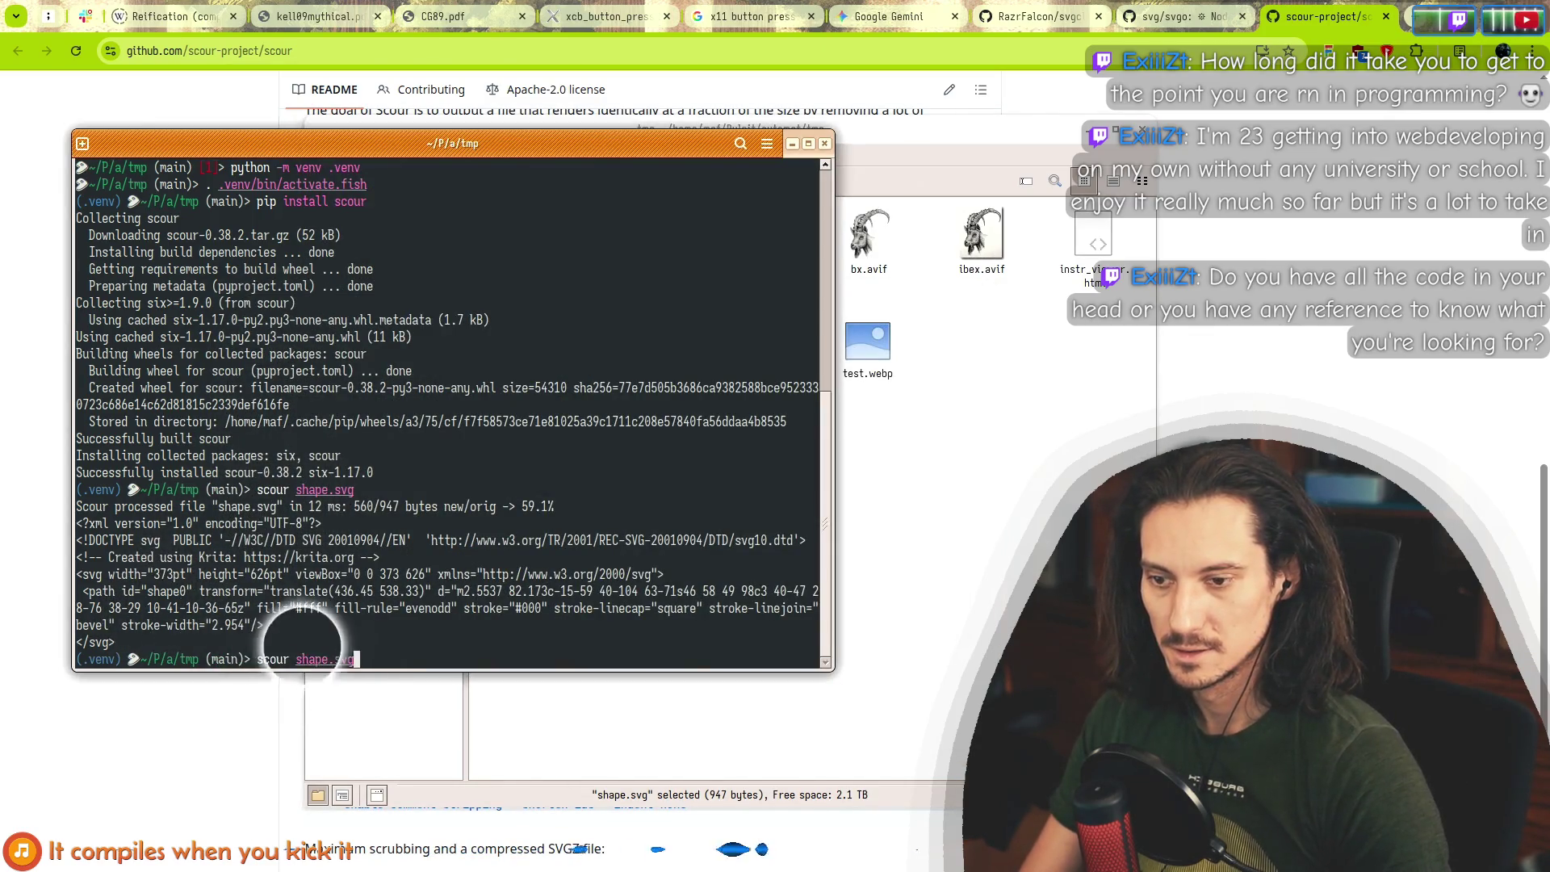
key(Return)
click(165, 708)
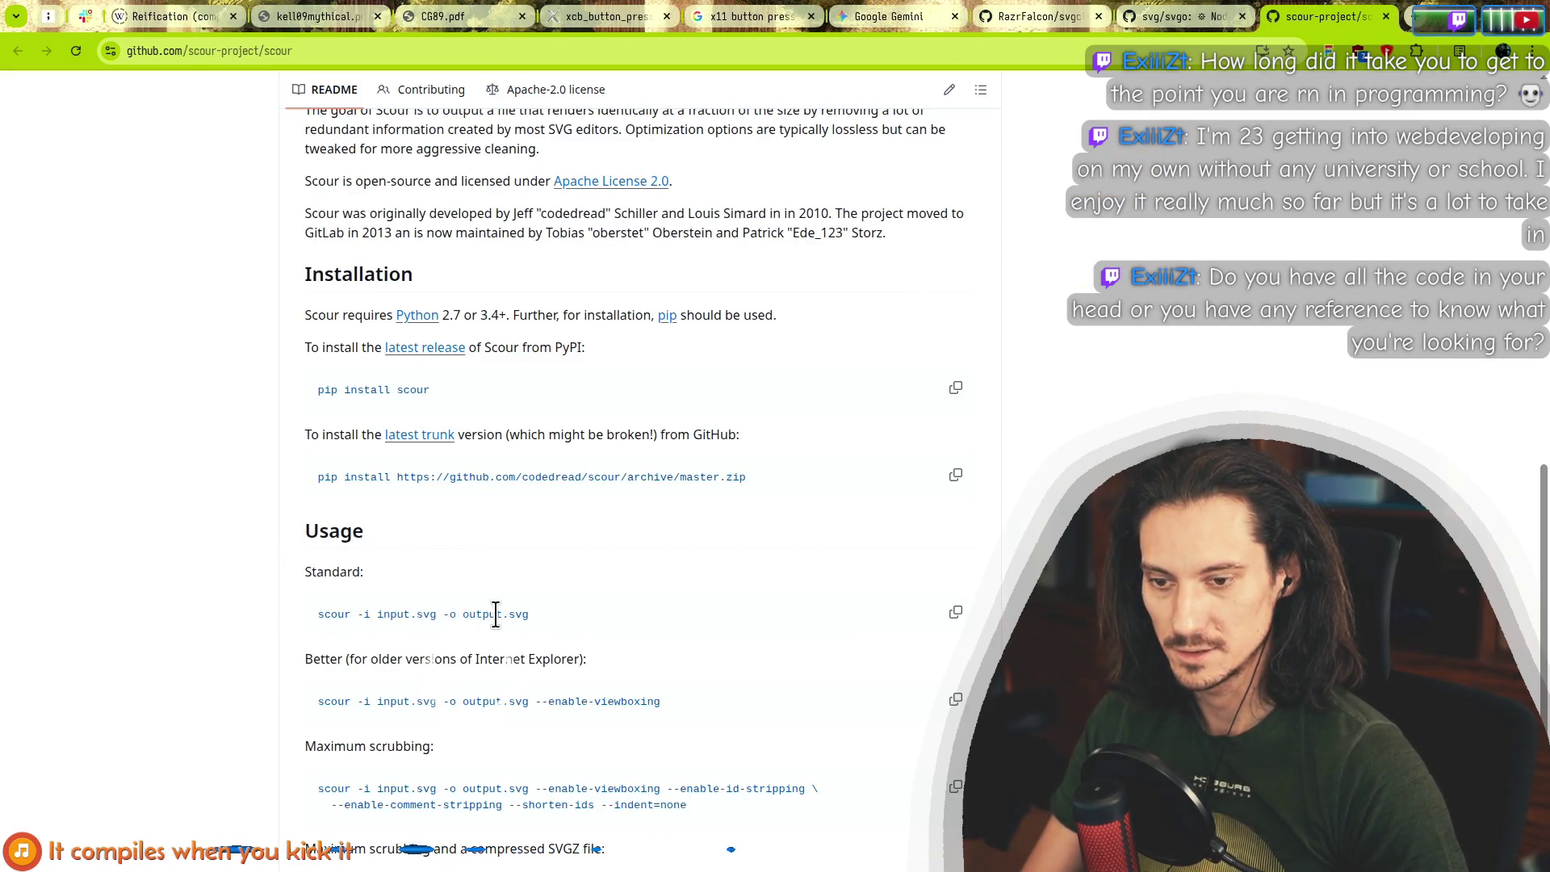
key(alt+Tab)
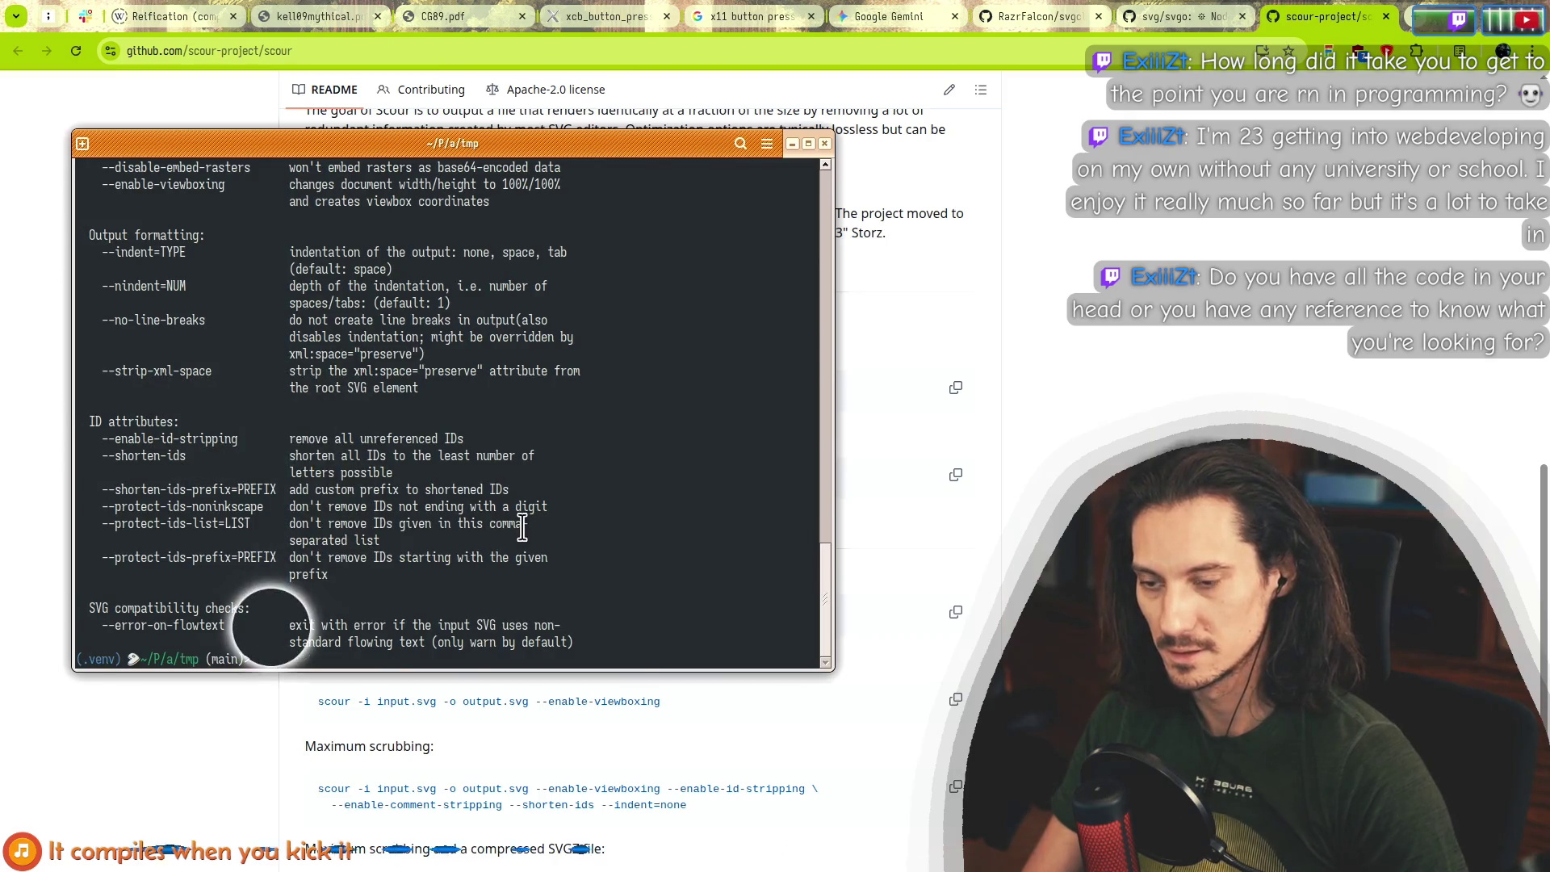
Write scour's output to shape_opt.svg and print it with cat shape_opt.svg.
text(scour shape.svg --)
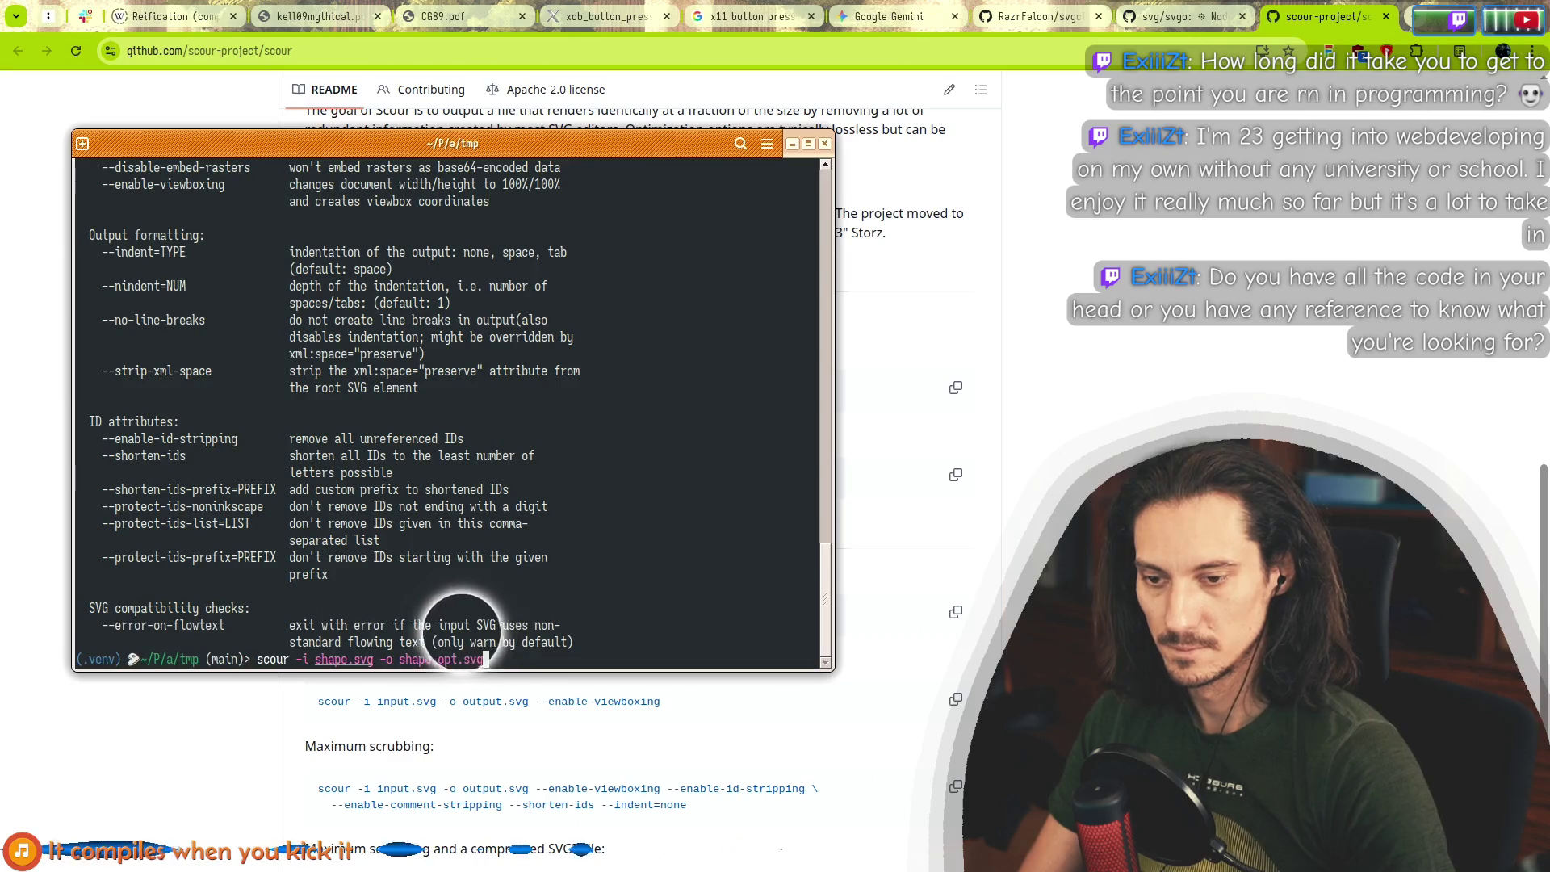
key(Return)
key(Up)
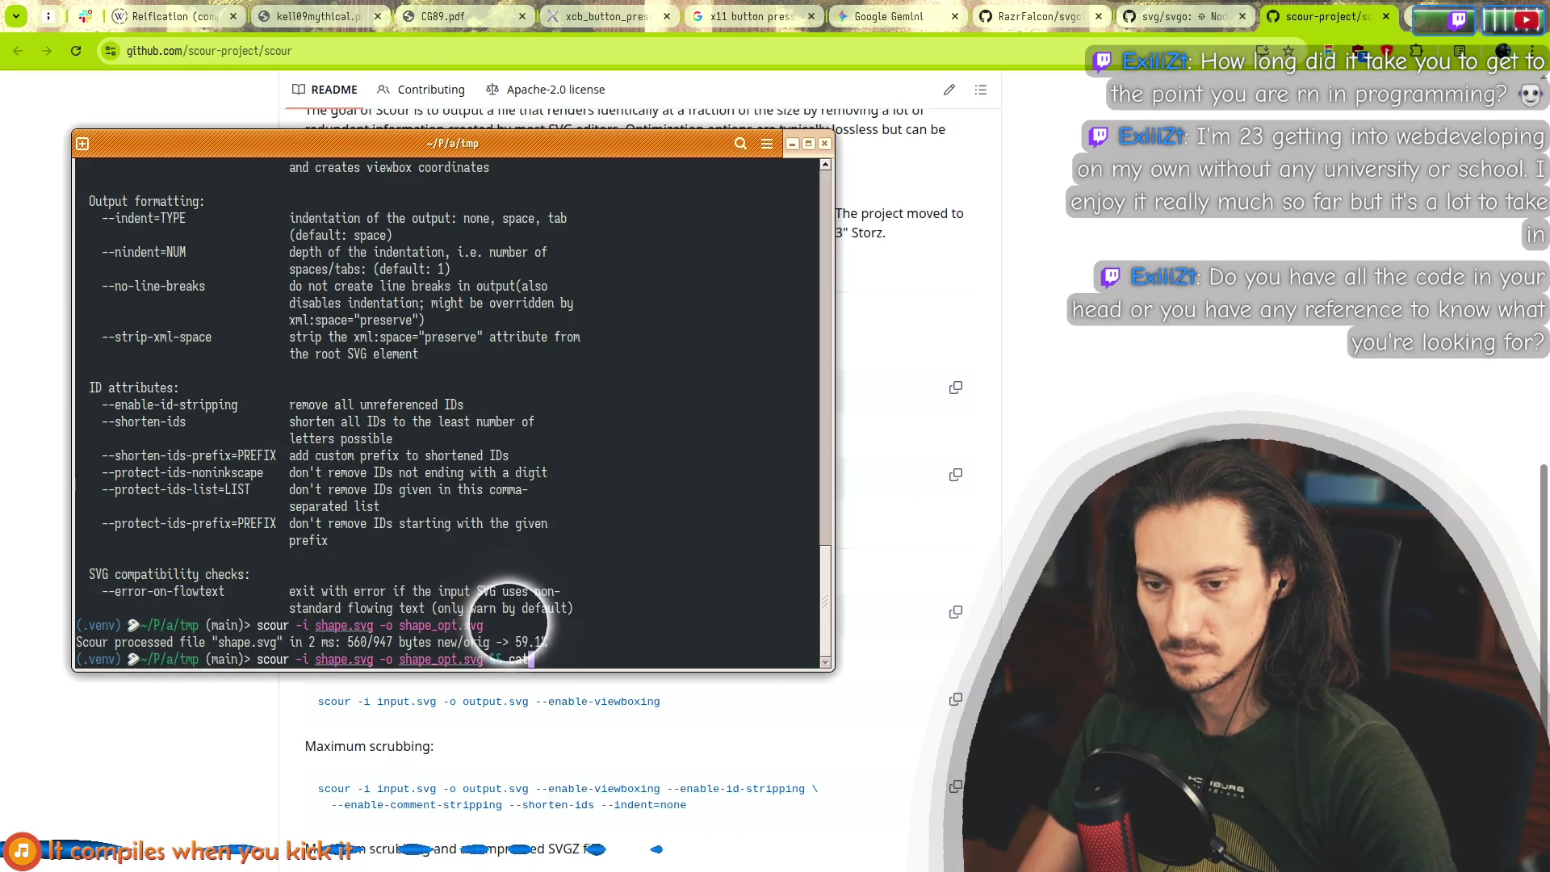
text( shape_opt.svg)
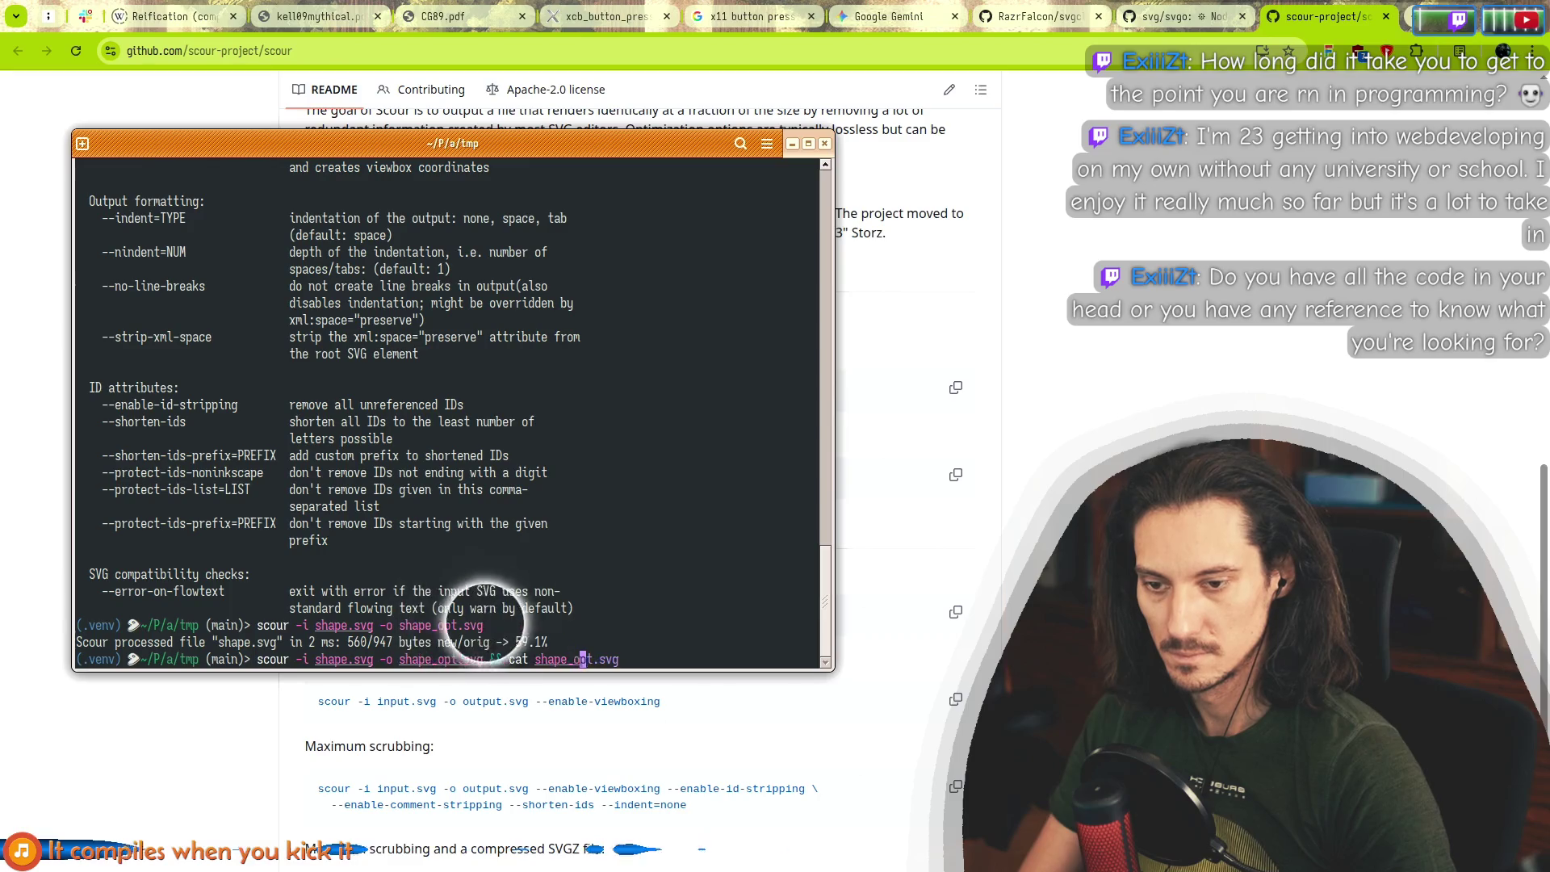
key(Return)
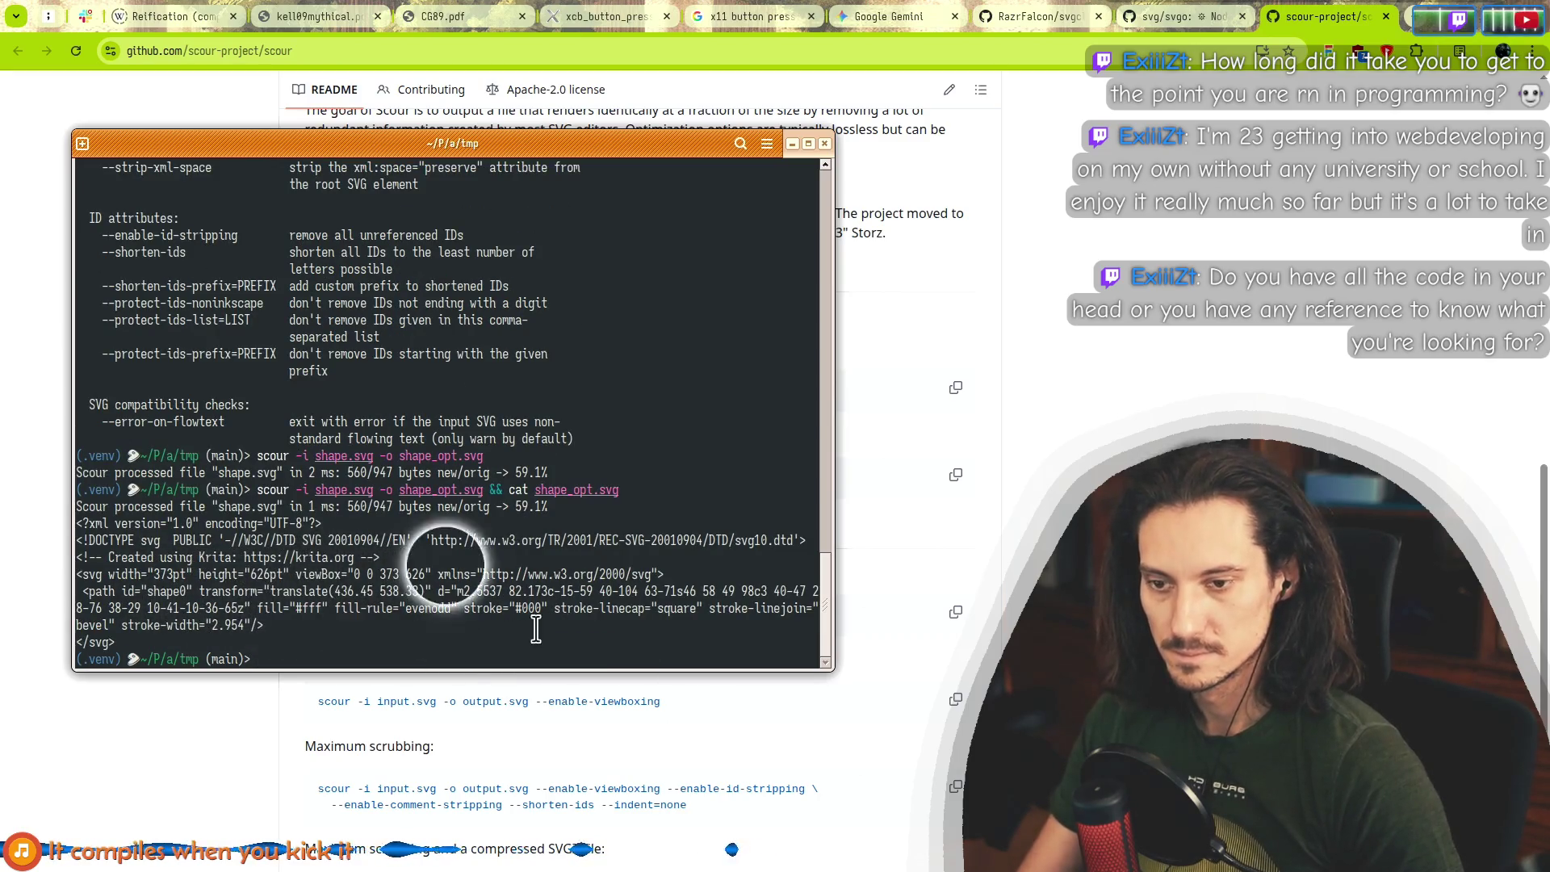
Scroll the help up to the --set-precision option and recall the scour-and-cat command.
scroll(282, 428, up, 9)
scroll(282, 428, up, 9)
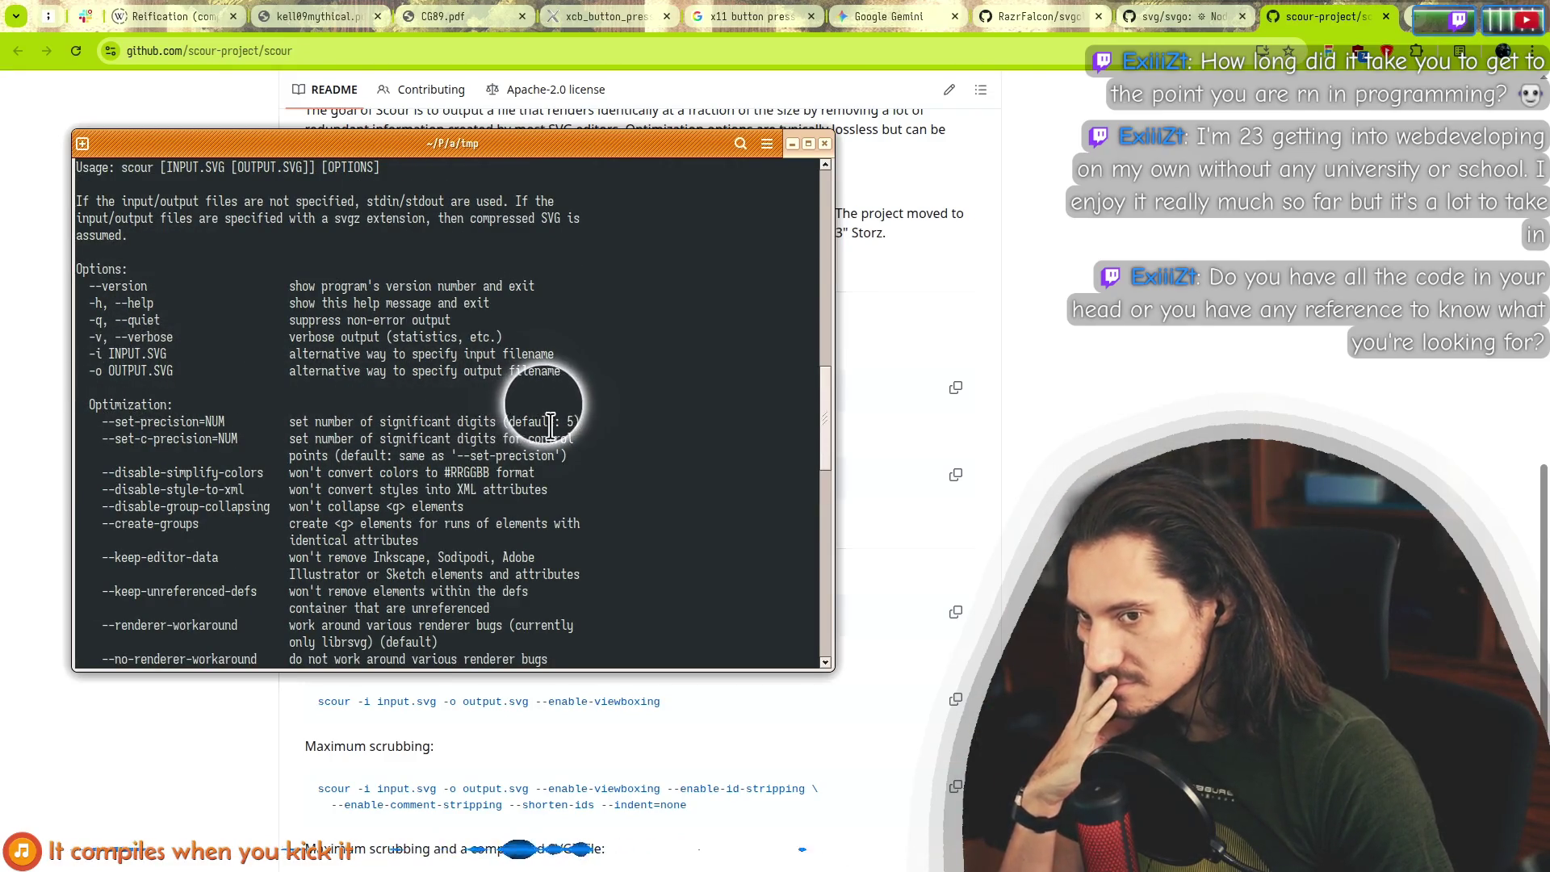
drag(92, 406, 194, 421)
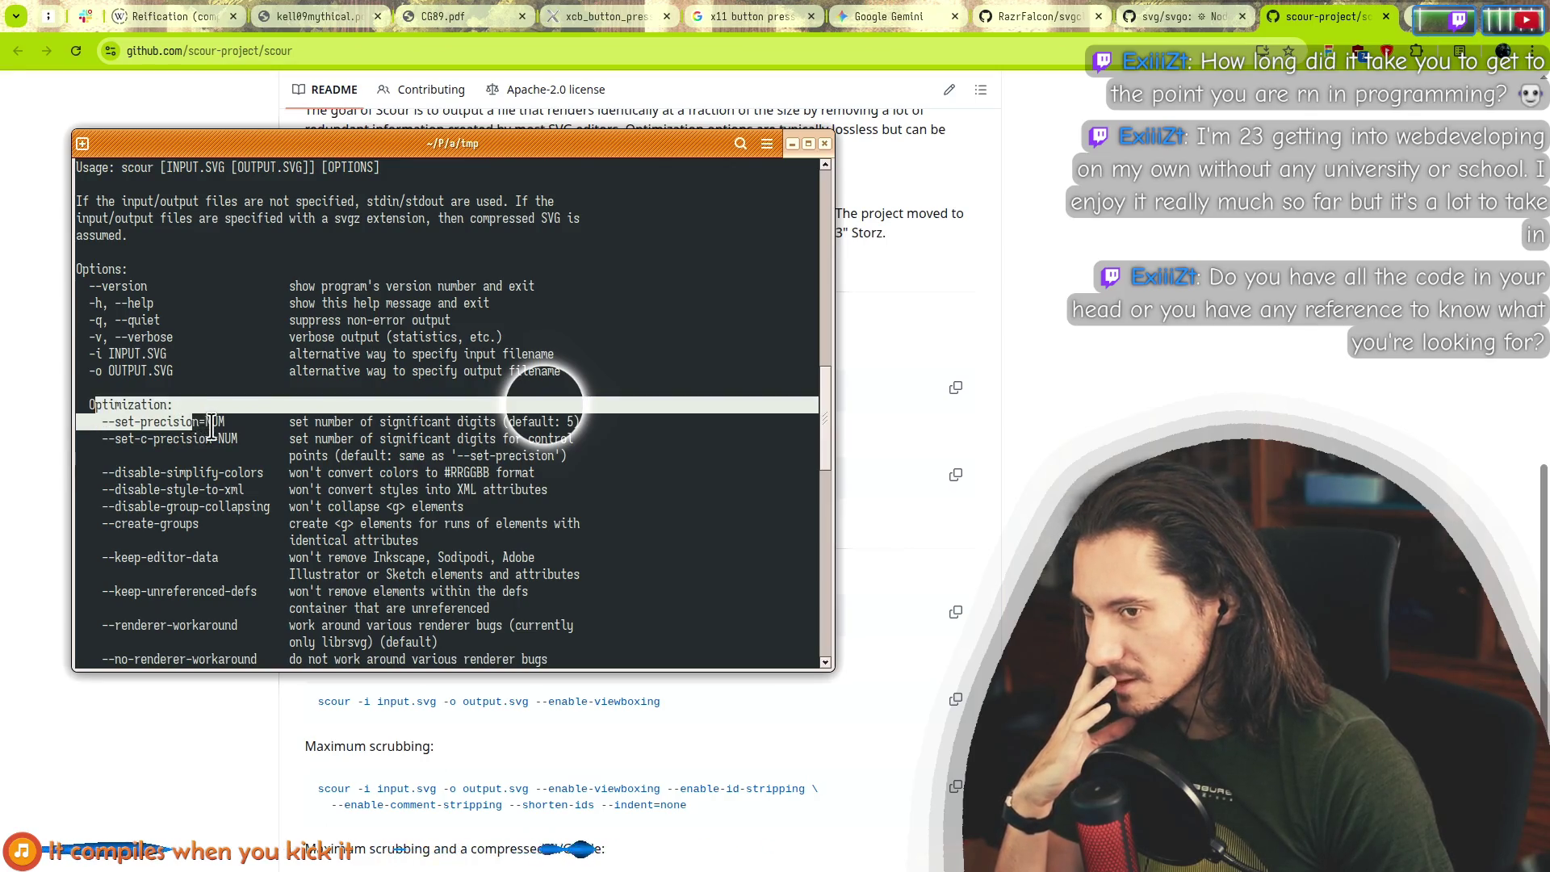
click(112, 412)
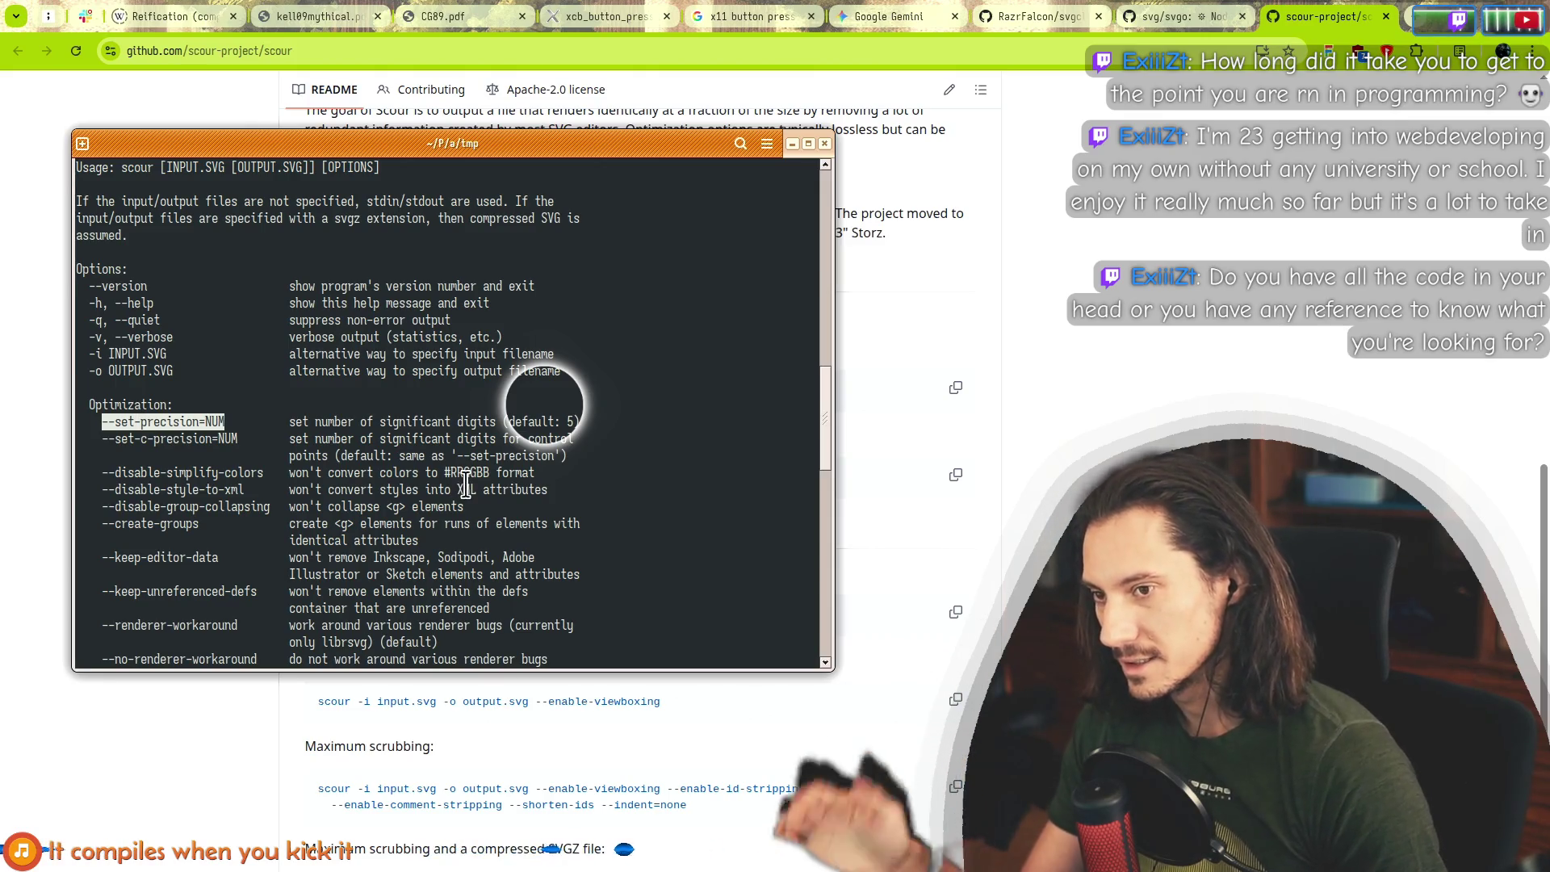
key(Up)
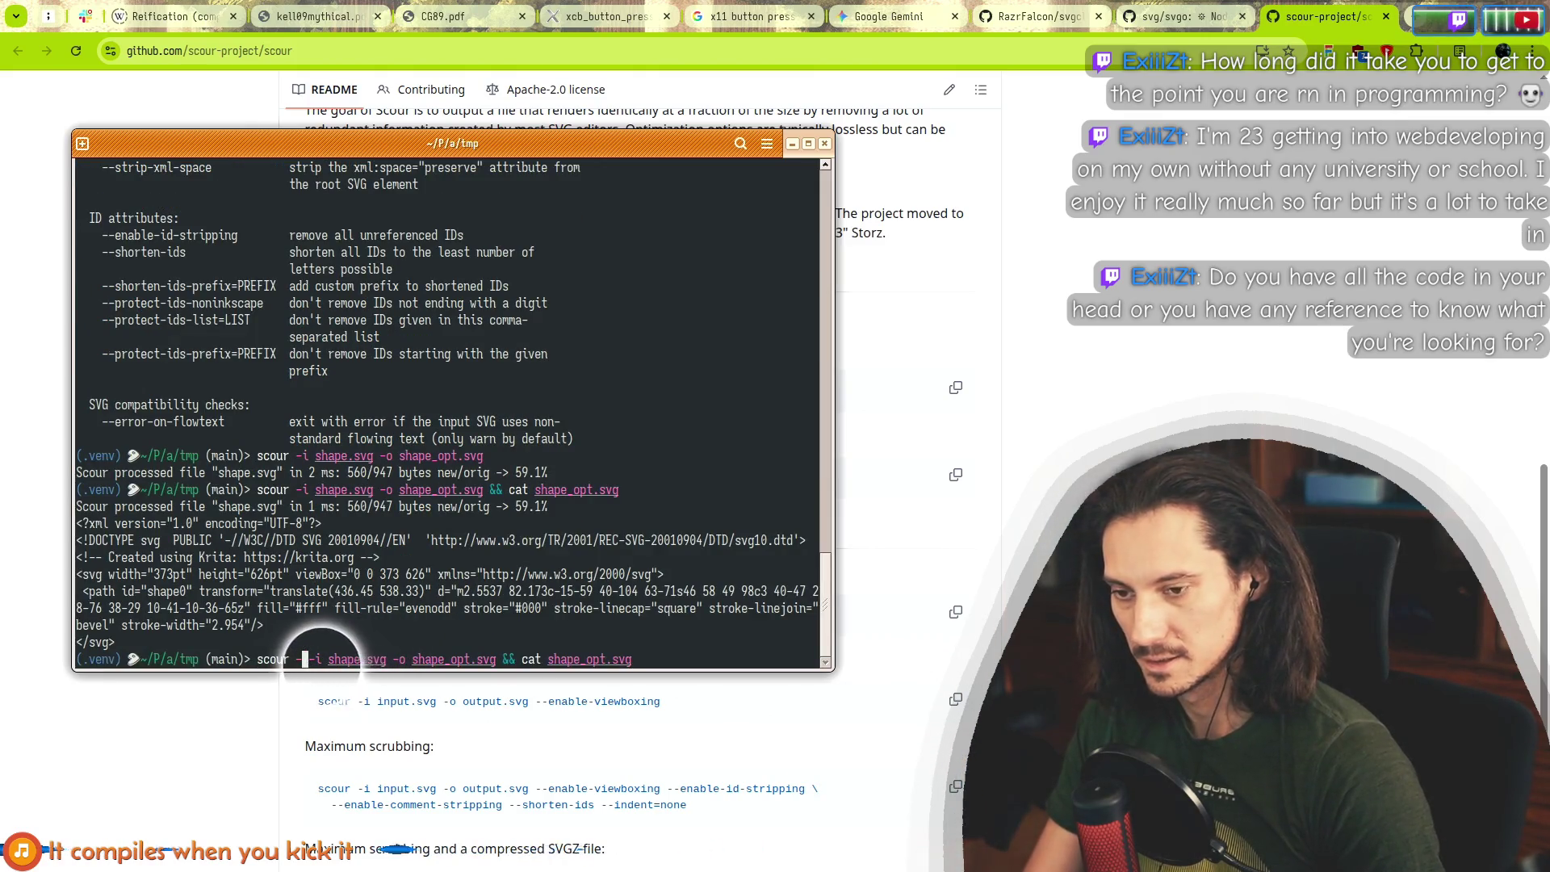
Add --set-precision=1 to the recalled scour command and run it.
scroll(209, 420, up, 15)
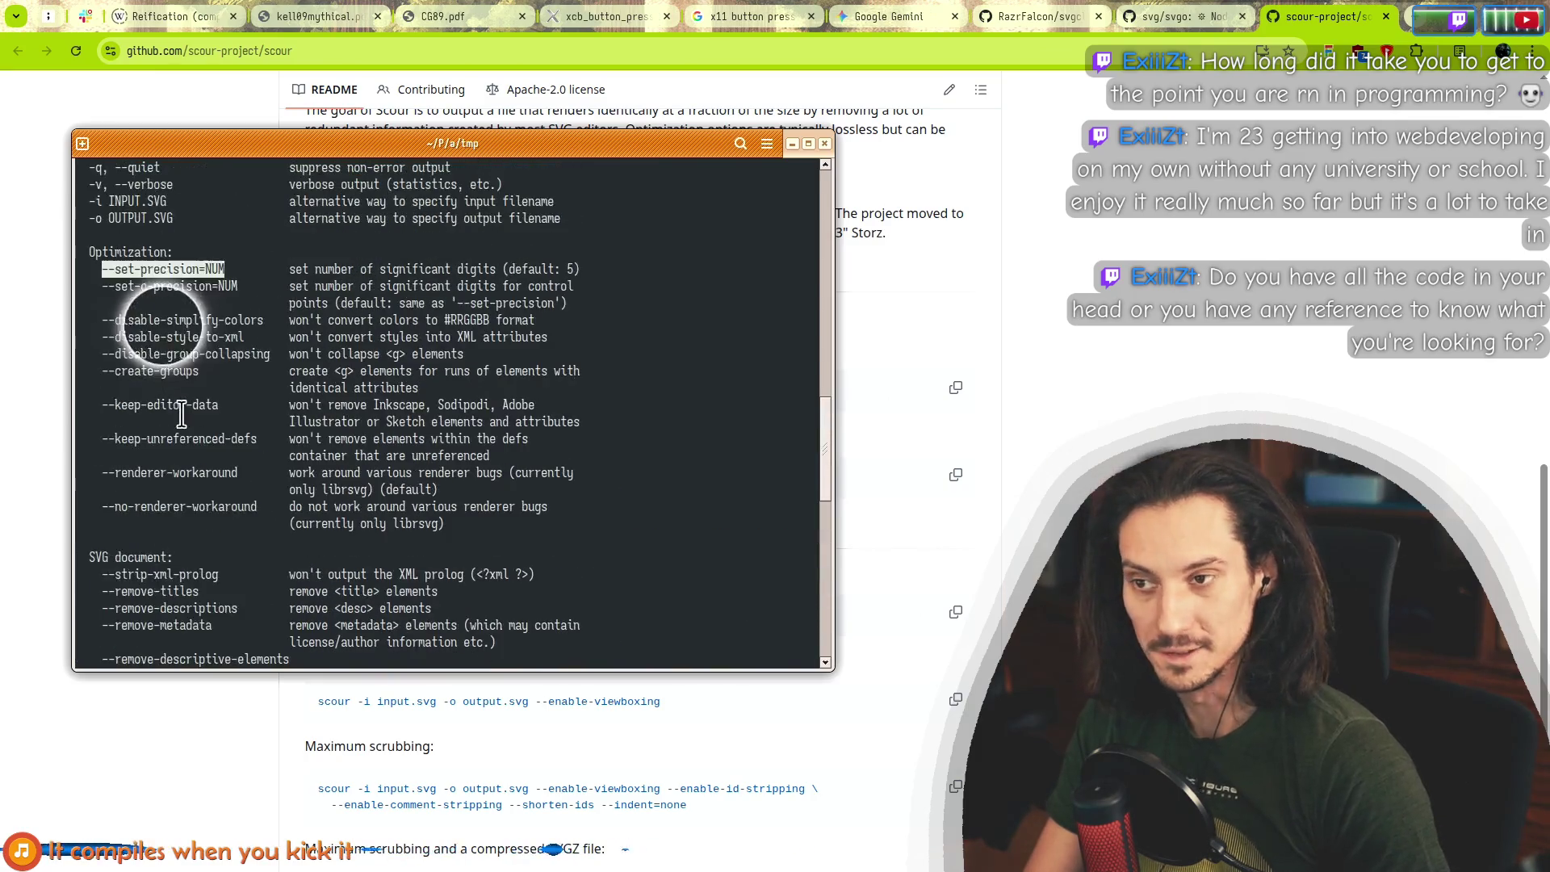
drag(103, 272, 206, 258)
key(super+c)
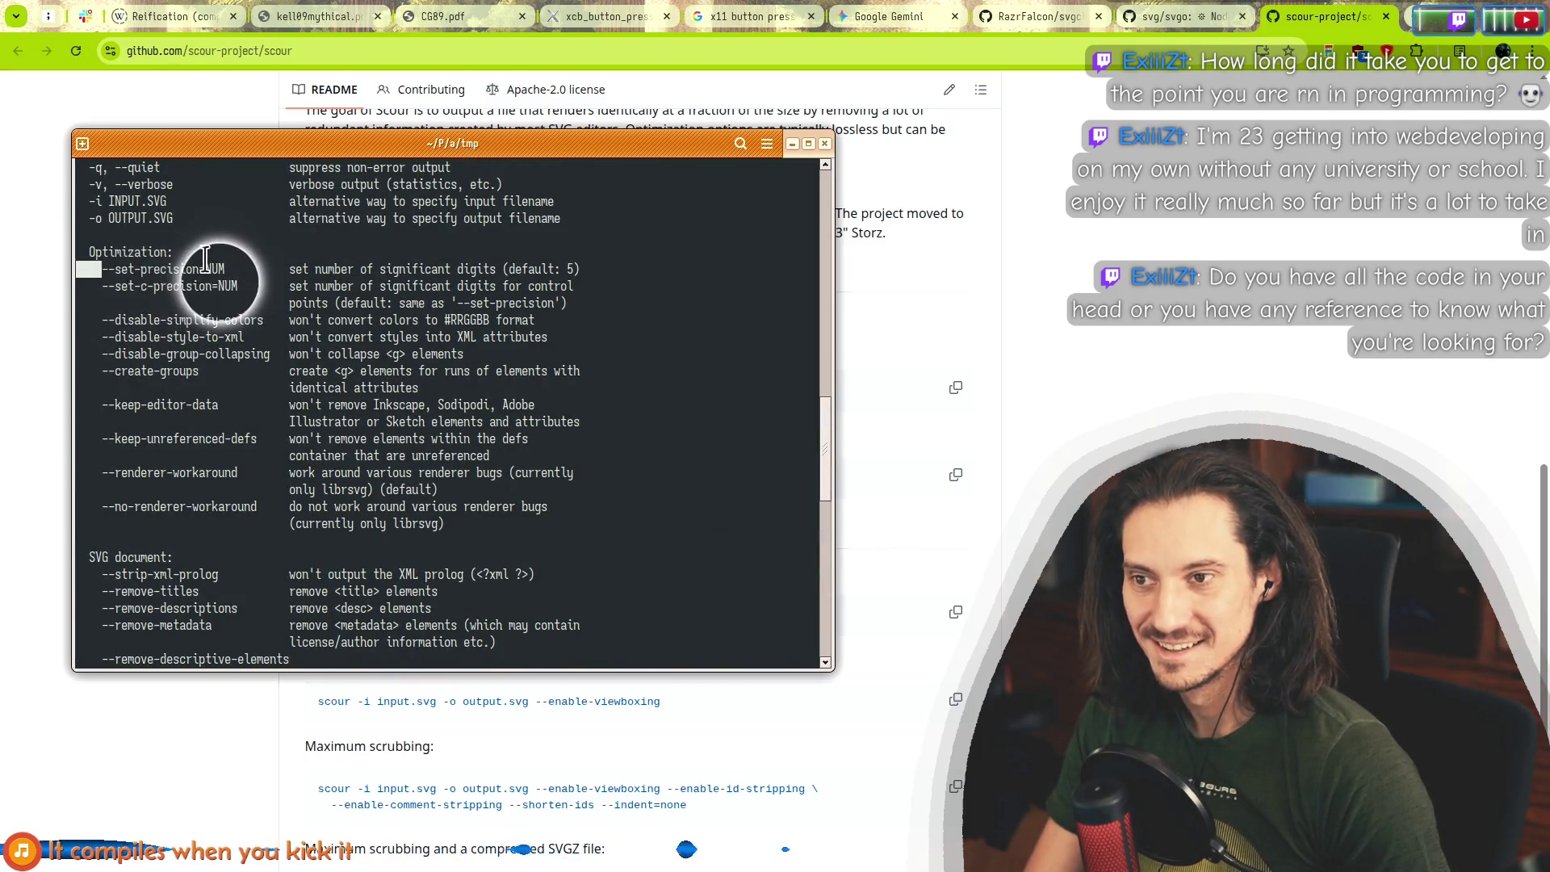
scroll(242, 363, down, 15)
key(Up)
key(Left)
key(Left)
key(Left)
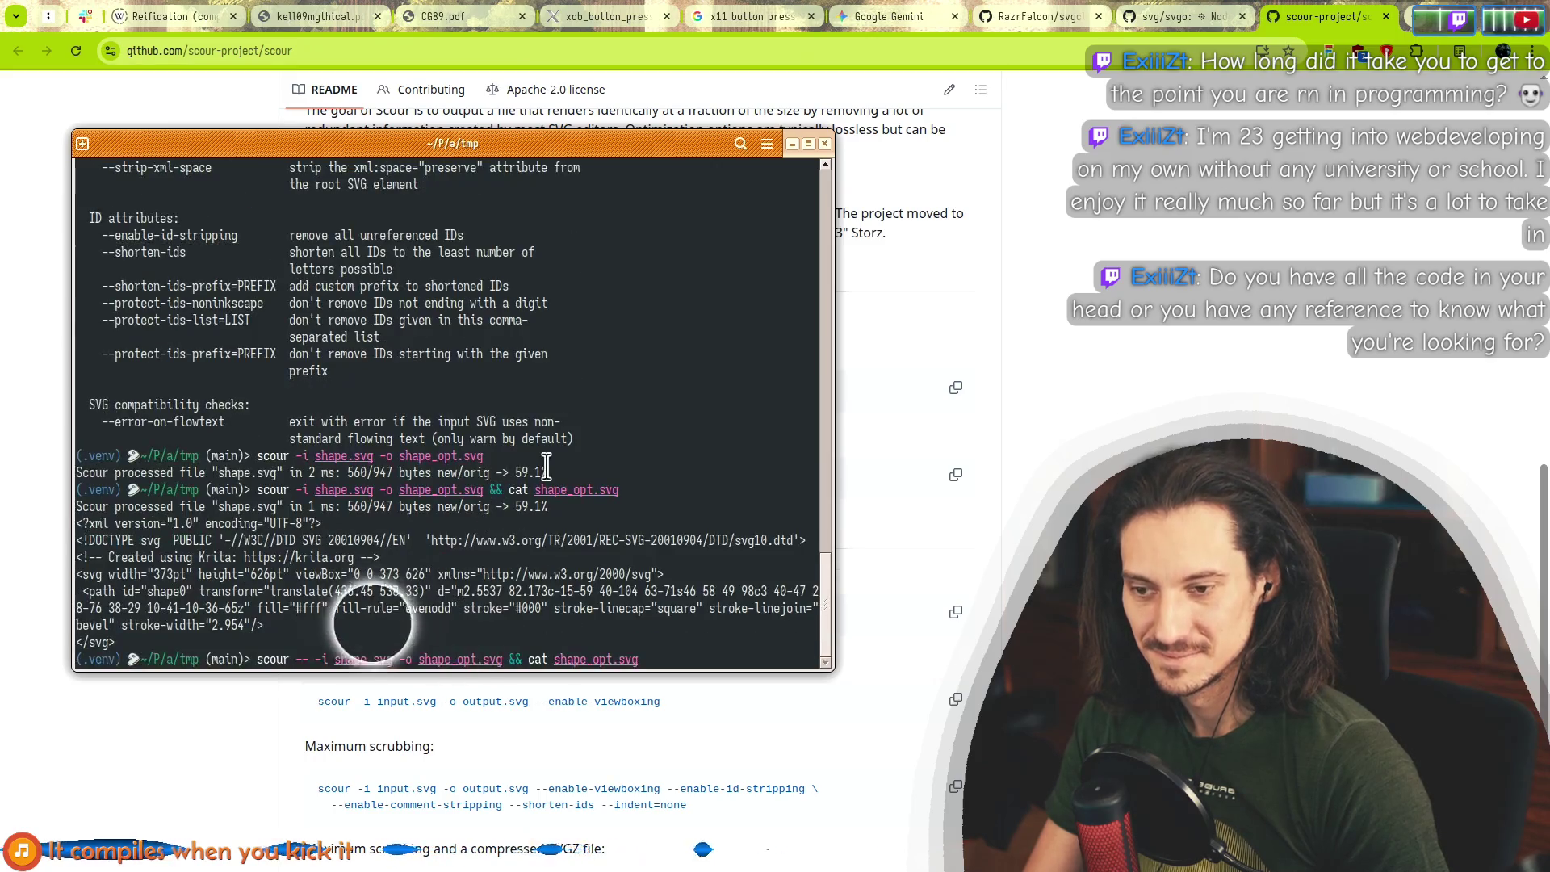
text(--)
middle_click(531, 454)
text(1)
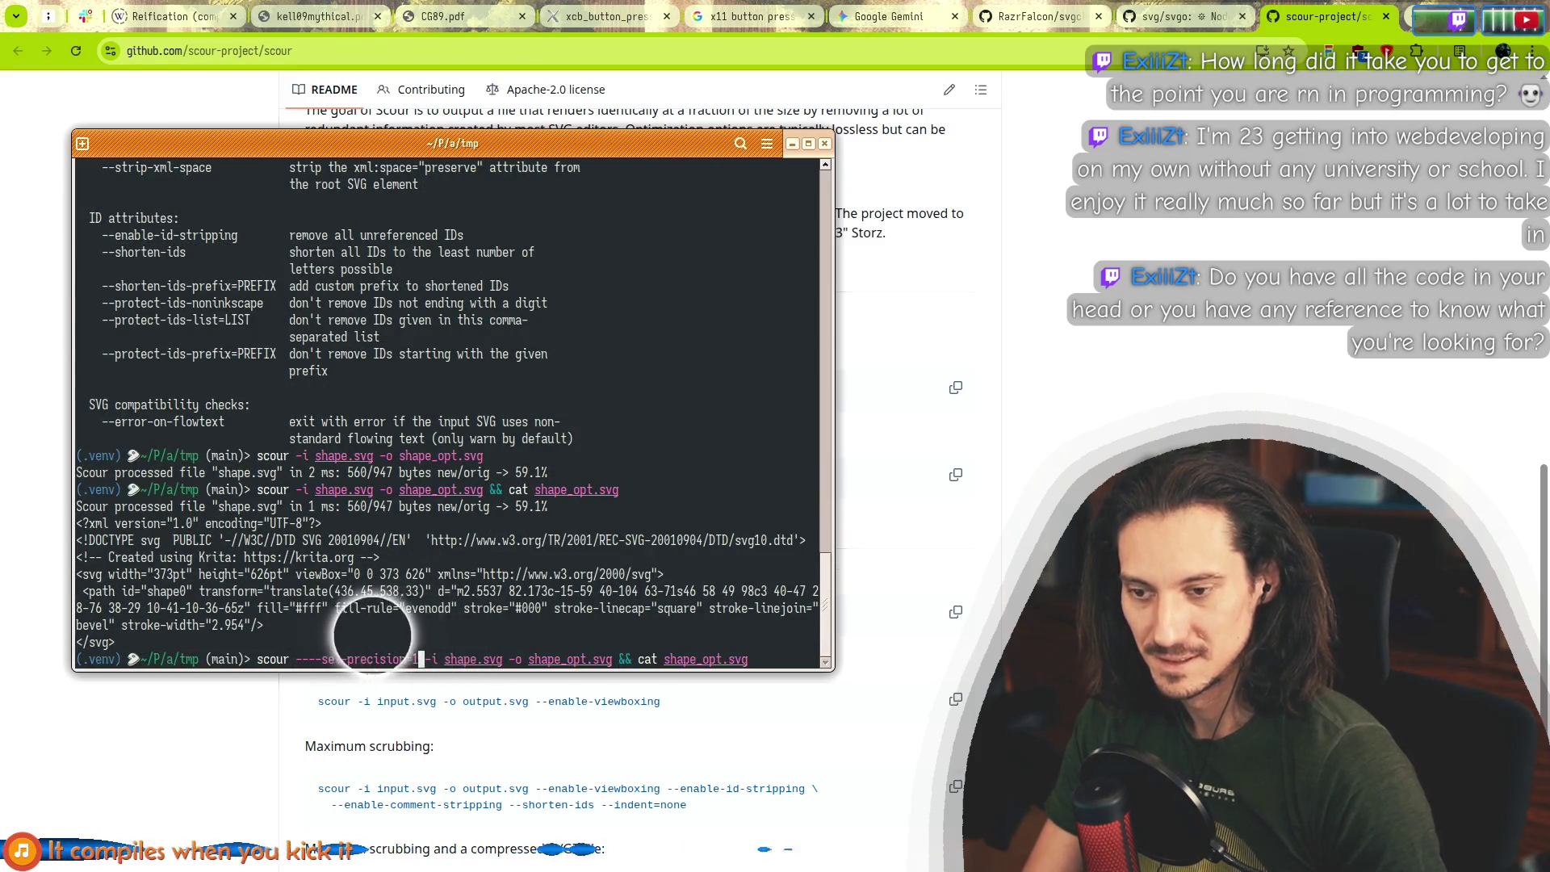
key(Return)
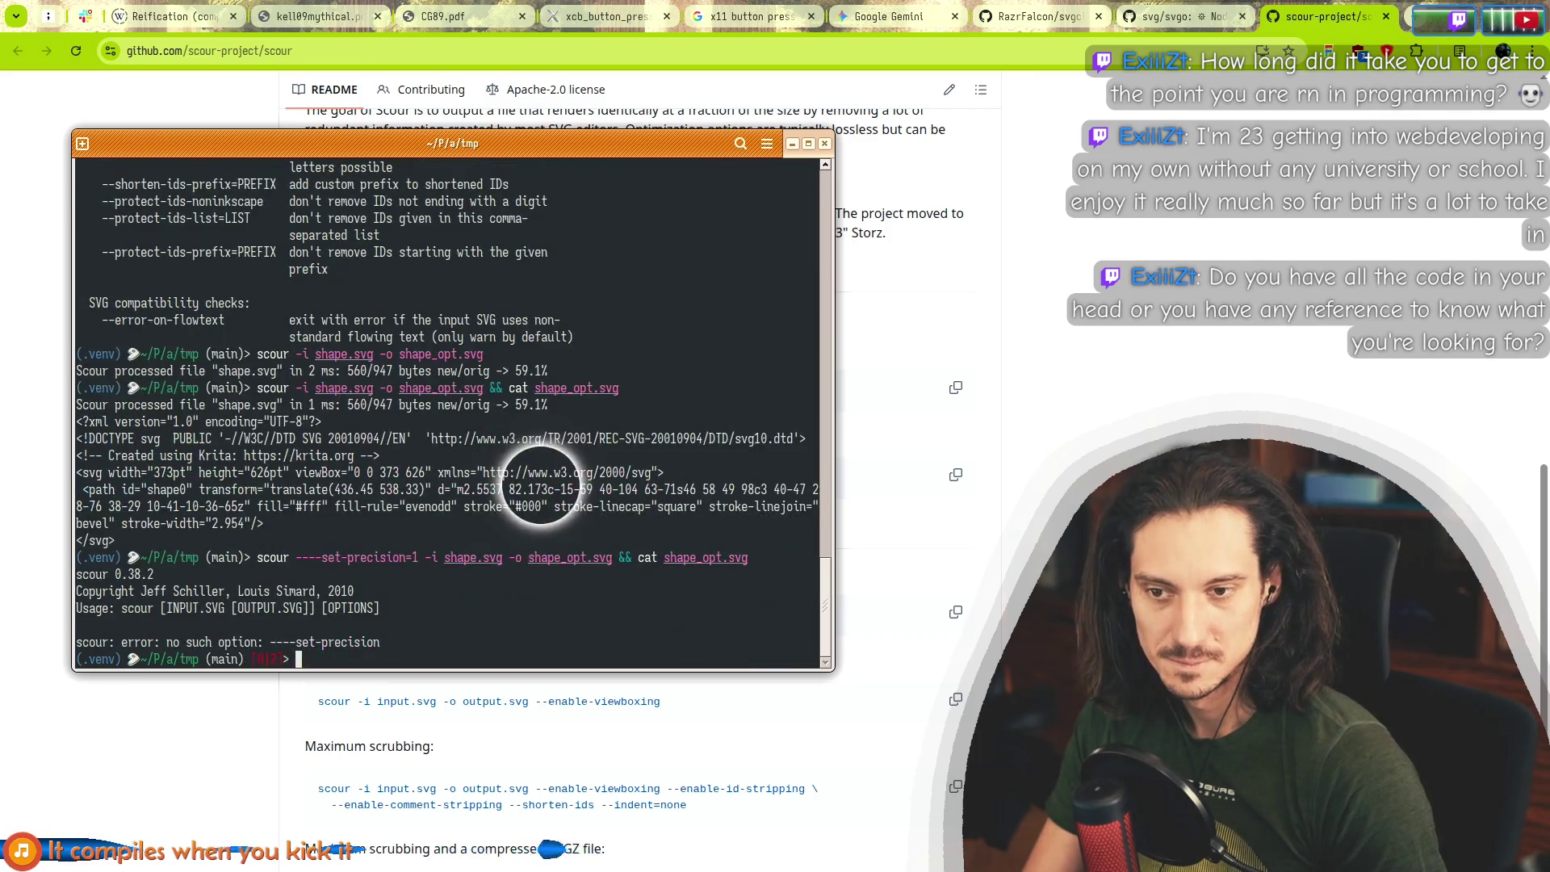
Remove the doubled dashes and rerun, reaching 57.1% with translate(436 538).
key(Up)
key(Home)
key(ctrl+Right)
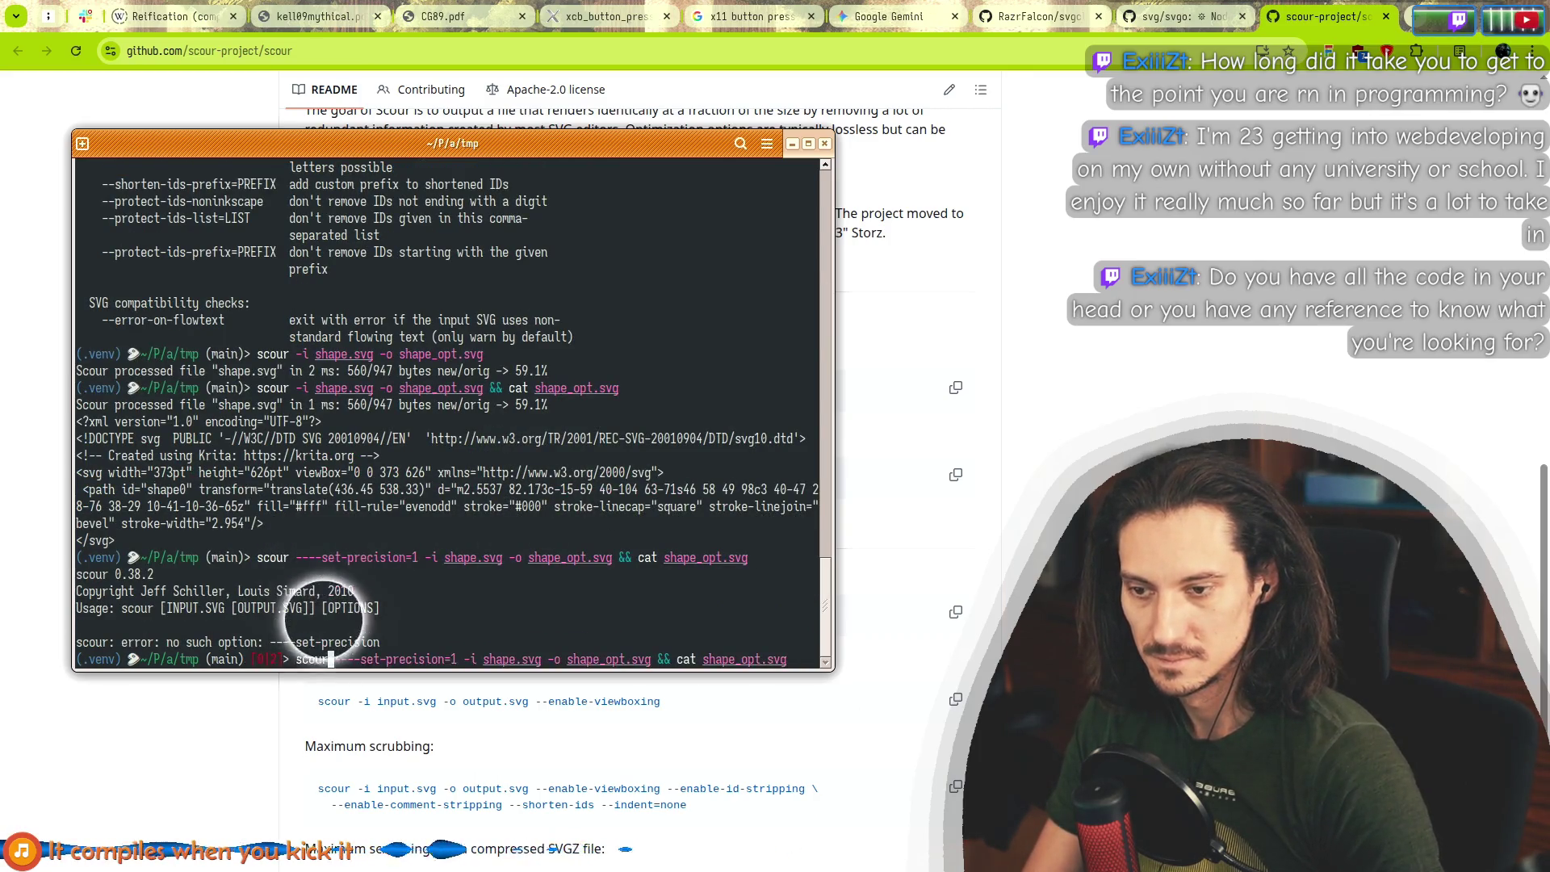
key(Delete)
key(Delete)
key(Return)
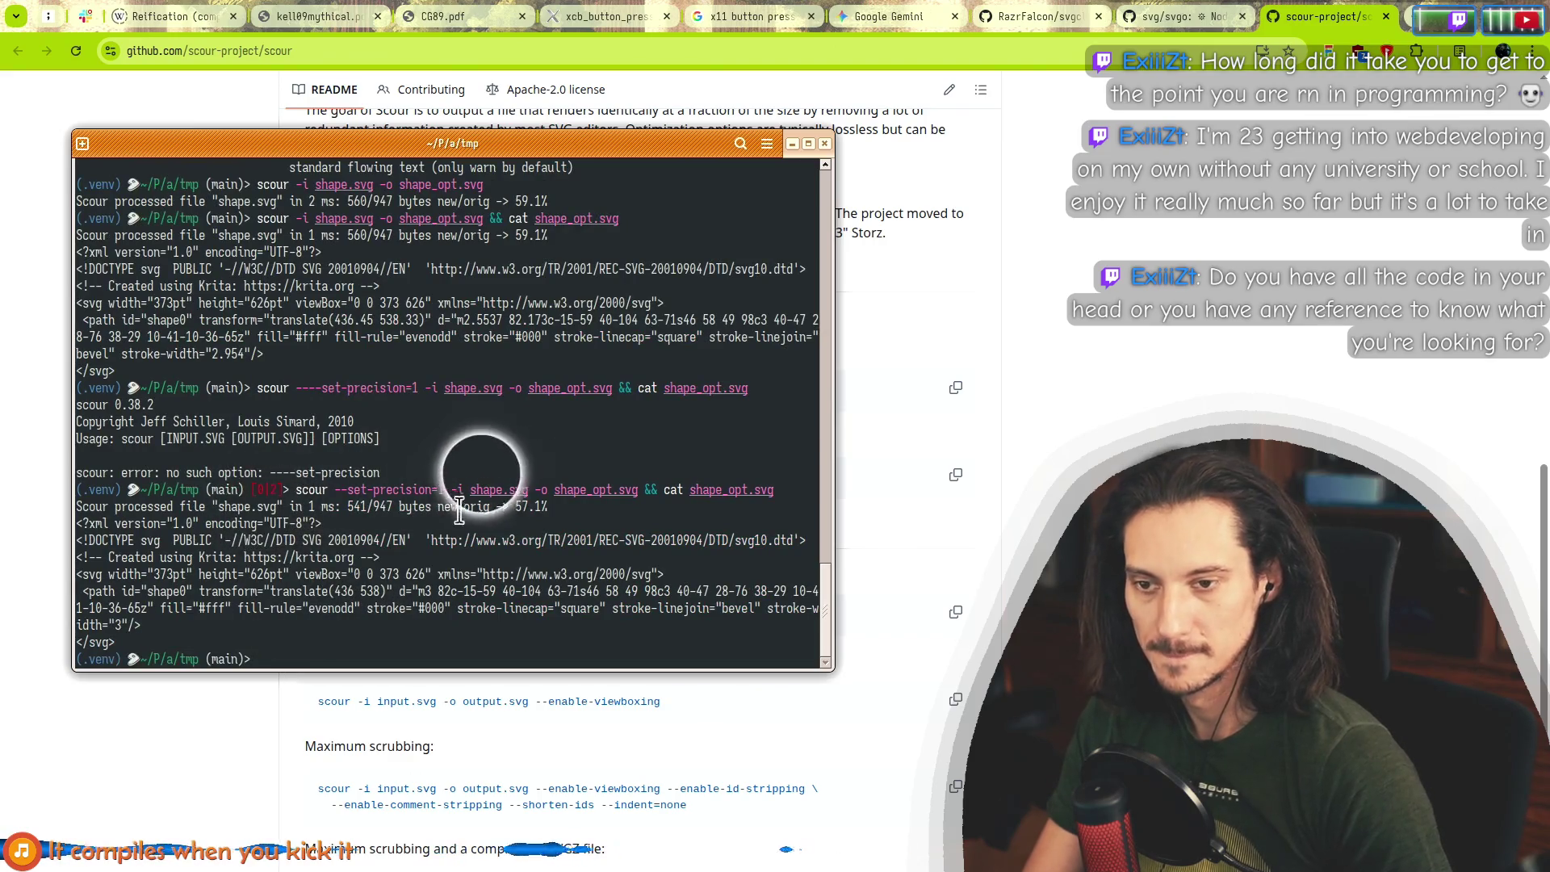
scroll(543, 494, up, 1)
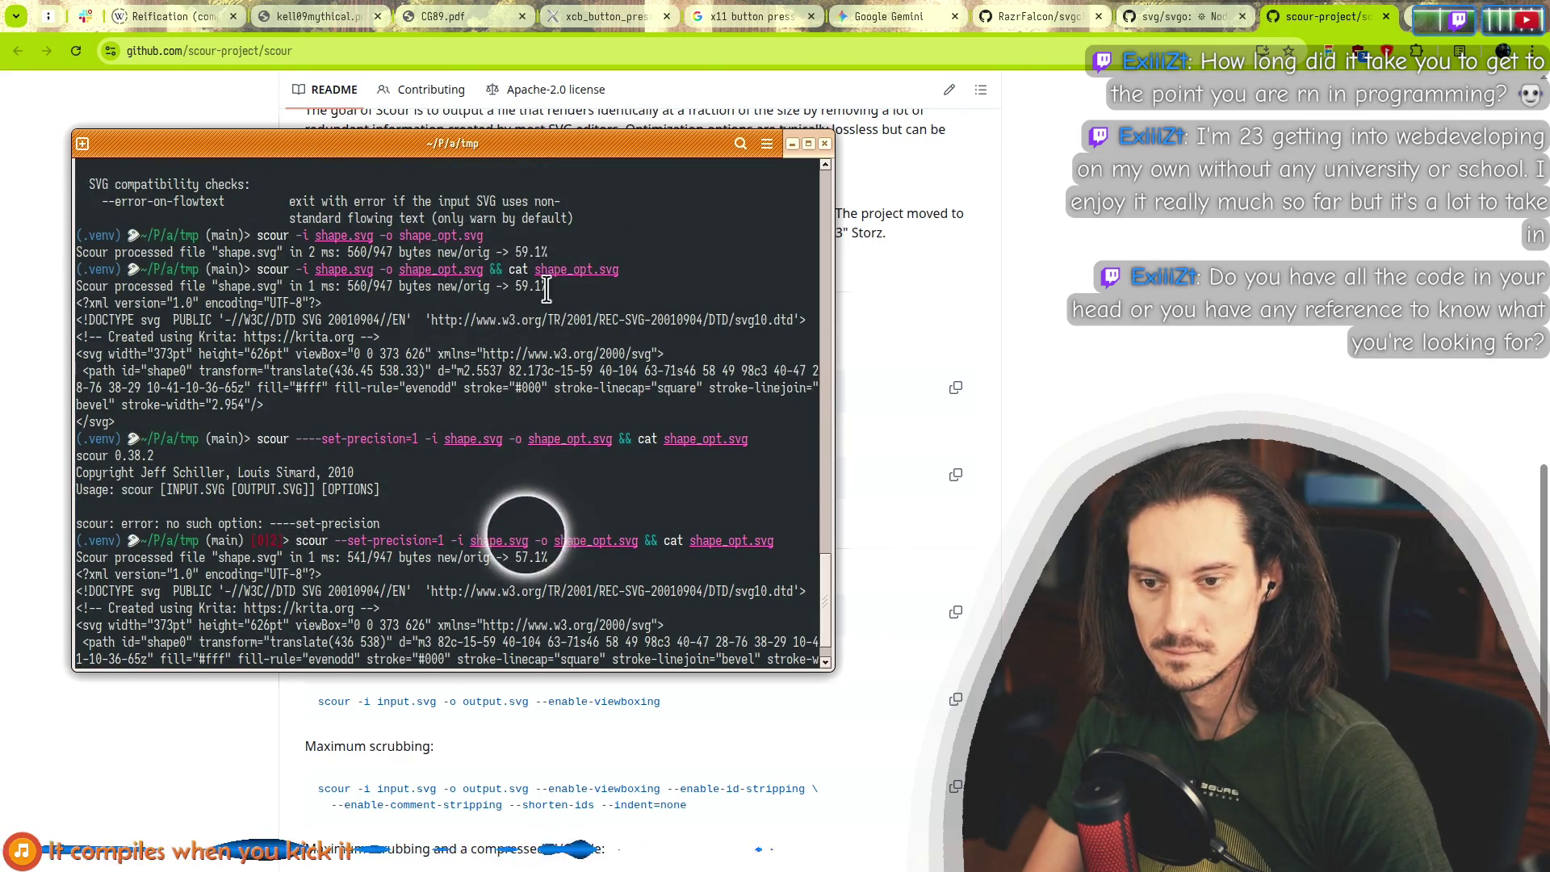
scroll(189, 507, down, 1)
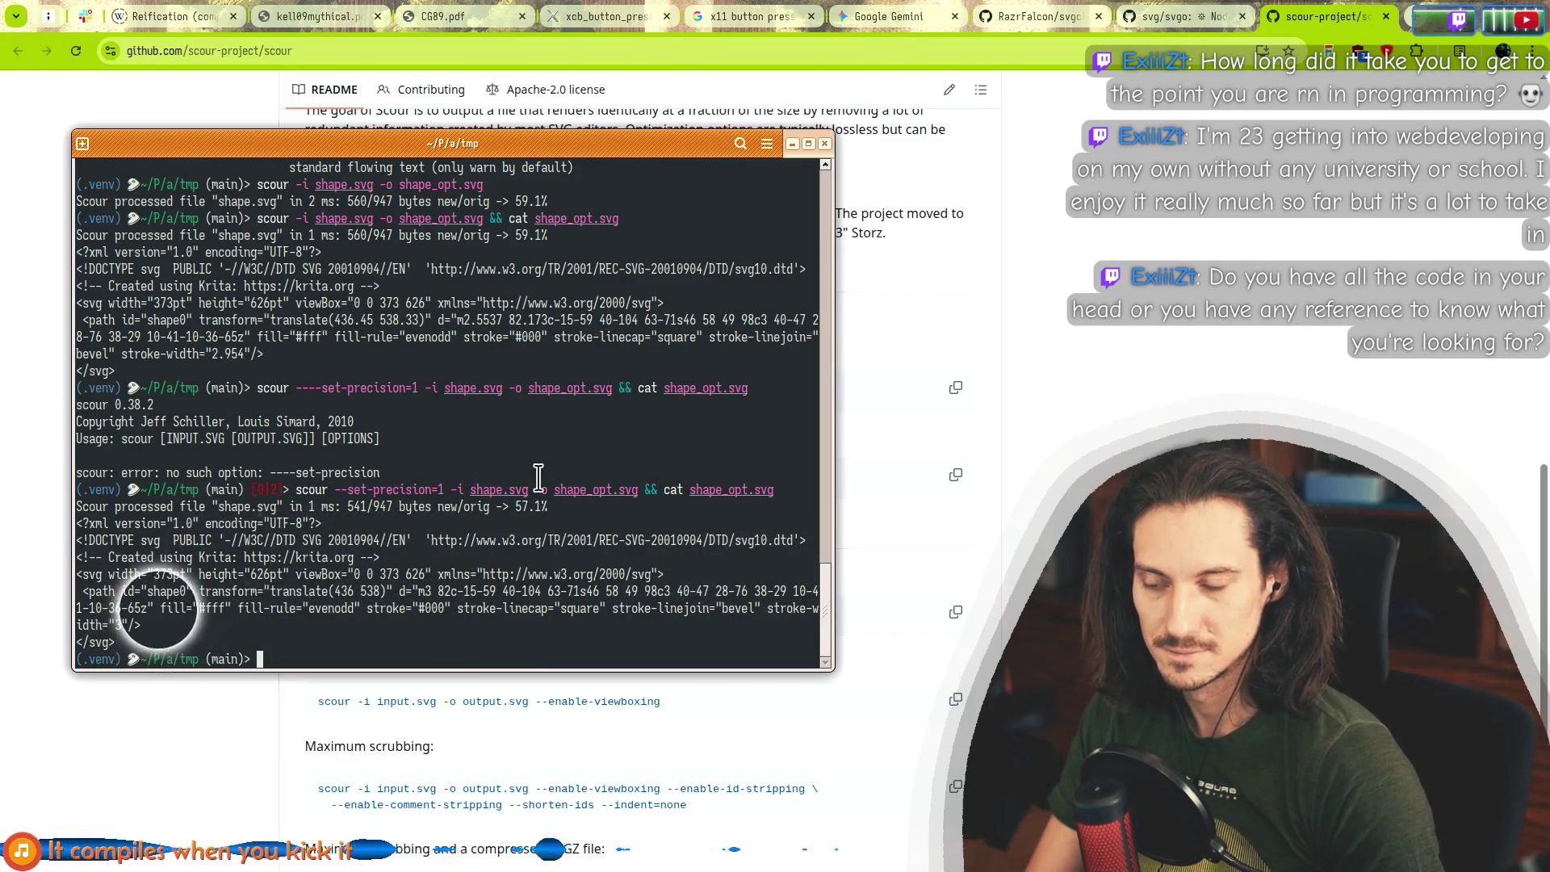
Read the control-point precision and --disable-simplify-colors entries in scour's help.
scroll(248, 471, up, 20)
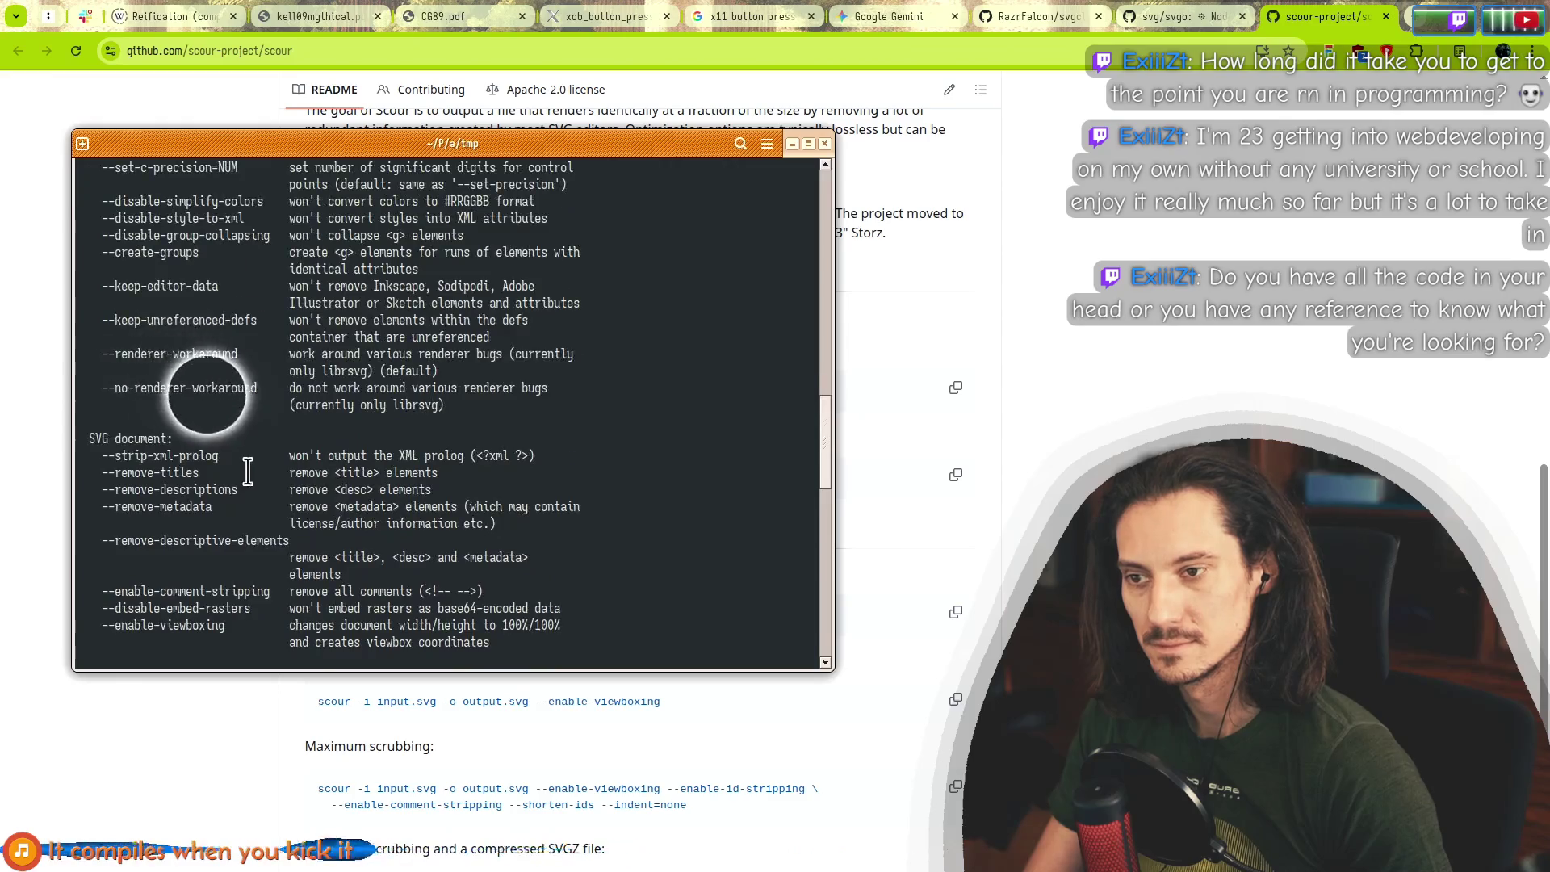
scroll(176, 361, up, 2)
click(309, 271)
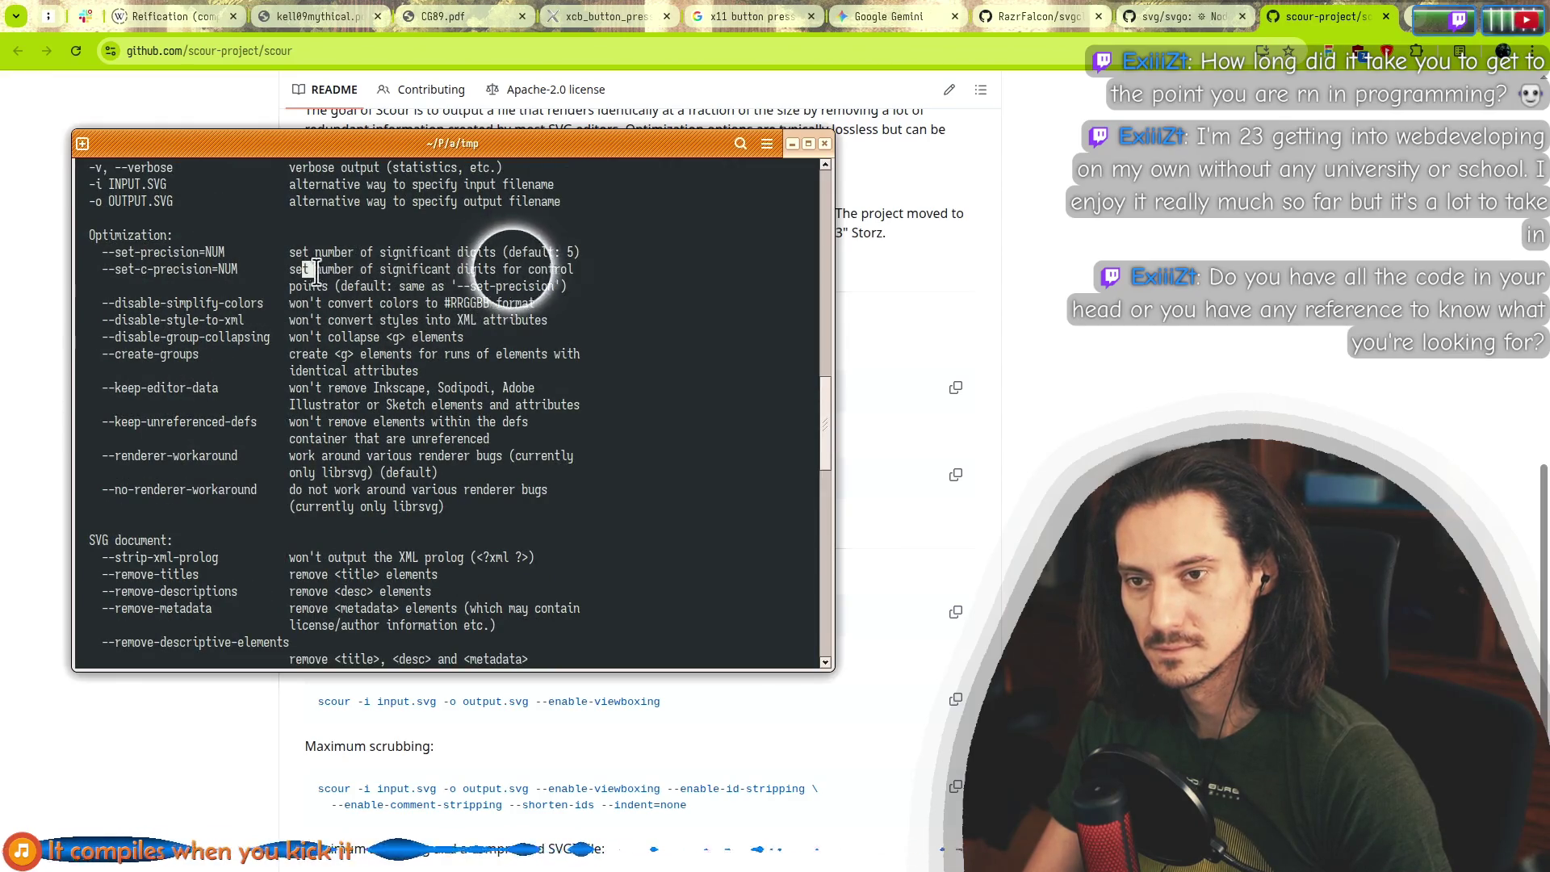
drag(308, 269, 534, 290)
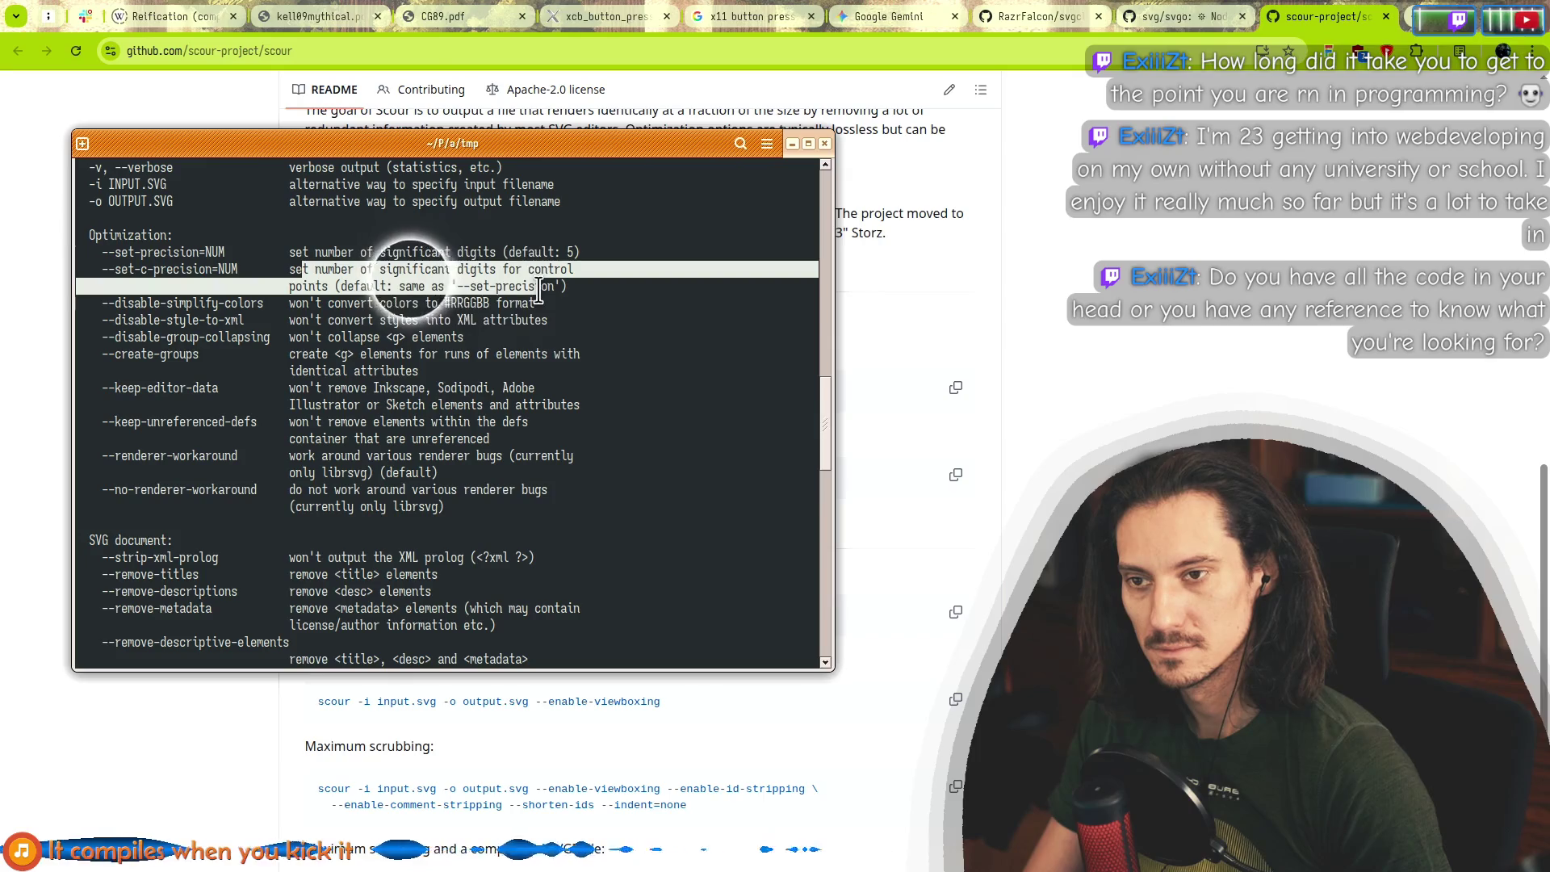
double_click(111, 303)
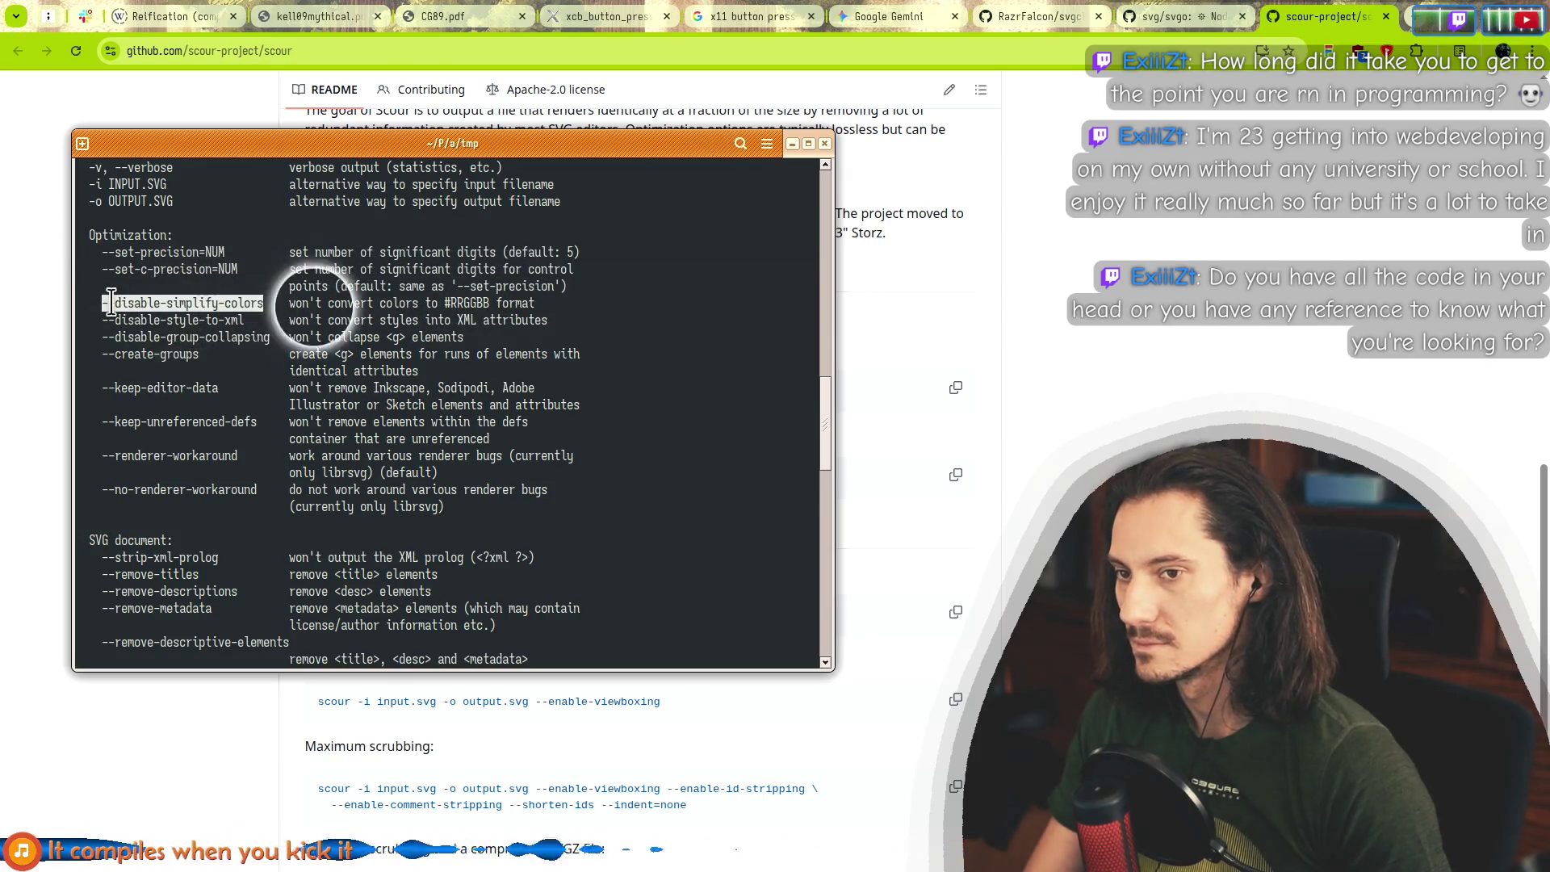
scroll(171, 428, up, 2)
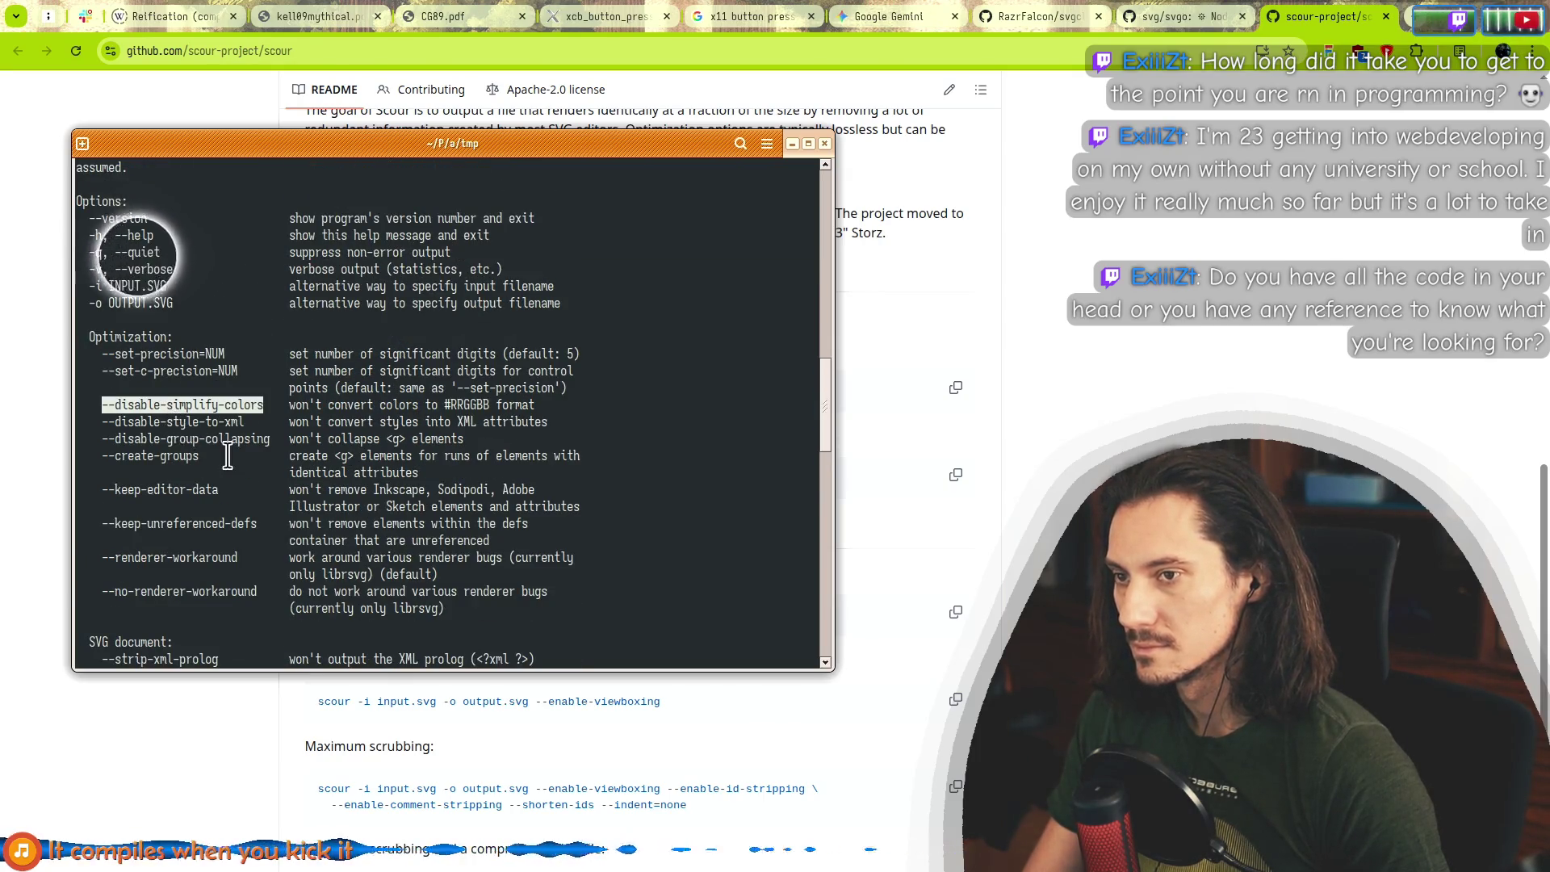
scroll(228, 456, down, 2)
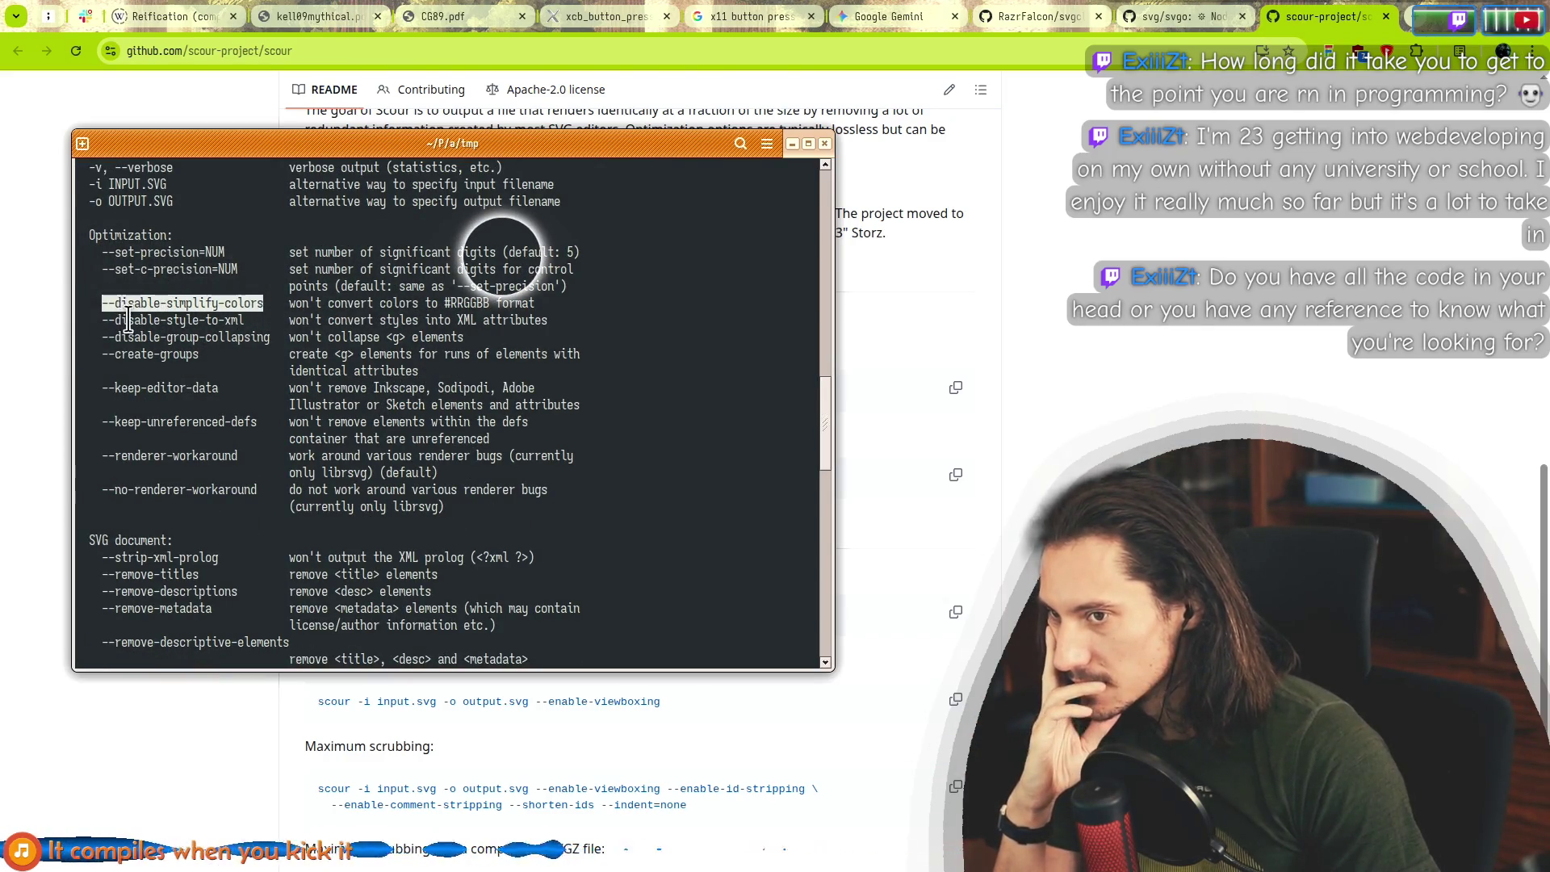
Review the group-collapsing, --create-groups, --keep-editor-data and --keep-unreferenced-defs options.
drag(127, 315, 134, 307)
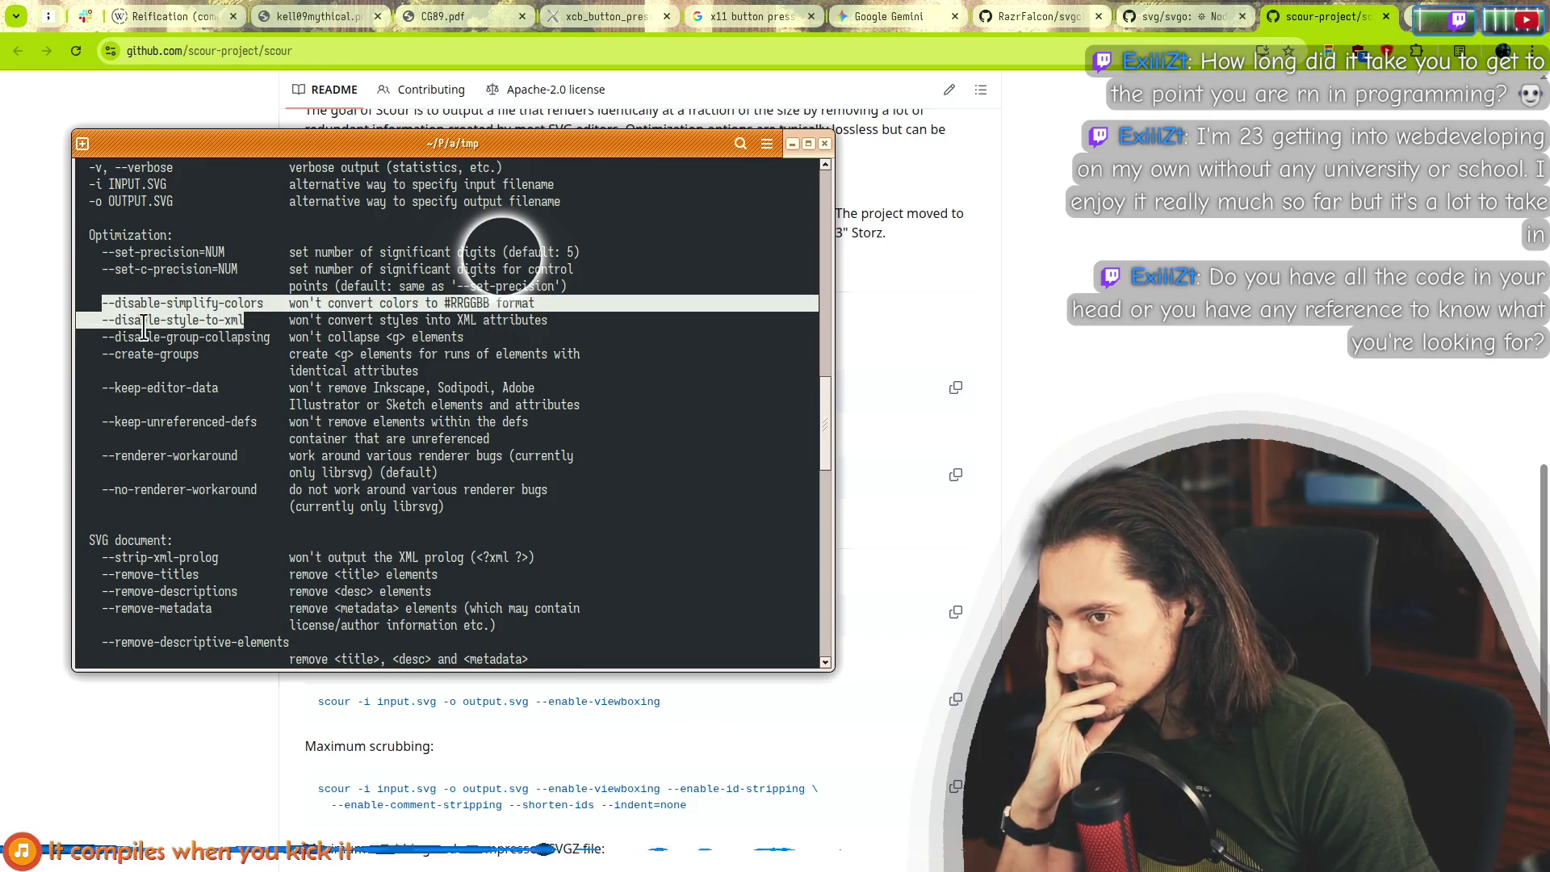
double_click(134, 337)
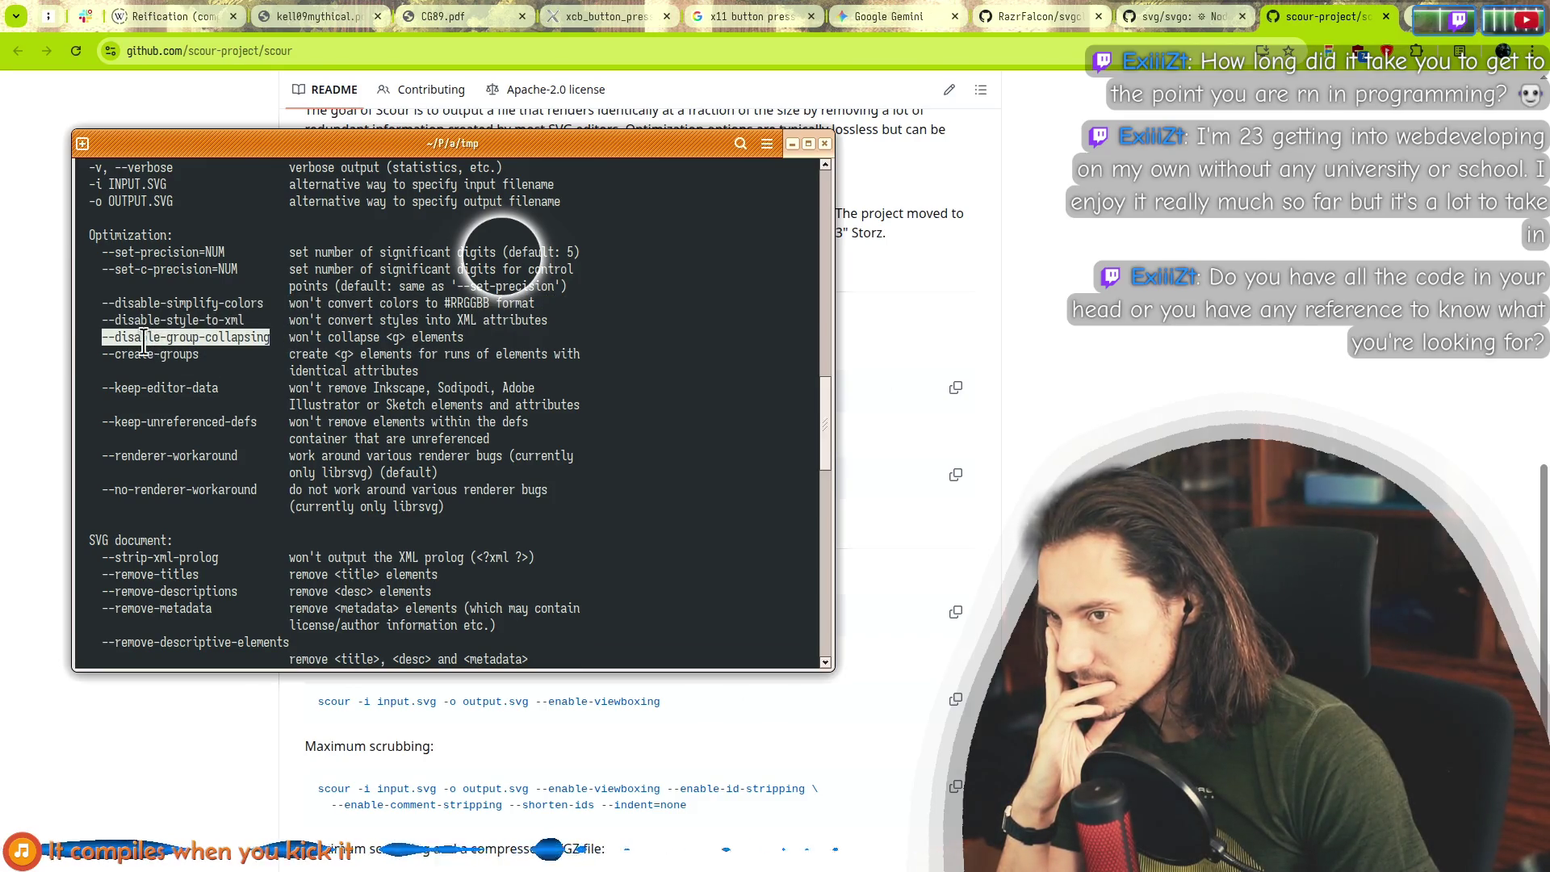
mouse_move(190, 356)
mouse_down()
mouse_move(570, 352)
mouse_move(315, 370)
mouse_up()
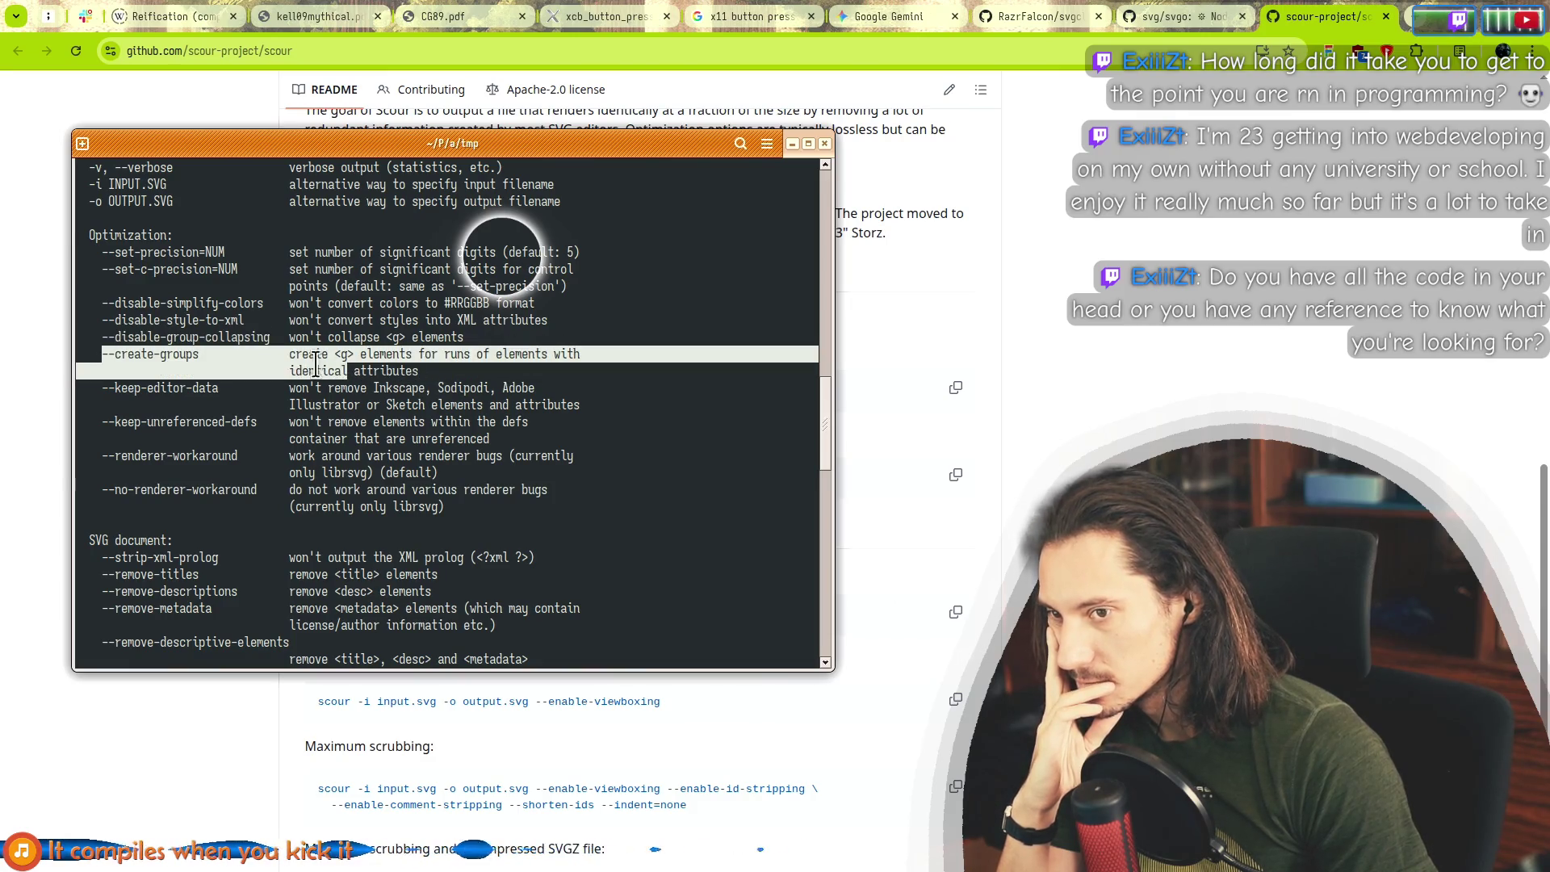
double_click(131, 388)
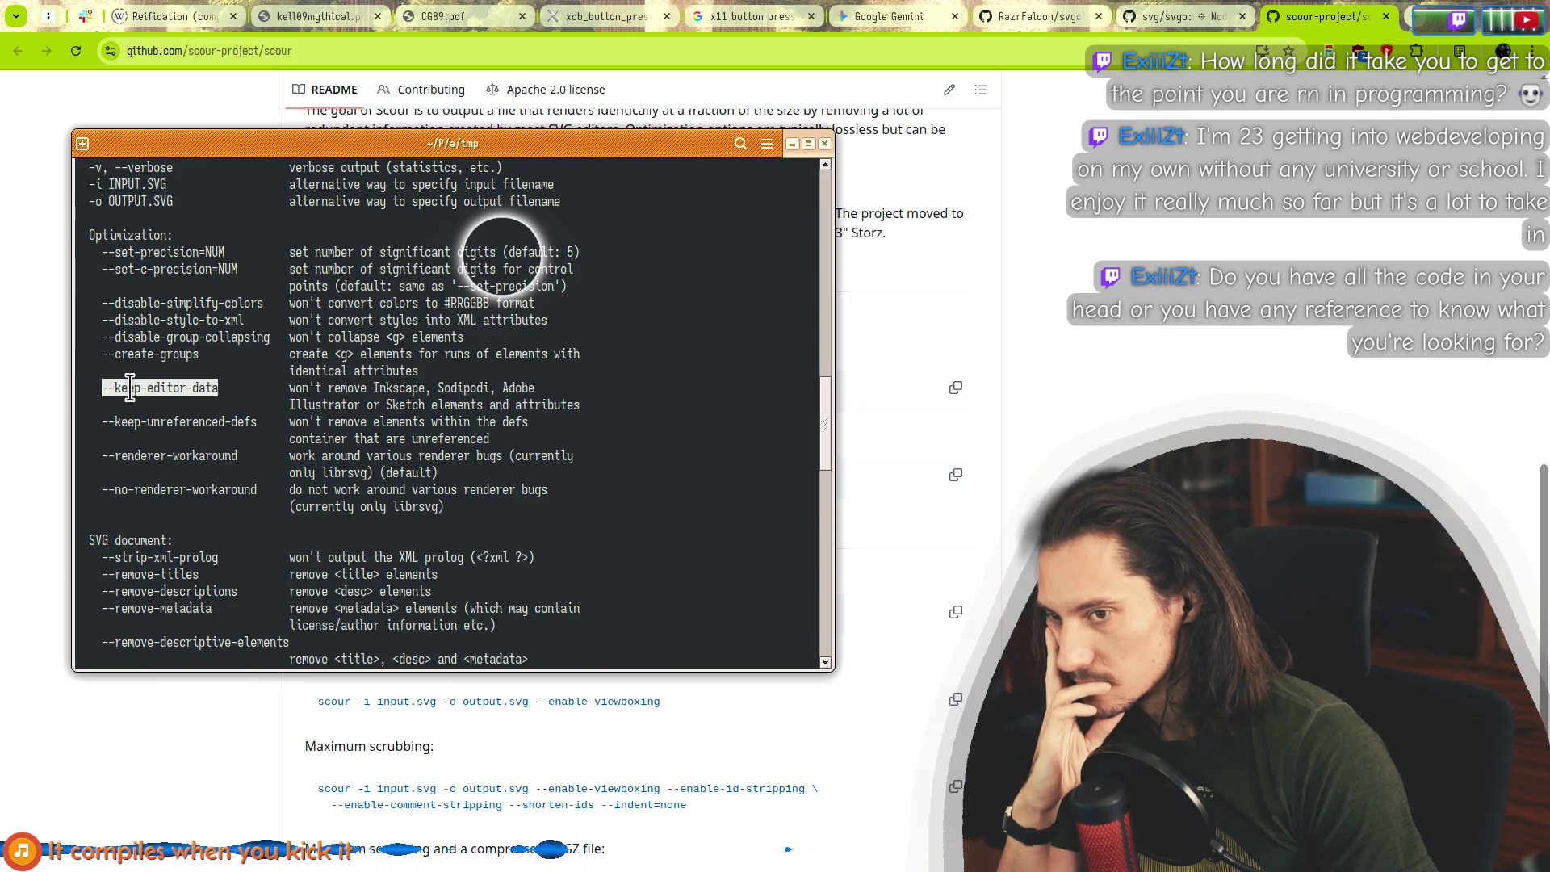
drag(531, 388, 317, 405)
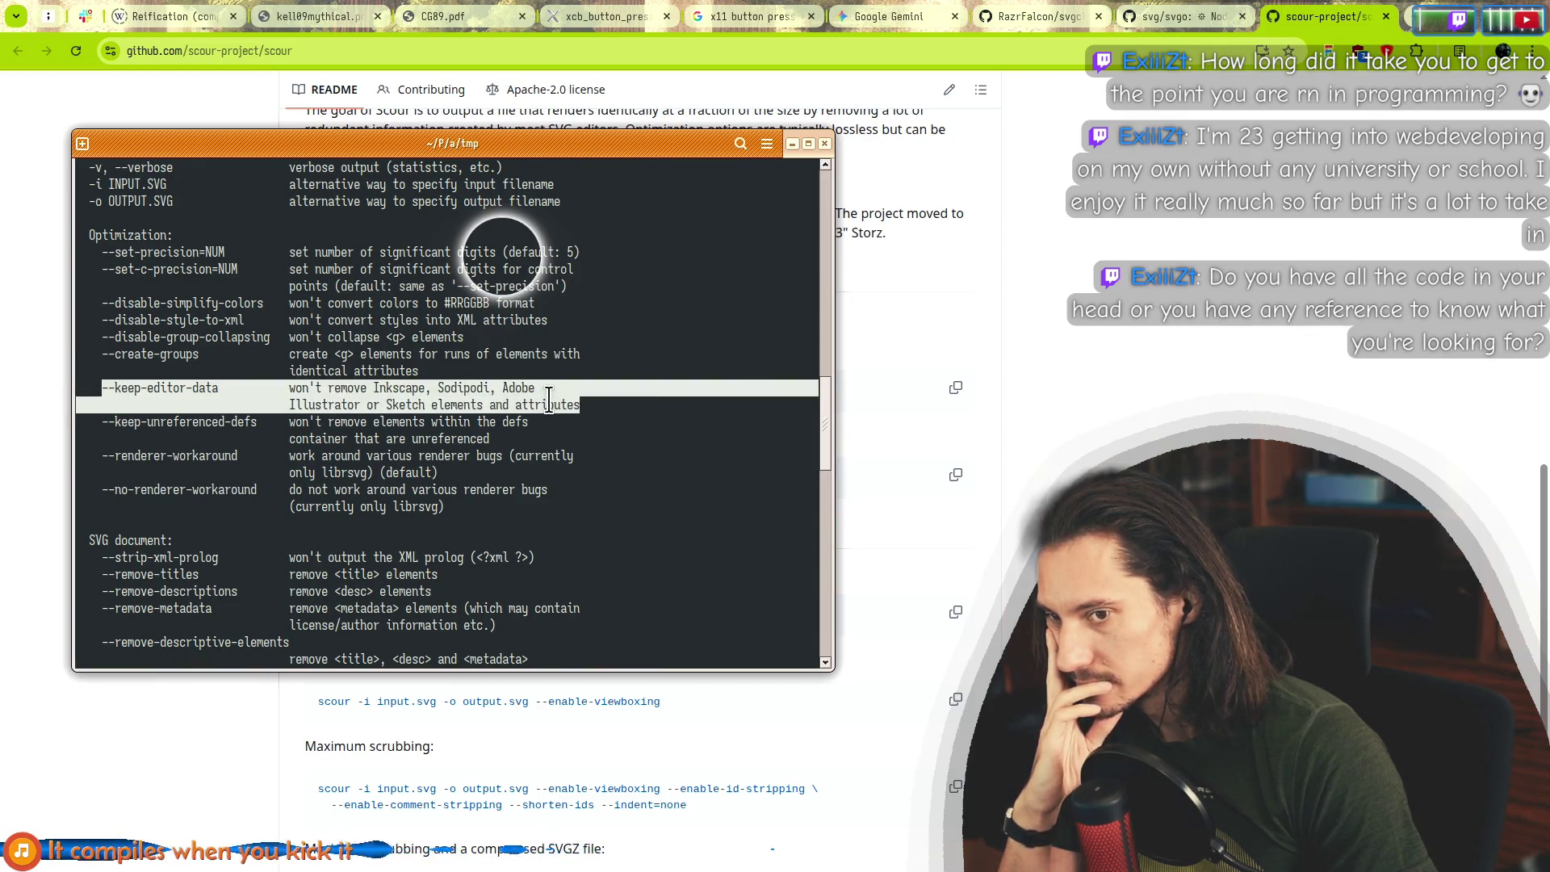
drag(542, 404, 147, 420)
double_click(157, 423)
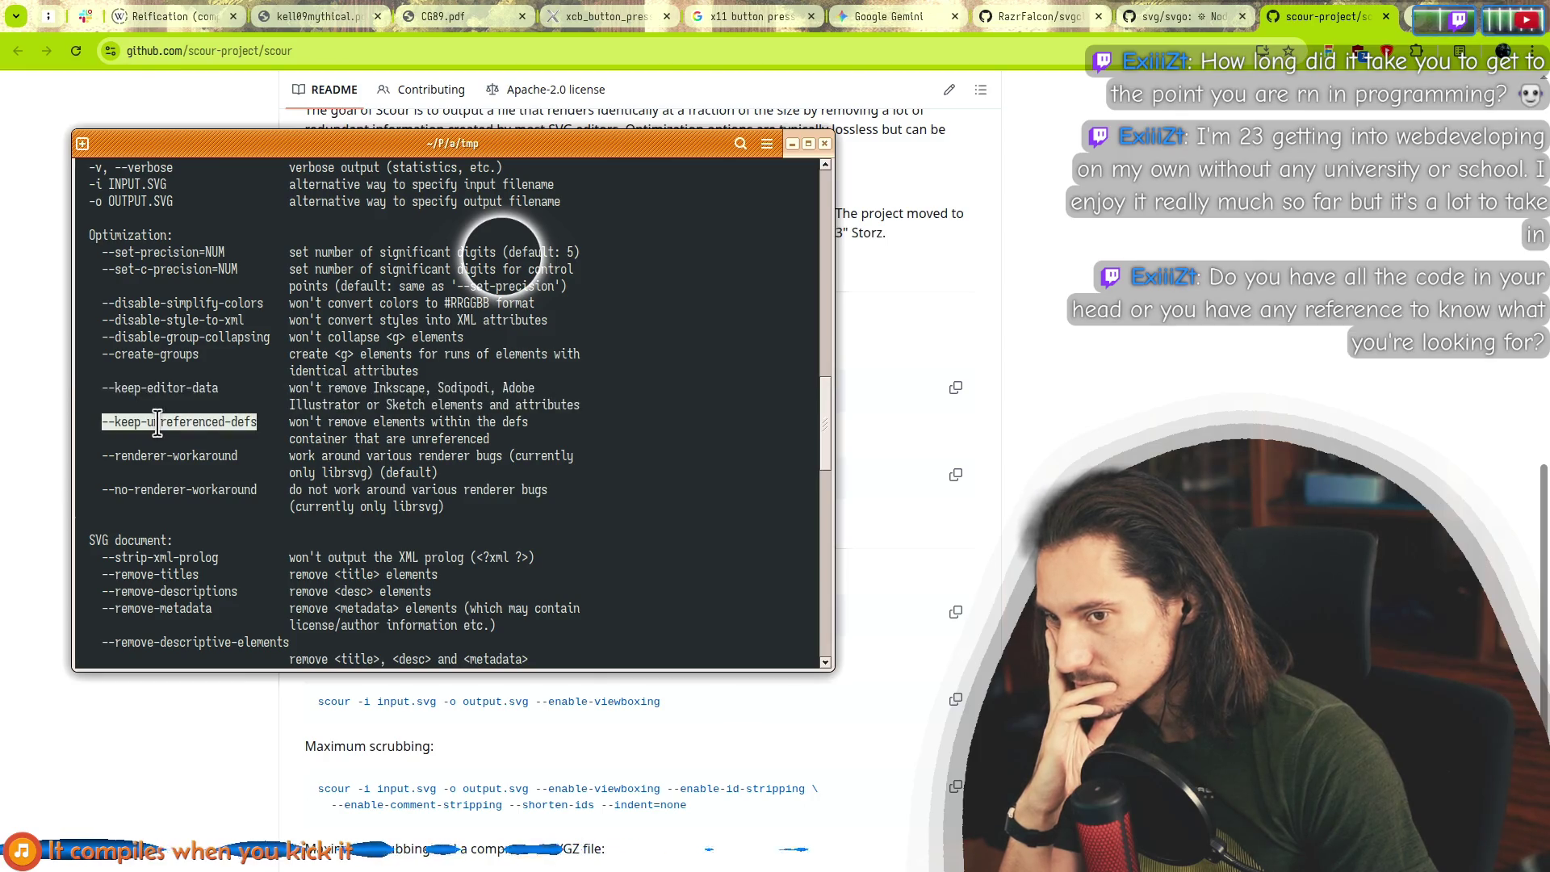
drag(510, 425, 337, 439)
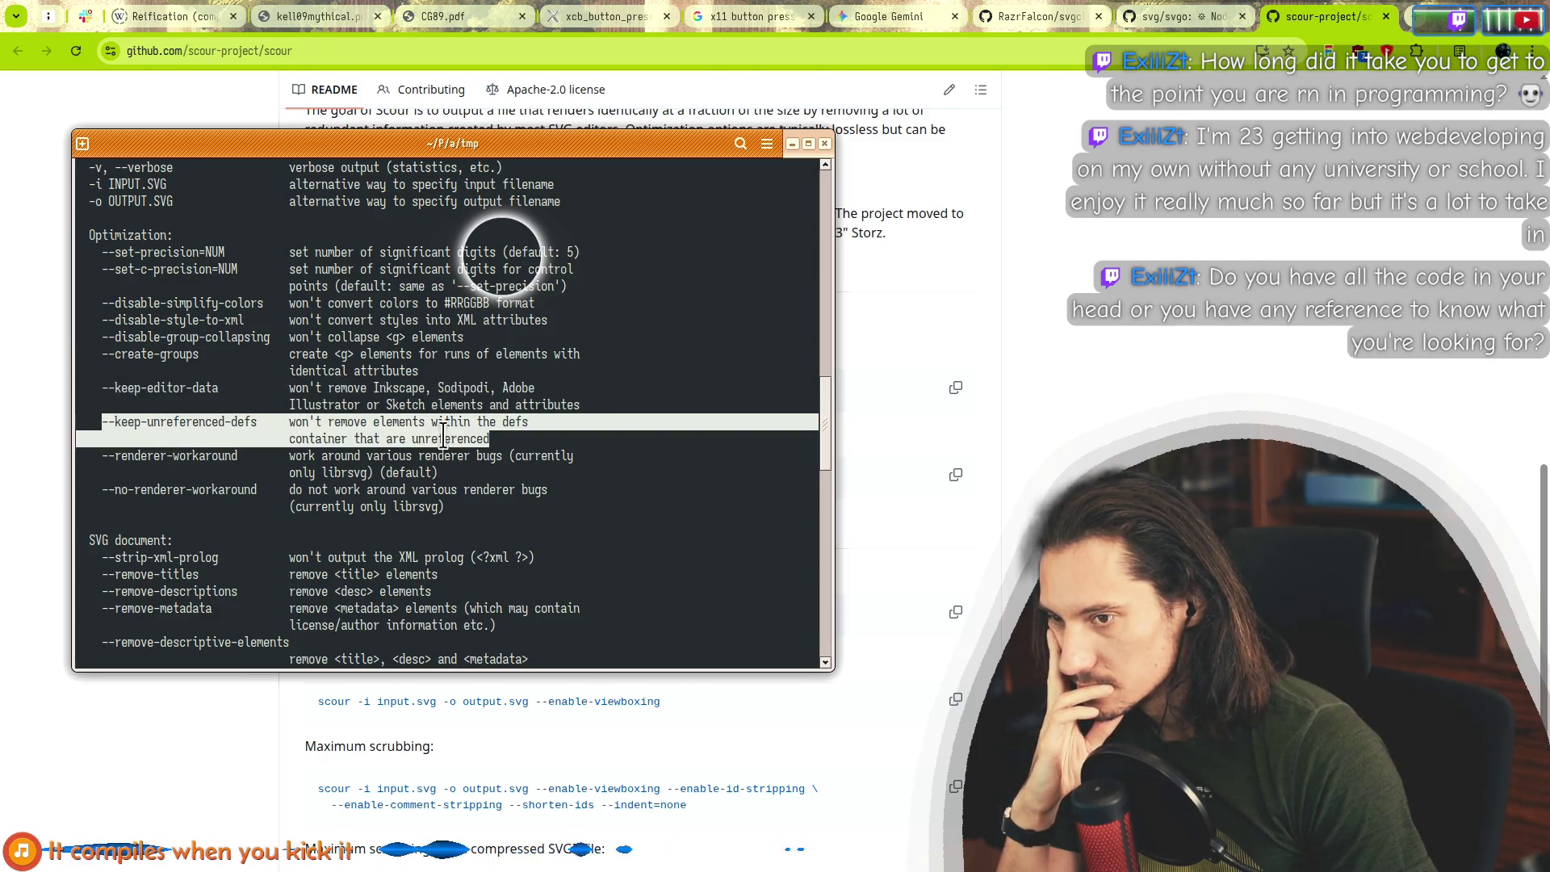
Copy --no-renderer-workaround and recall the last scour command at the prompt.
click(138, 457)
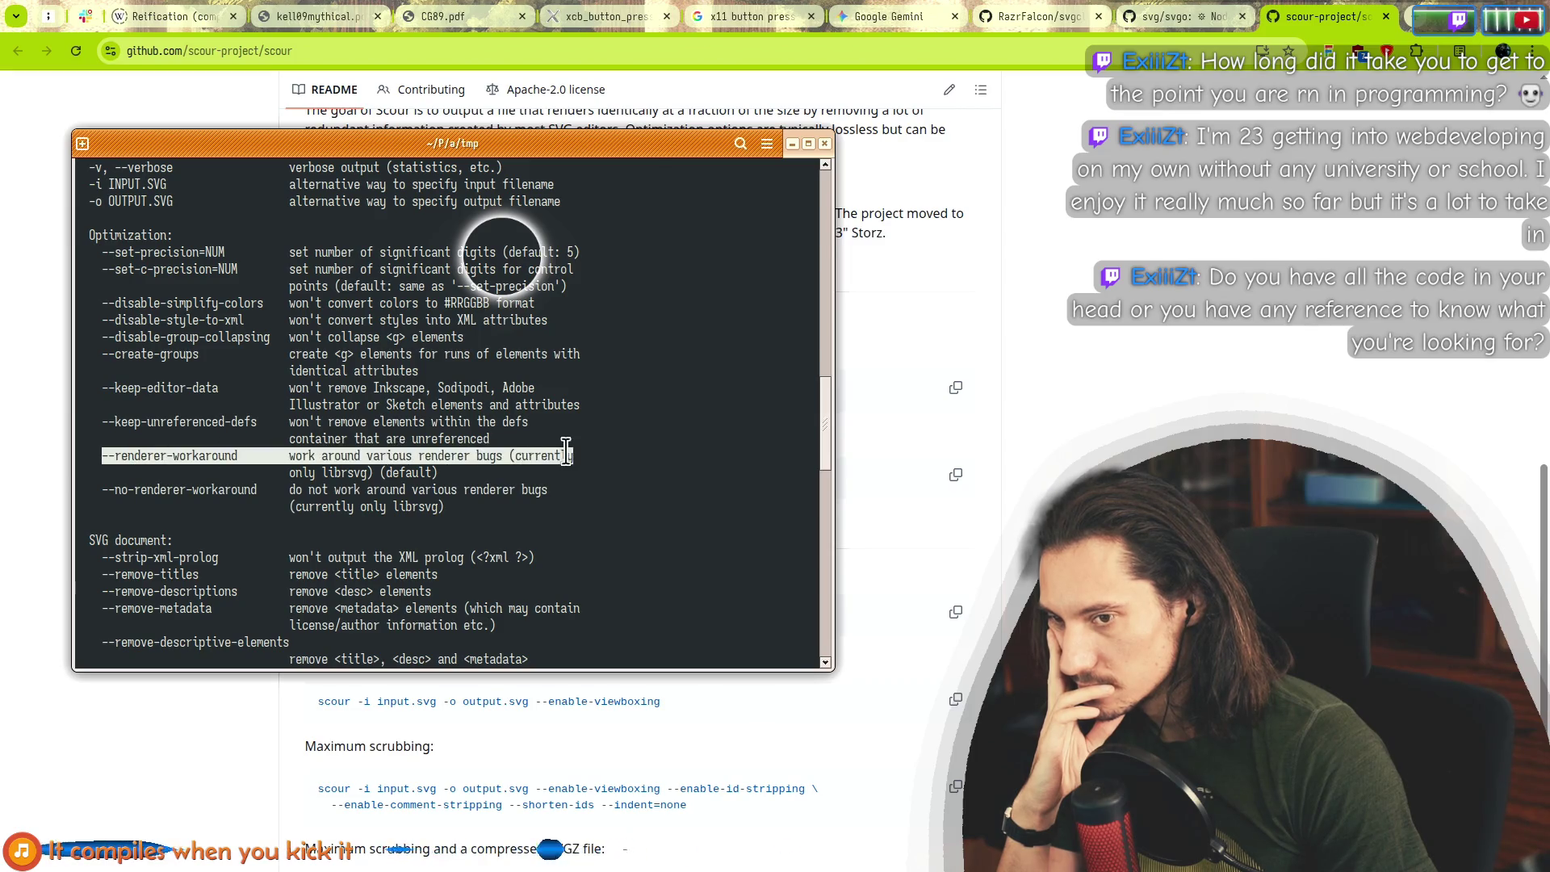
mouse_move(566, 450)
mouse_down()
mouse_move(368, 474)
mouse_move(420, 475)
mouse_up()
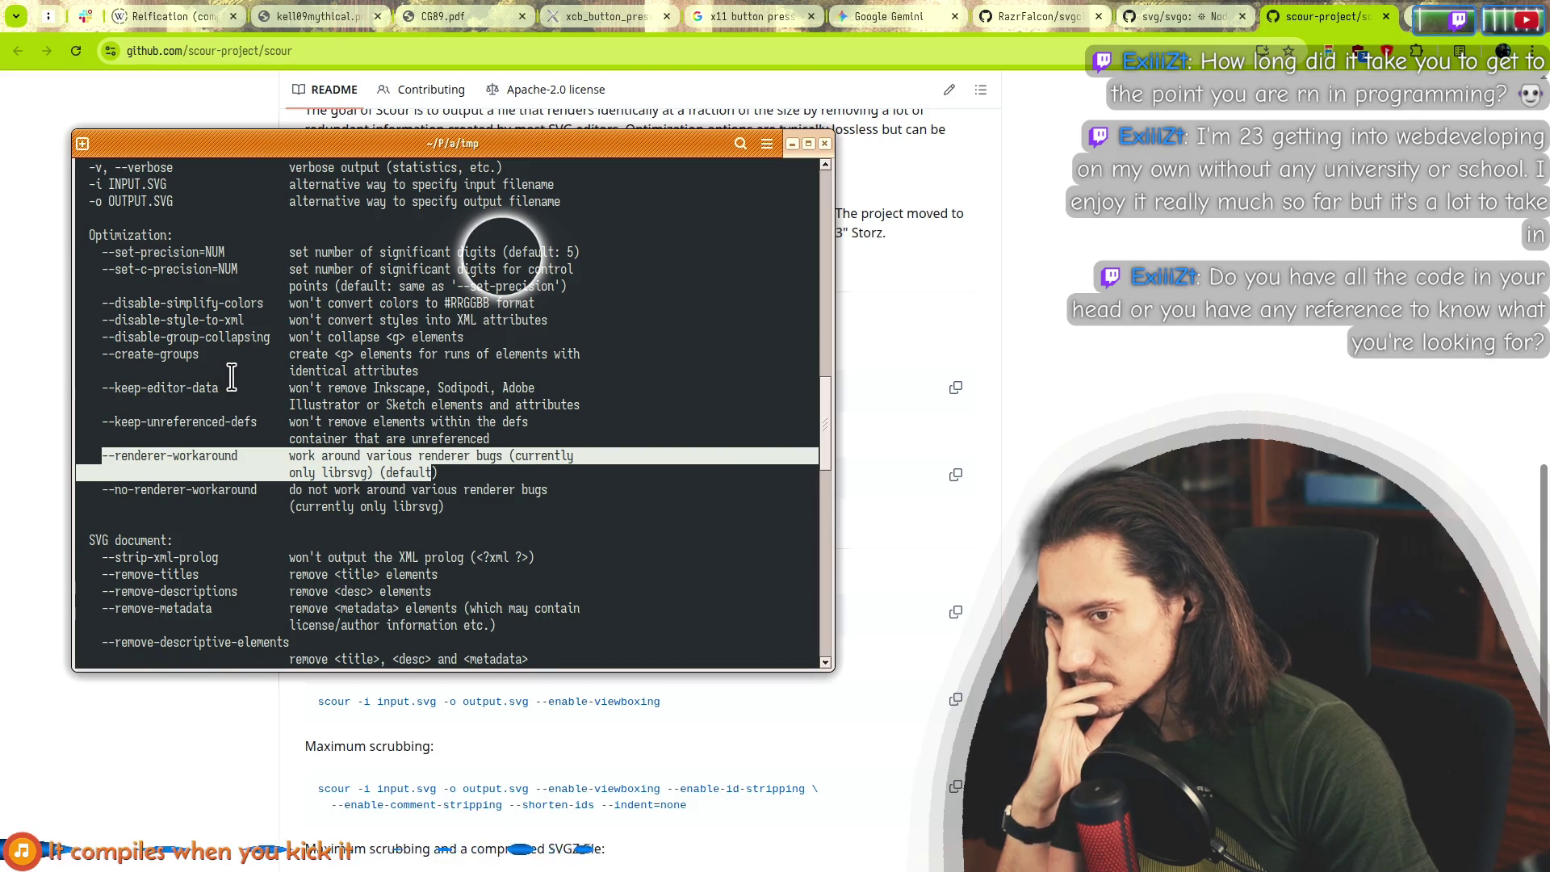
double_click(147, 490)
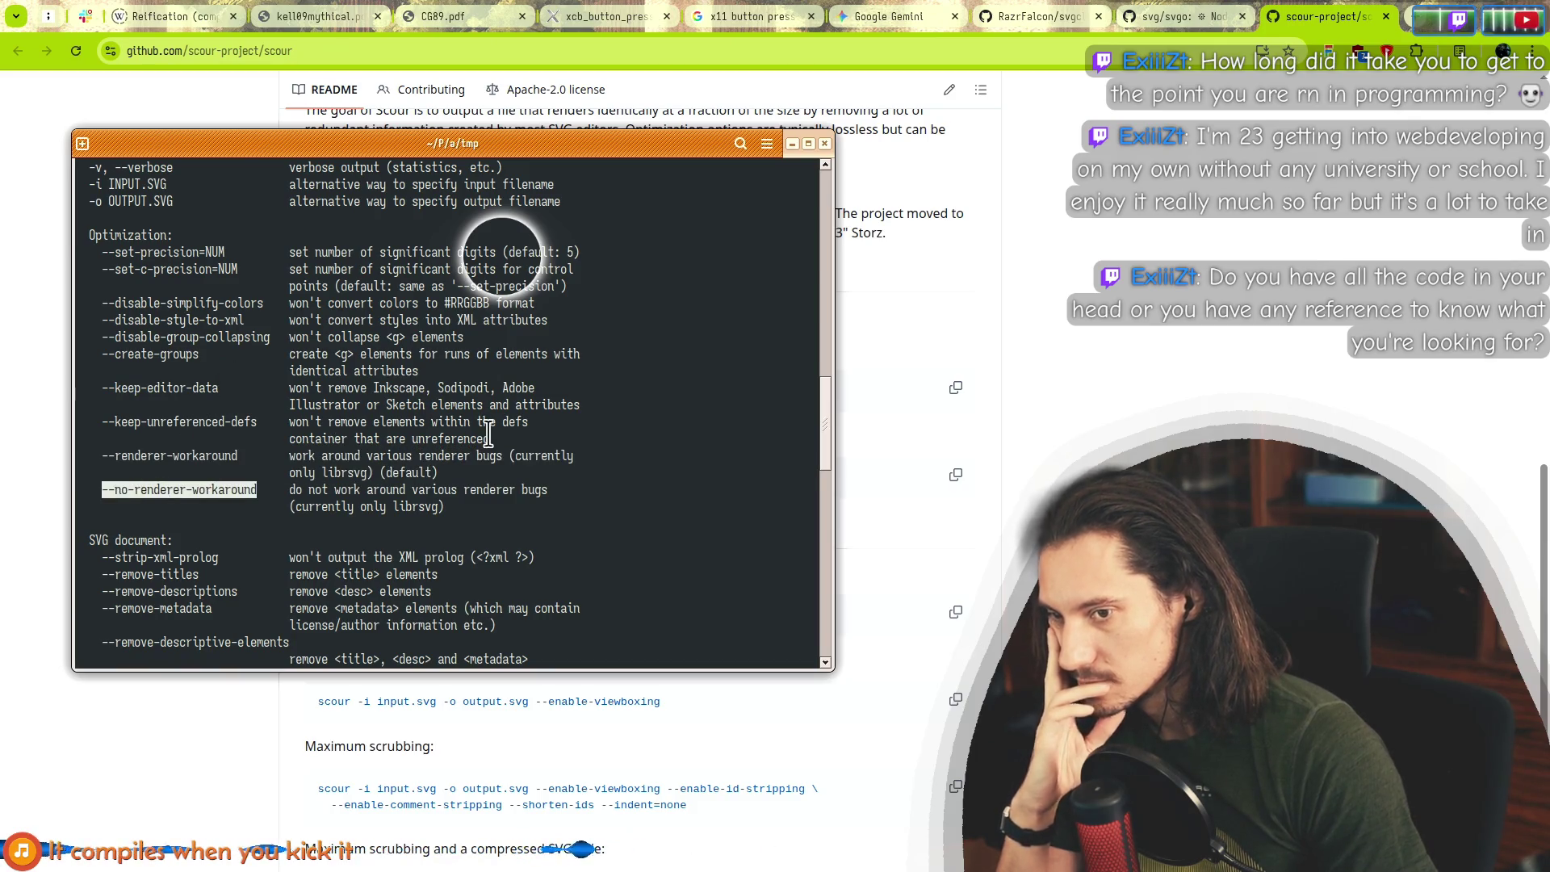
key(Up)
key(Home)
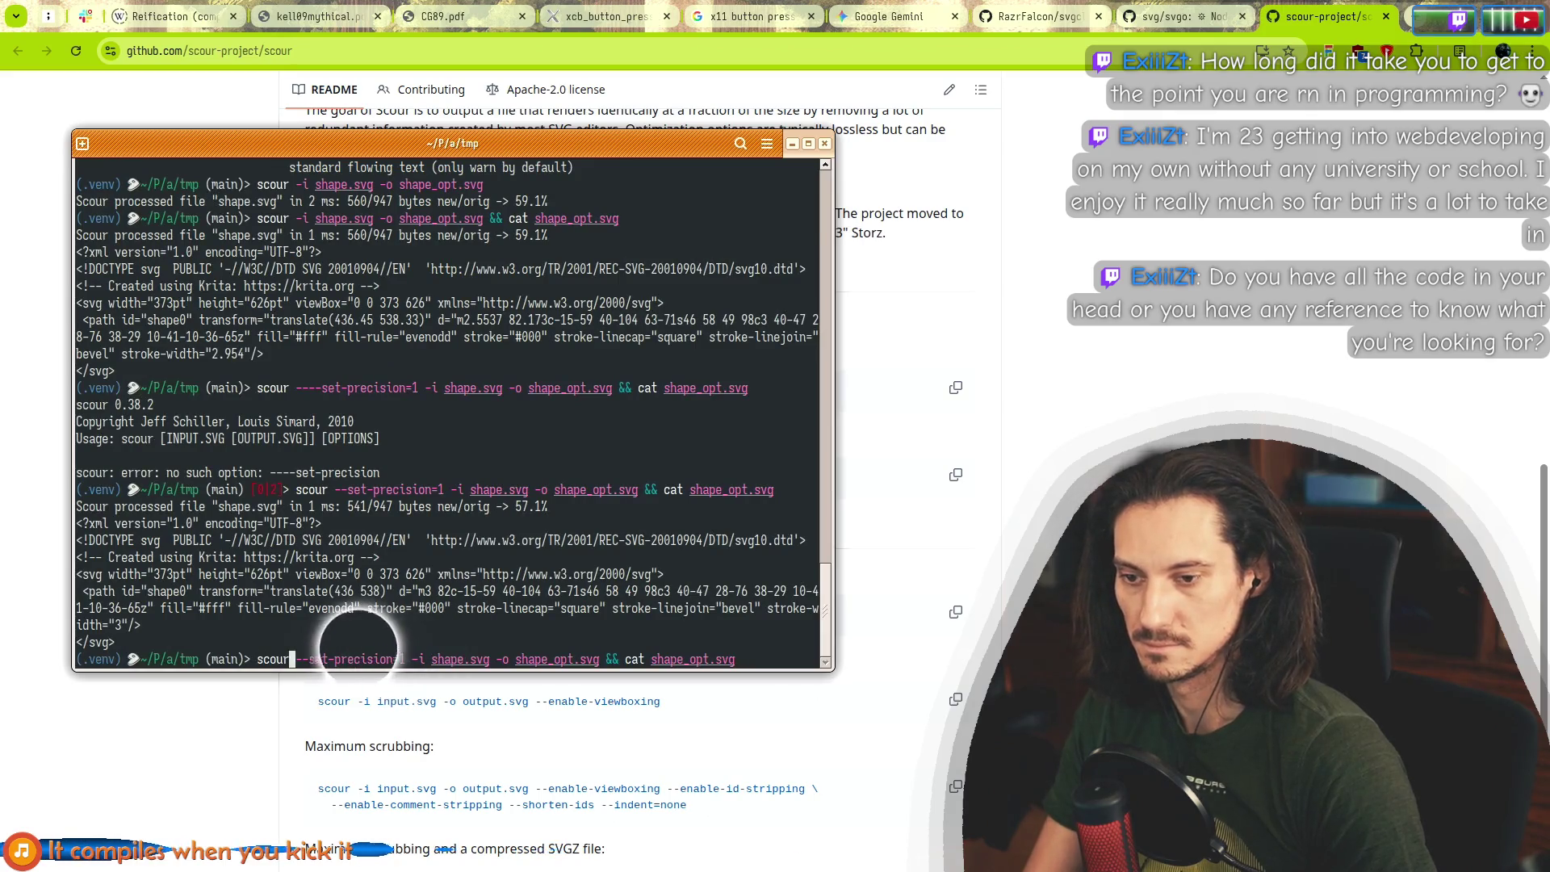
Rerun scour with --no-renderer-workaround, then look up --enable-viewboxing and --strip-xml-prolog in help.
middle_click(351, 638)
key(Return)
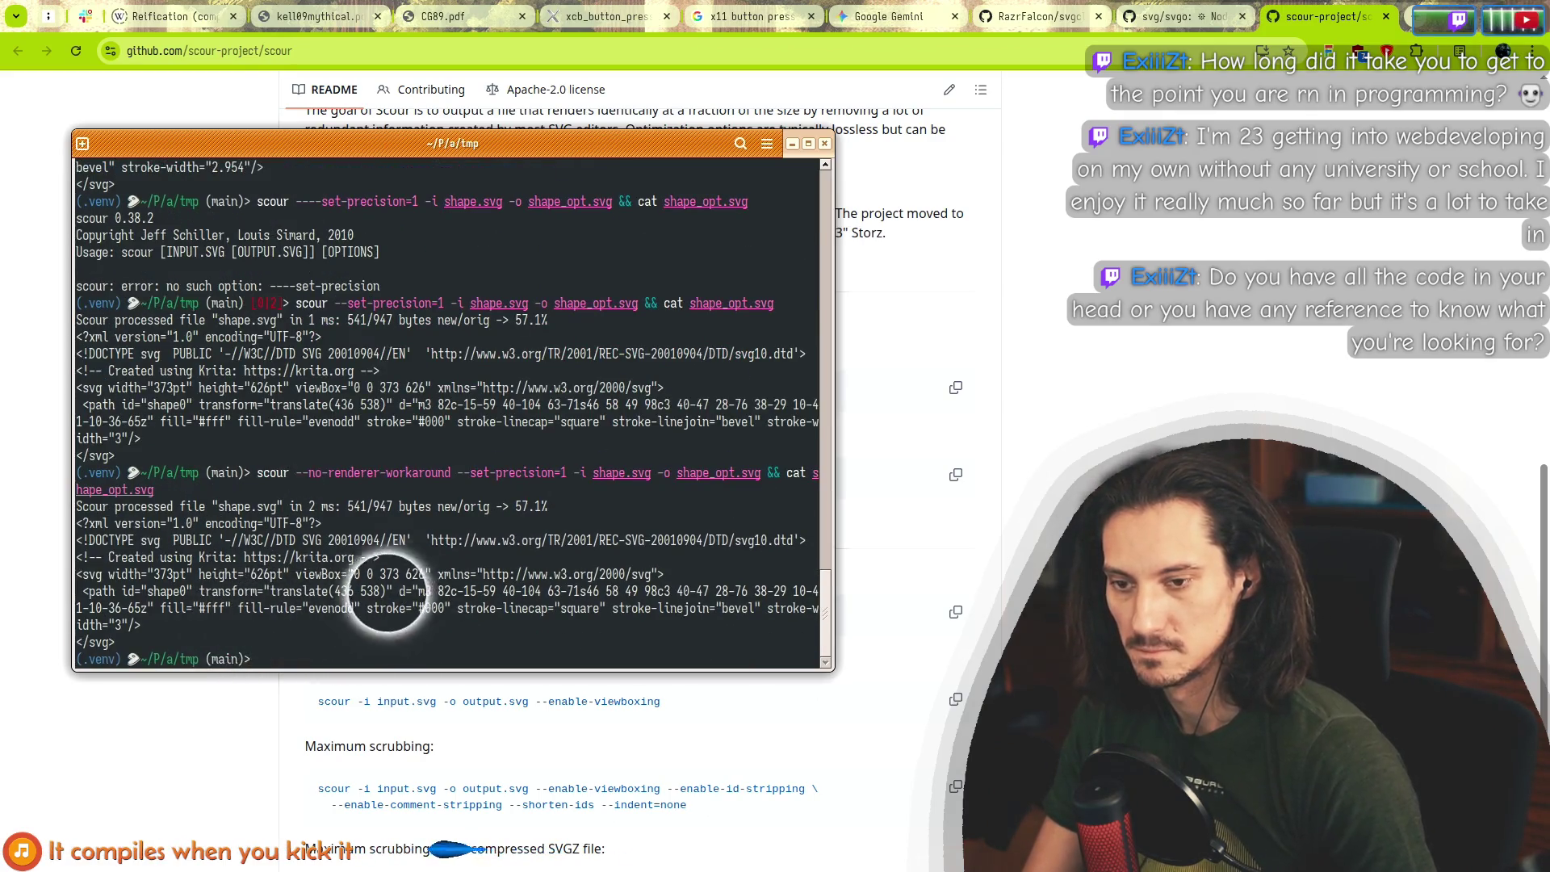
scroll(452, 363, up, 10)
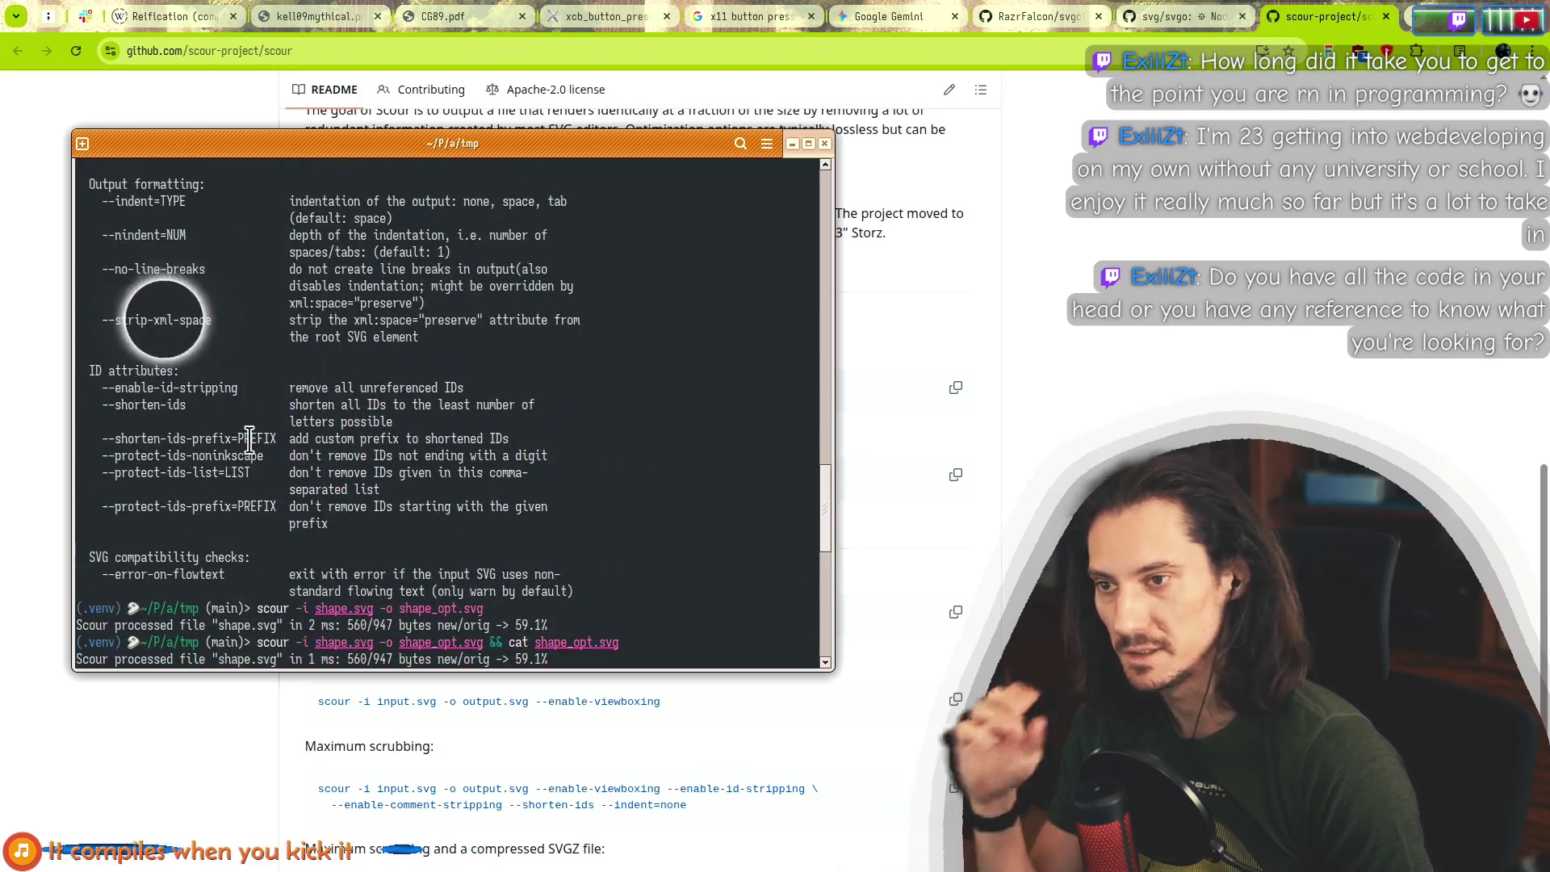
scroll(250, 436, up, 4)
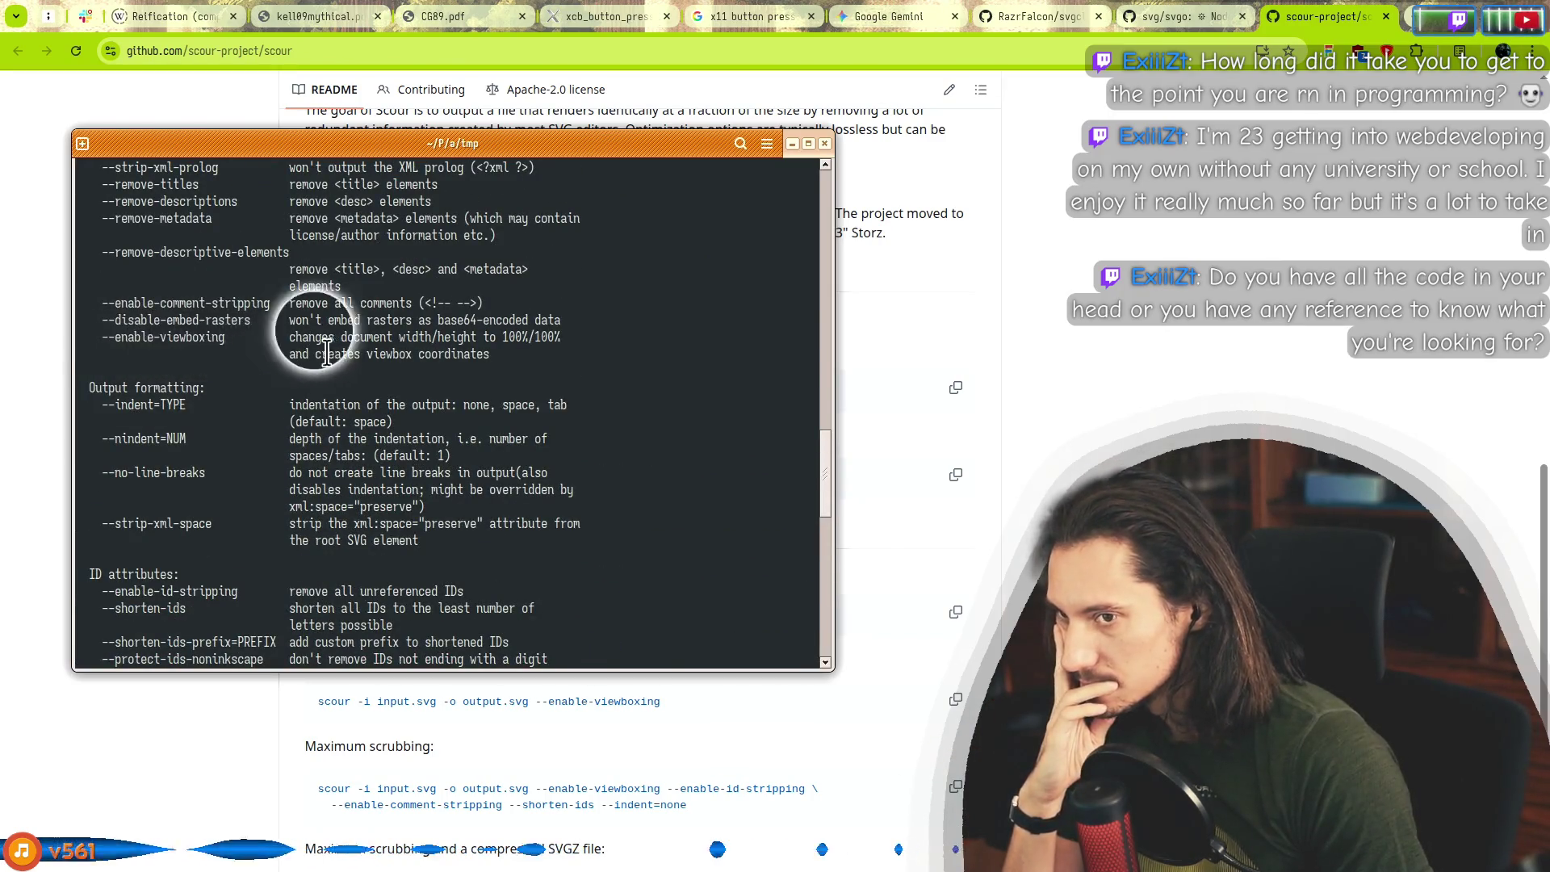
drag(327, 353, 376, 349)
click(434, 359)
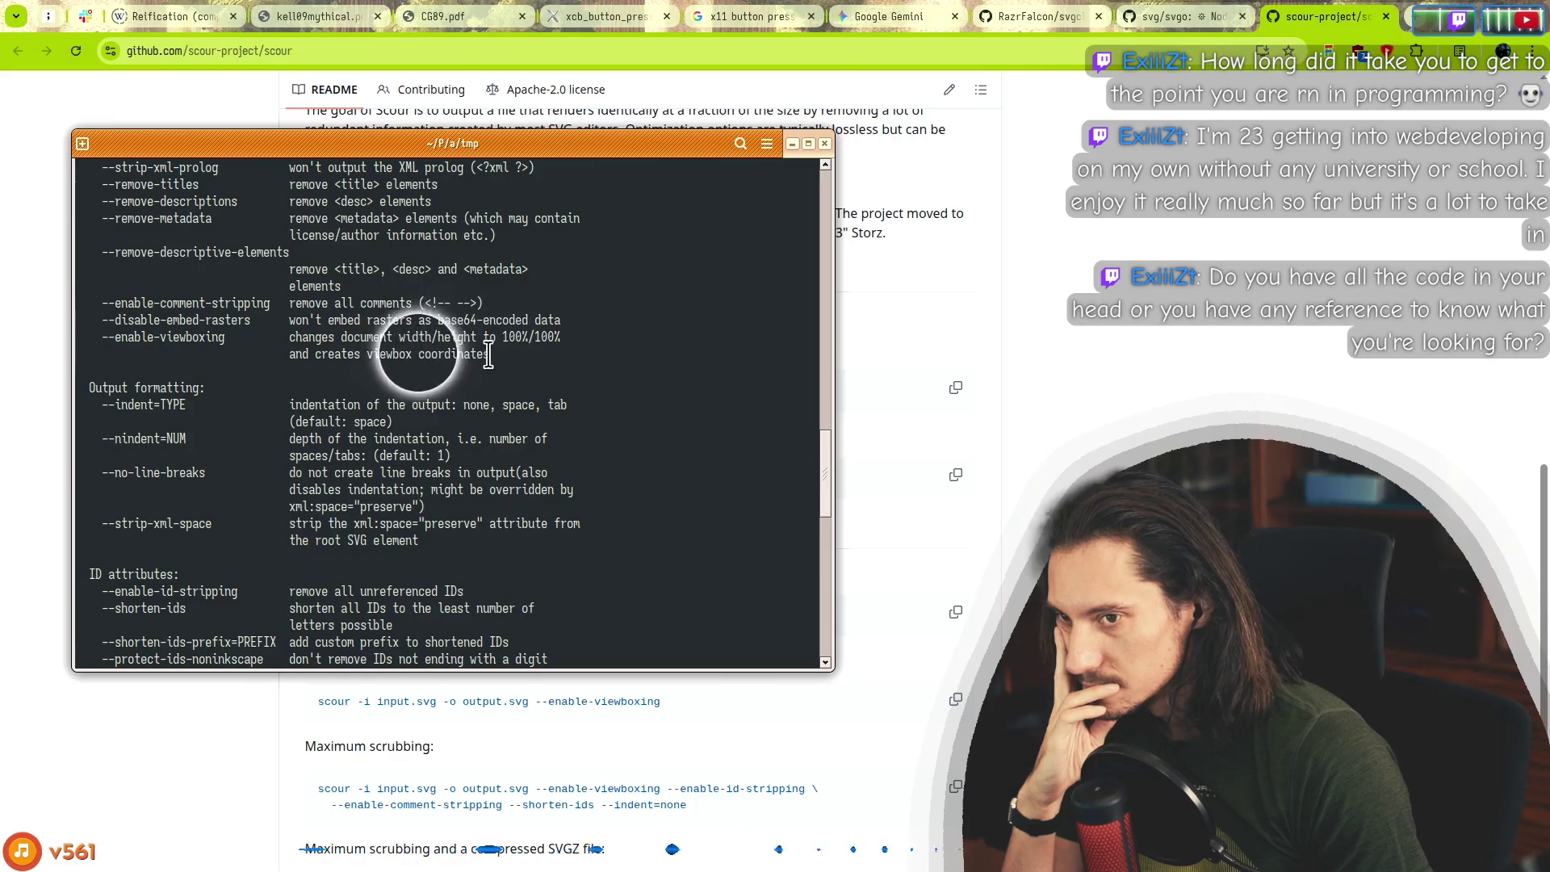
drag(488, 355, 156, 337)
click(131, 337)
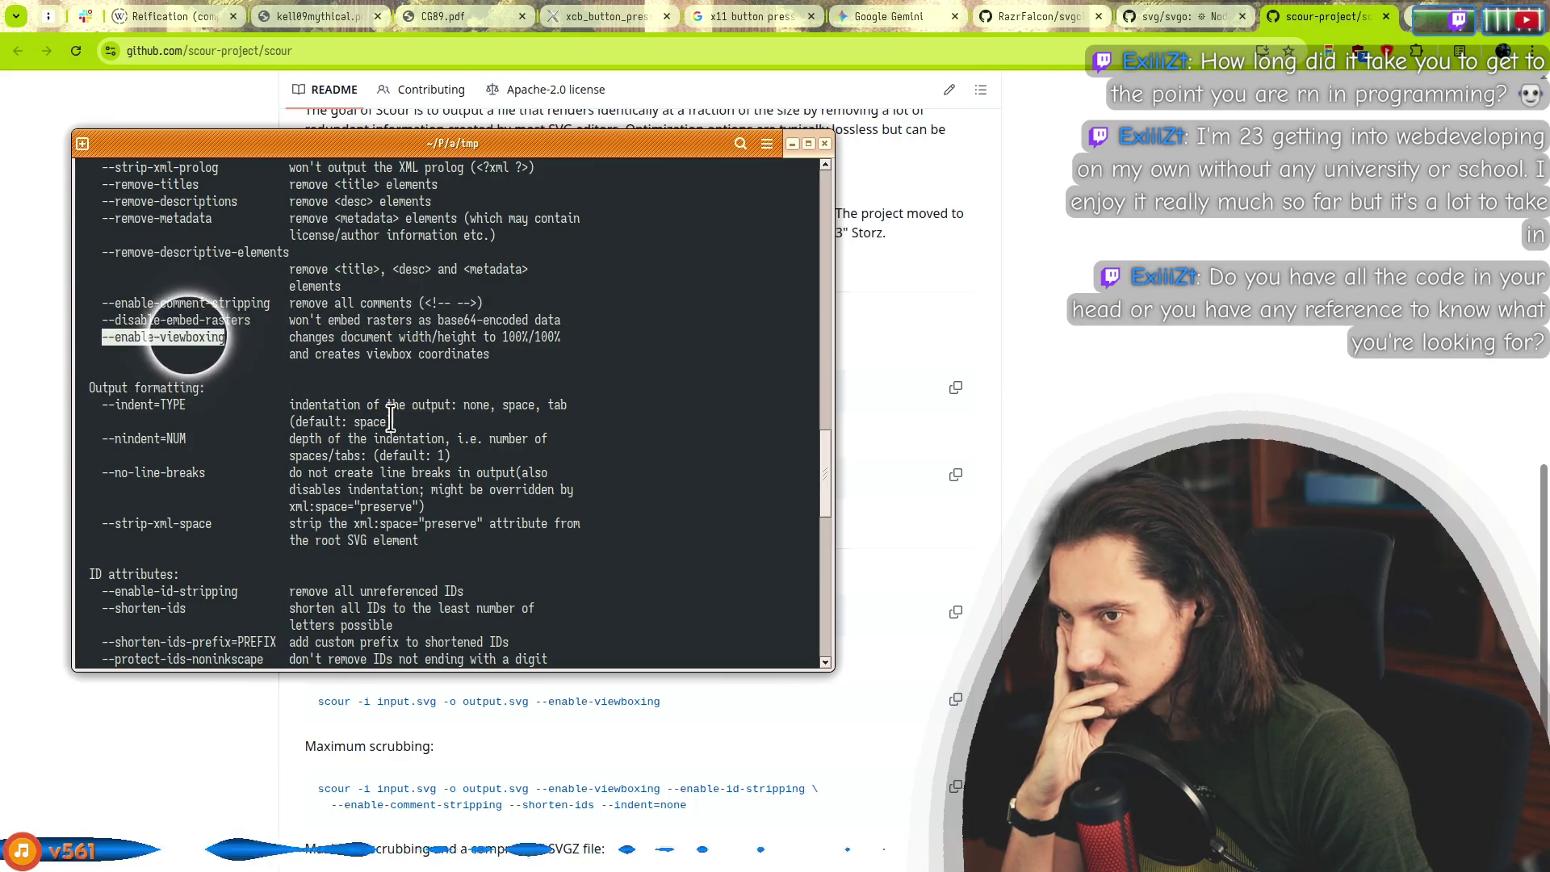
scroll(392, 428, up, 3)
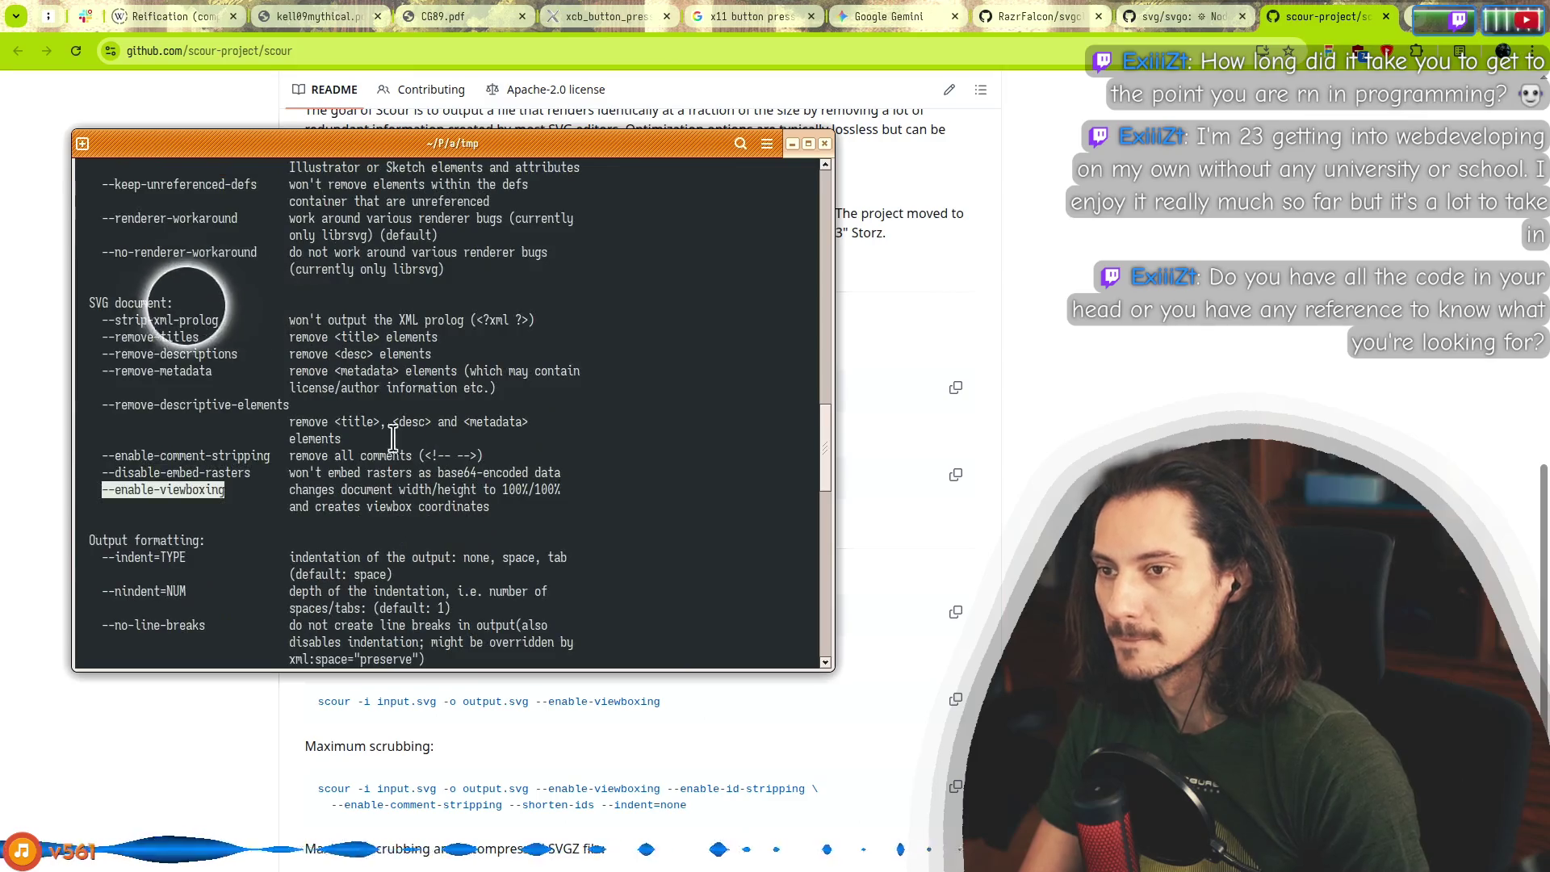
double_click(139, 320)
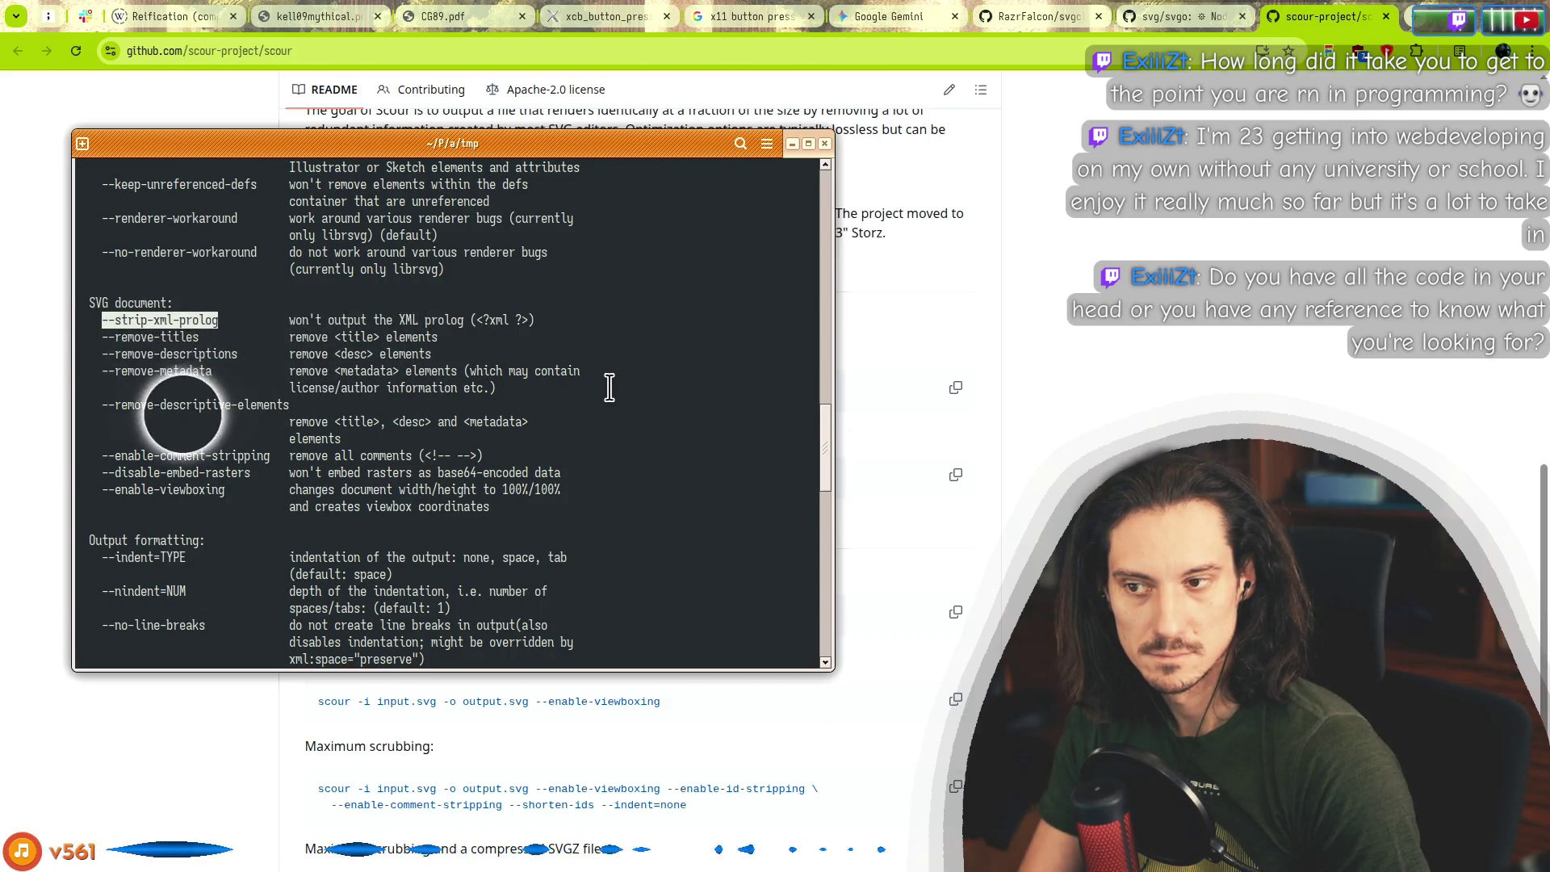
Rerun scour with --strip-xml-prolog to reach 502/947 bytes, and open a second terminal.
key(q)
key(Up)
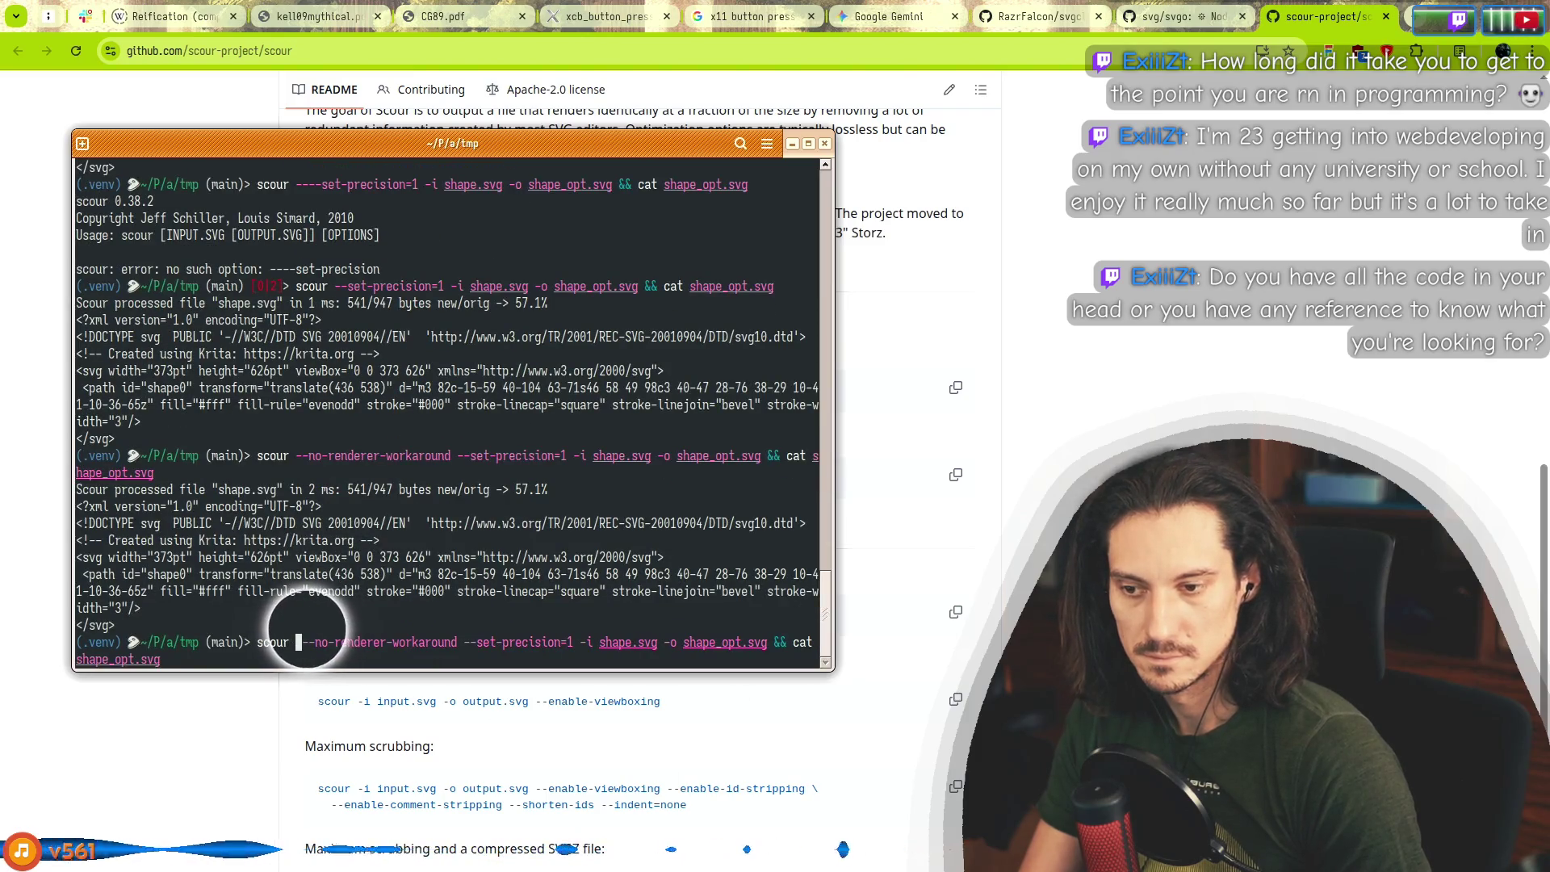
text(--strip-xml-prolog)
key(Return)
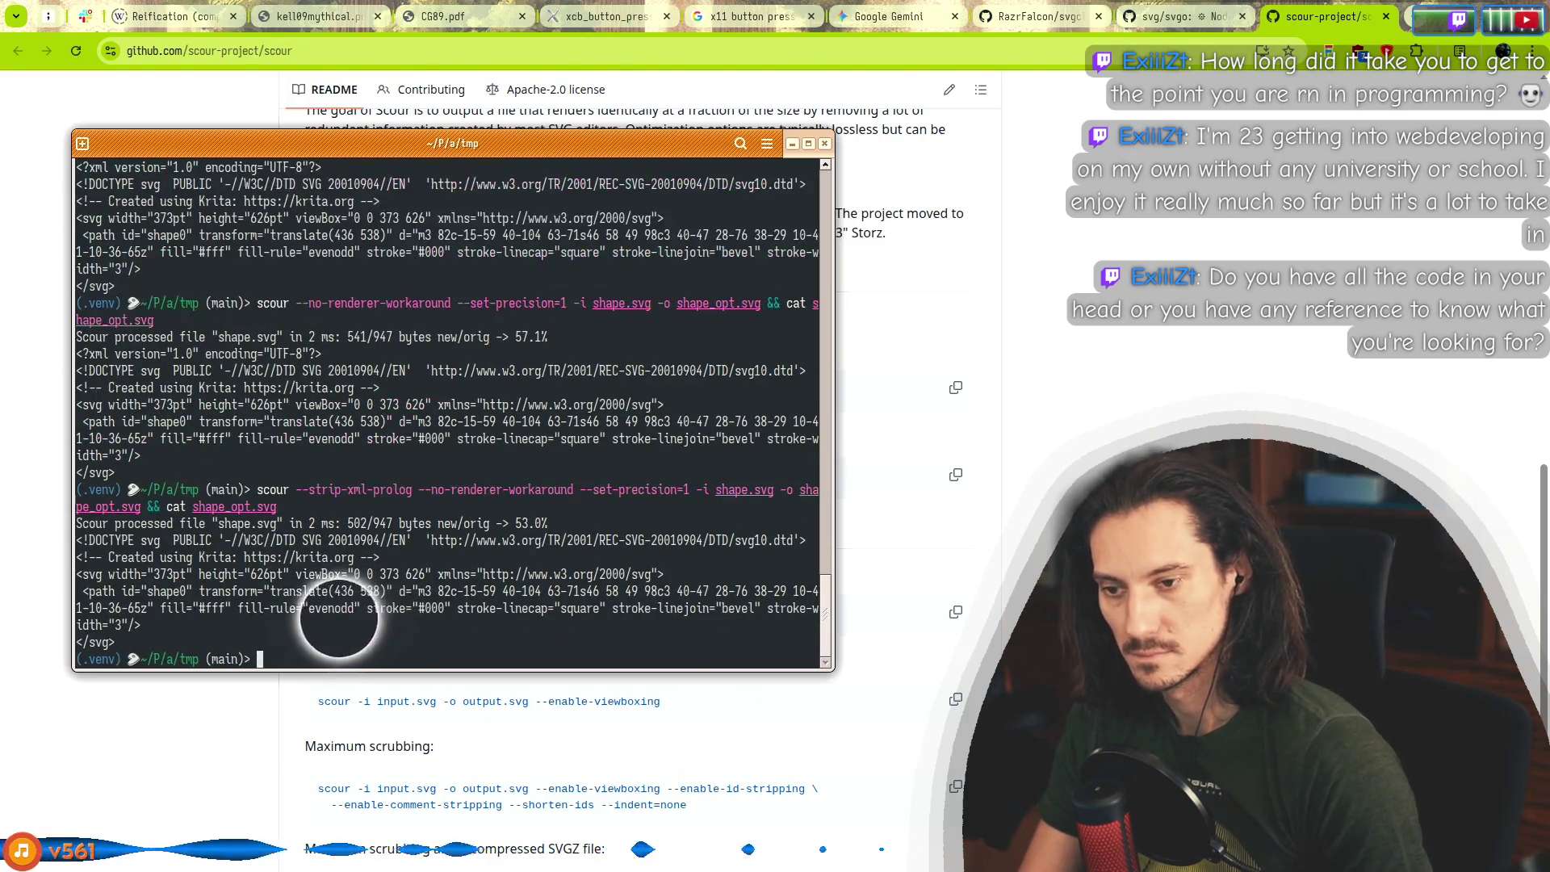
key(super+Return)
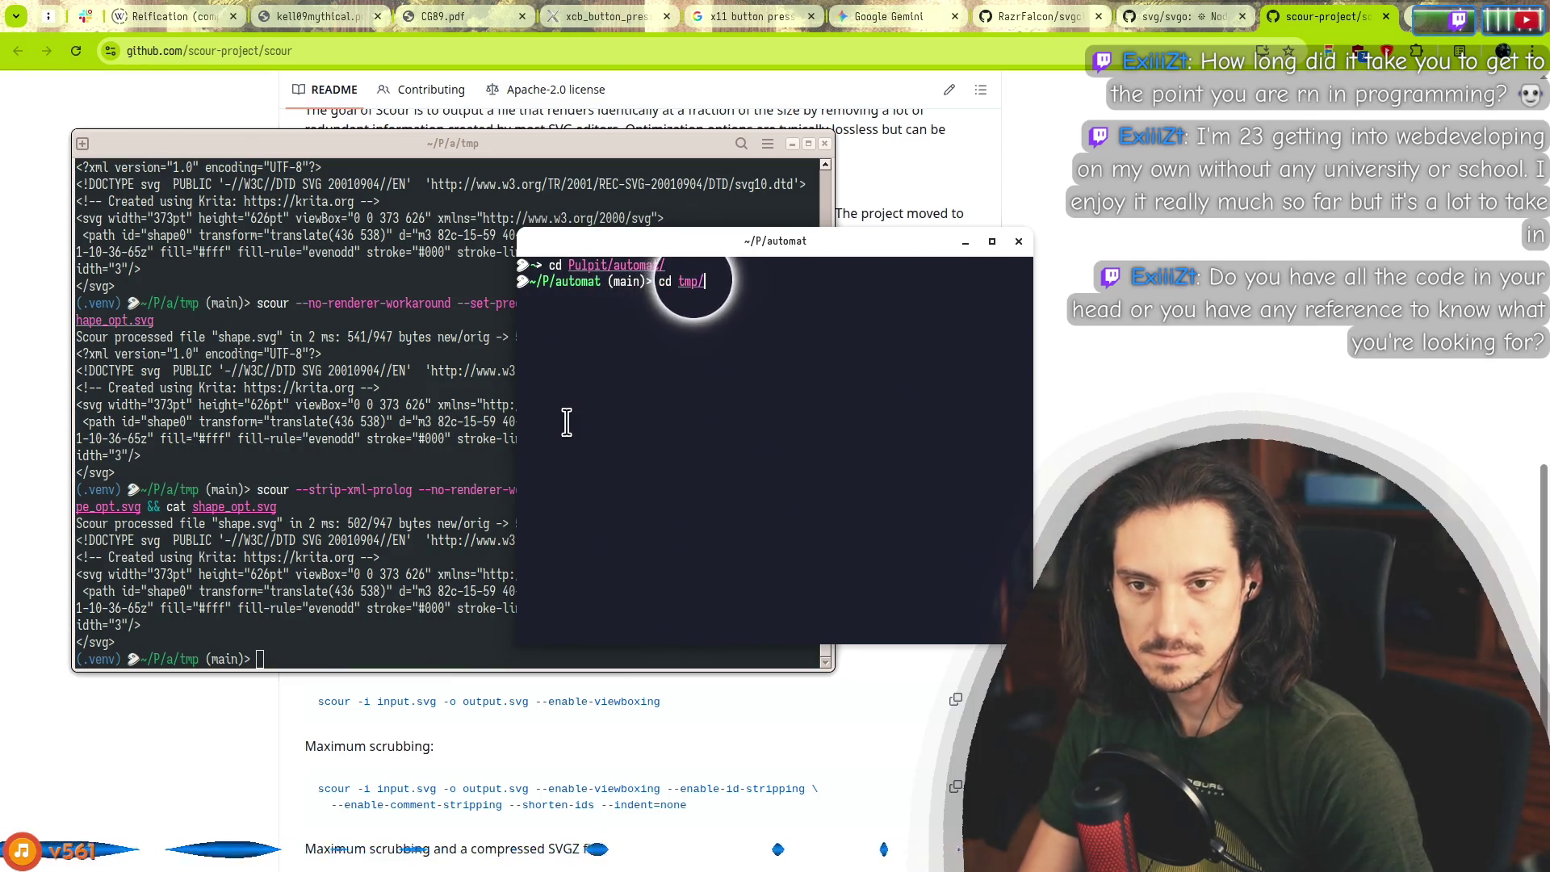
In the new terminal, activate the virtual environment and display scour's help.
key(Right)
key(Return)
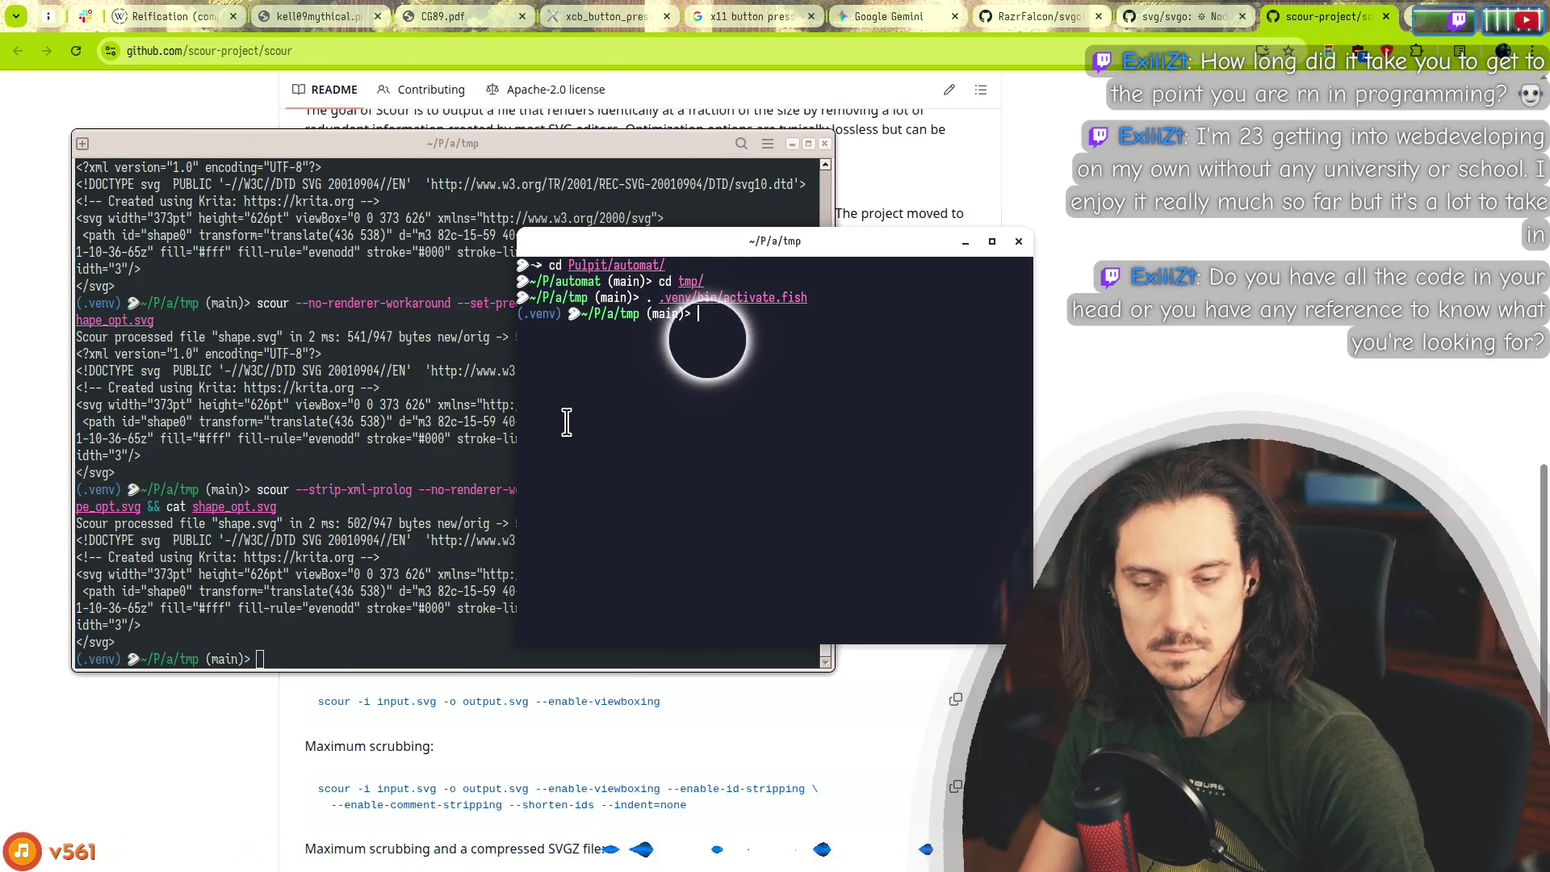
text(scour)
key(Return)
text(scour)
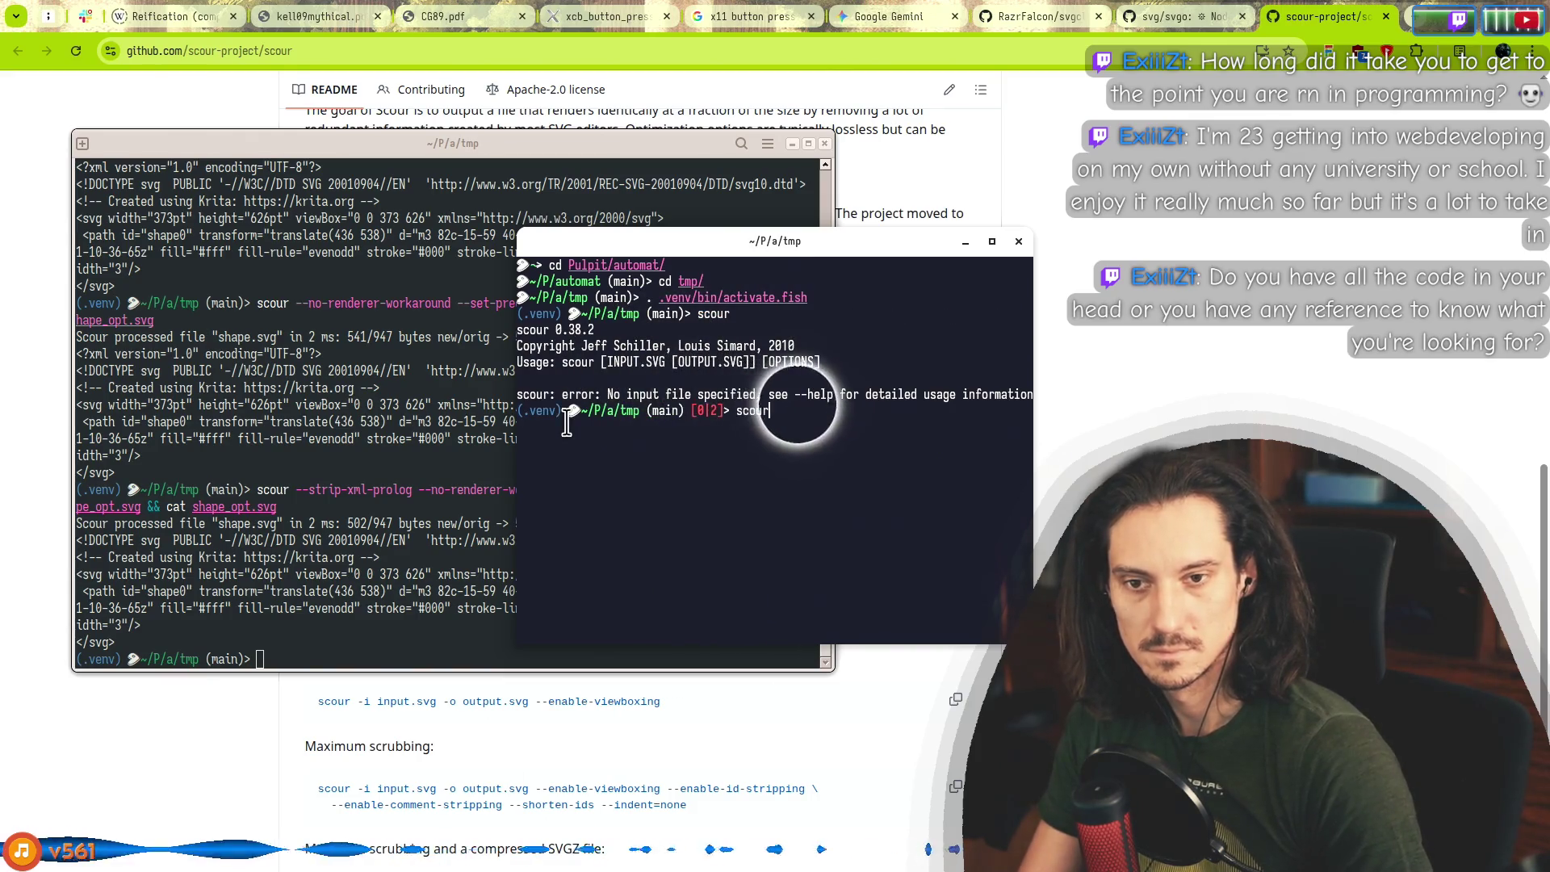
key(Return)
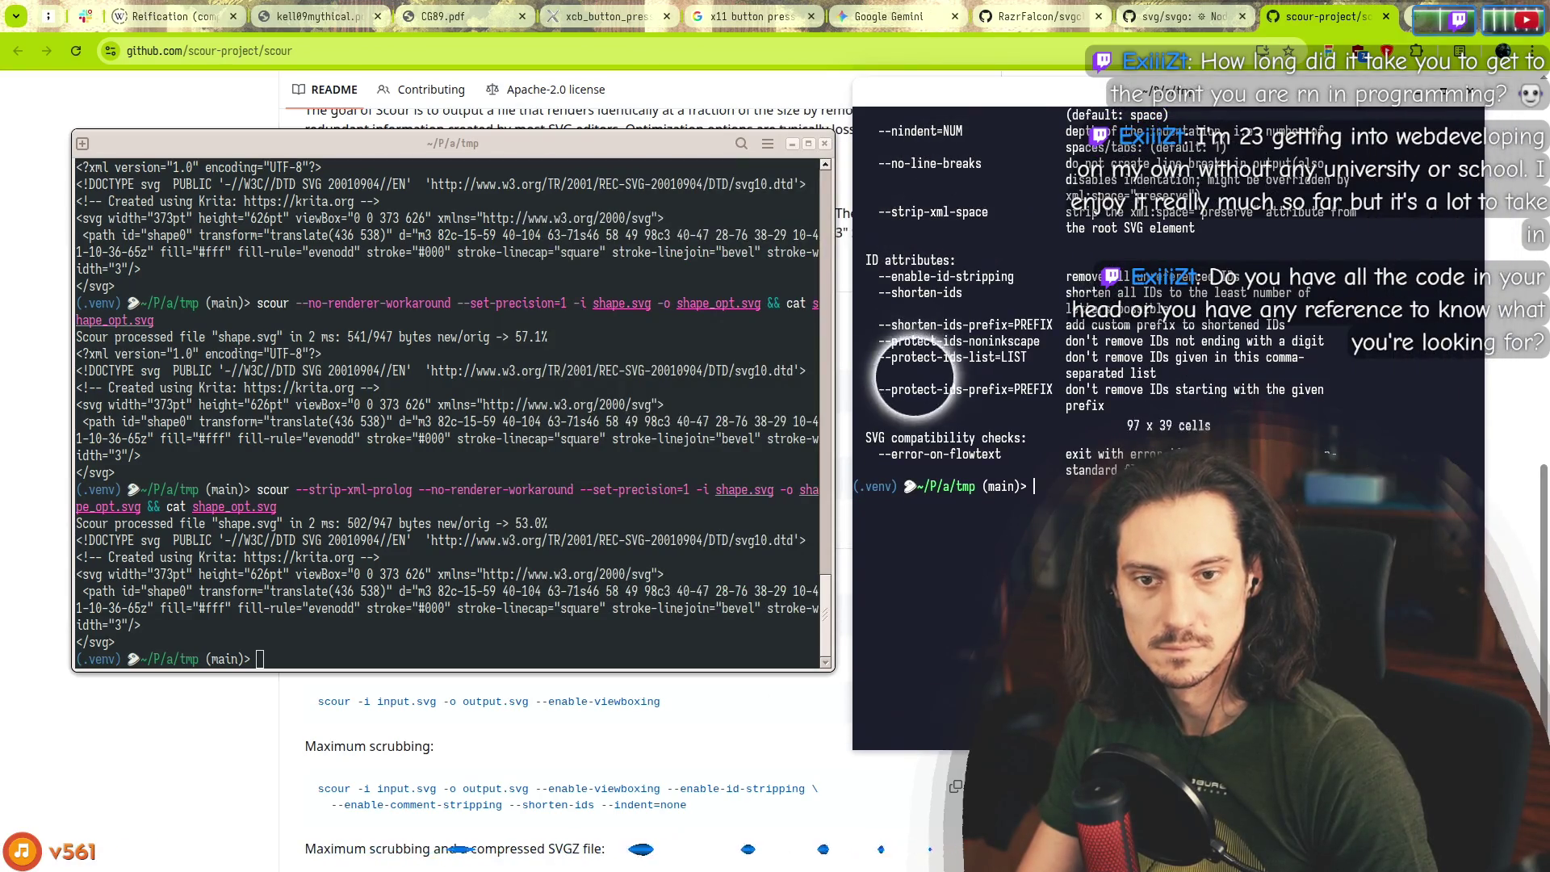
scroll(1017, 404, up, 2)
Rerun scour in the first terminal with --remove-titles added.
click(649, 382)
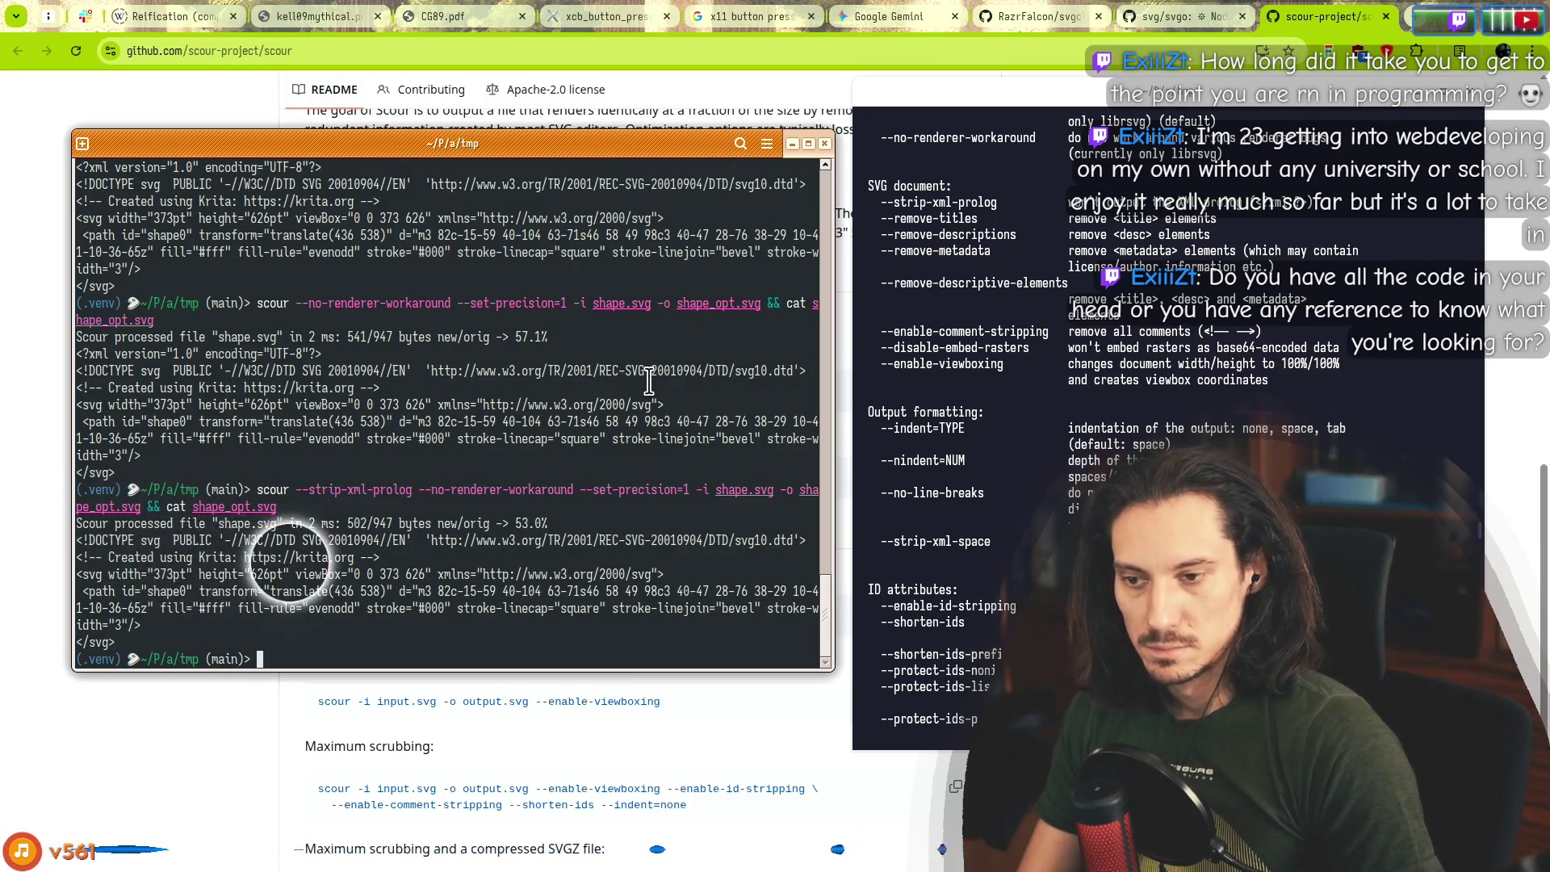
key(Up)
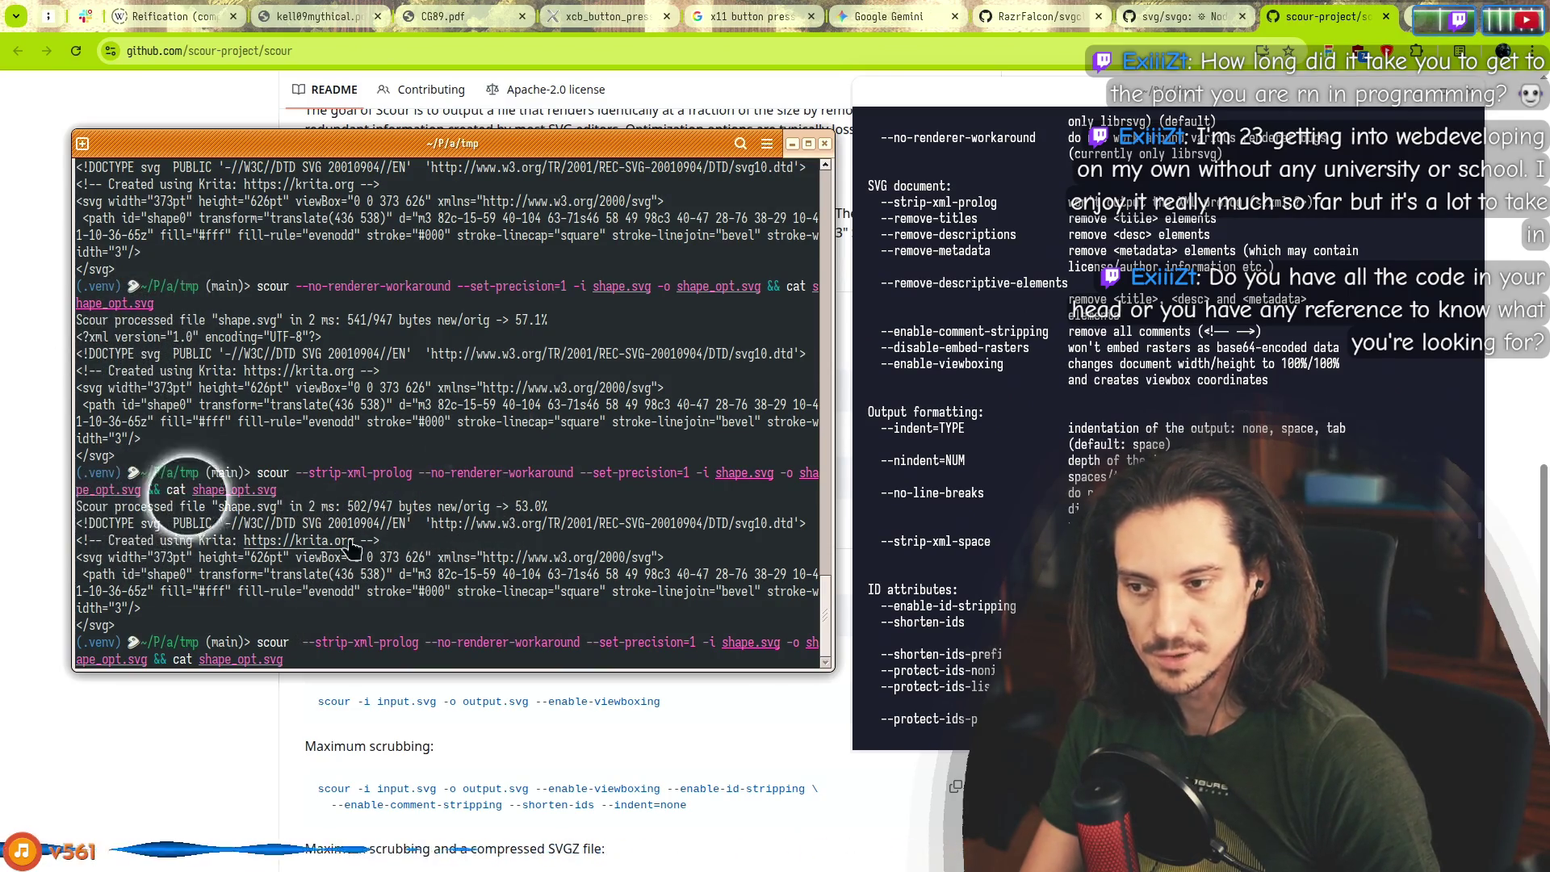
double_click(919, 217)
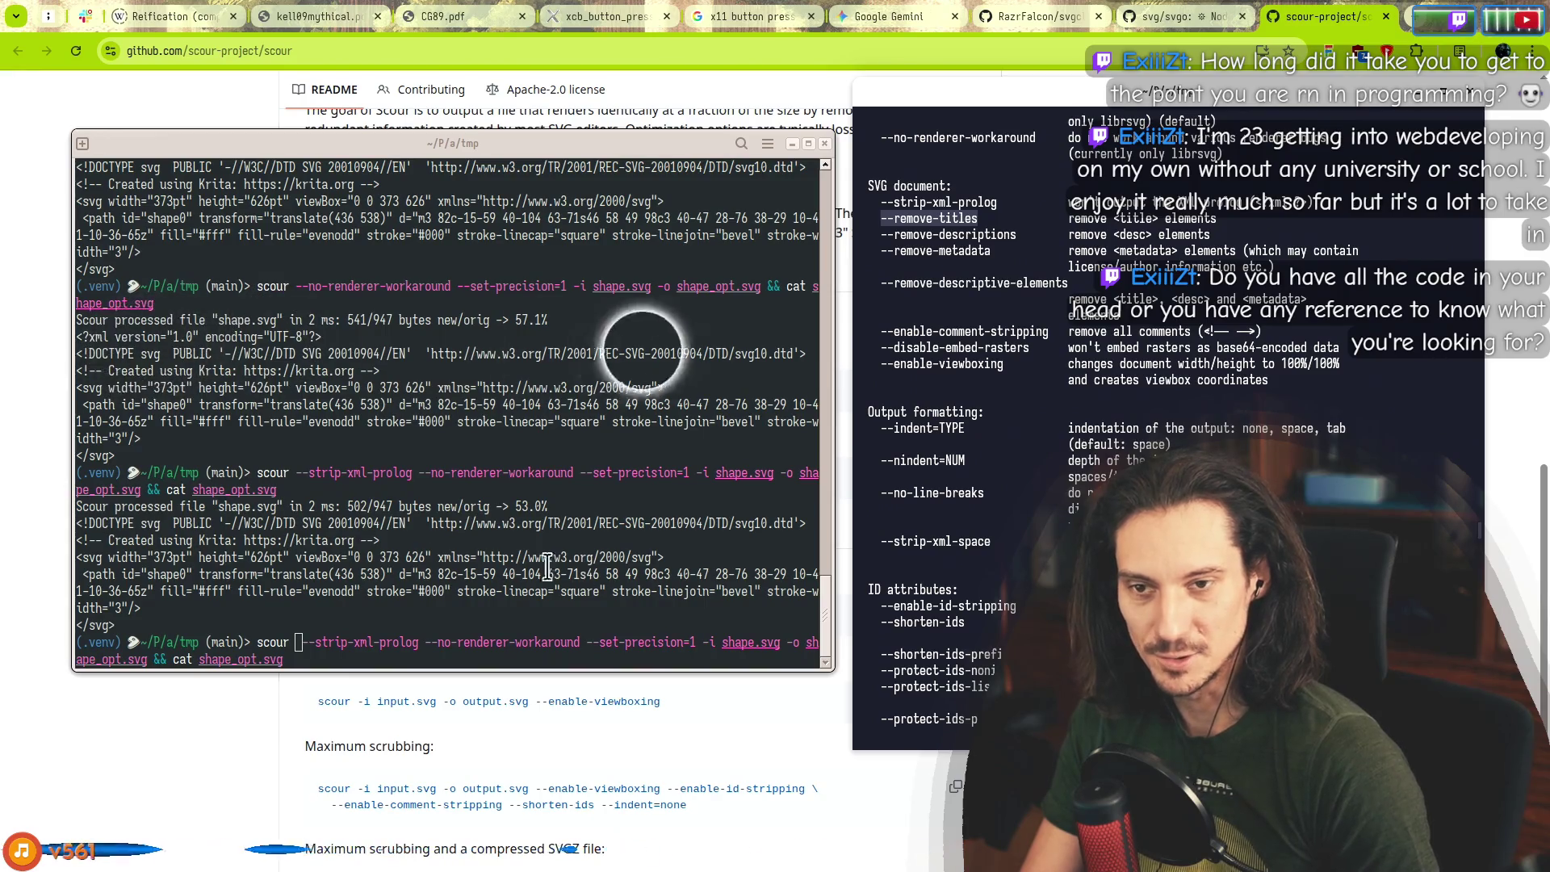
middle_click(509, 455)
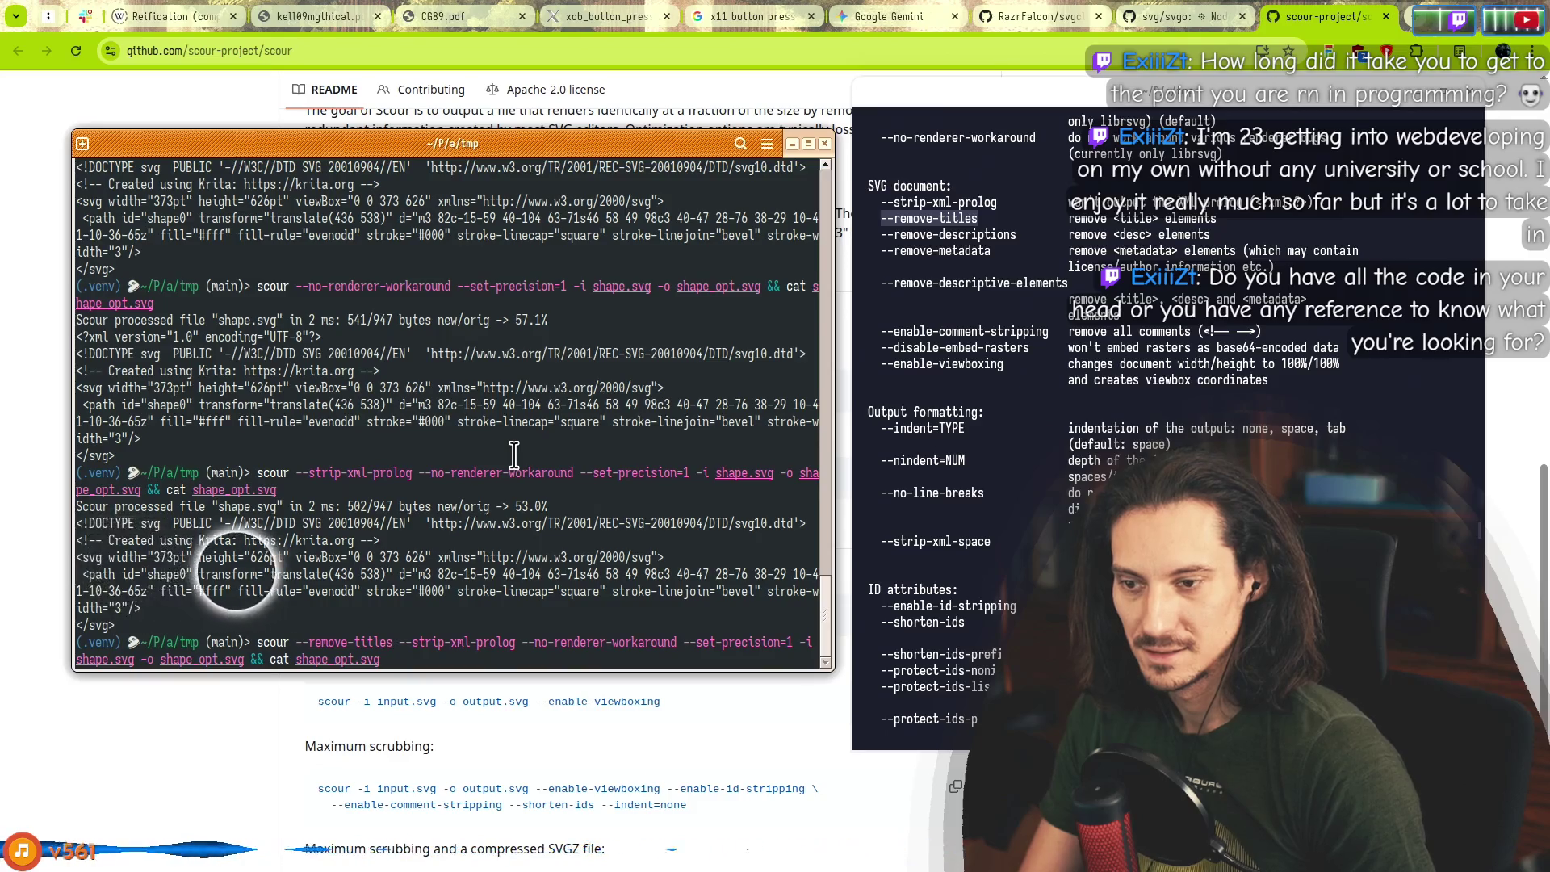
key(Return)
Rerun scour adding --remove-descriptions, then again adding --remove-metadata.
key(Up)
key(Home)
key(ctrl+Right)
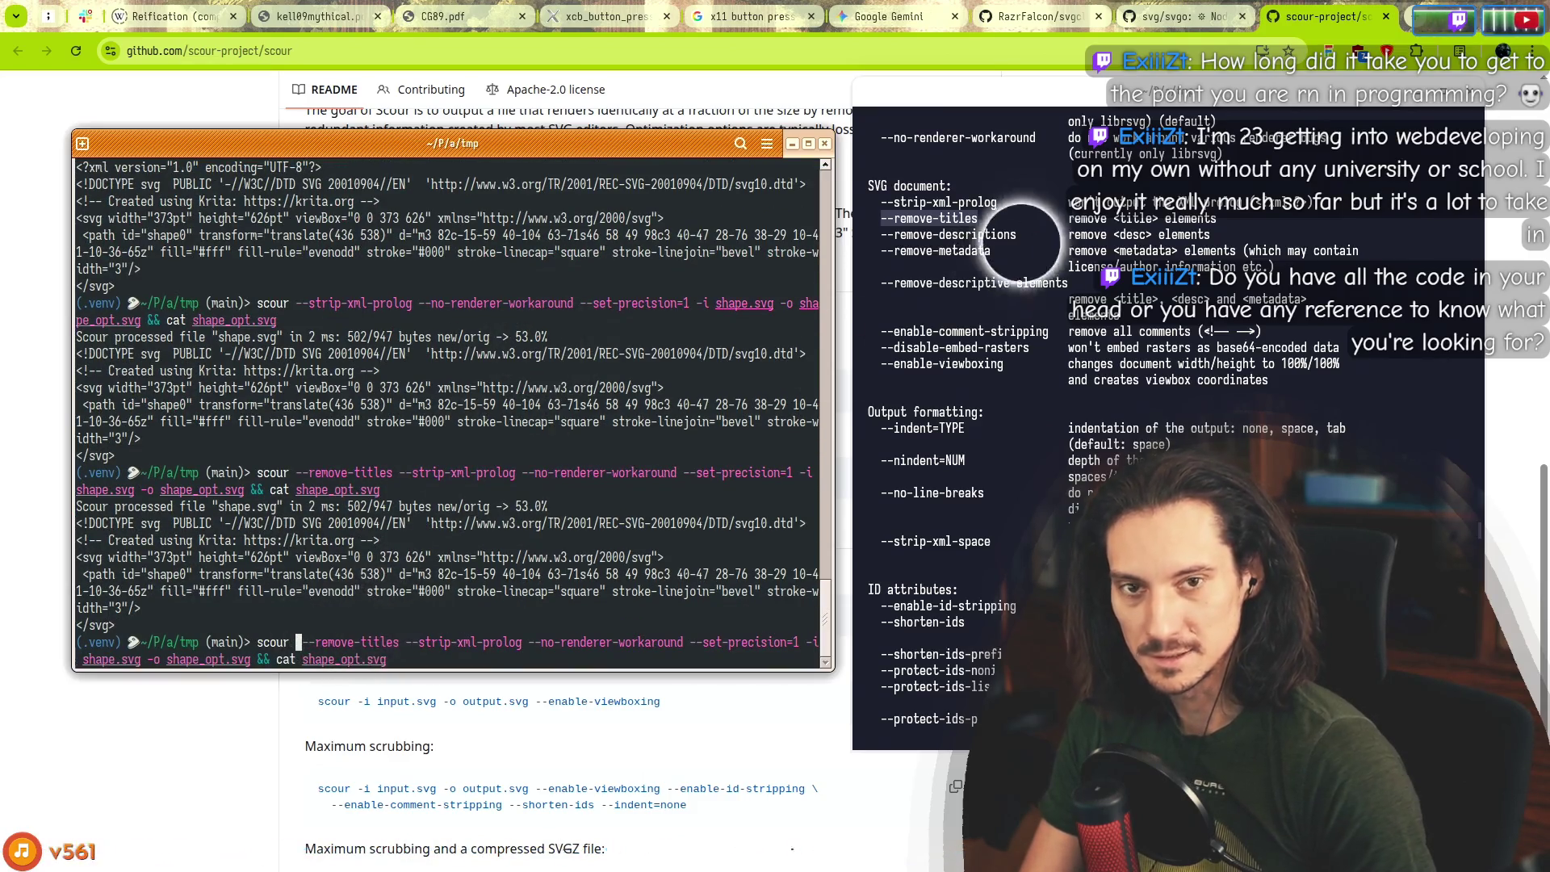
double_click(926, 236)
middle_click(347, 618)
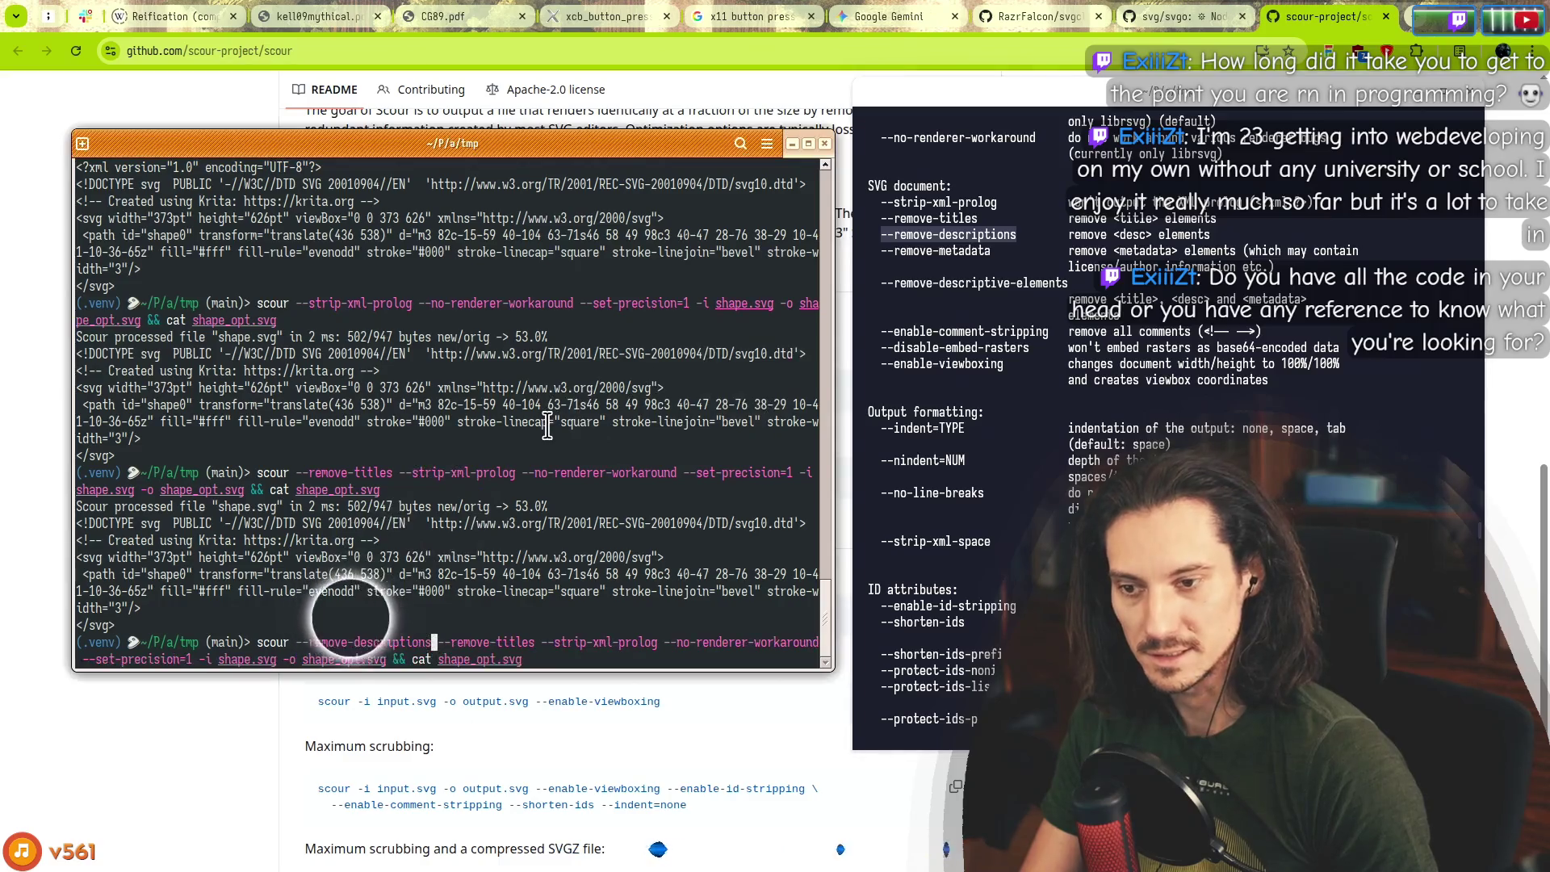
key(Return)
key(Up)
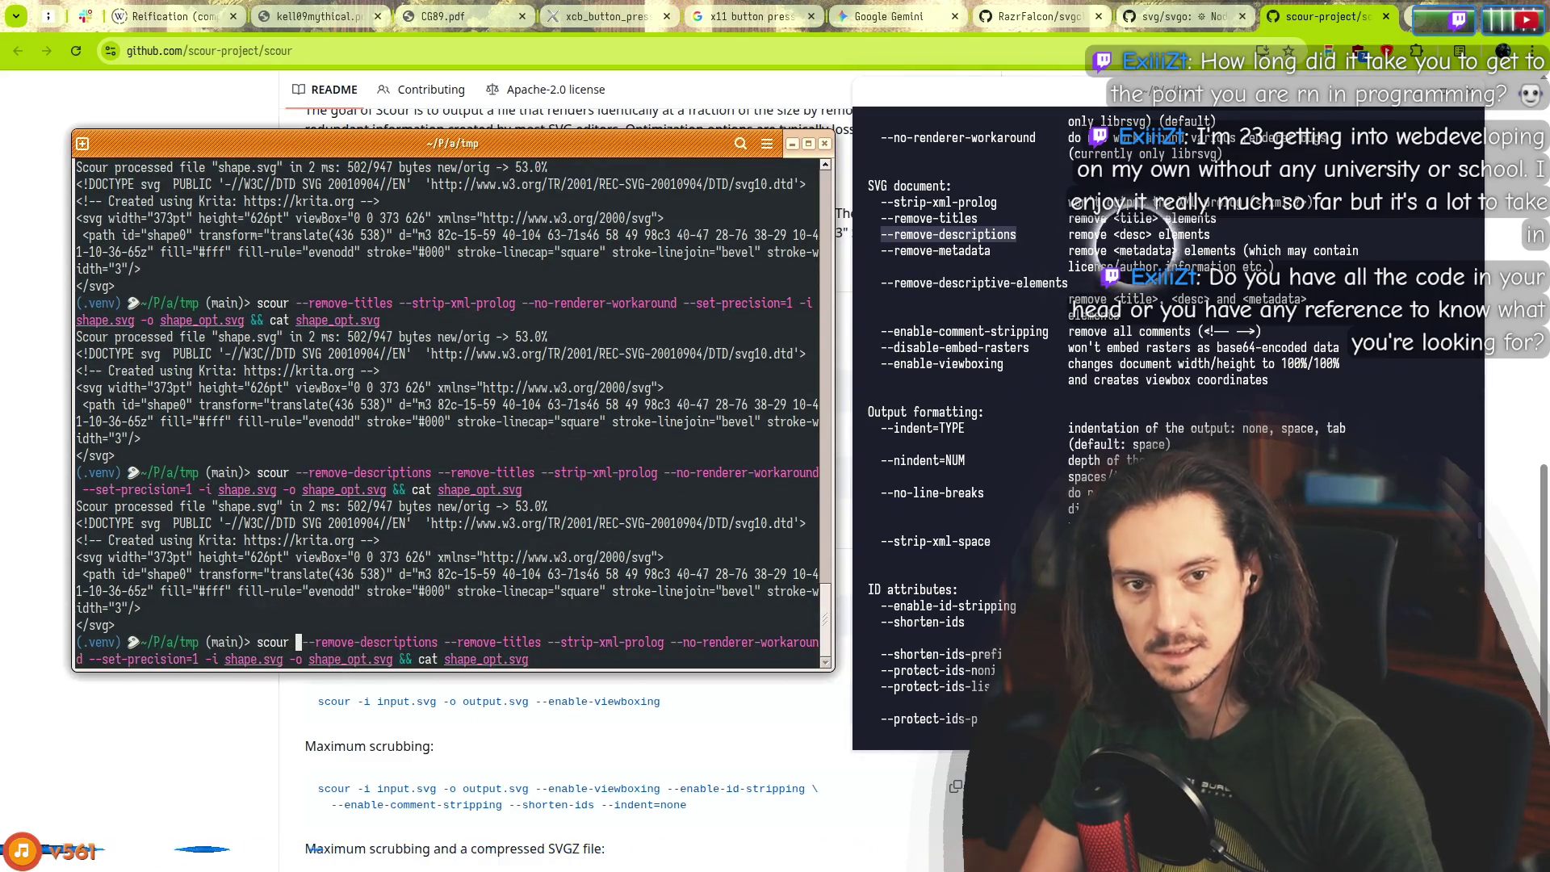
double_click(936, 251)
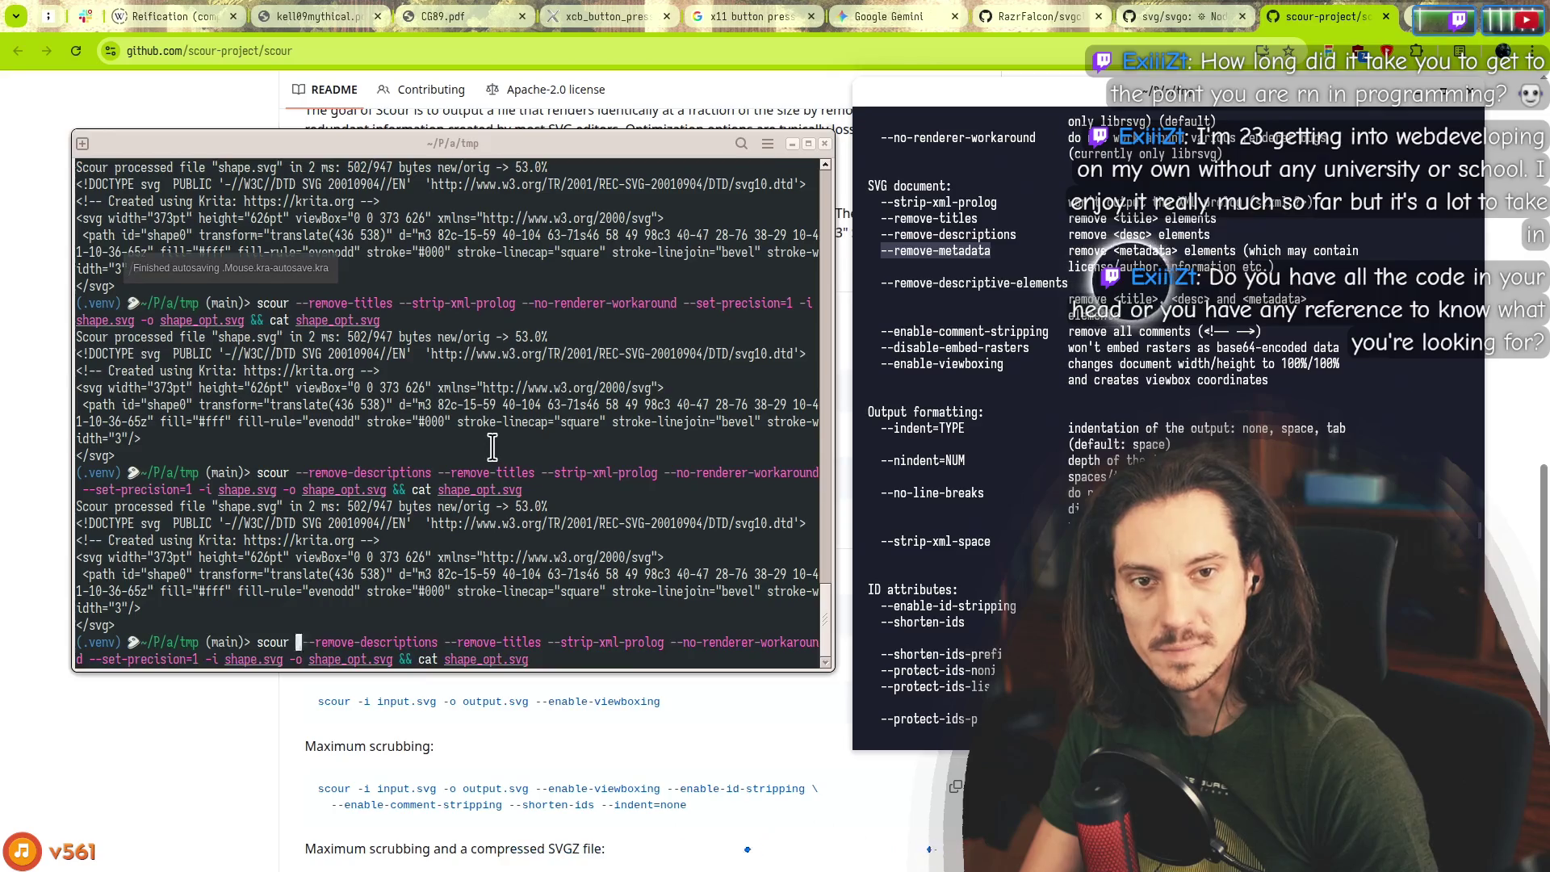
middle_click(409, 637)
key(Return)
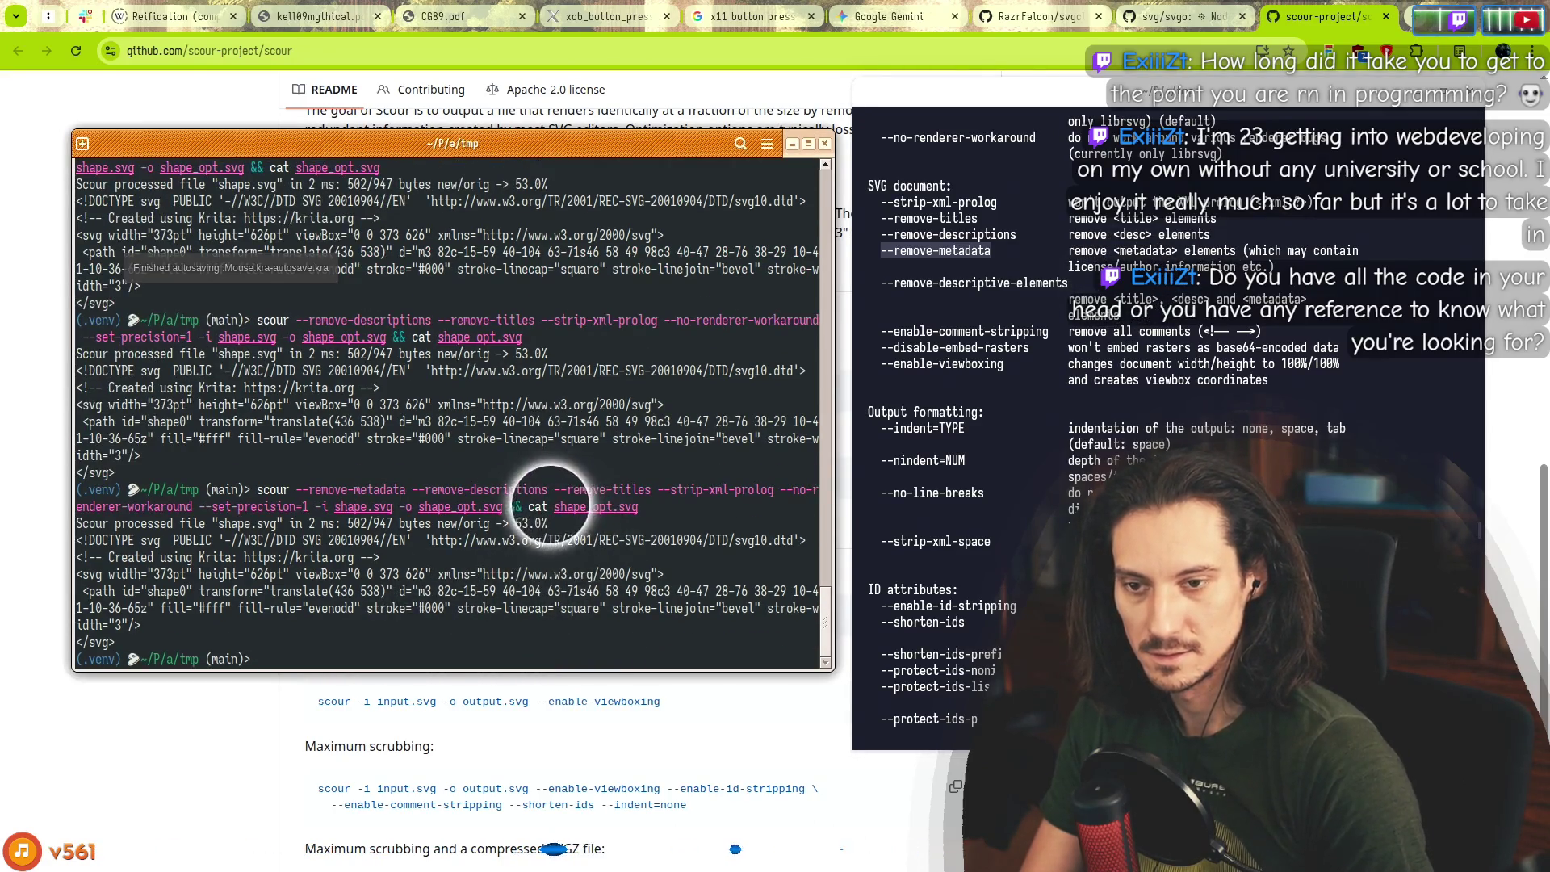
Replace the title and description options with --remove-descriptive-elements and rerun, staying at 53.0%.
key(Up)
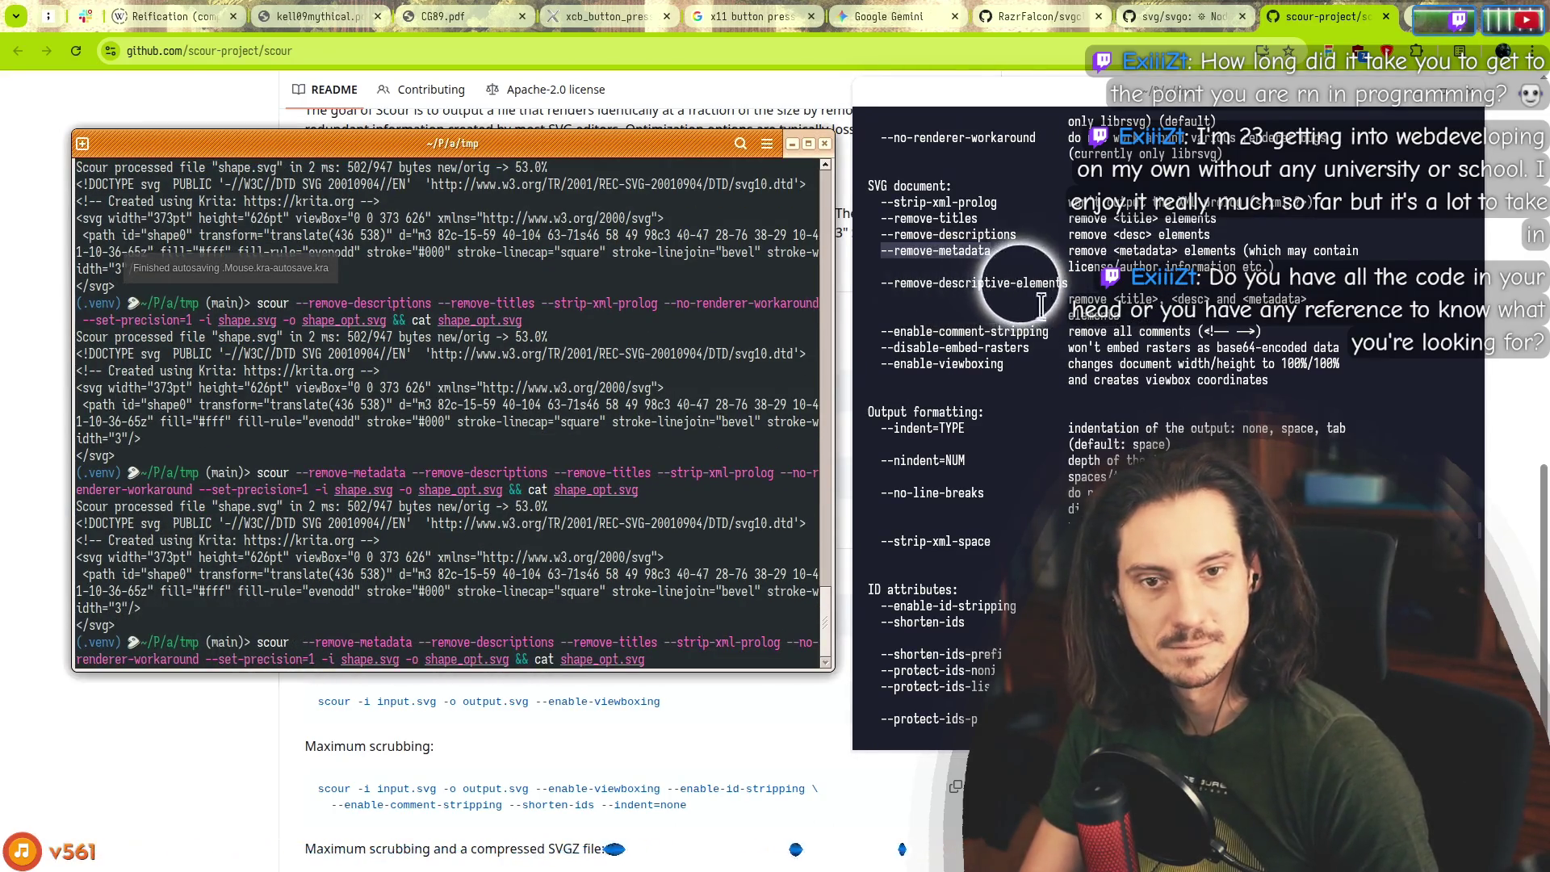
double_click(945, 283)
middle_click(452, 601)
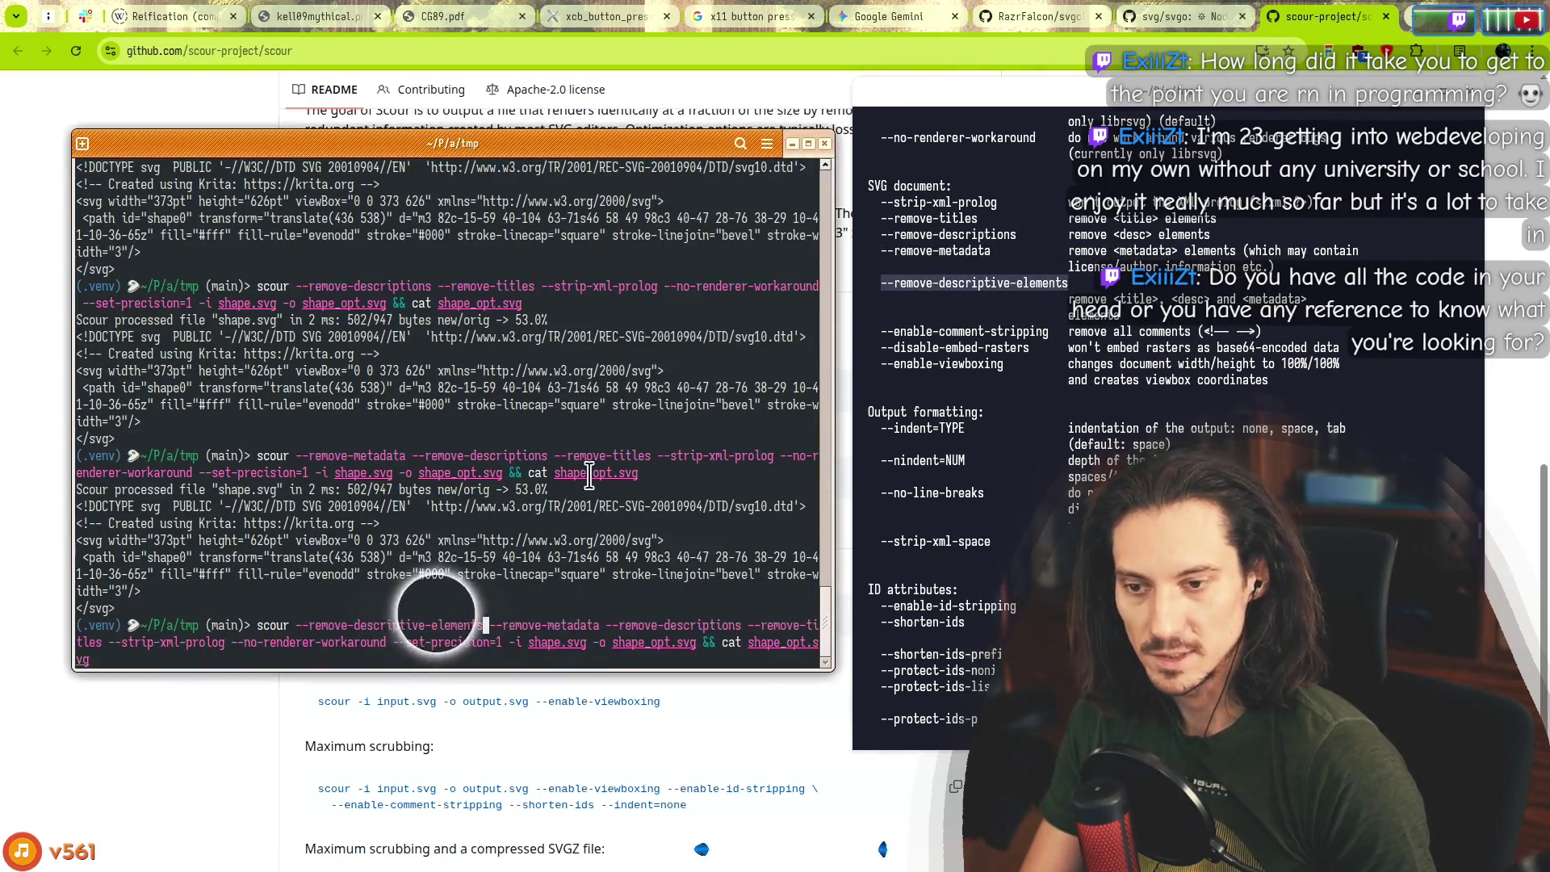
key(Delete)
key(Delete)
key(Delete)
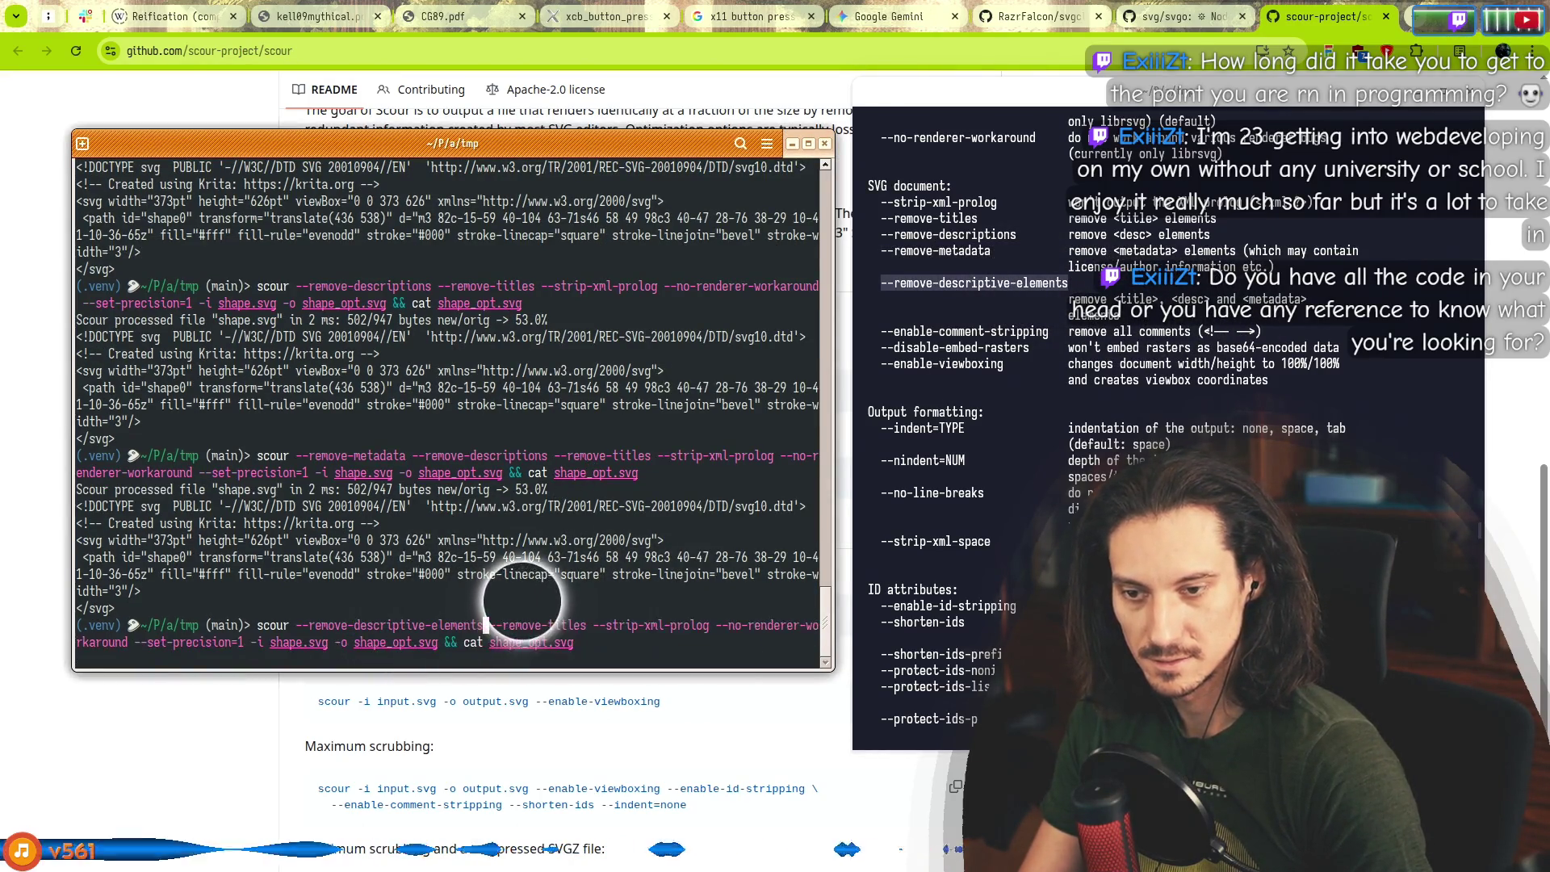
key(Return)
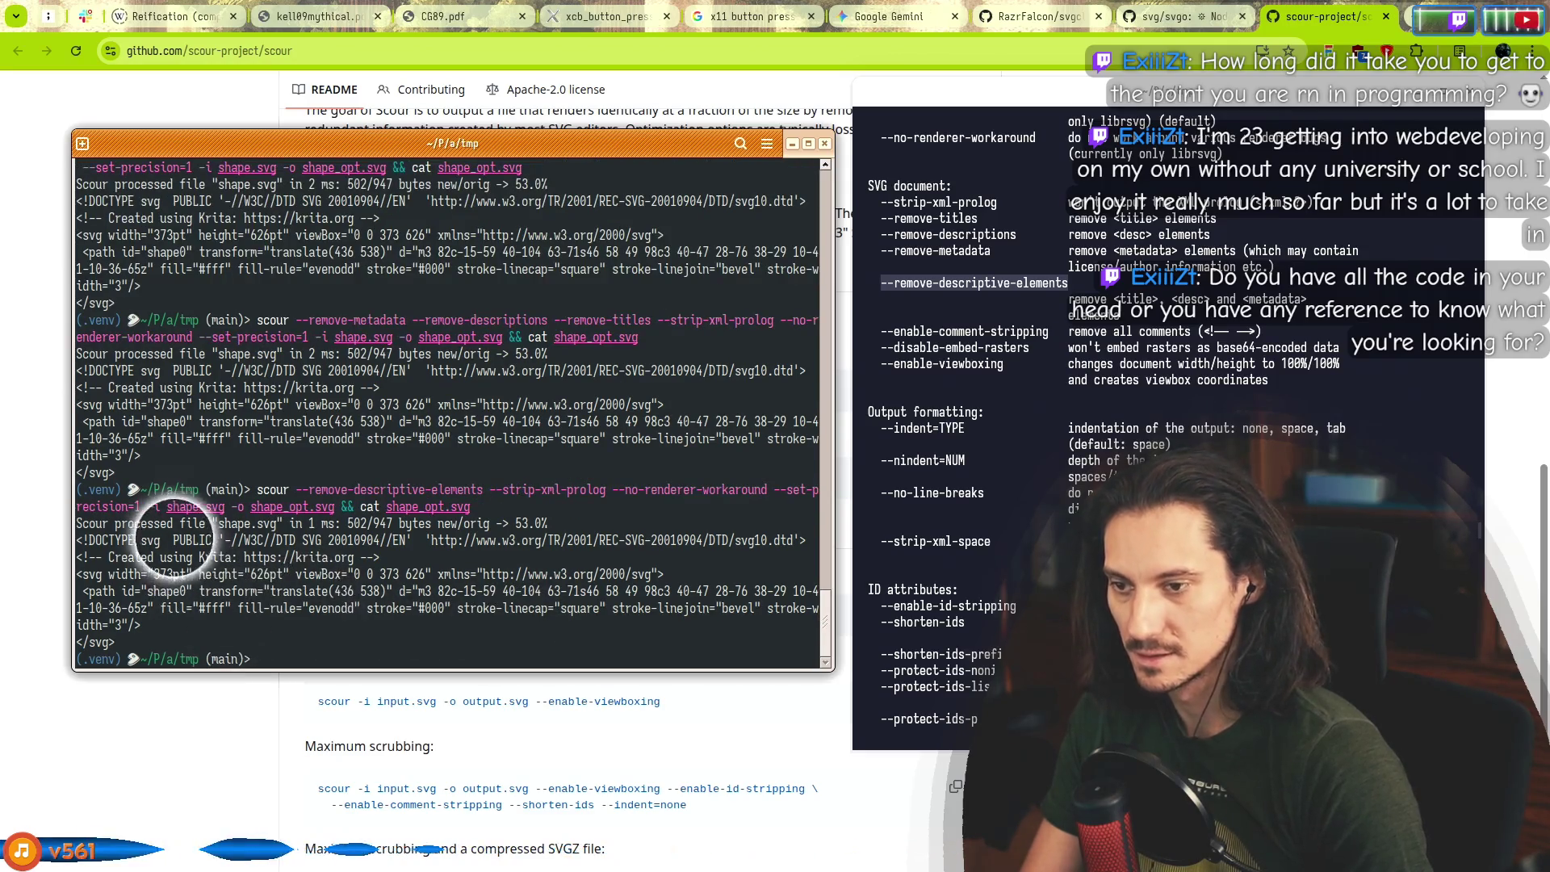
key(Up)
key(Home)
key(ctrl+Right)
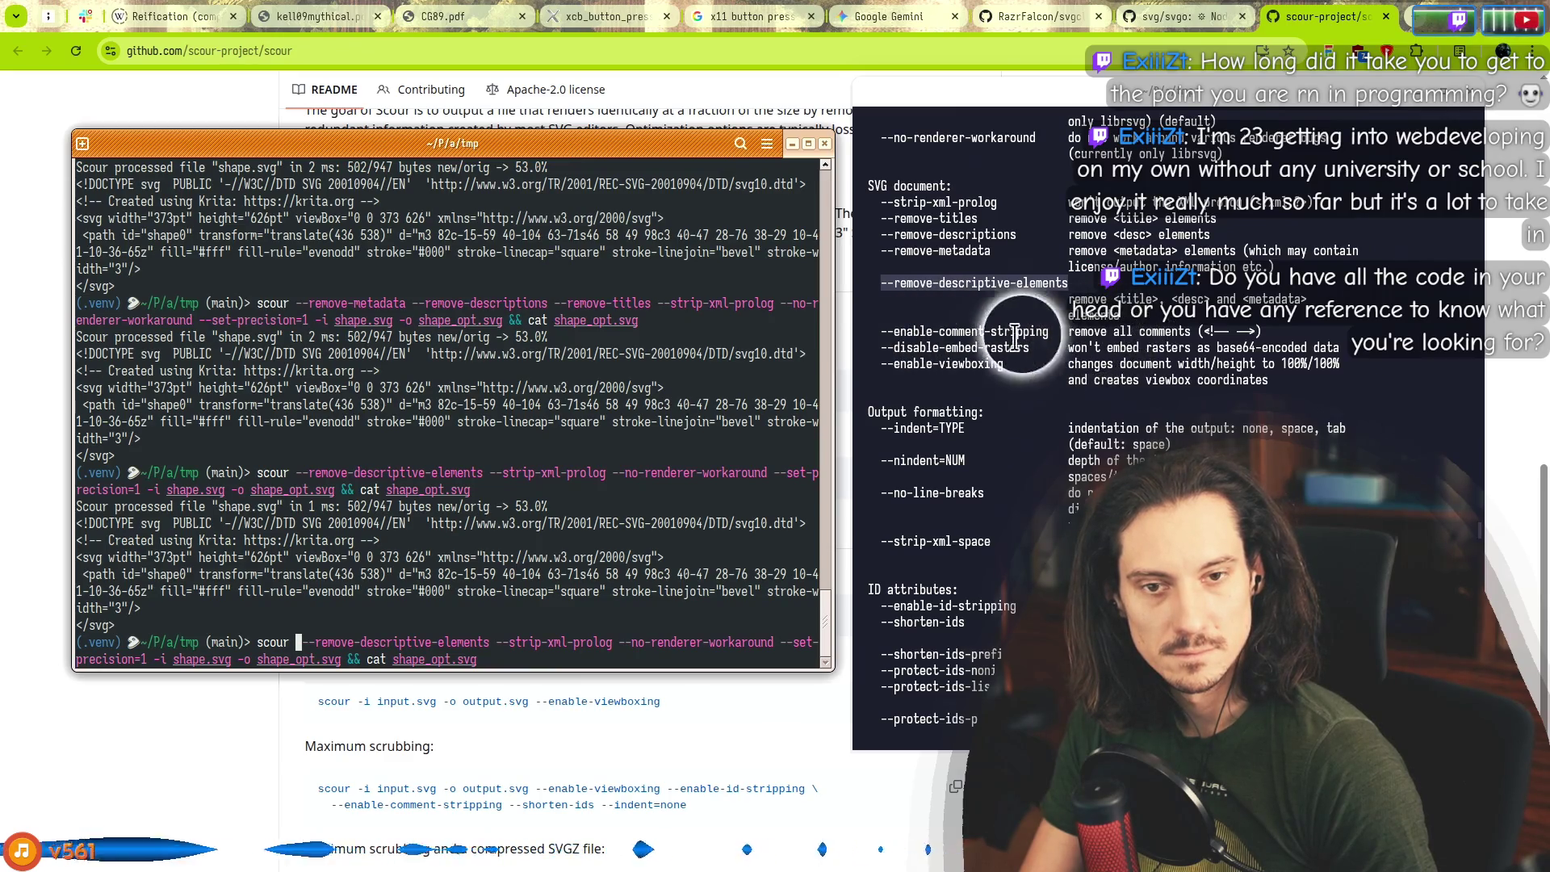
Rerun scour with --enable-comment-stripping added.
click(934, 327)
double_click(934, 329)
middle_click(319, 605)
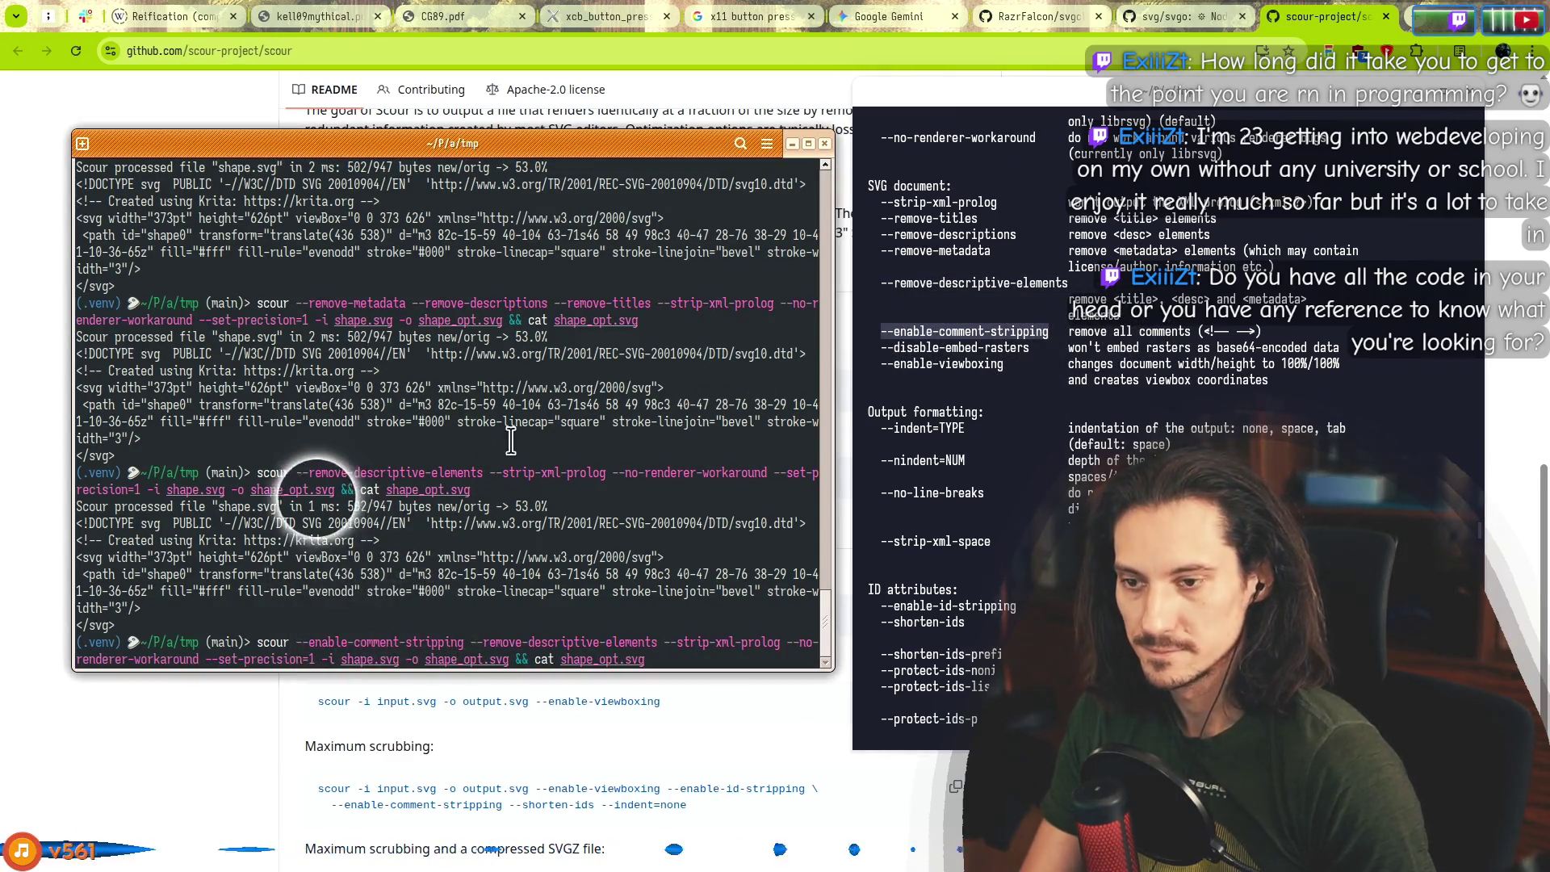
key(Return)
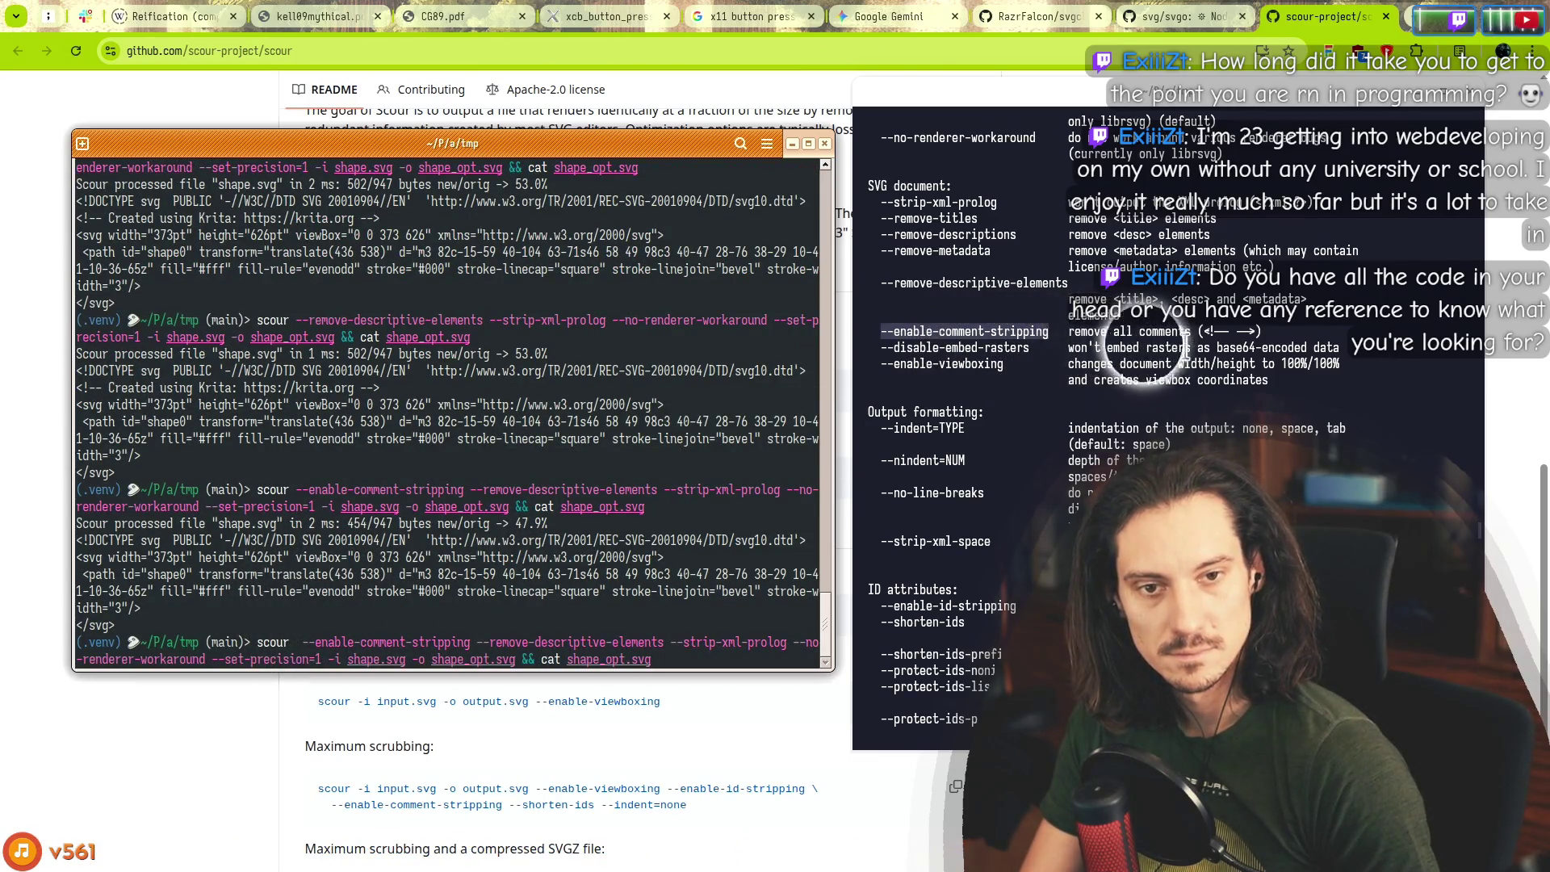
Add --disable-embed-rasters and --enable-viewboxing, shrinking shape_opt.svg to 425/947 bytes (44.9%).
click(920, 351)
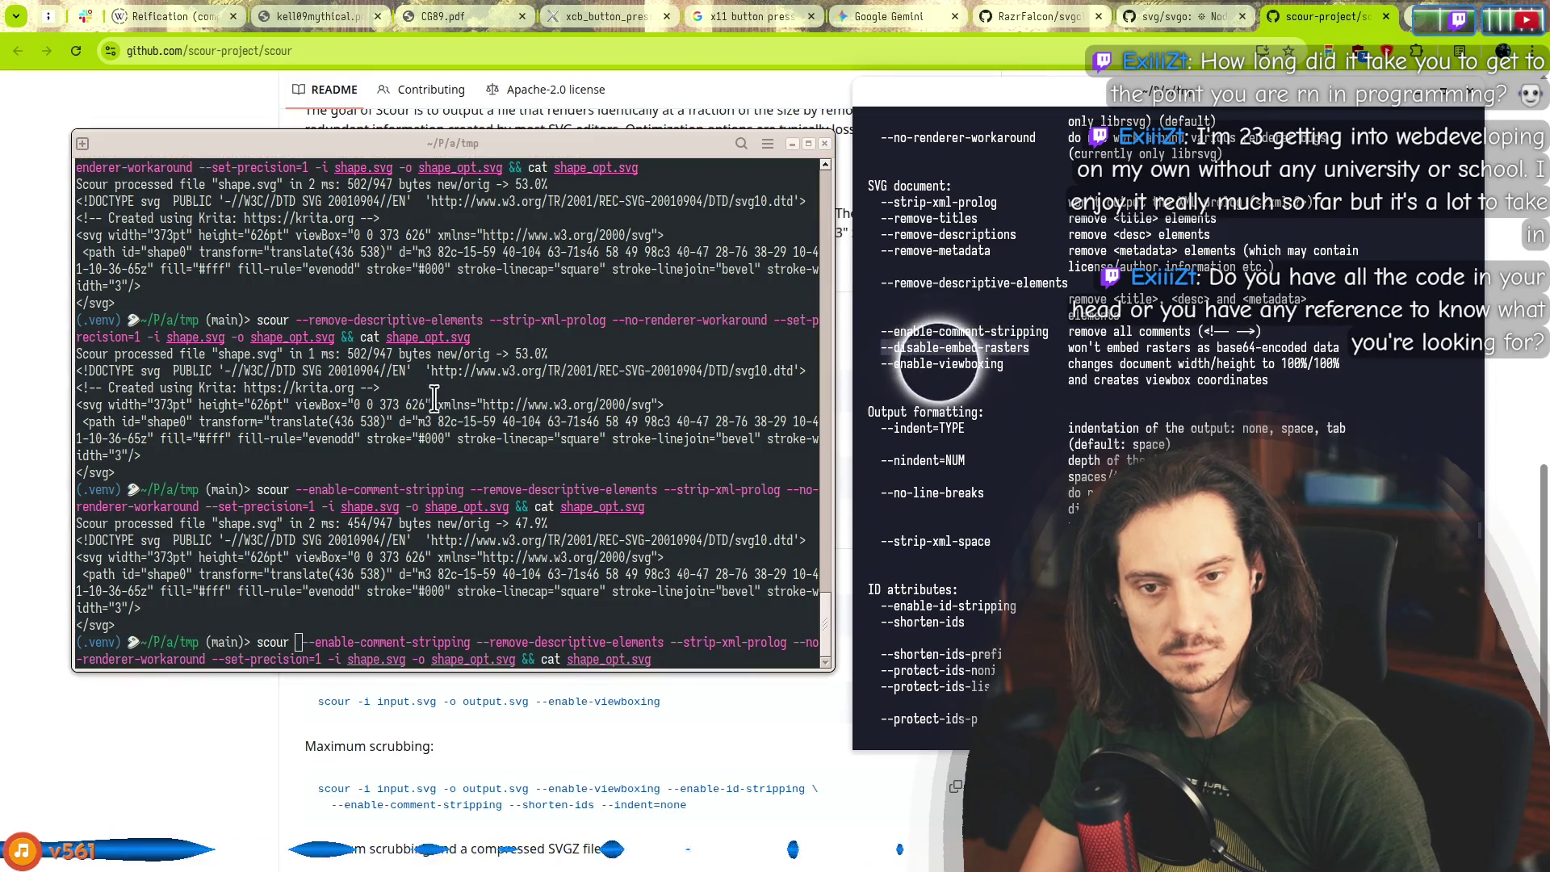
middle_click(376, 593)
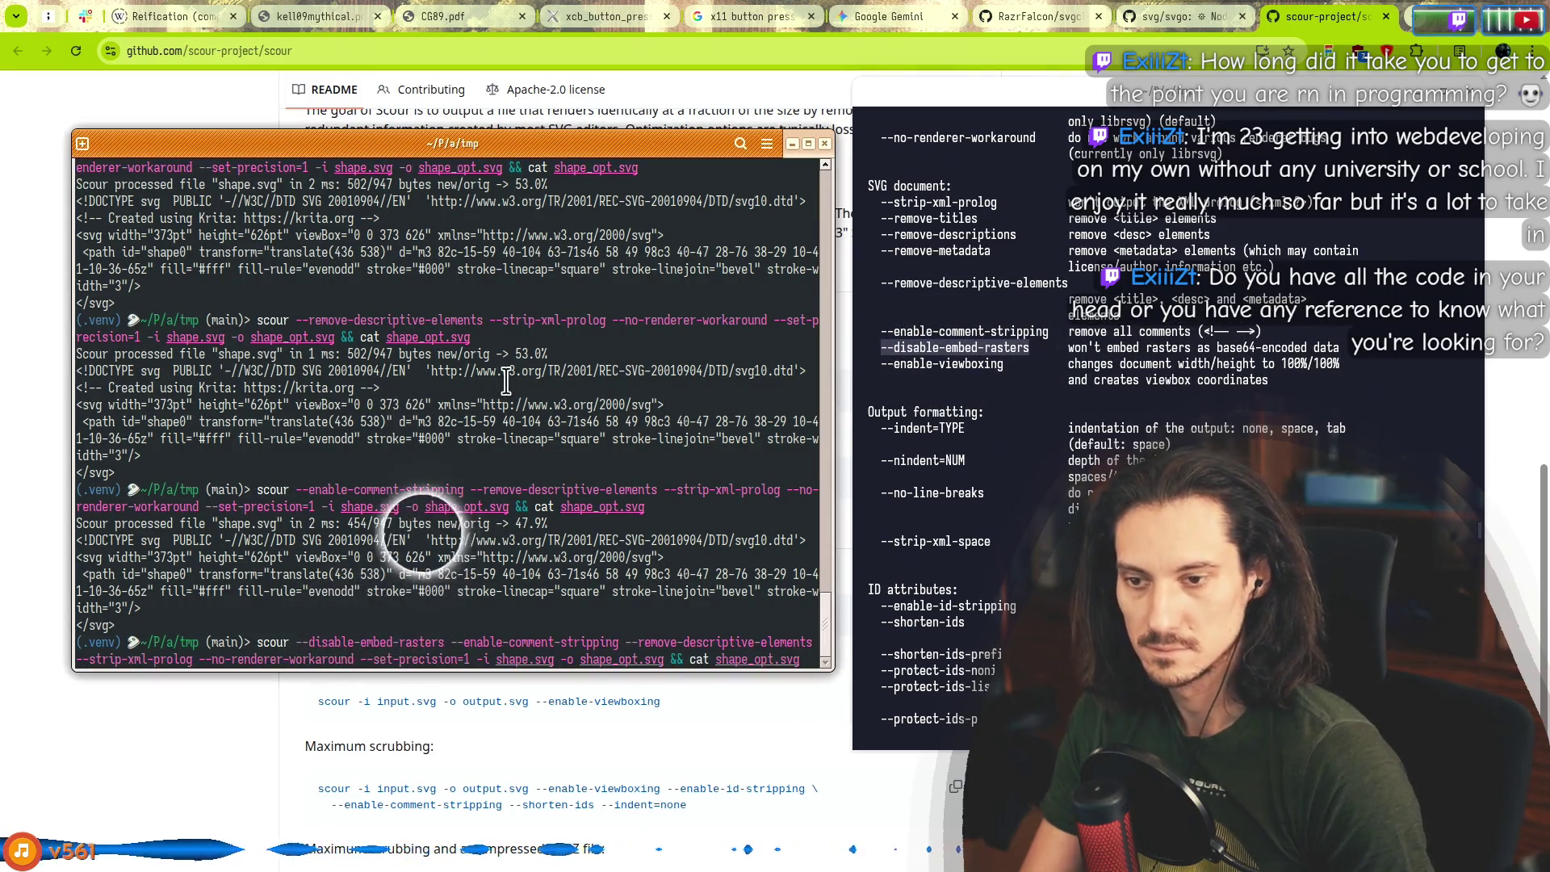
key(Return)
key(Up)
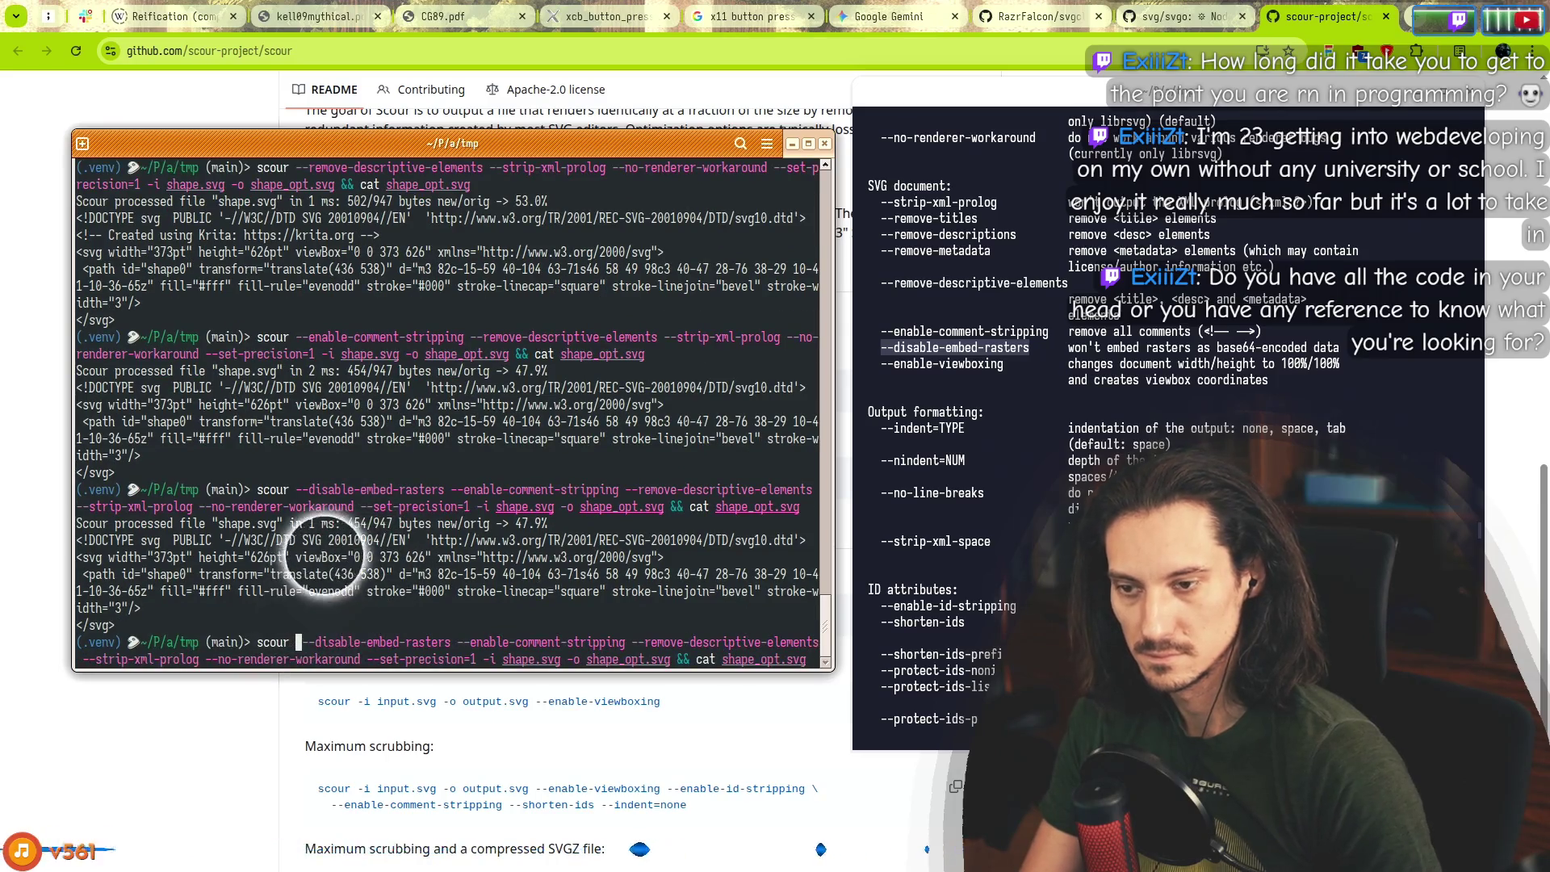
double_click(942, 363)
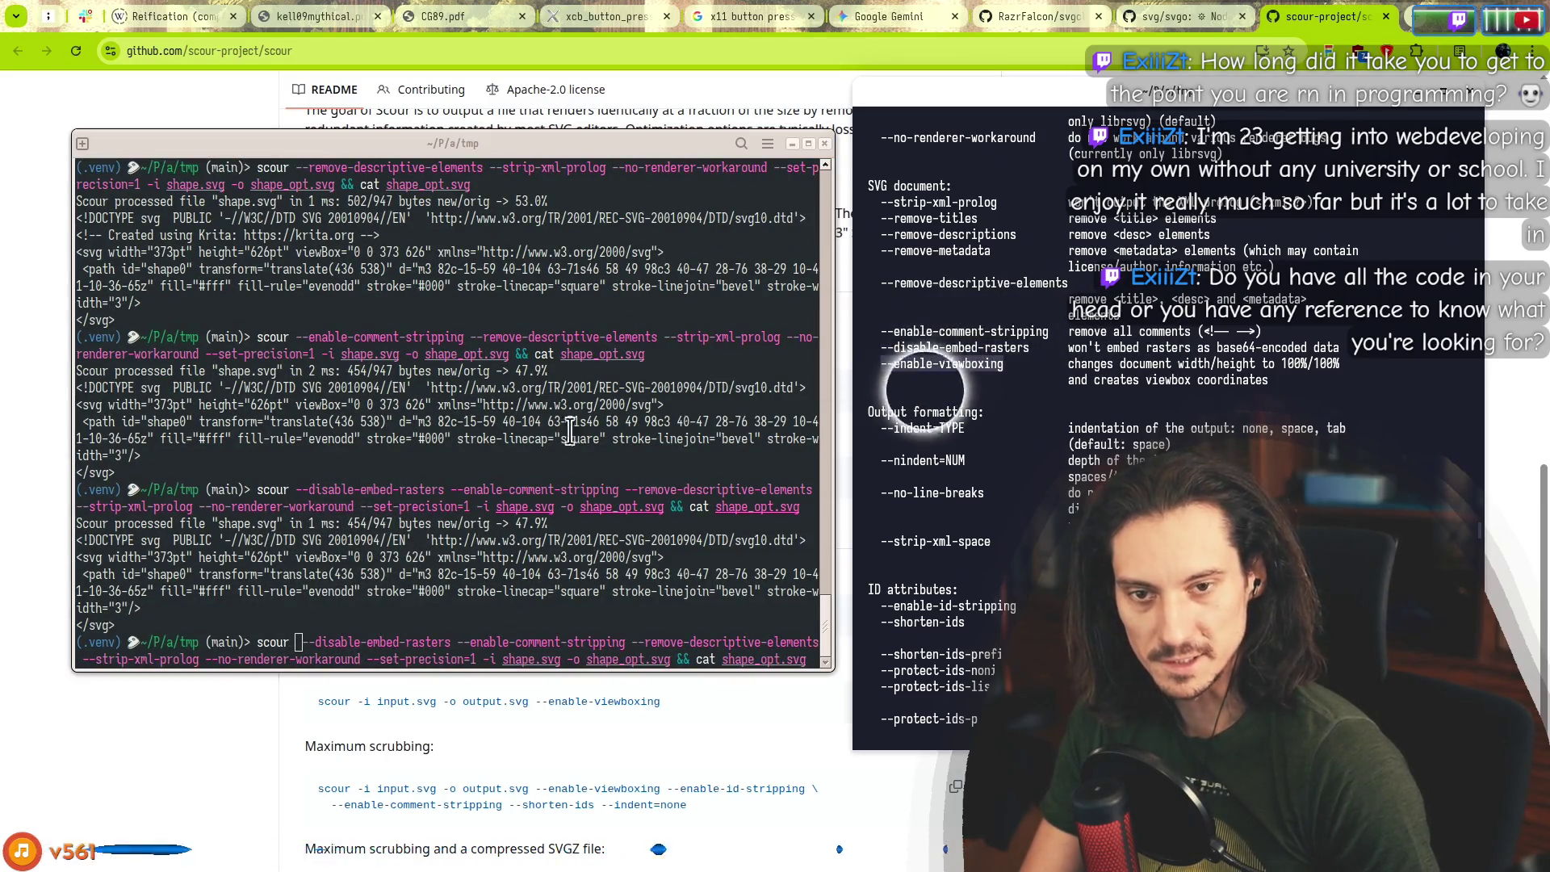
middle_click(294, 640)
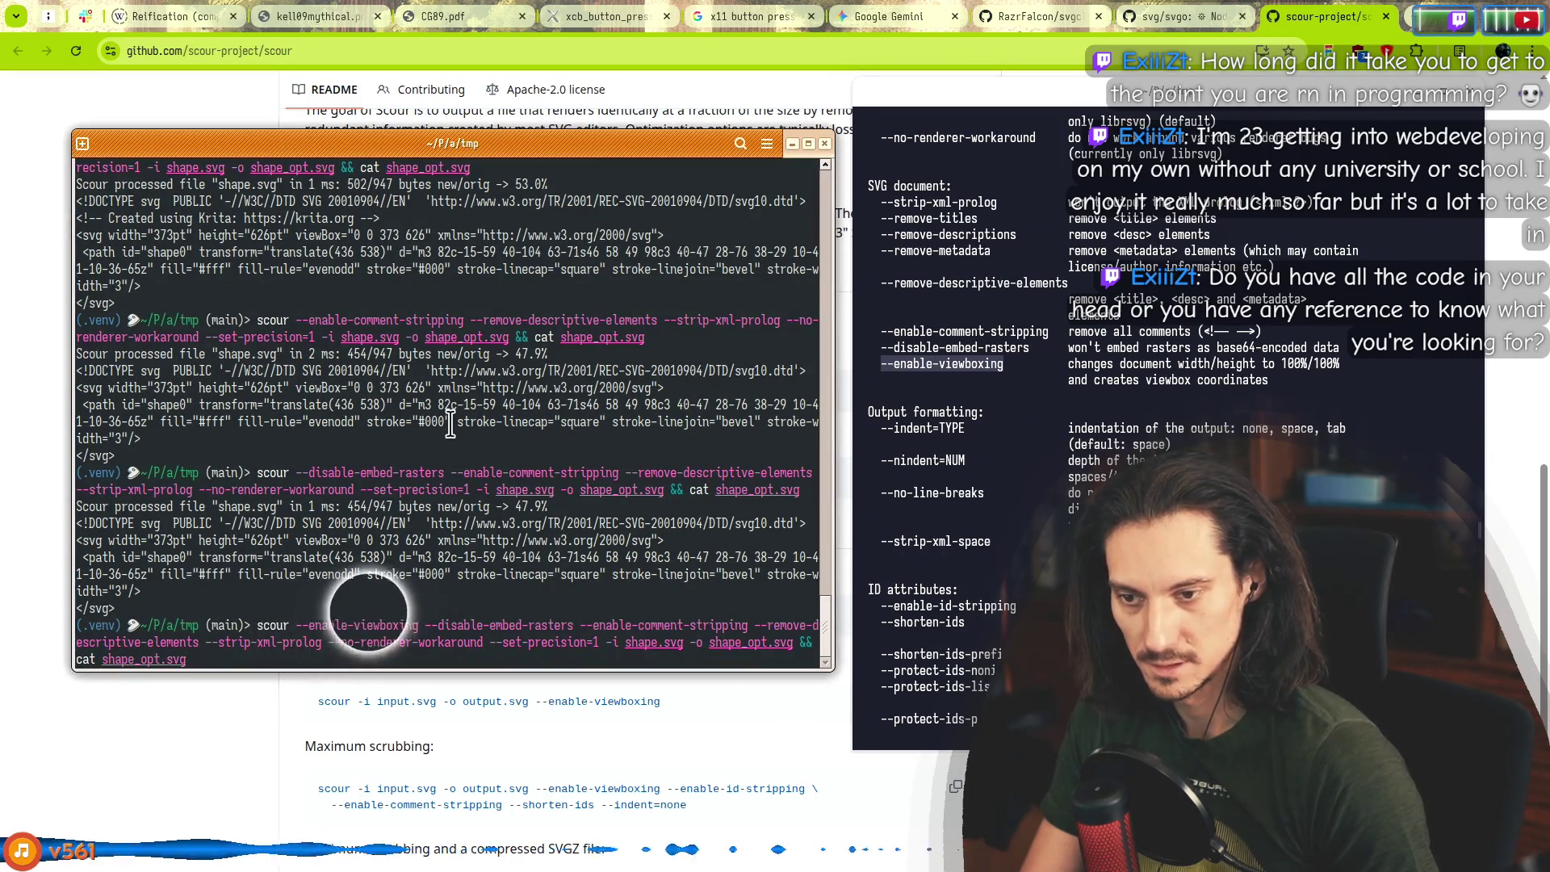
key(Return)
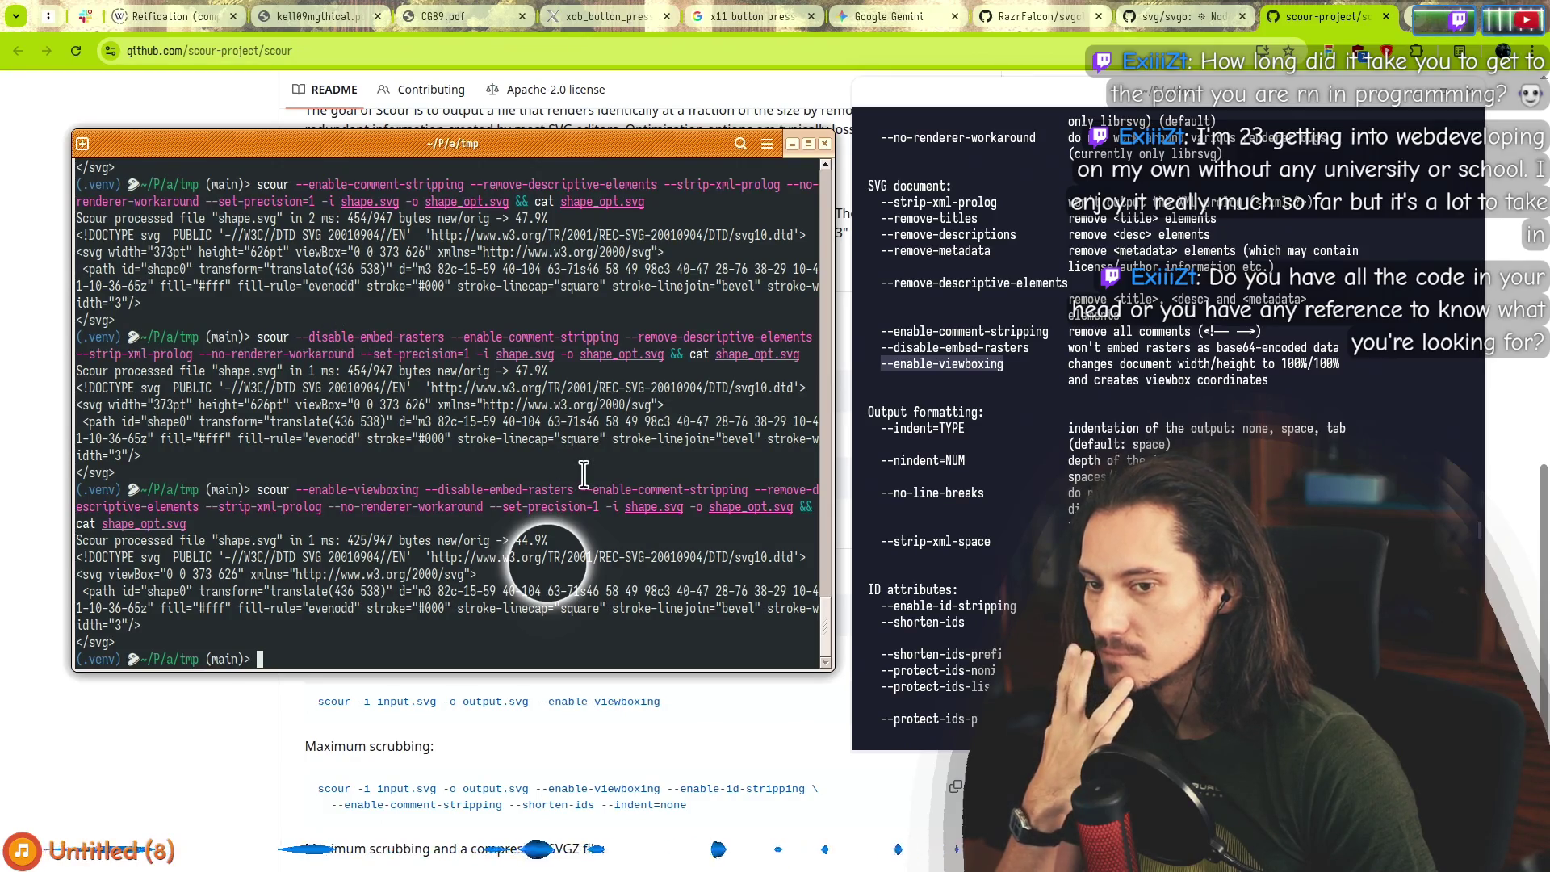
click(947, 410)
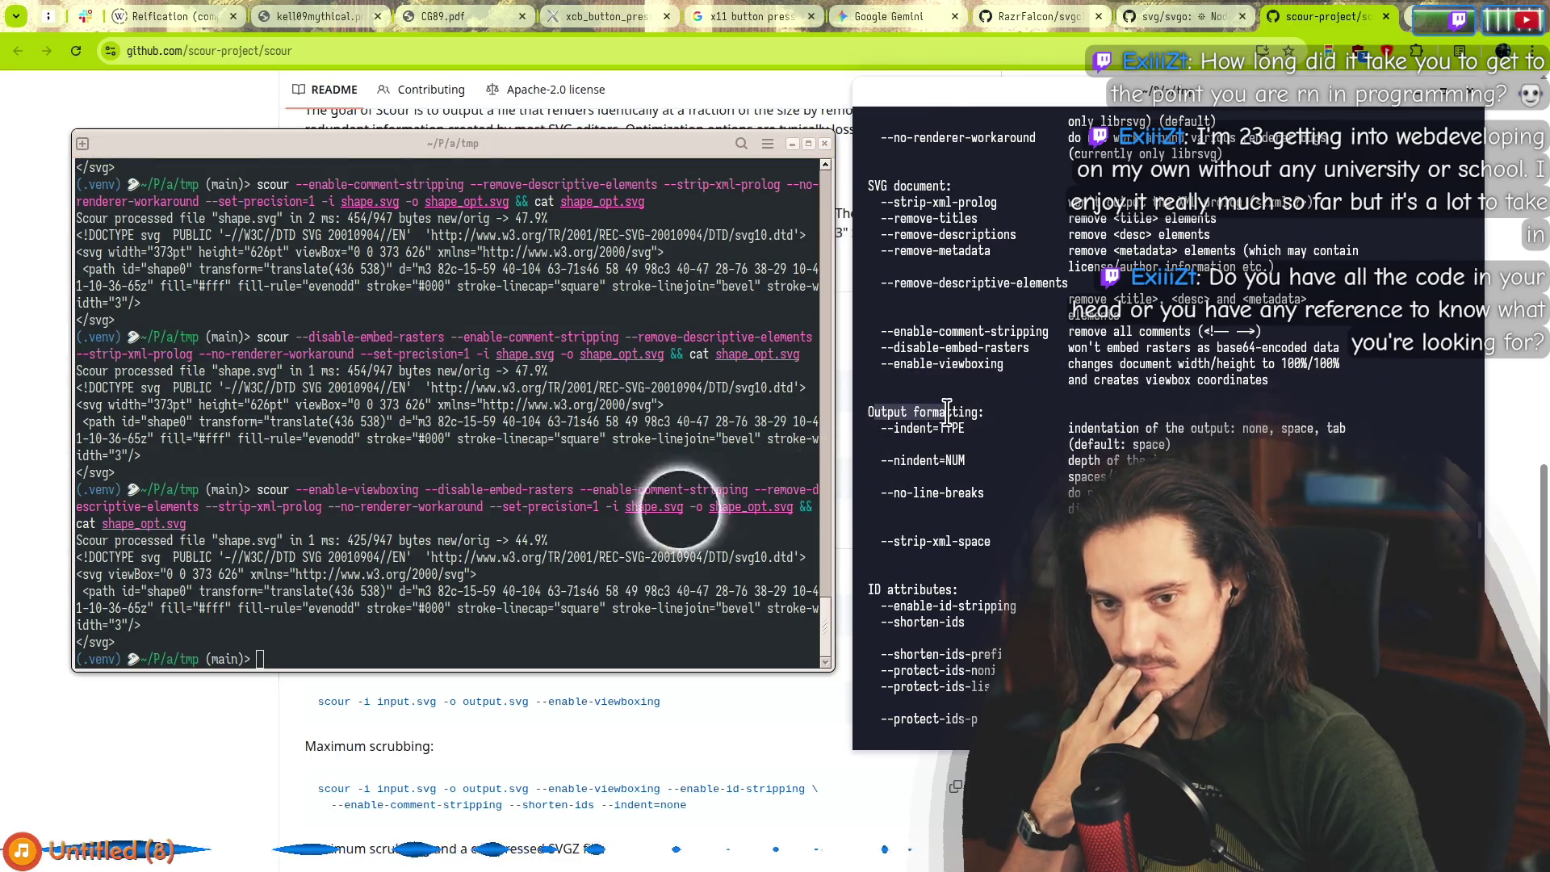
Rerun scour with --enable-id-stripping, cutting shape_opt.svg to 413/947 bytes (43.6%).
click(1129, 444)
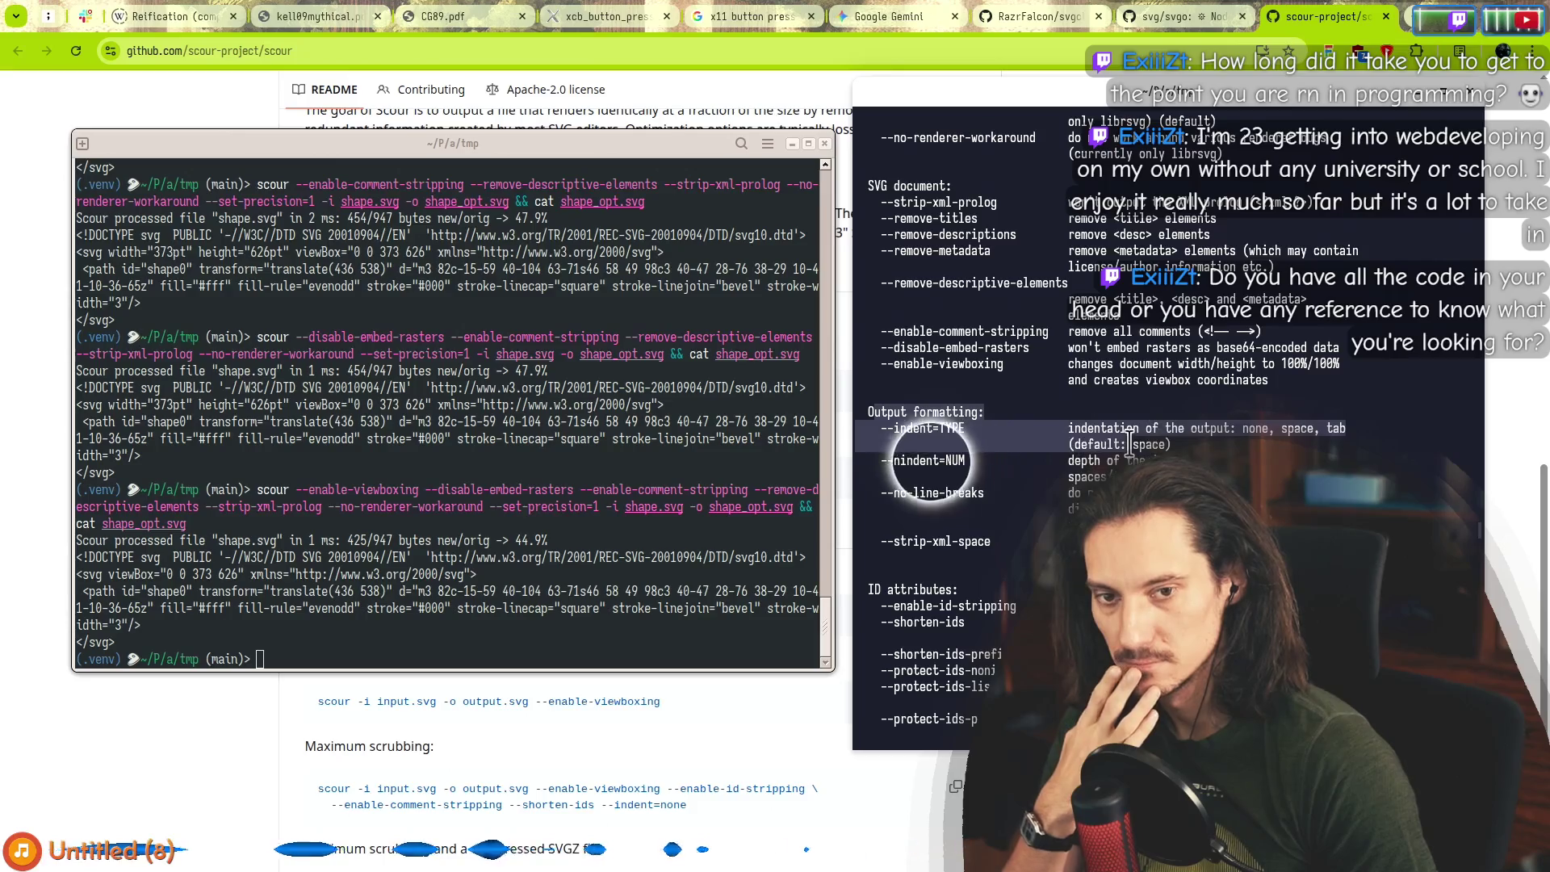
drag(913, 466, 897, 465)
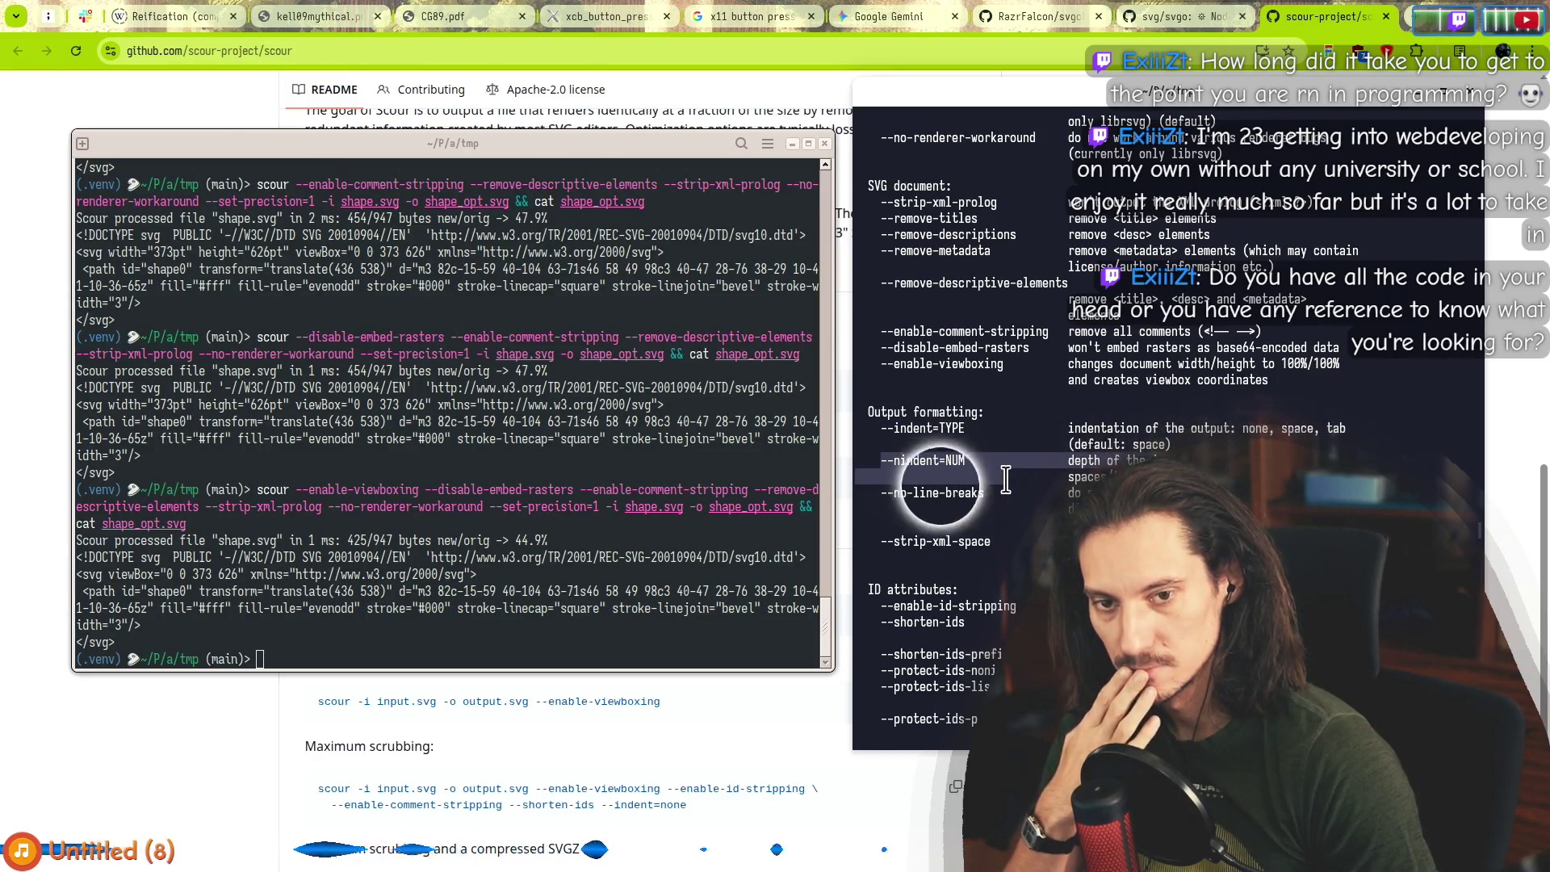
click(899, 497)
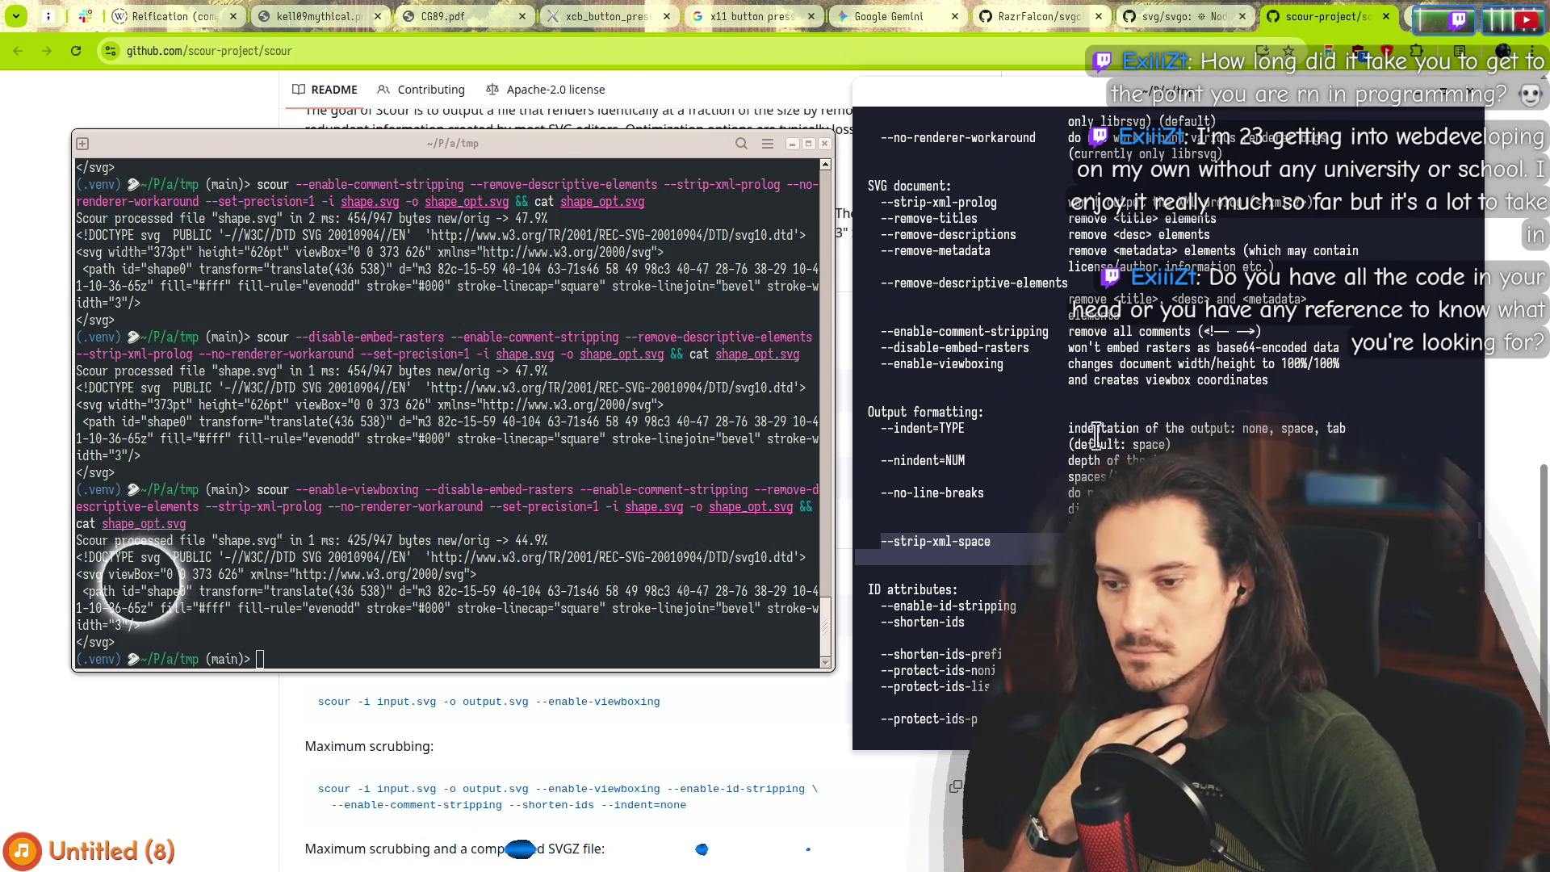
scroll(936, 588, down, 3)
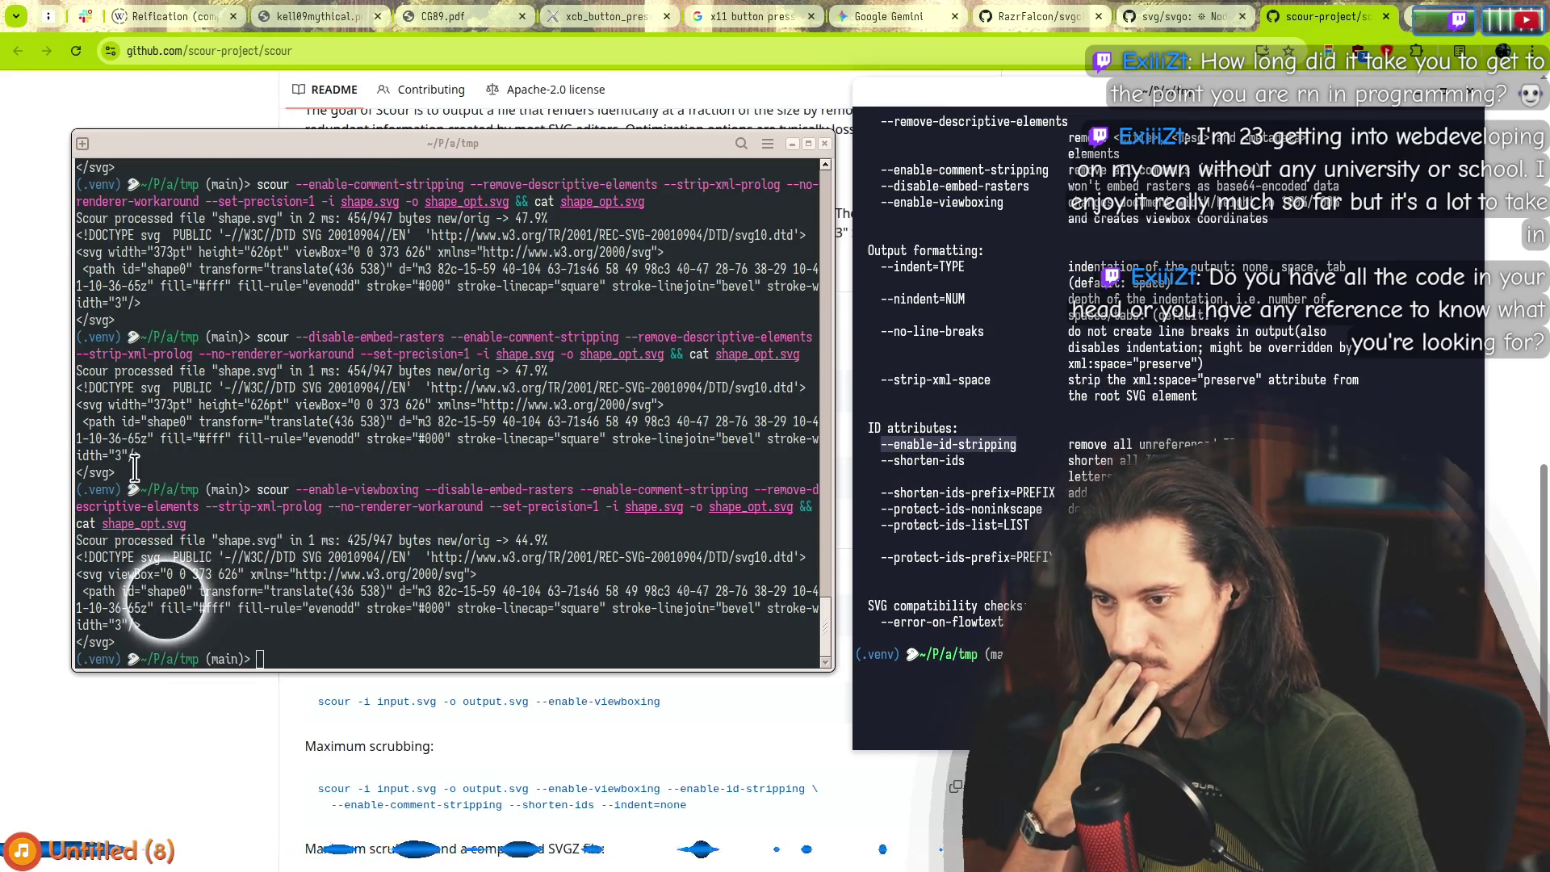
click(256, 651)
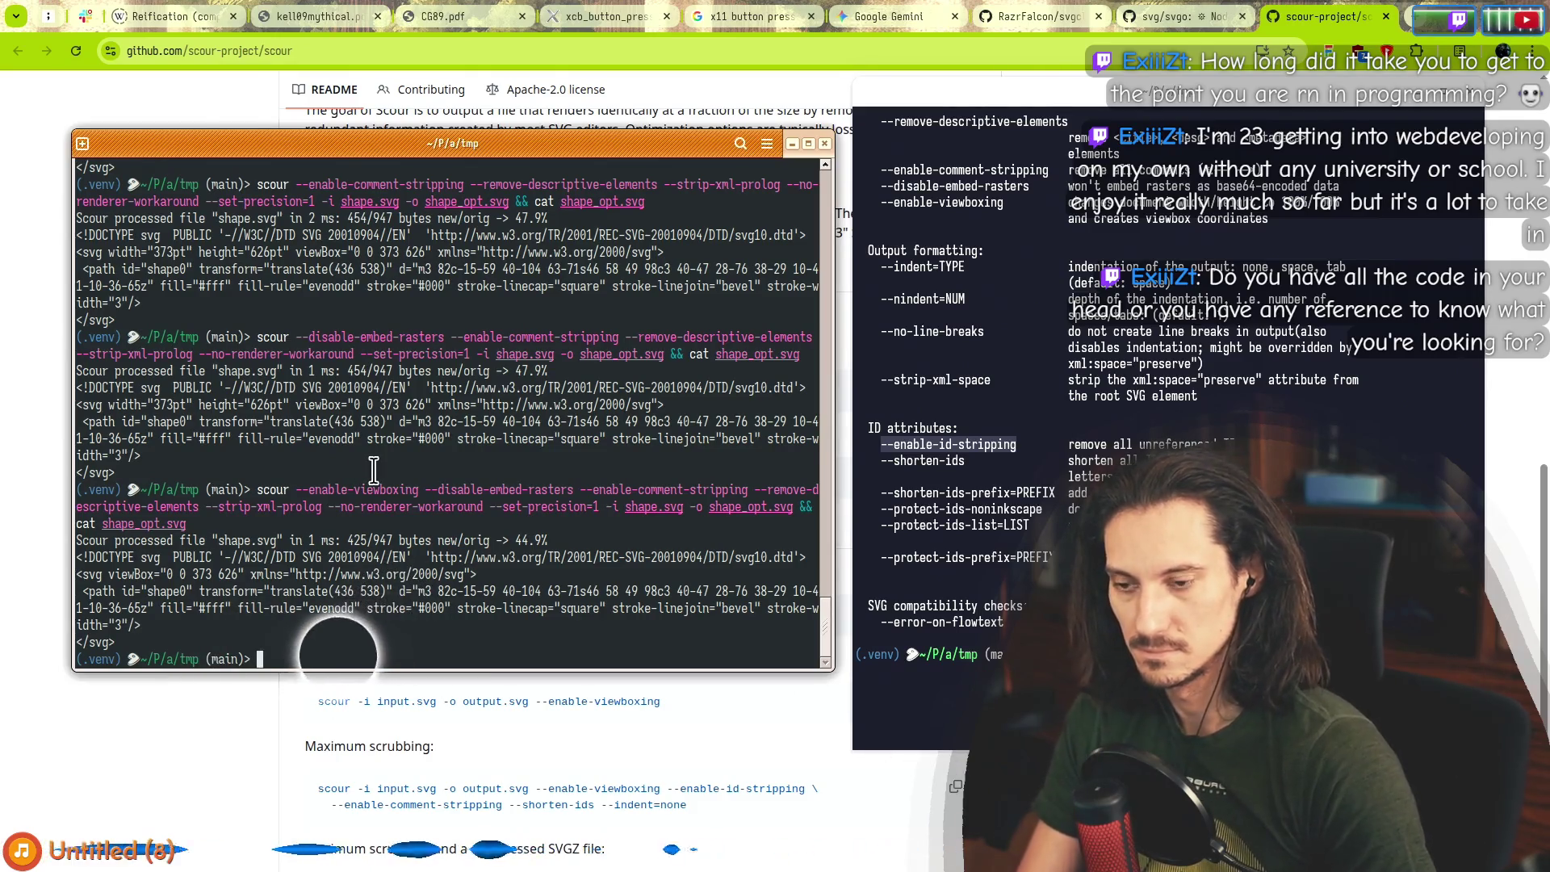
key(Up)
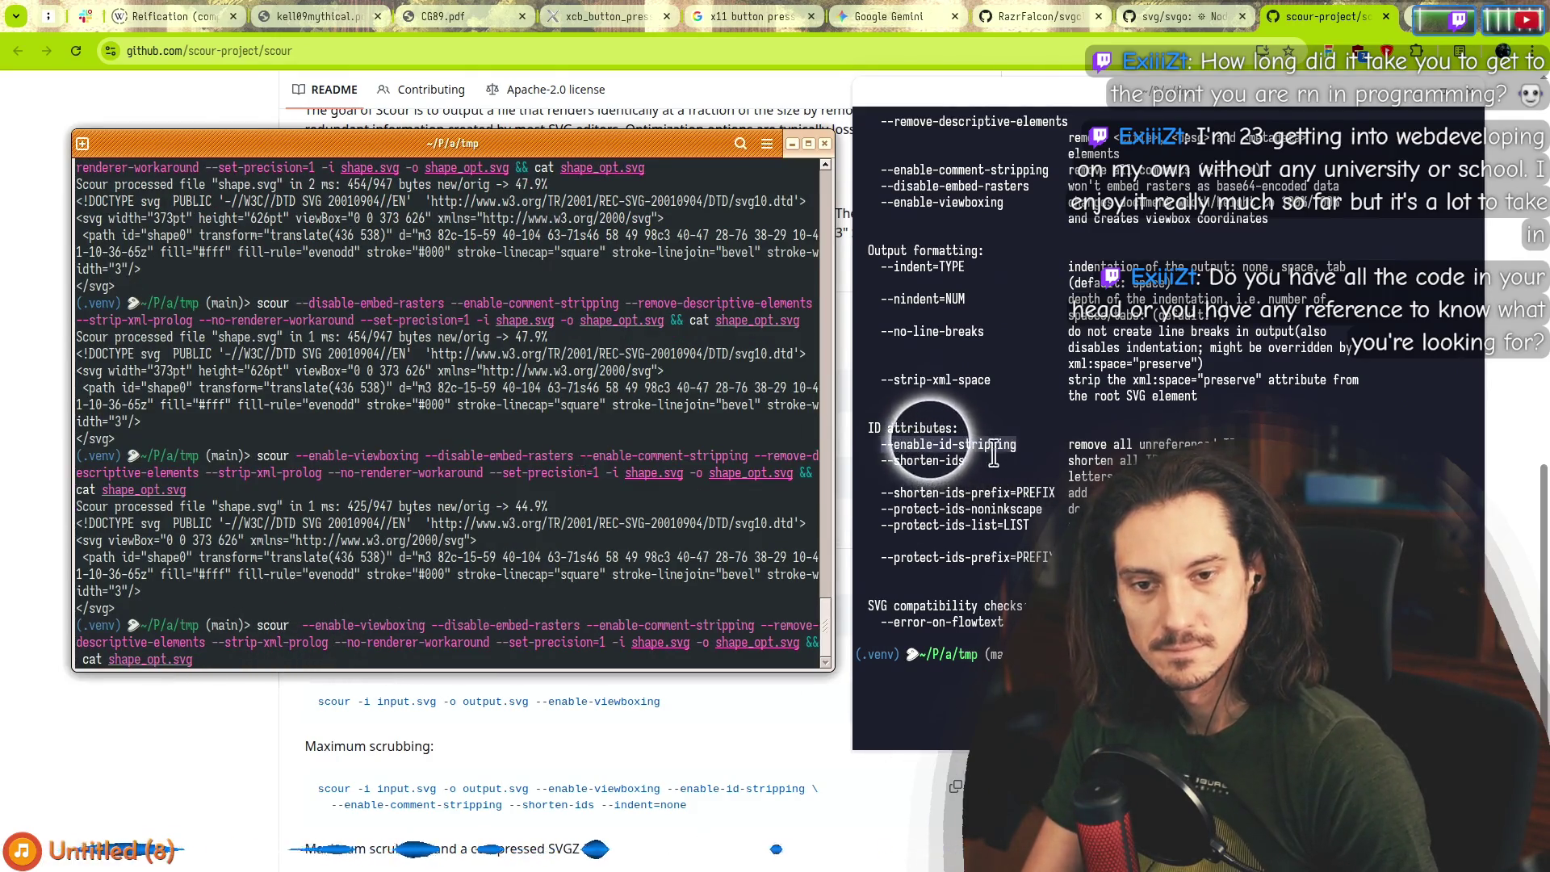
click(931, 460)
double_click(949, 444)
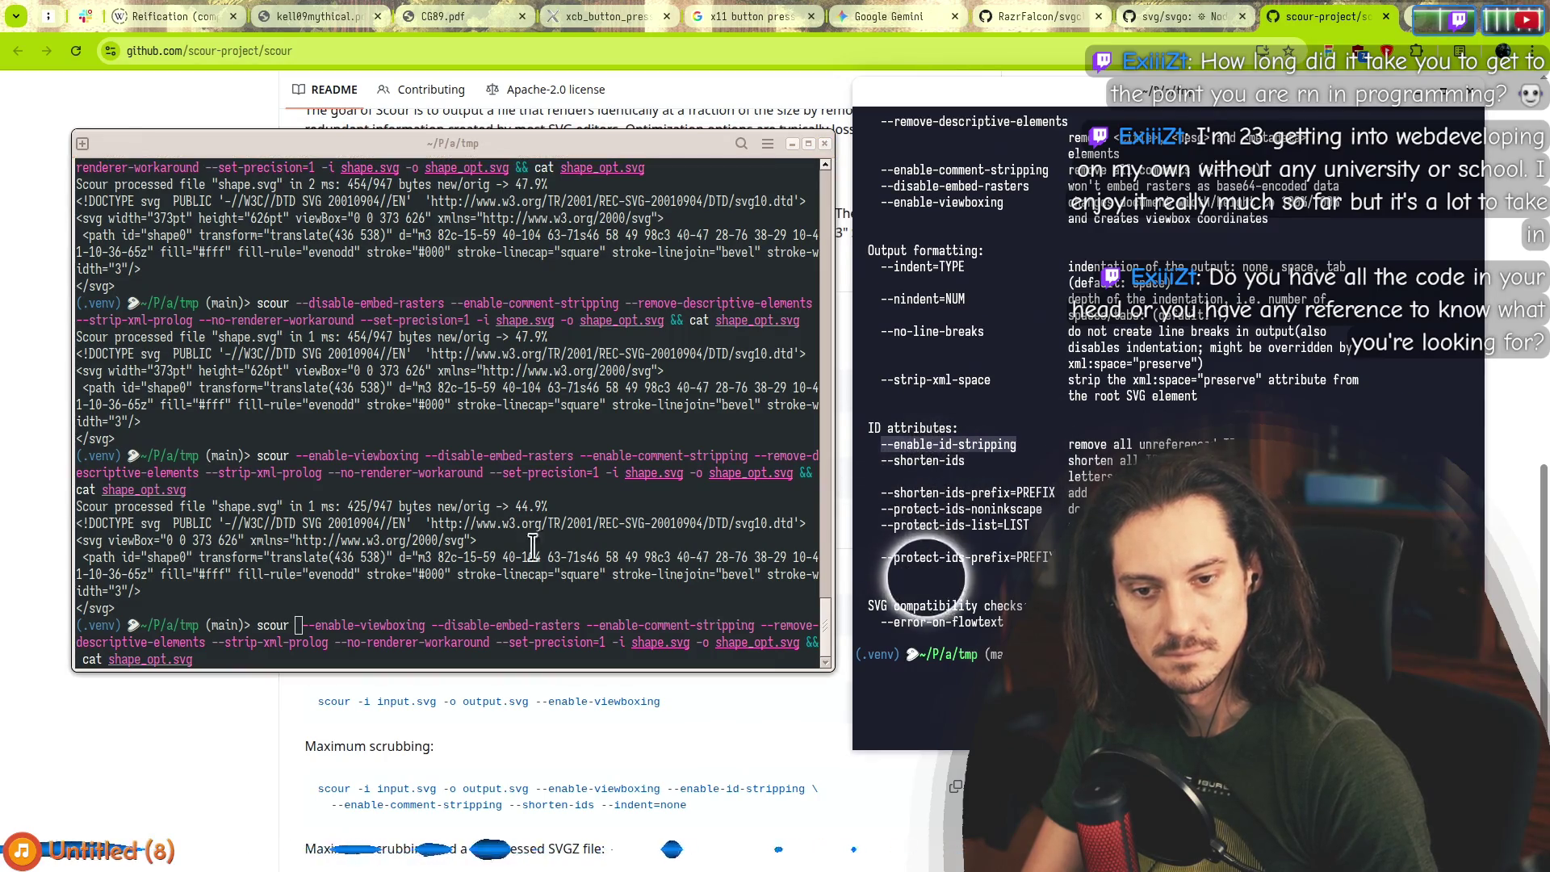
middle_click(273, 634)
key(Return)
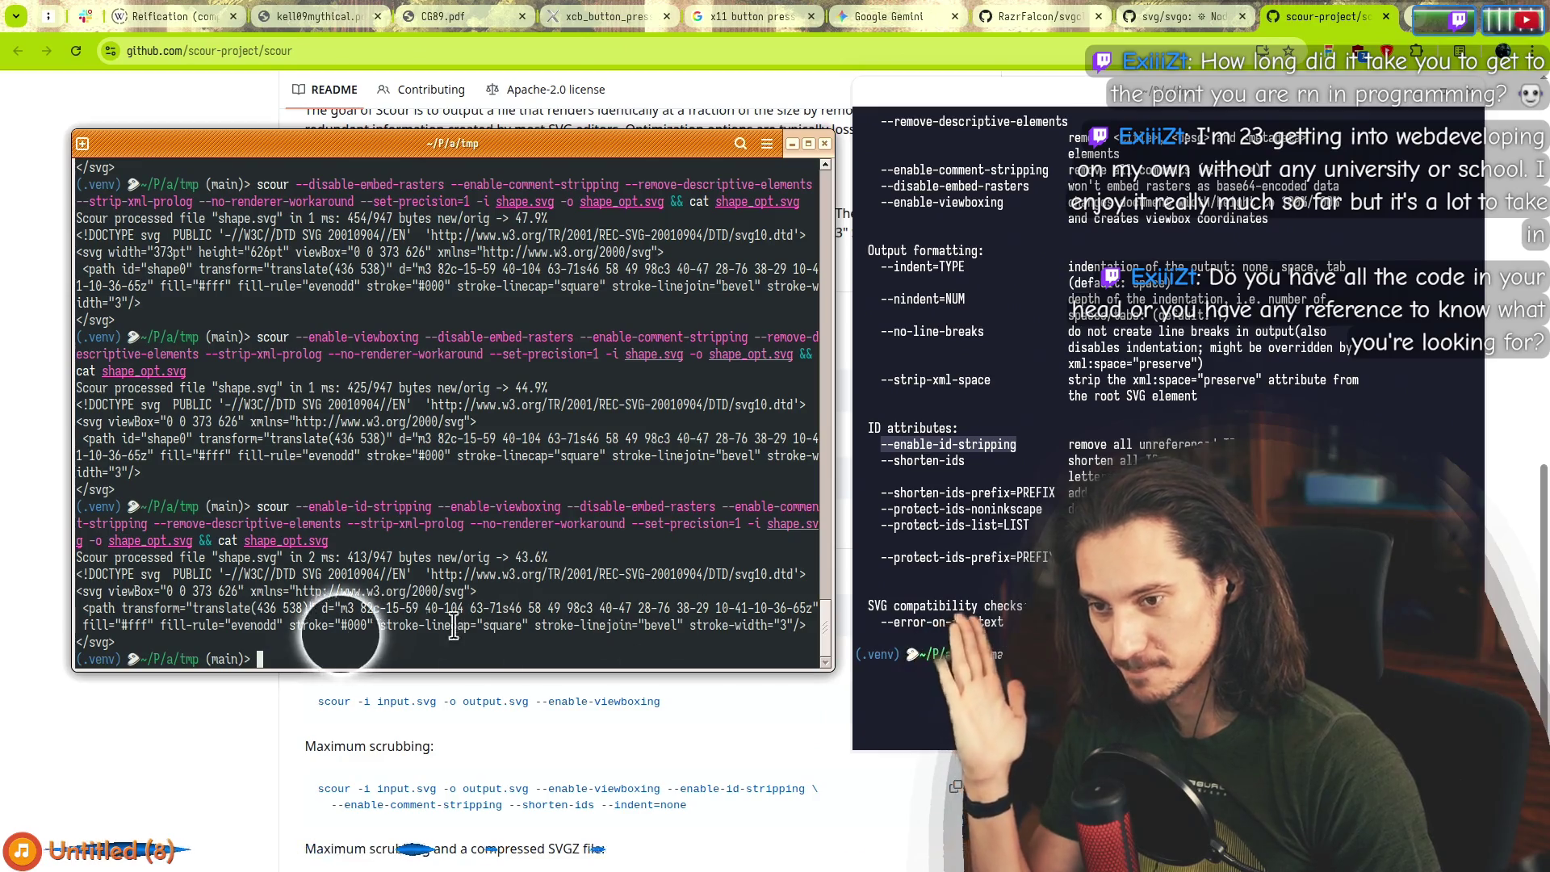
Inspect the translate(436 538) transform and path data, then close the help terminal.
drag(209, 607, 310, 607)
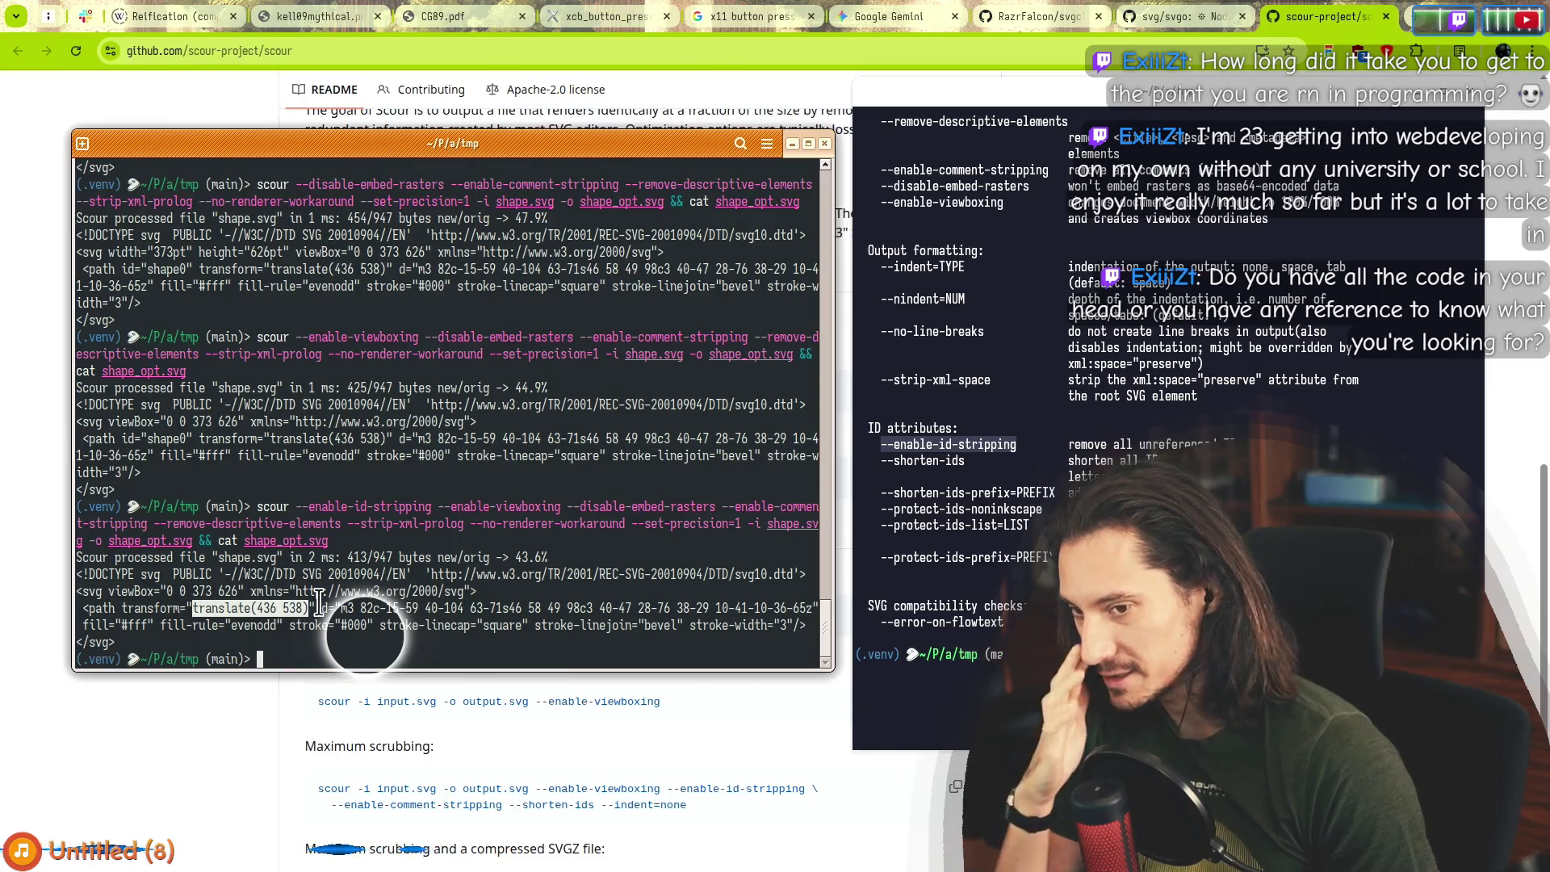
mouse_move(341, 608)
mouse_down()
mouse_move(485, 625)
mouse_move(370, 610)
mouse_move(704, 609)
mouse_up()
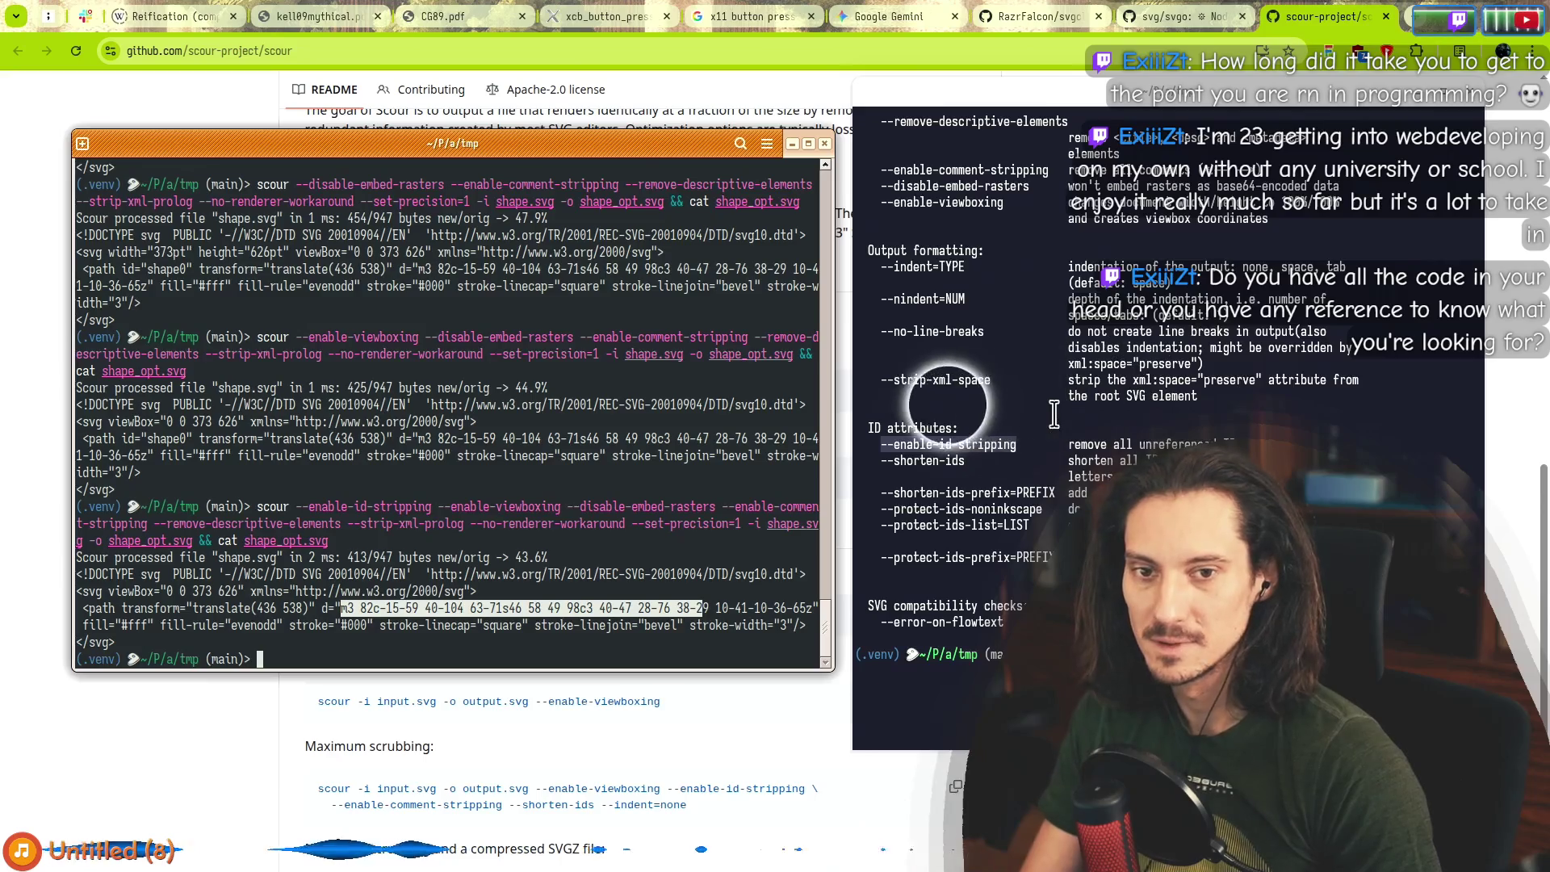
click(1027, 490)
key(ctrl+d)
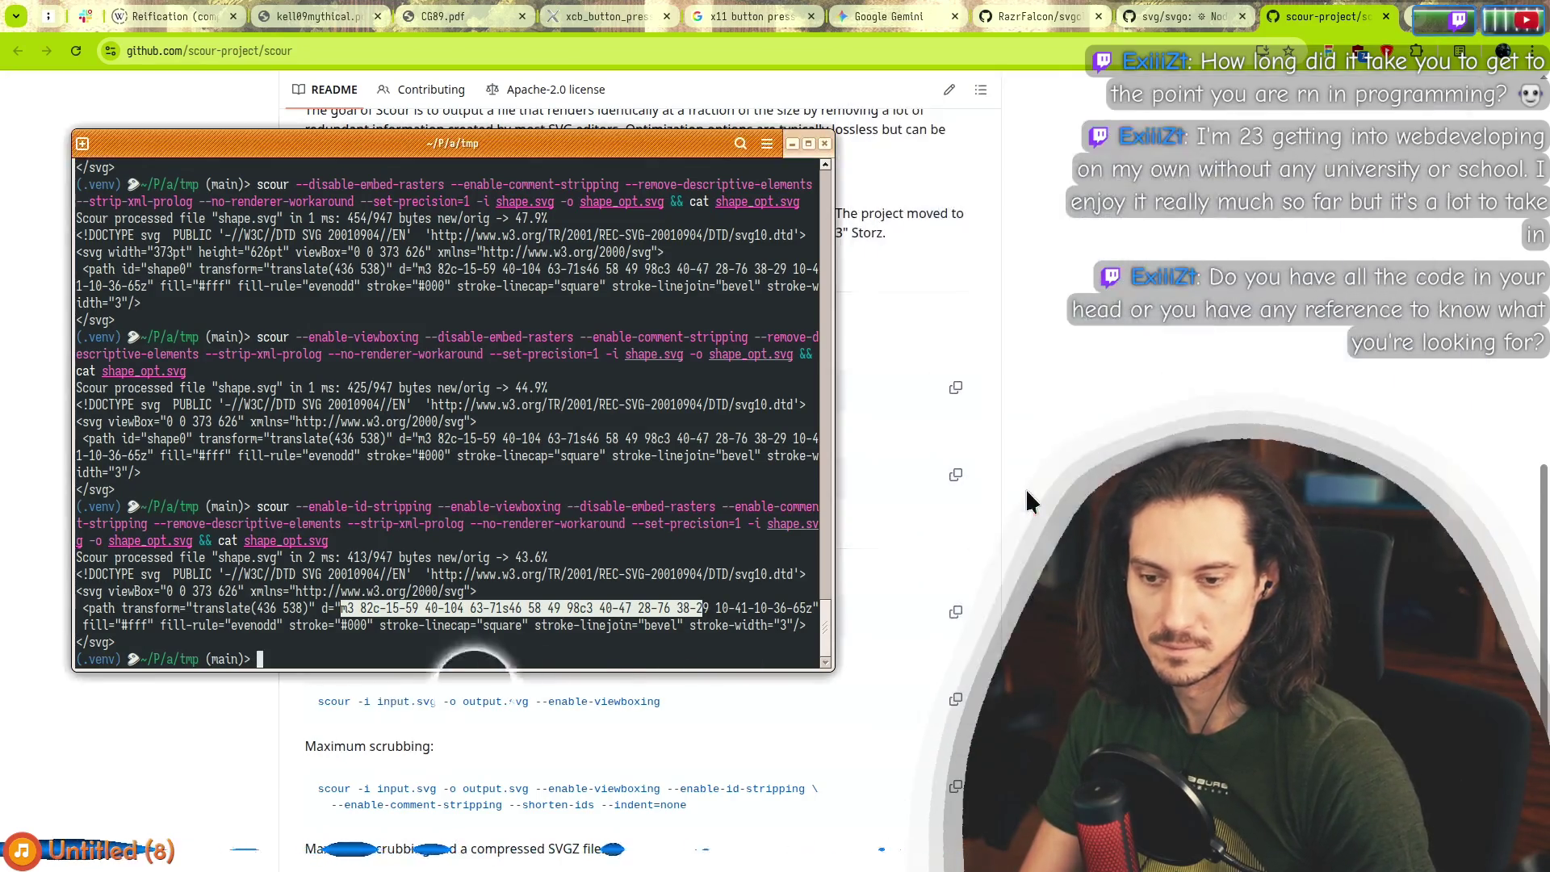
Search 'scour svg transform' and read the Stack Overflow answer about scour in Python.
key(ctrl+d)
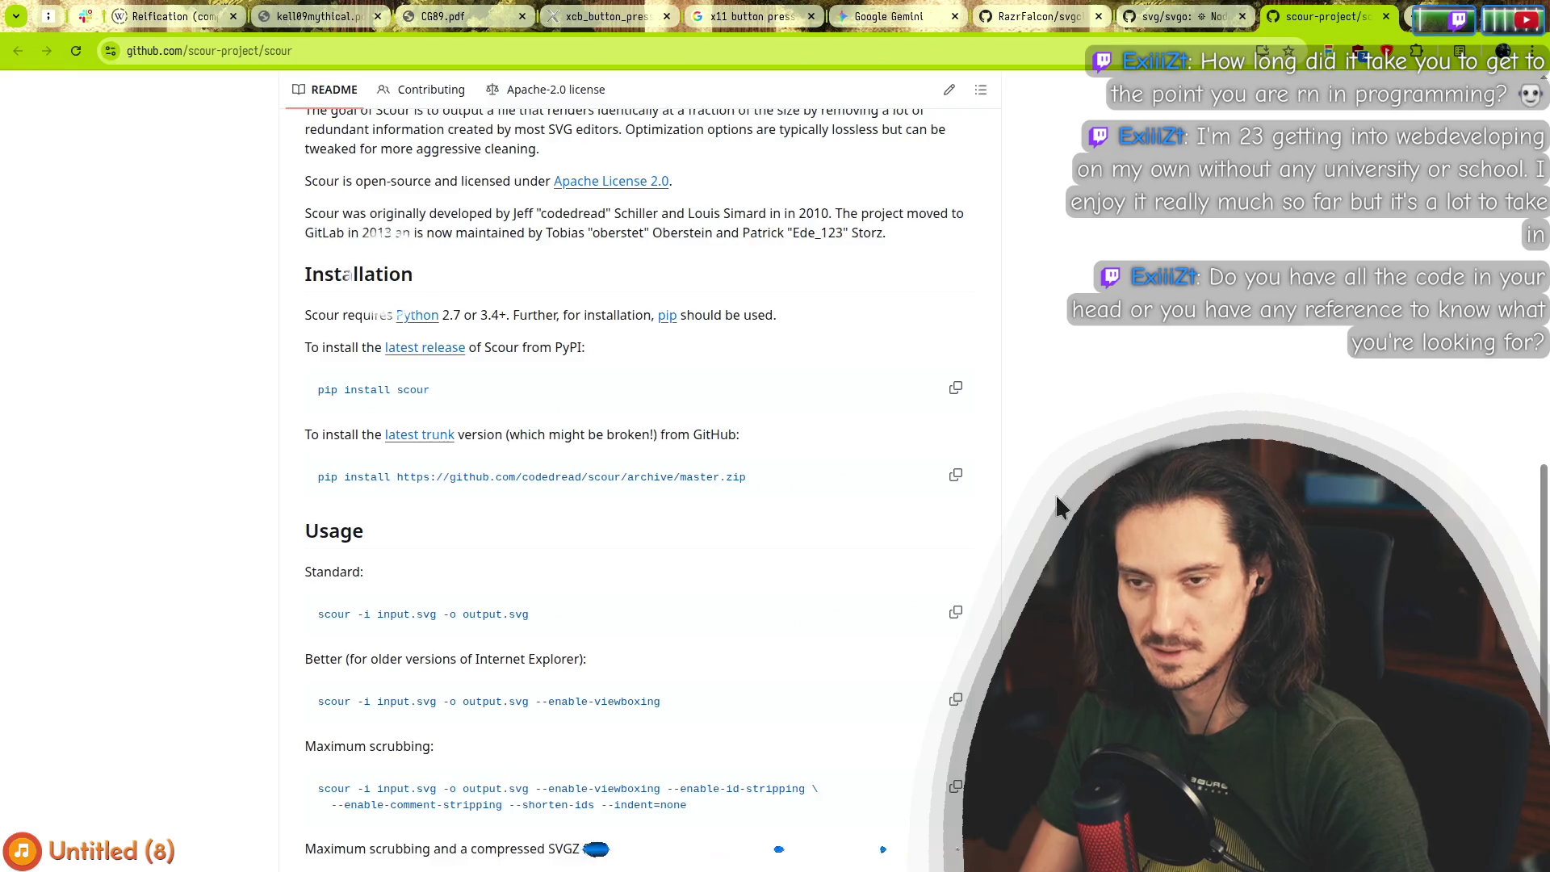
key(ctrl+t)
text(scour s)
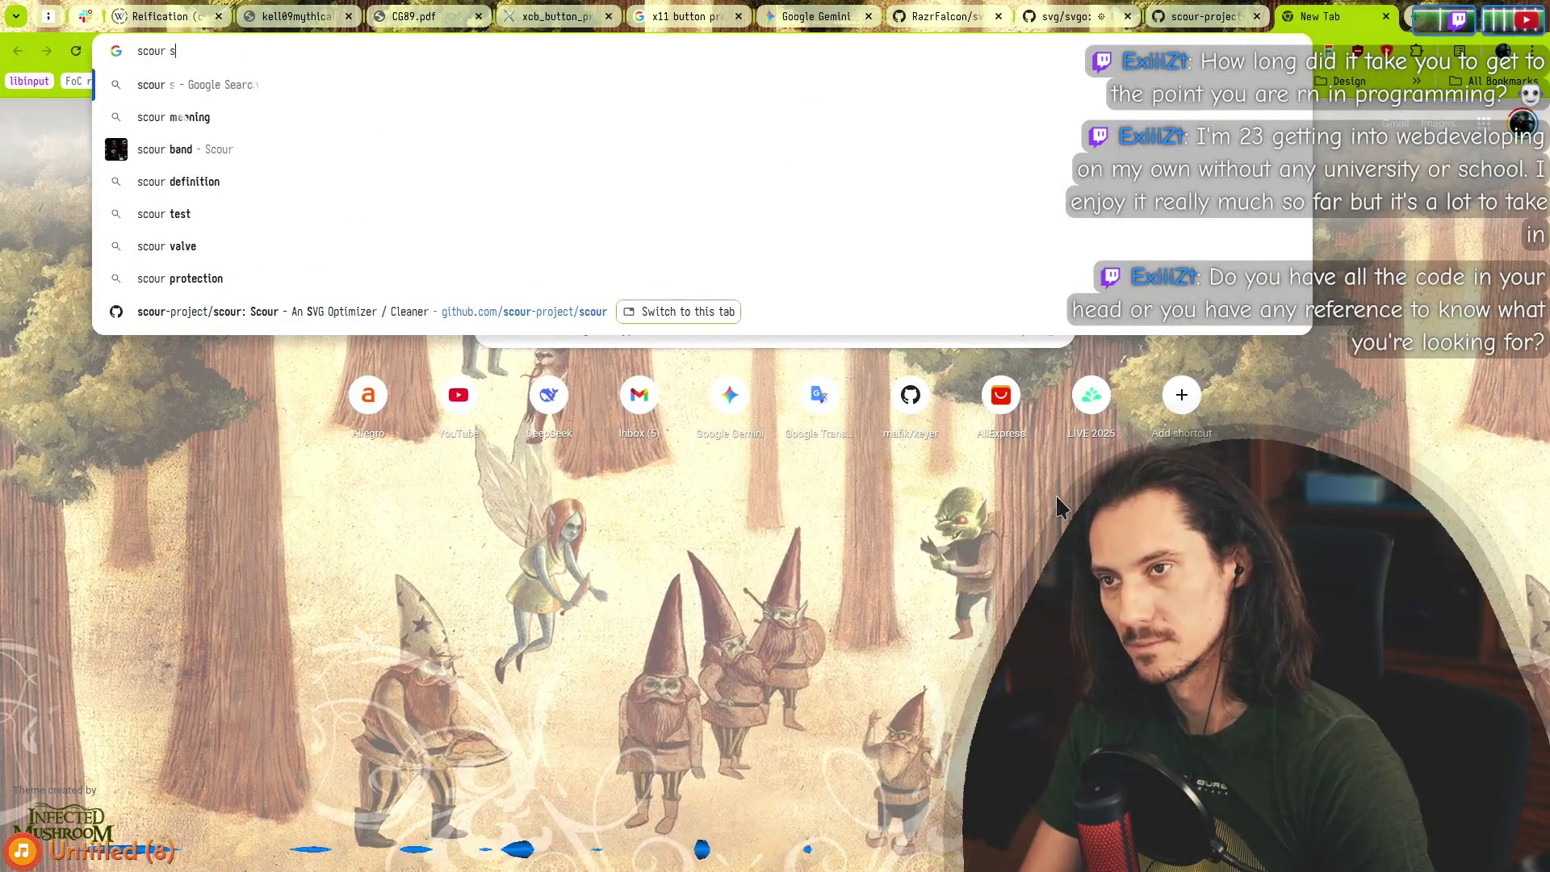
text(vg transform)
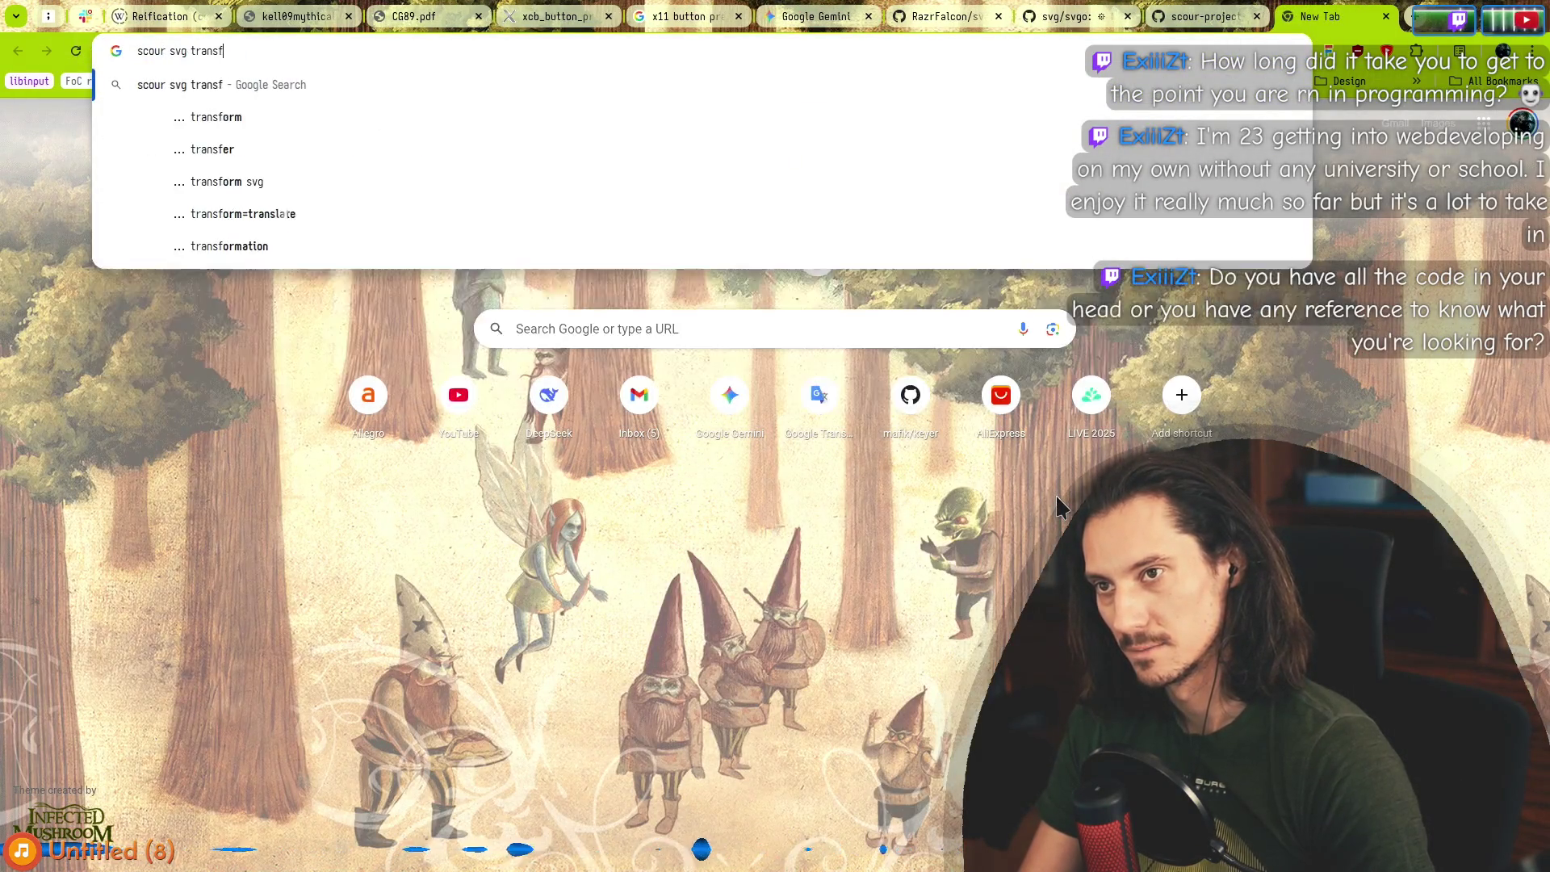
key(Return)
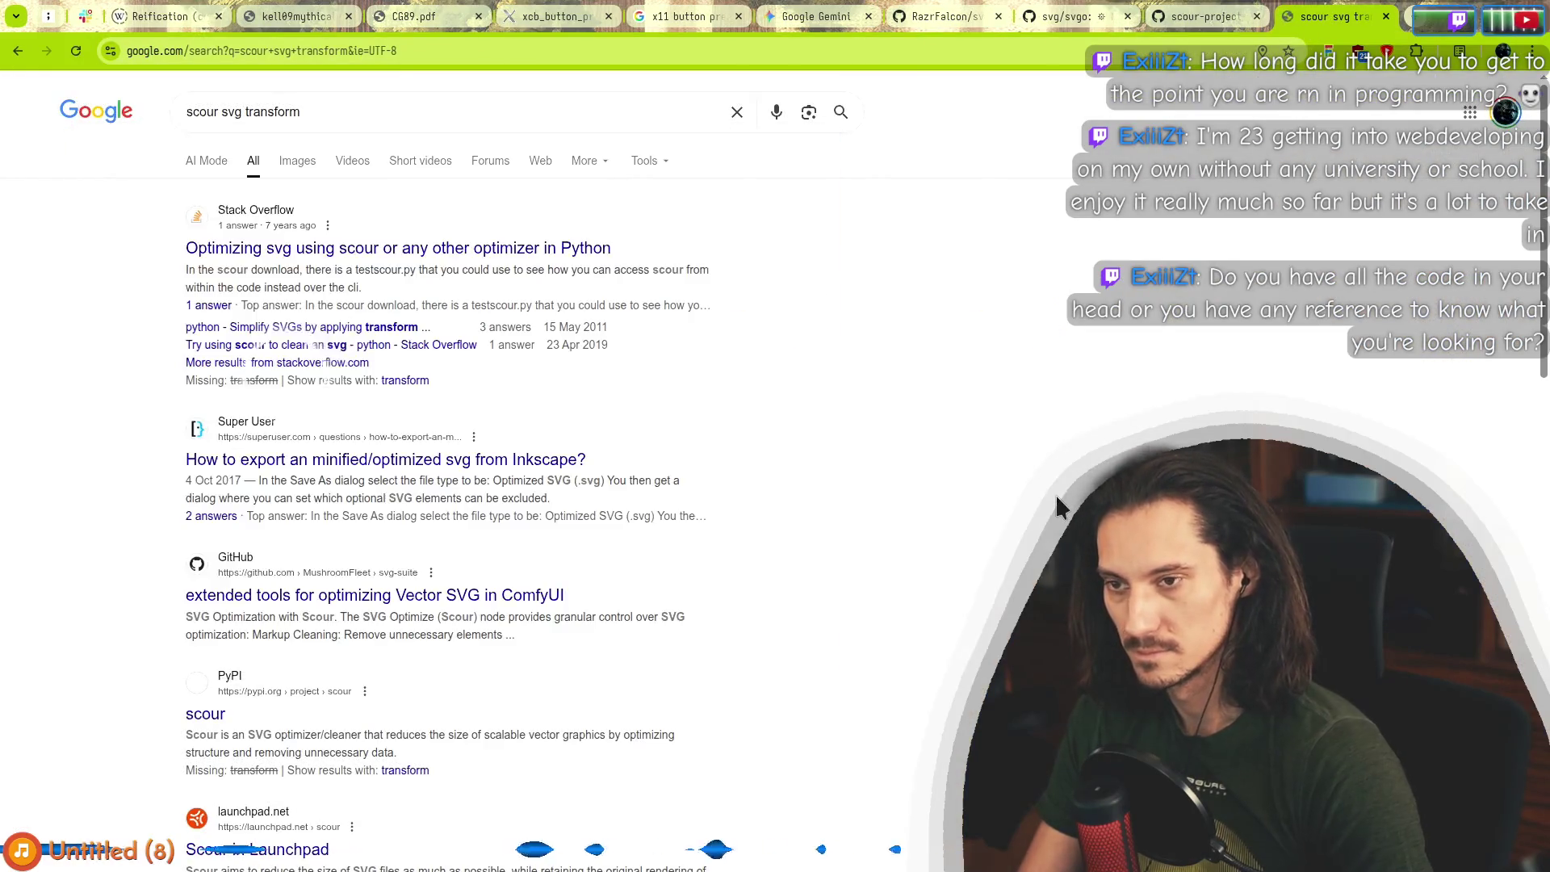
click(340, 248)
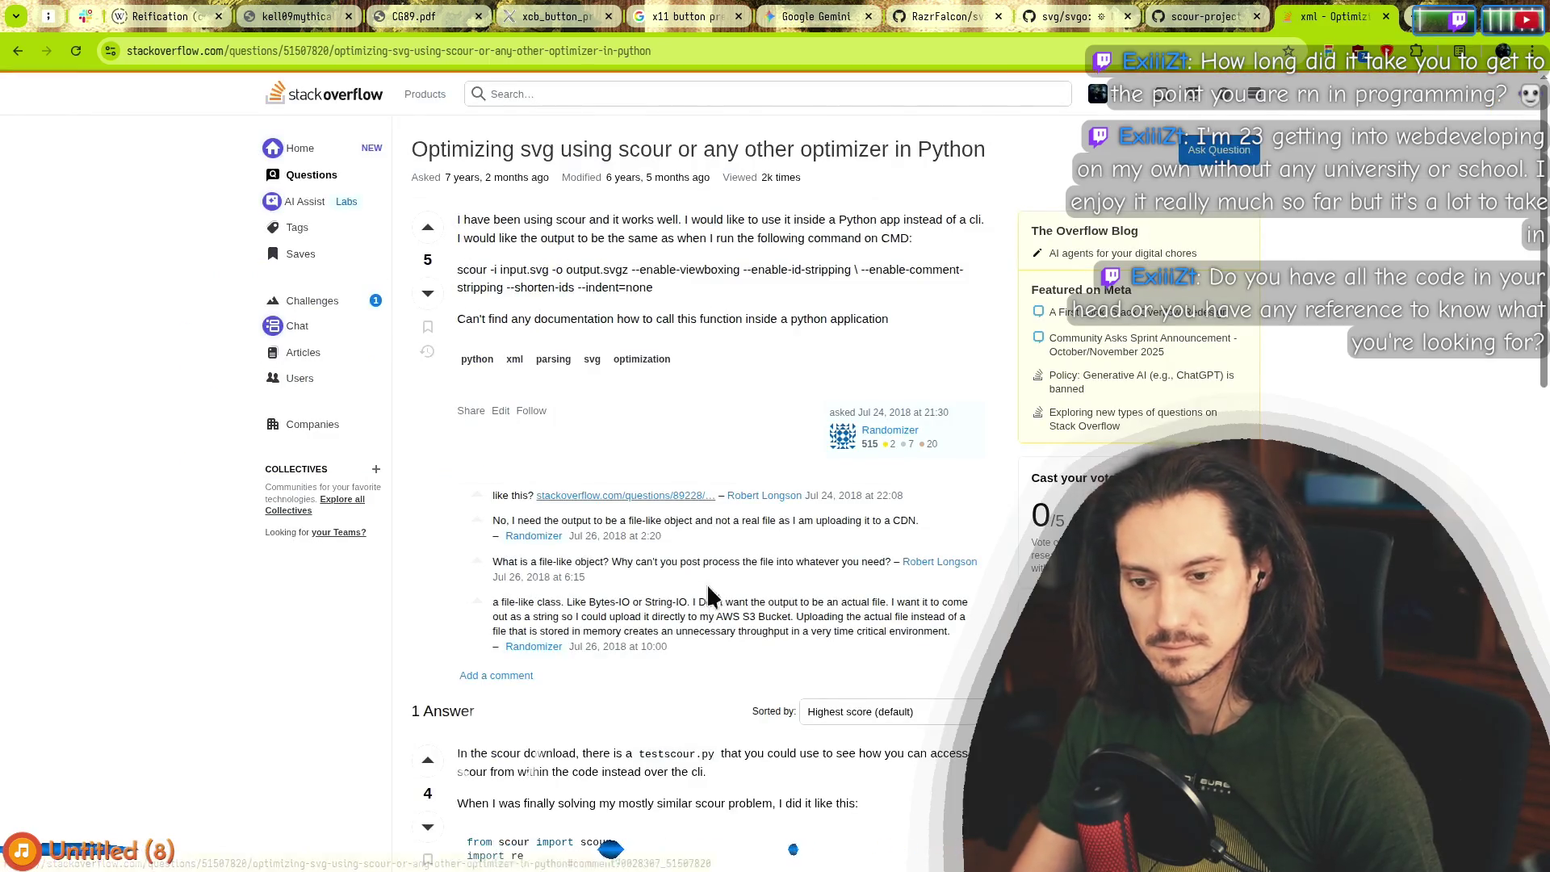
scroll(714, 646, down, 3)
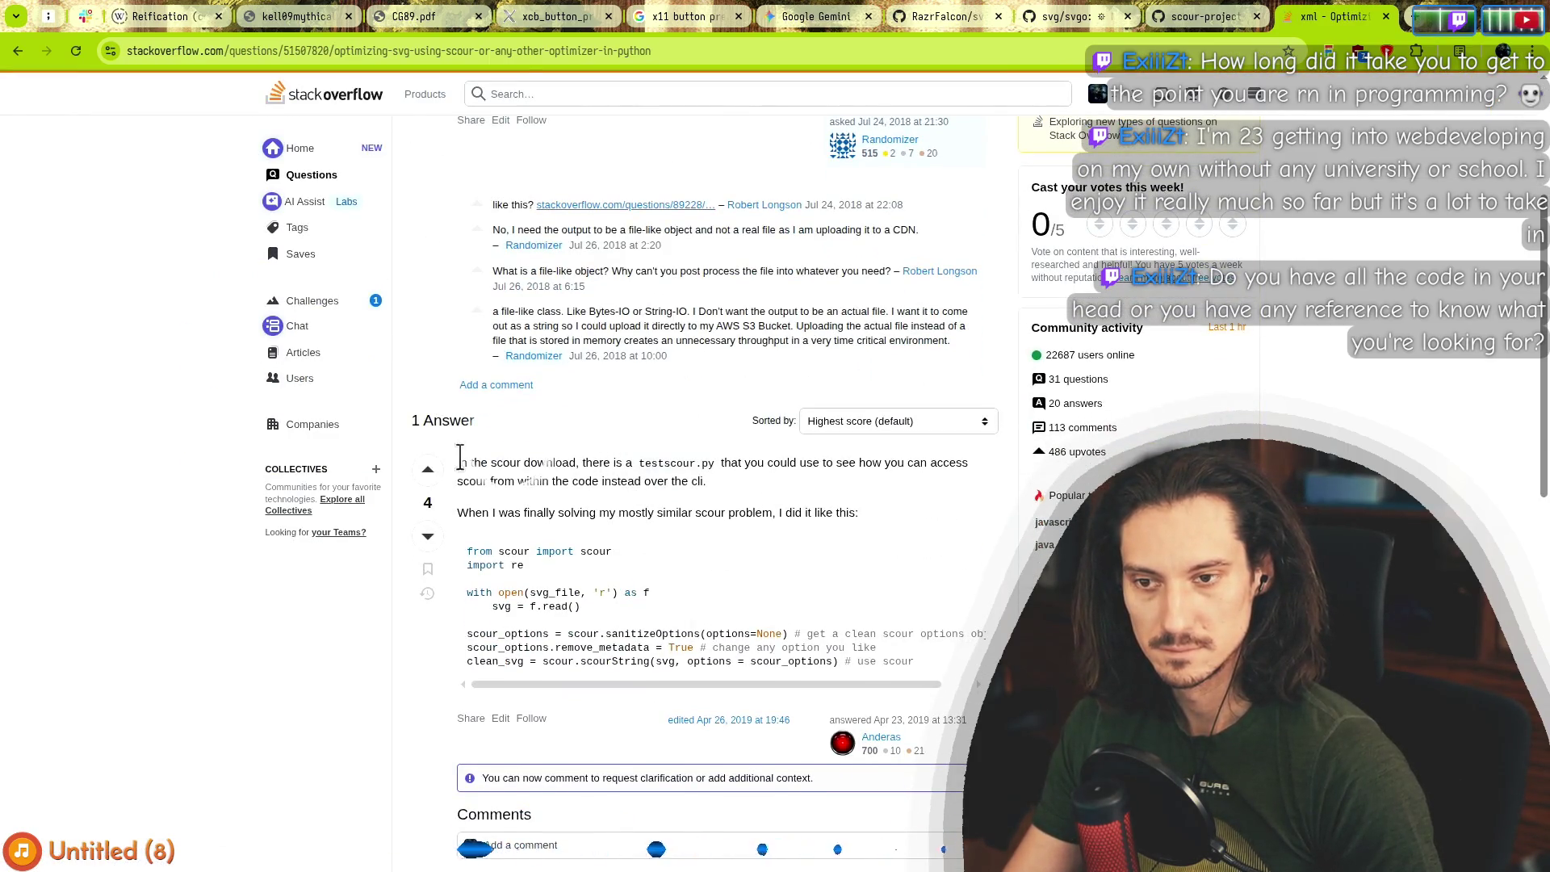
mouse_move(639, 467)
mouse_down()
mouse_move(521, 512)
mouse_move(921, 468)
mouse_up()
drag(520, 460, 563, 511)
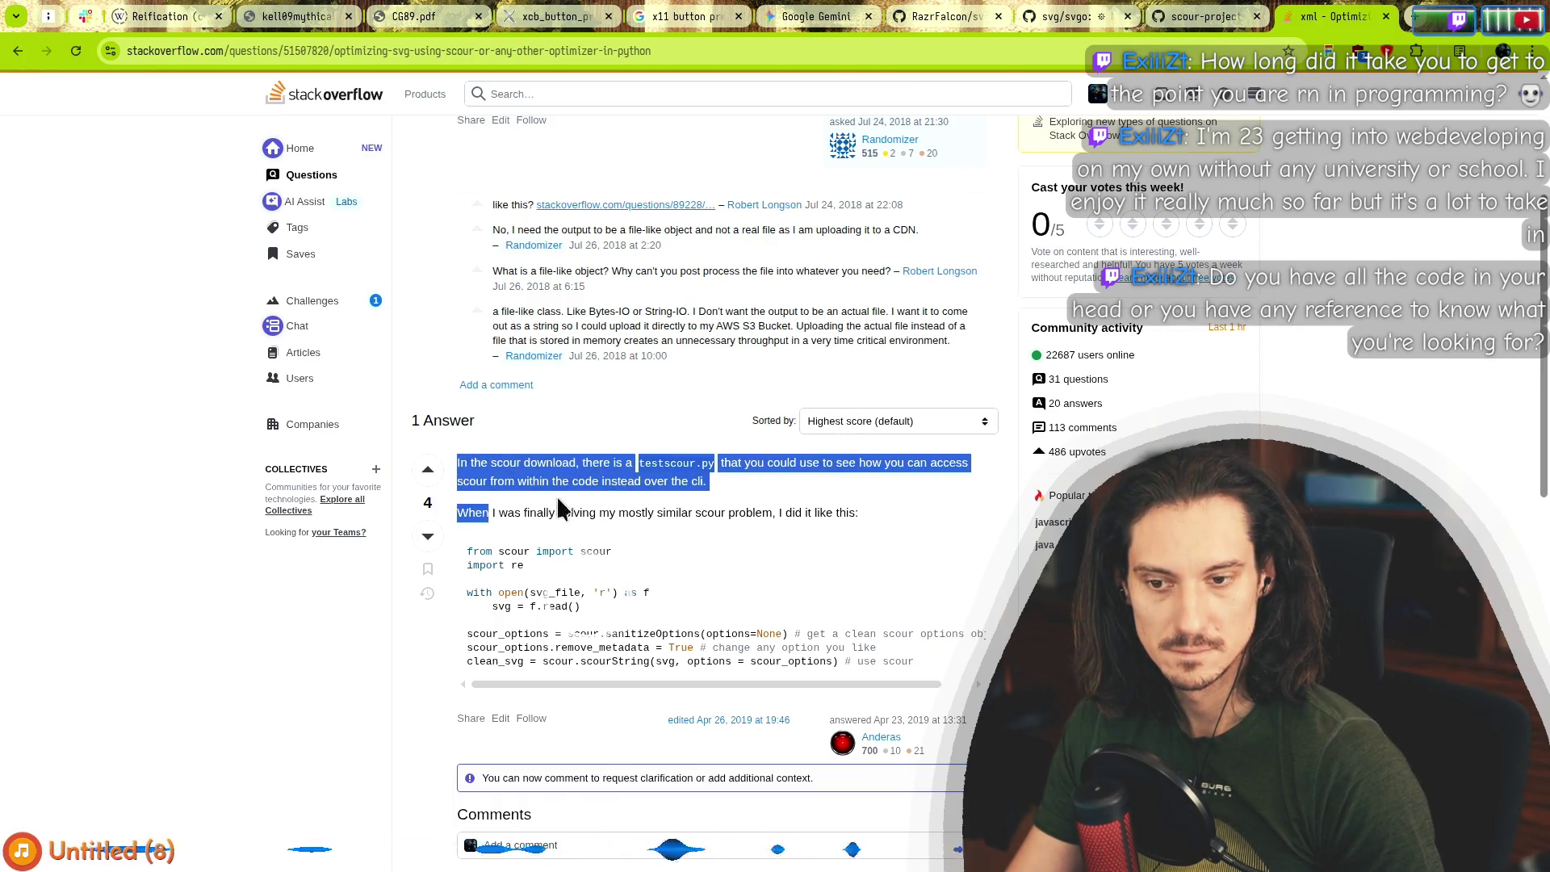
scroll(795, 547, down, 4)
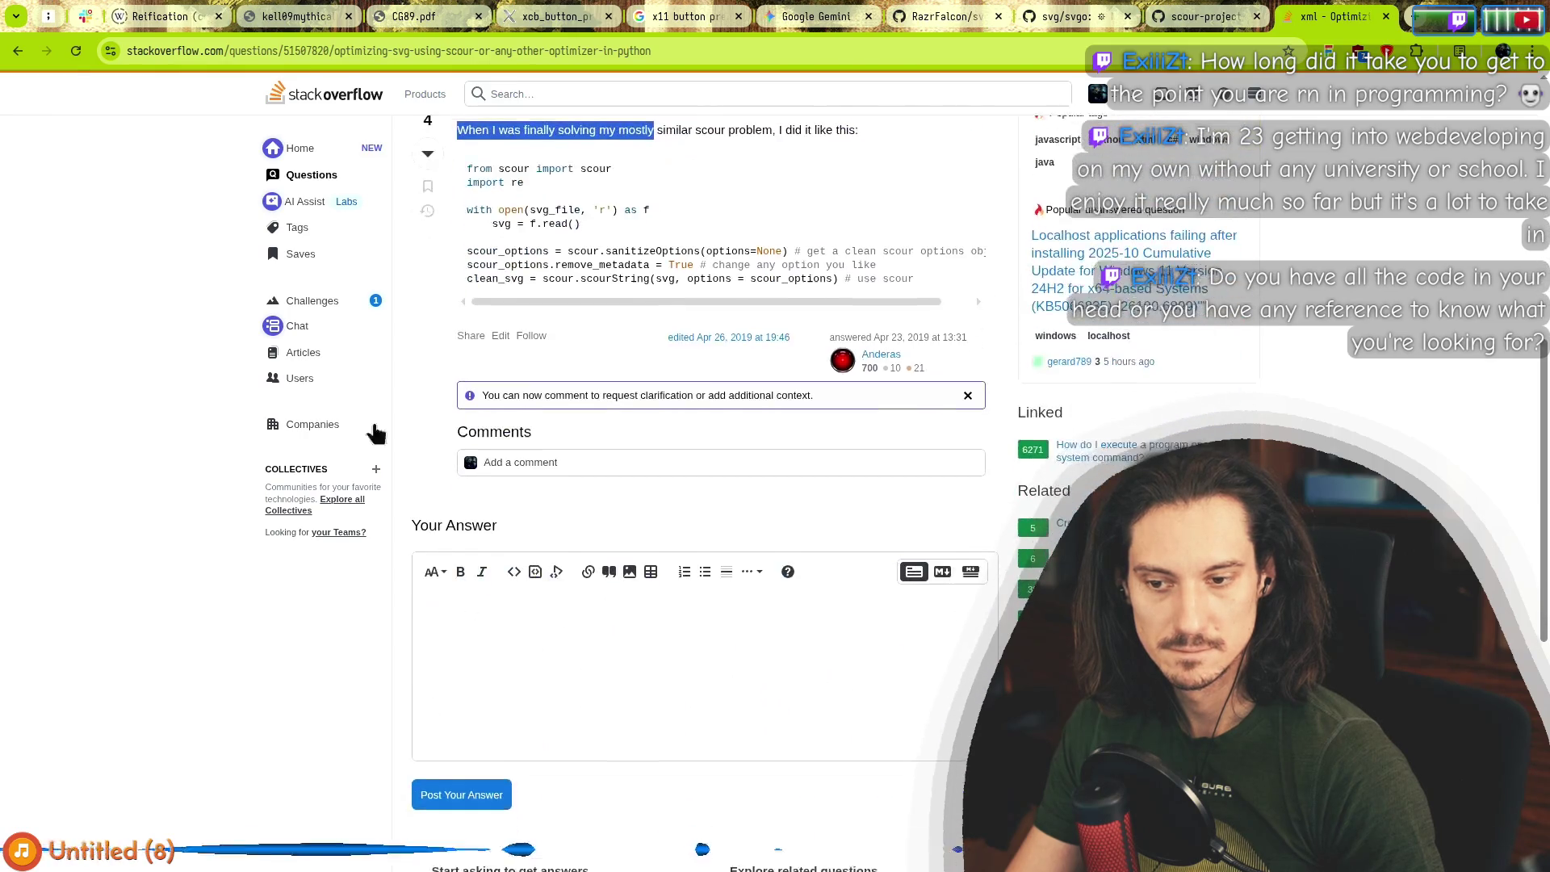
Read the lxml answer on 'Simplify SVGs by applying transform', then switch to the code editor.
click(16, 55)
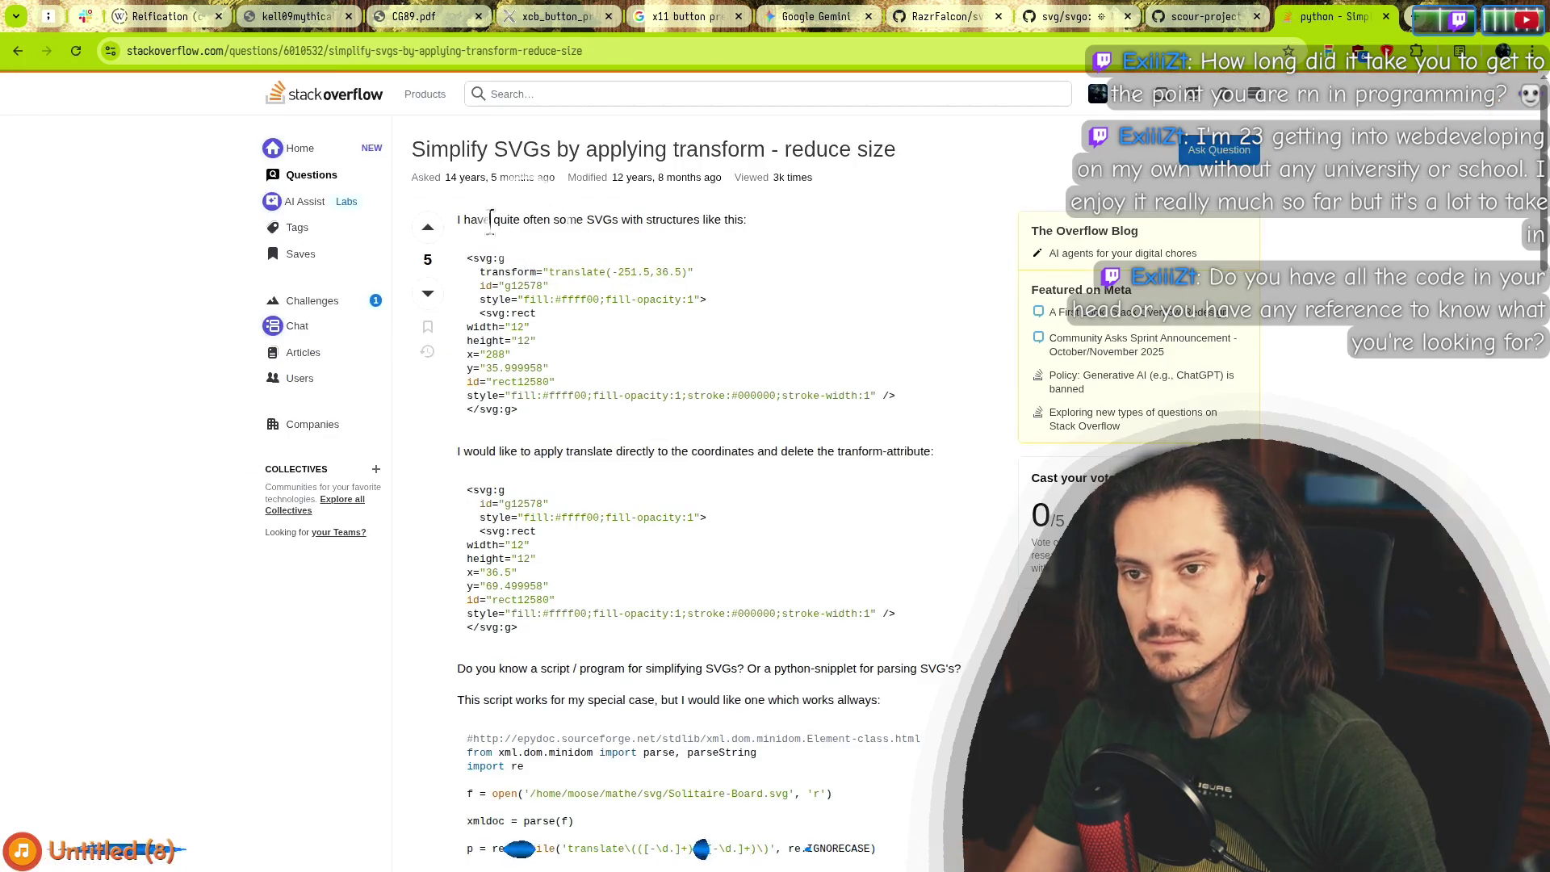
mouse_move(490, 220)
mouse_down()
mouse_move(557, 295)
mouse_move(588, 415)
mouse_up()
scroll(597, 452, down, 3)
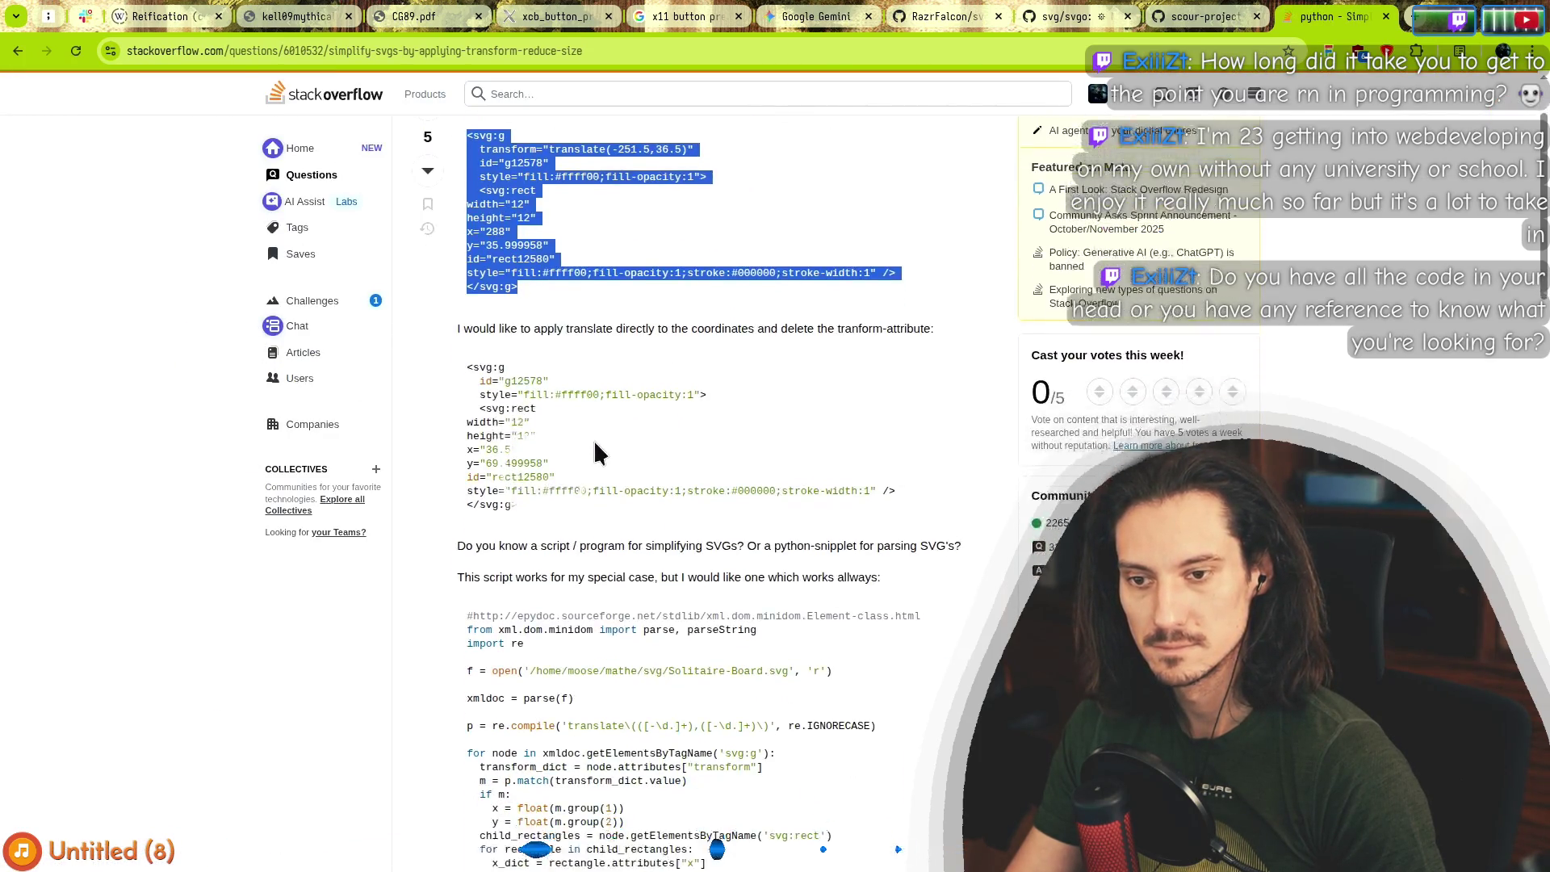
scroll(597, 452, down, 10)
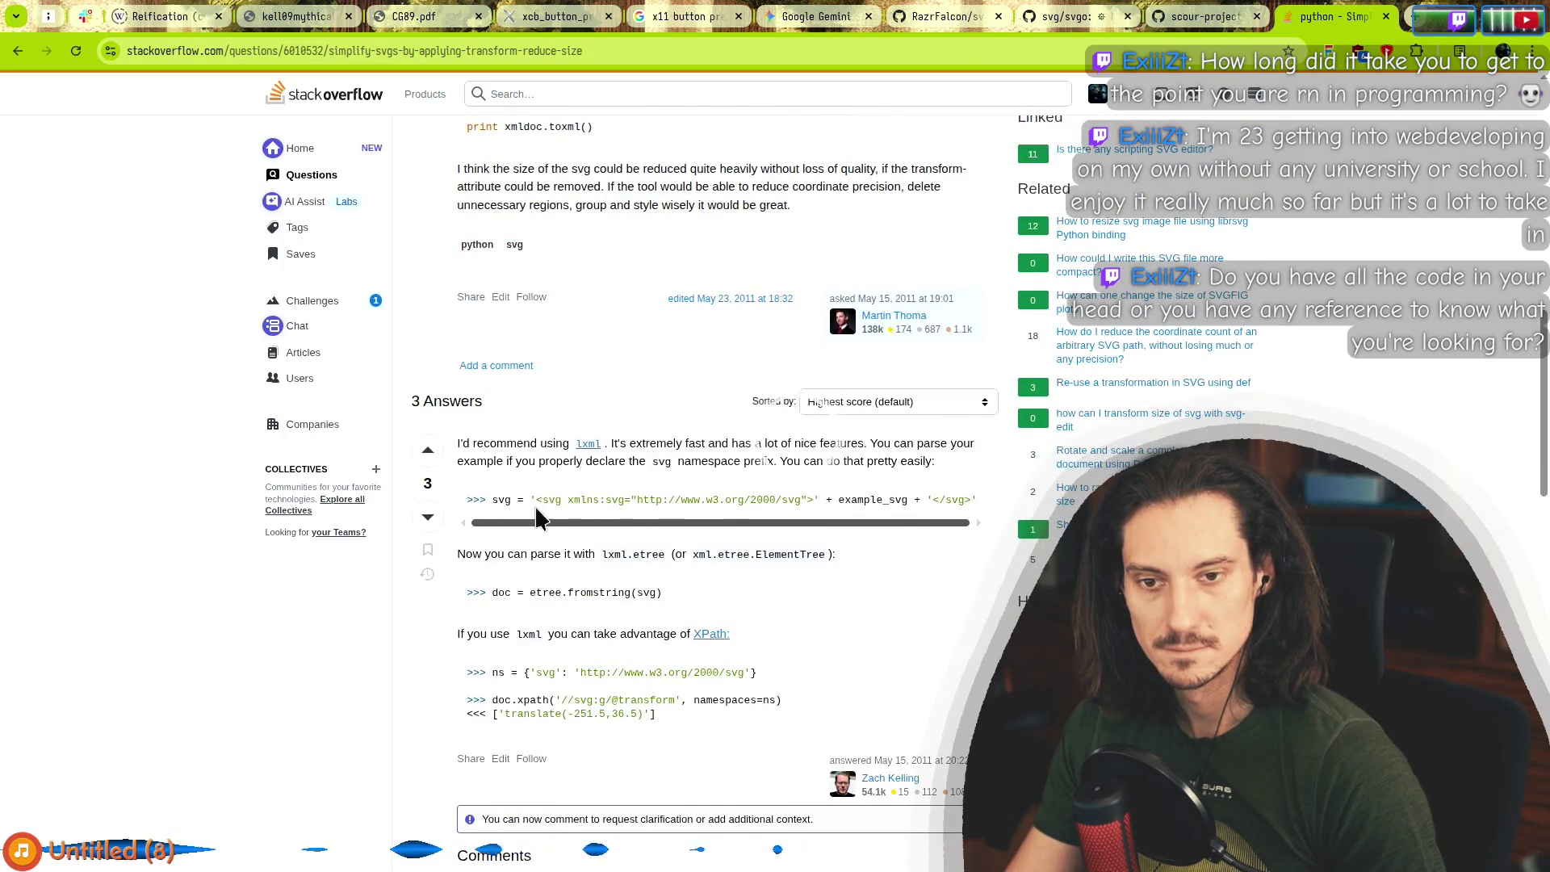
mouse_move(927, 460)
mouse_down()
mouse_move(475, 442)
mouse_move(905, 456)
mouse_move(531, 442)
mouse_up()
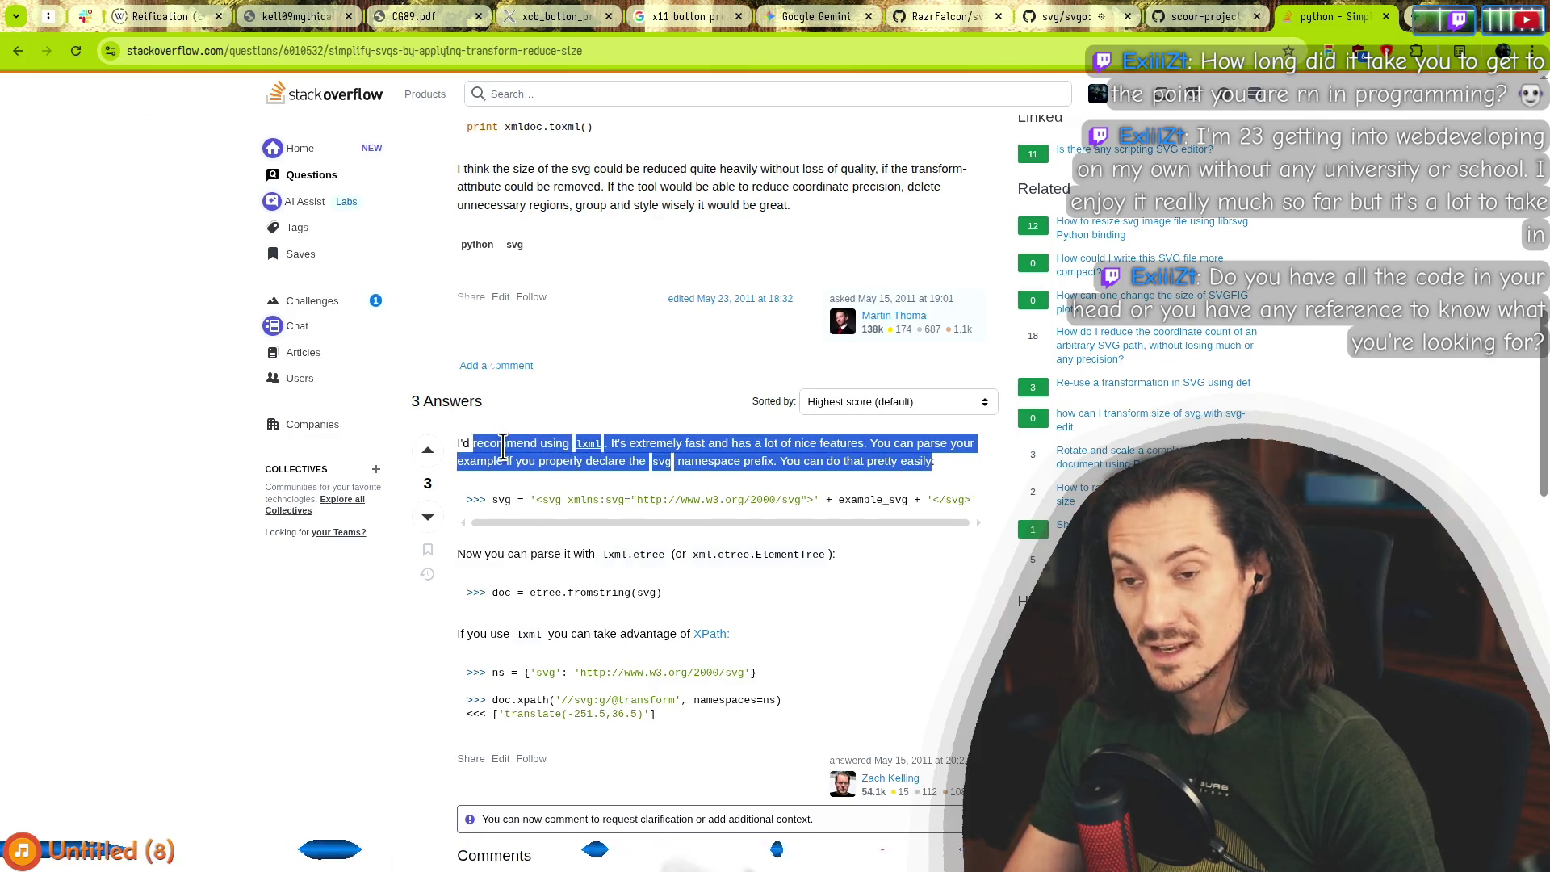
key(alt+Tab)
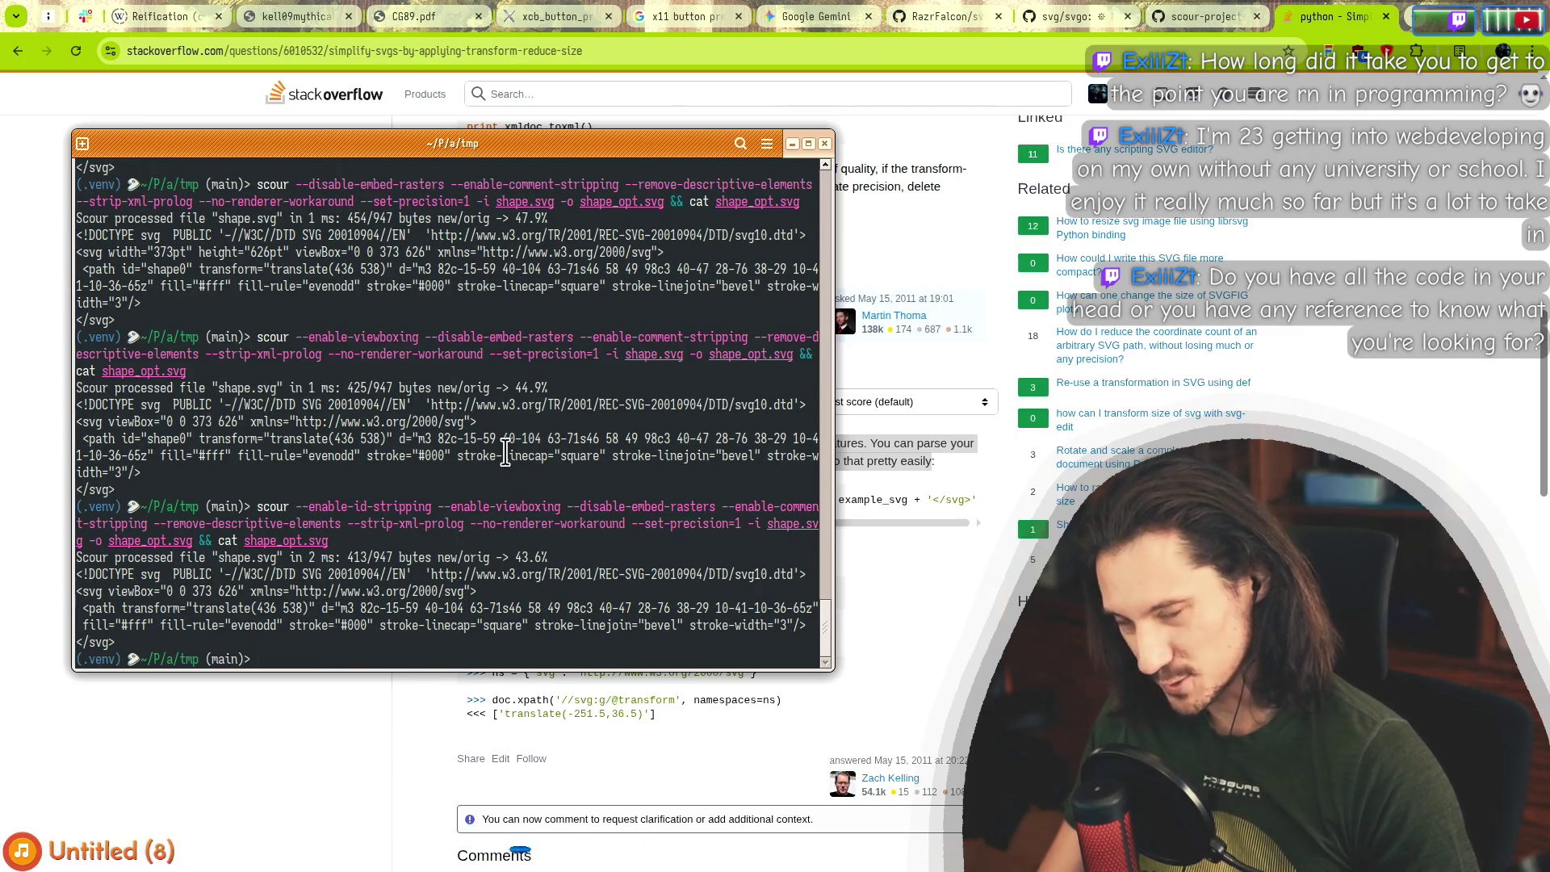
key(alt+Tab)
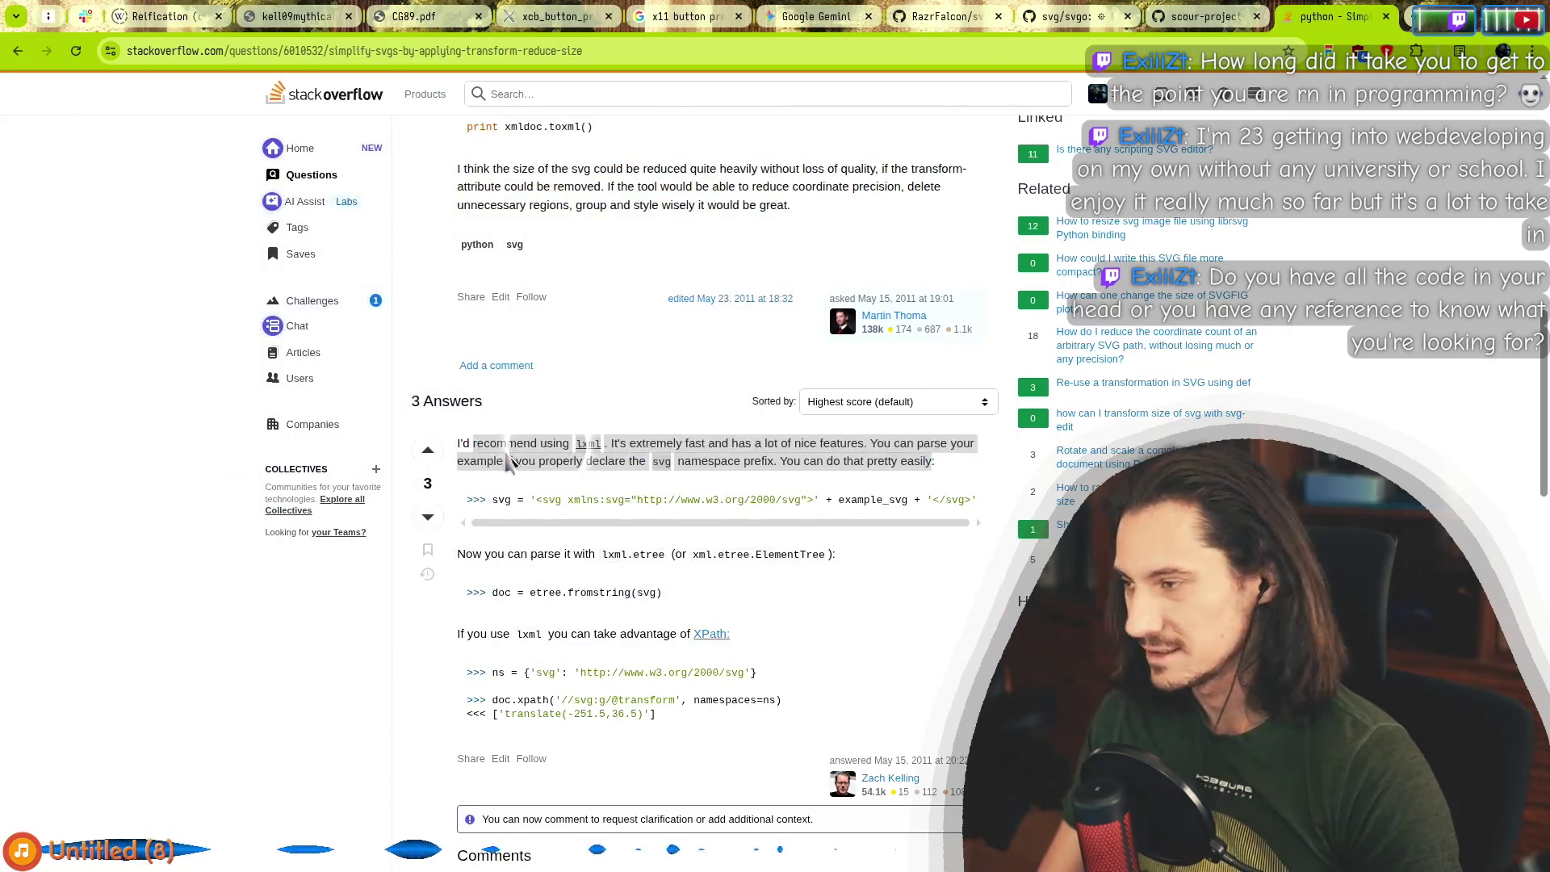
key(alt+Tab)
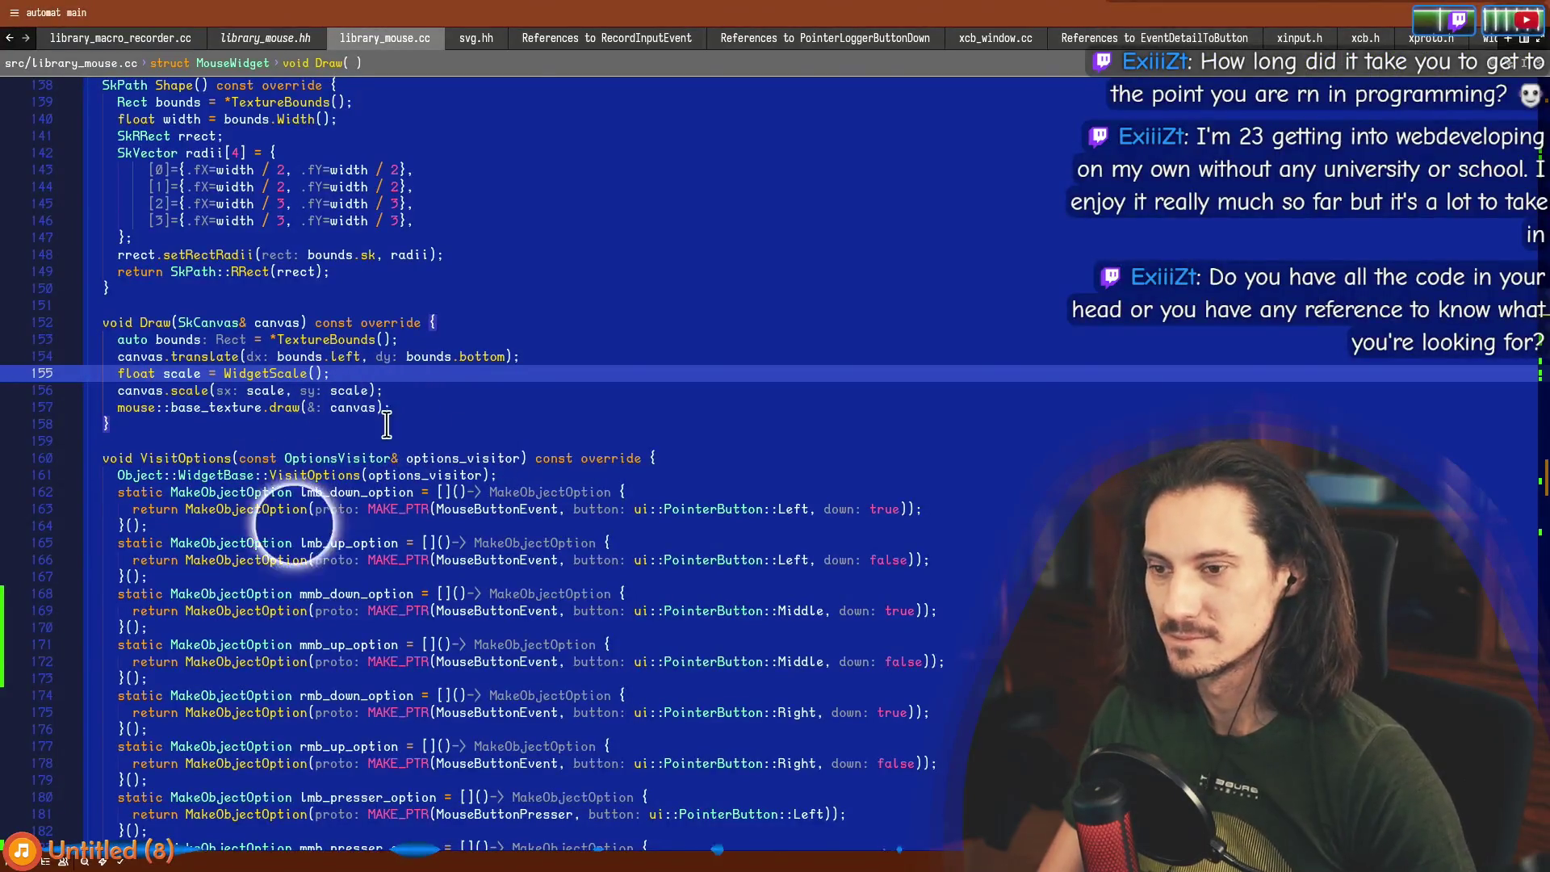
Close library_mouse.hh, xcb_window.cc, xinput.h, the xcb headers and the references lists.
click(676, 237)
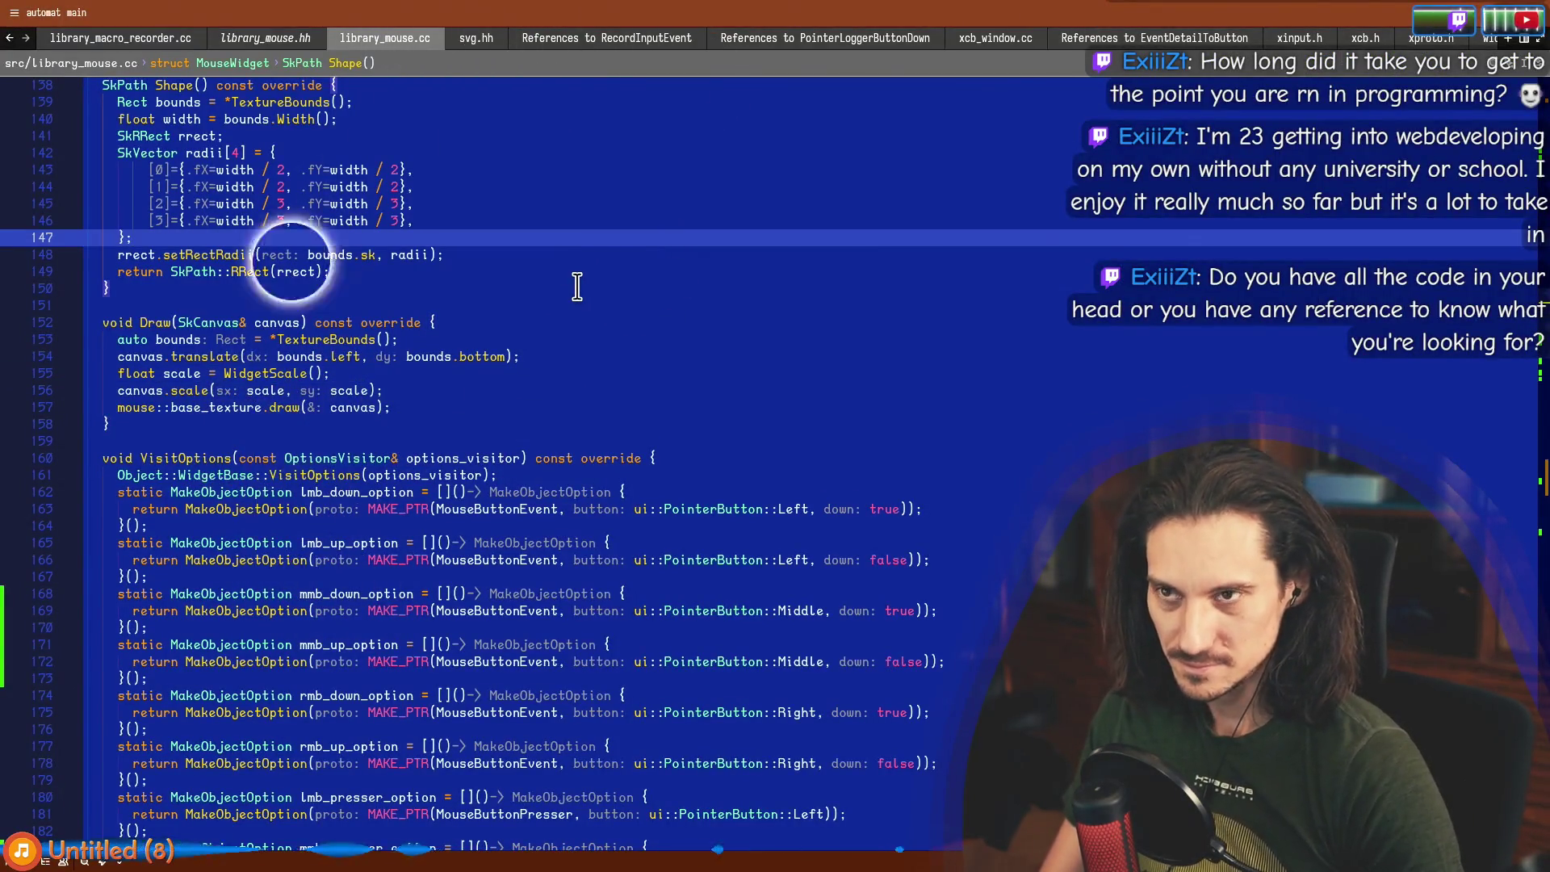
key(ctrl+Tab)
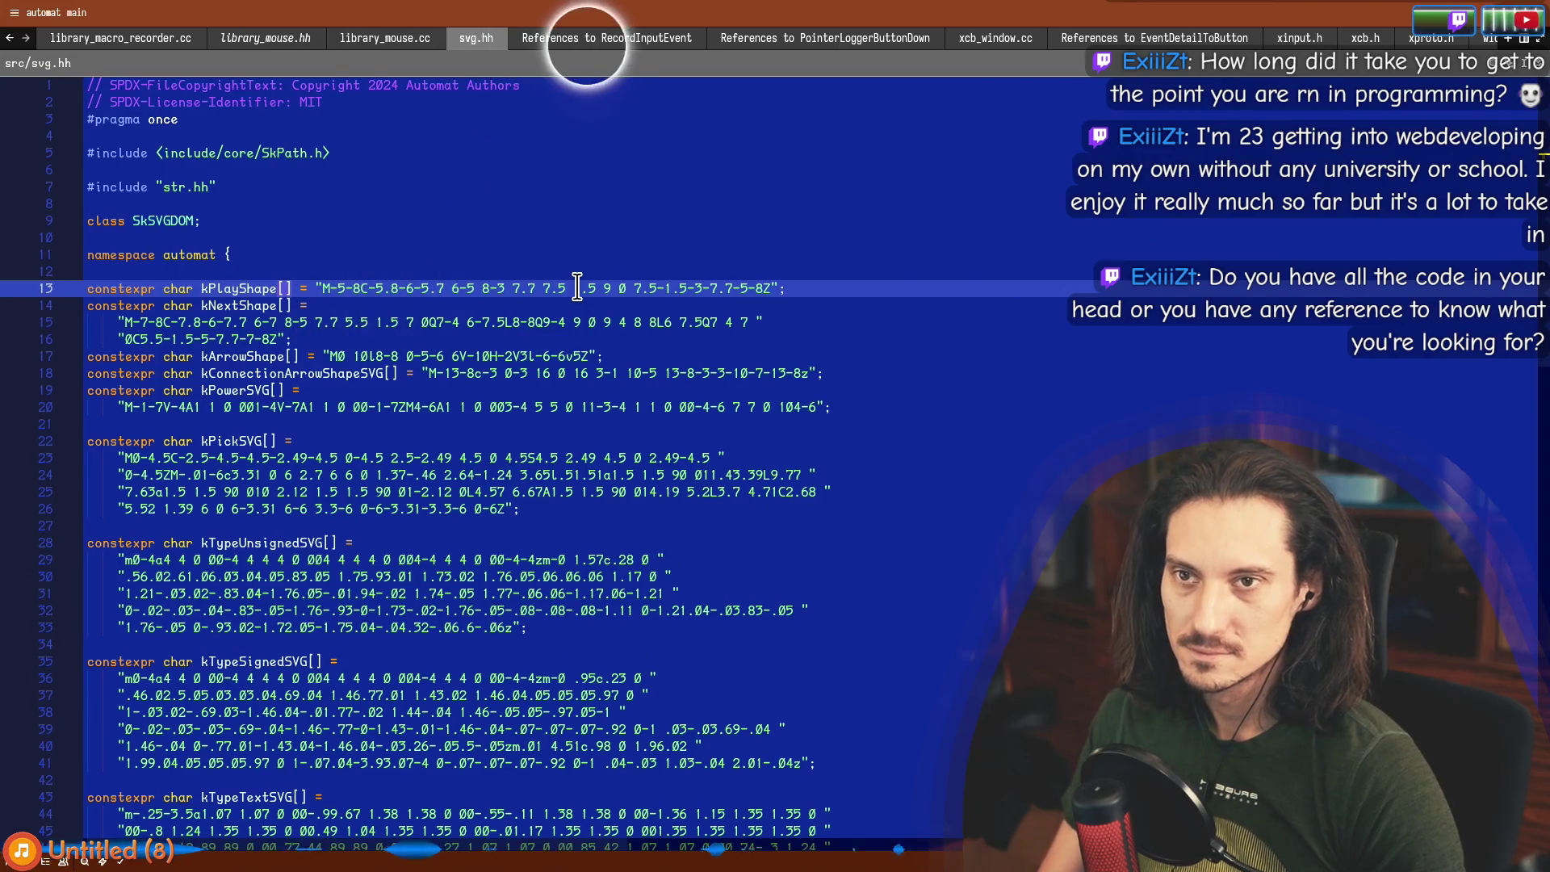
key(ctrl+Tab)
key(ctrl+Tab)
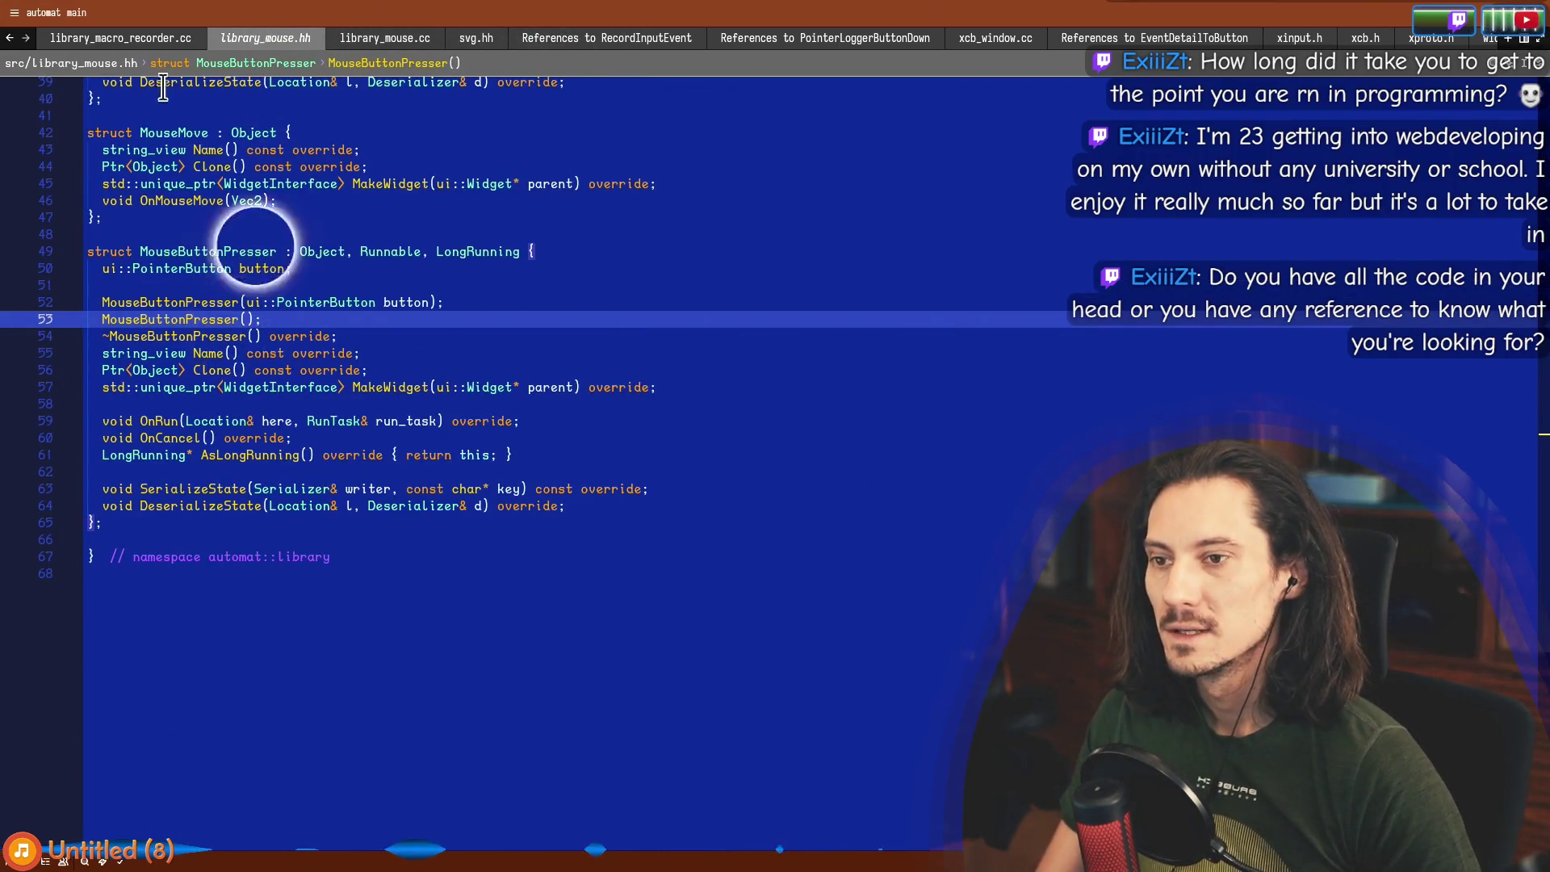
click(316, 38)
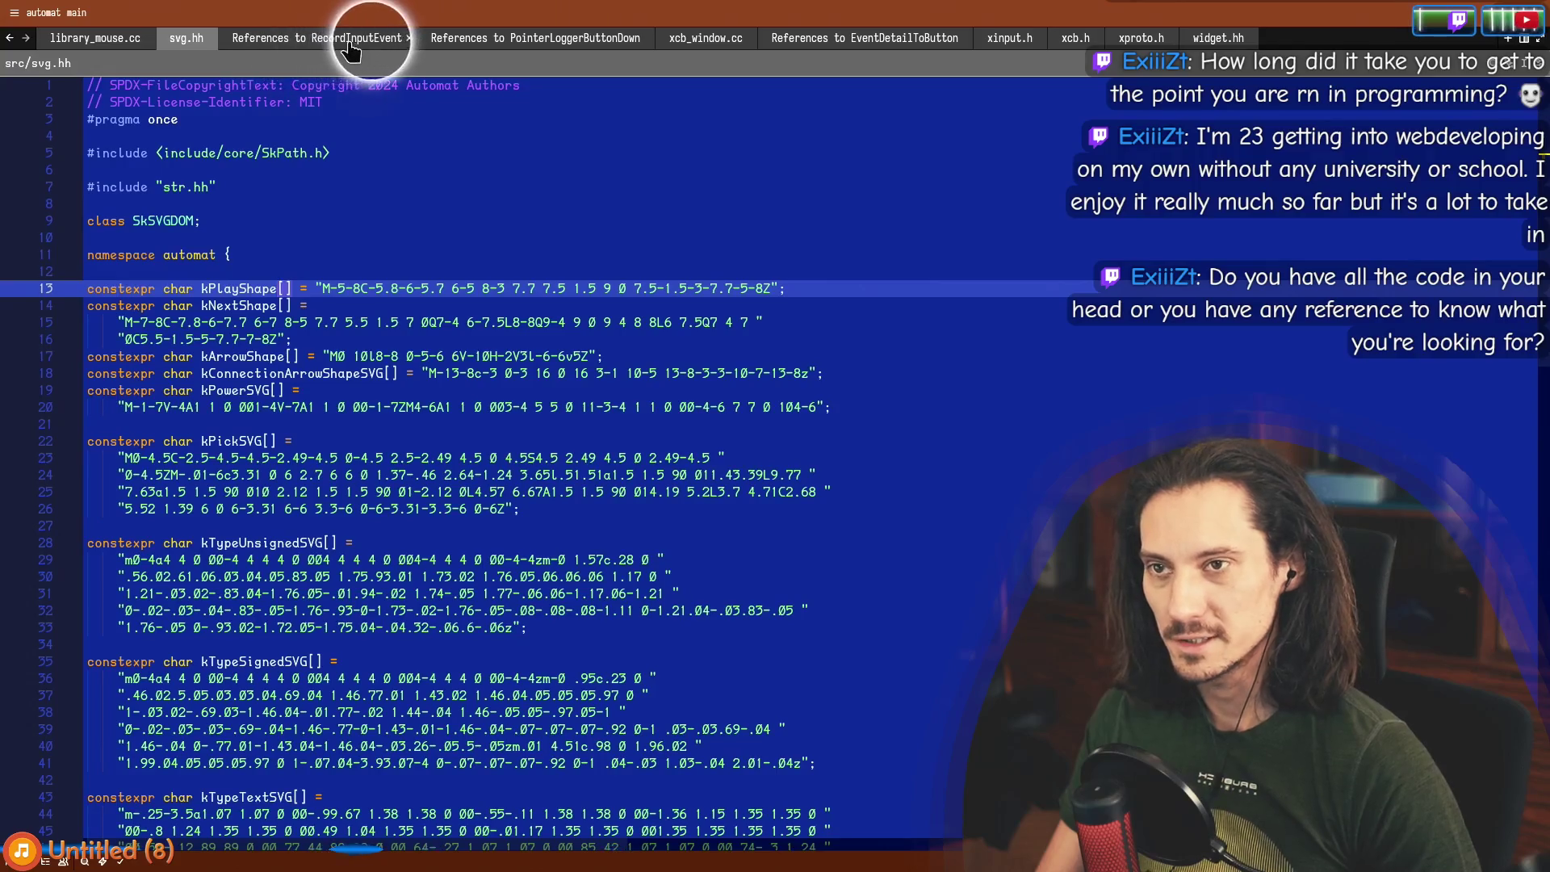
middle_click(333, 41)
middle_click(315, 40)
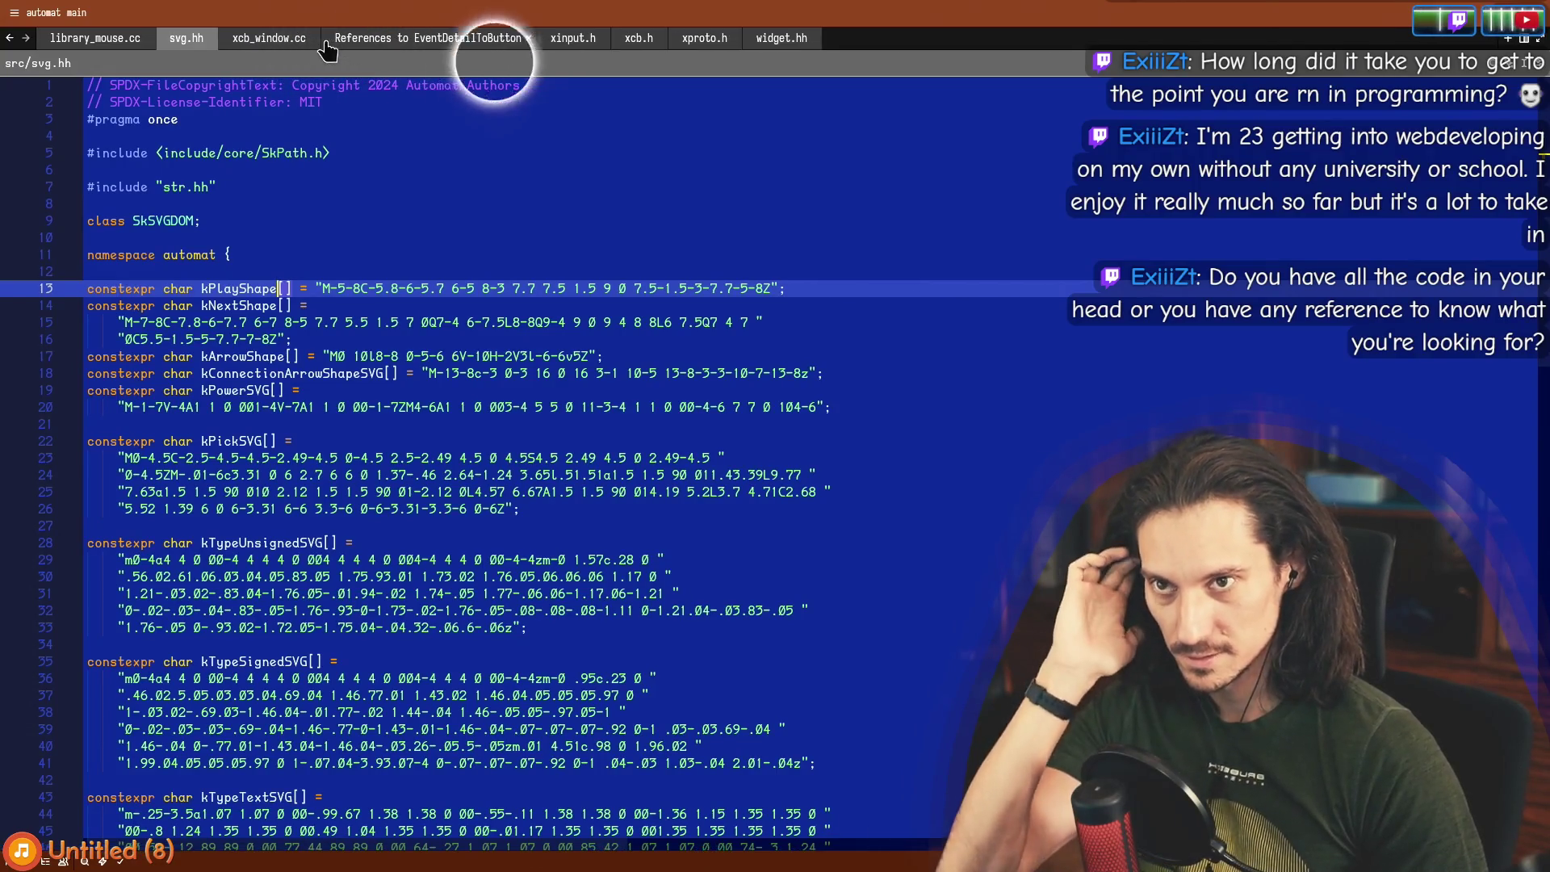
middle_click(300, 40)
middle_click(262, 41)
middle_click(257, 40)
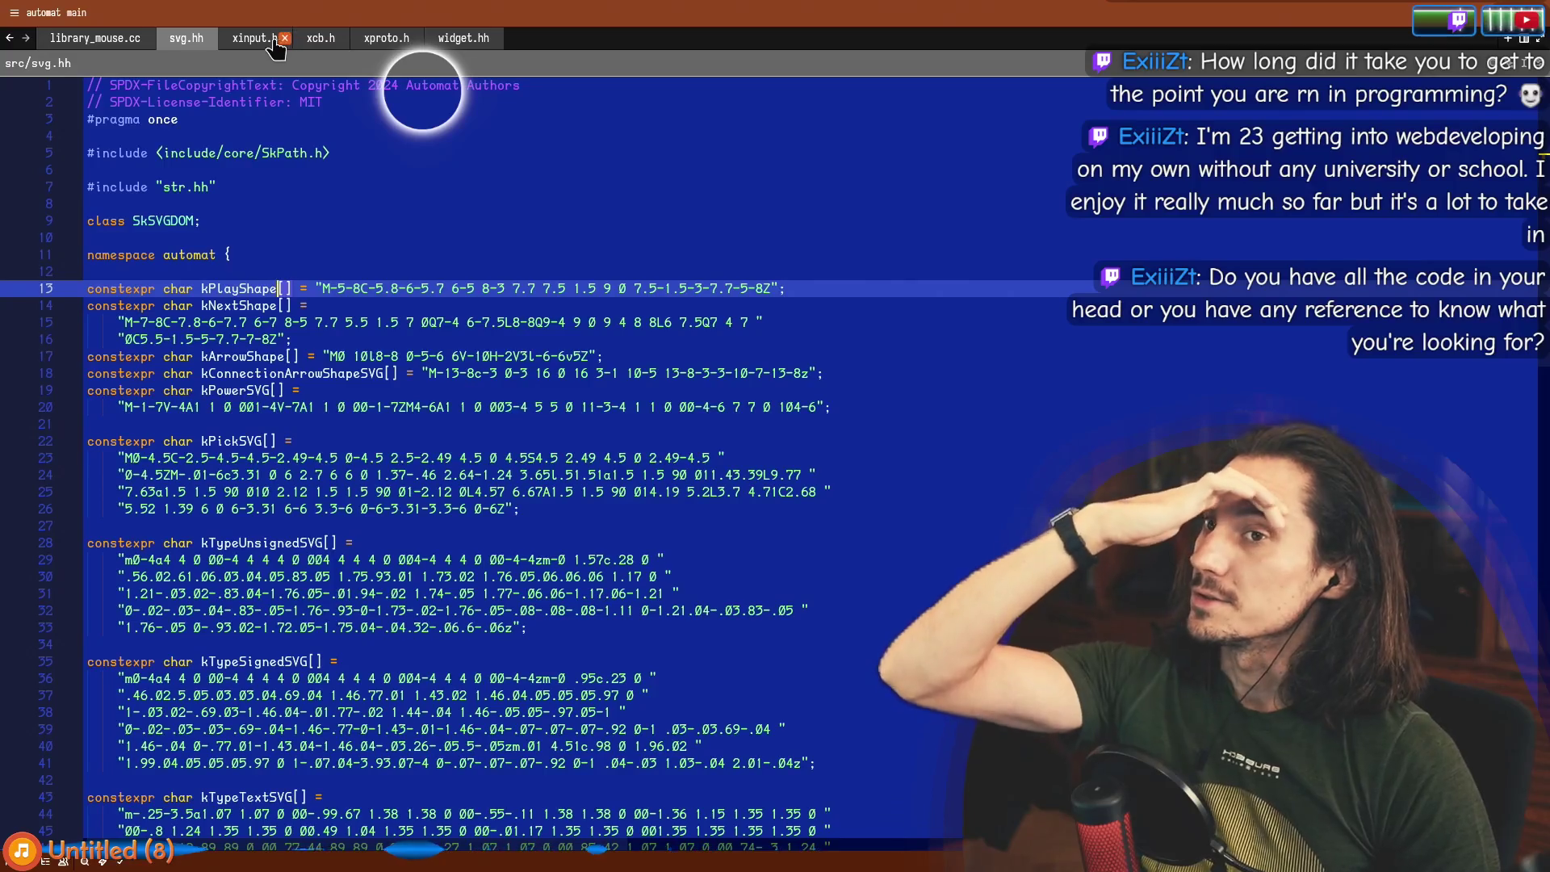
middle_click(253, 47)
middle_click(253, 47)
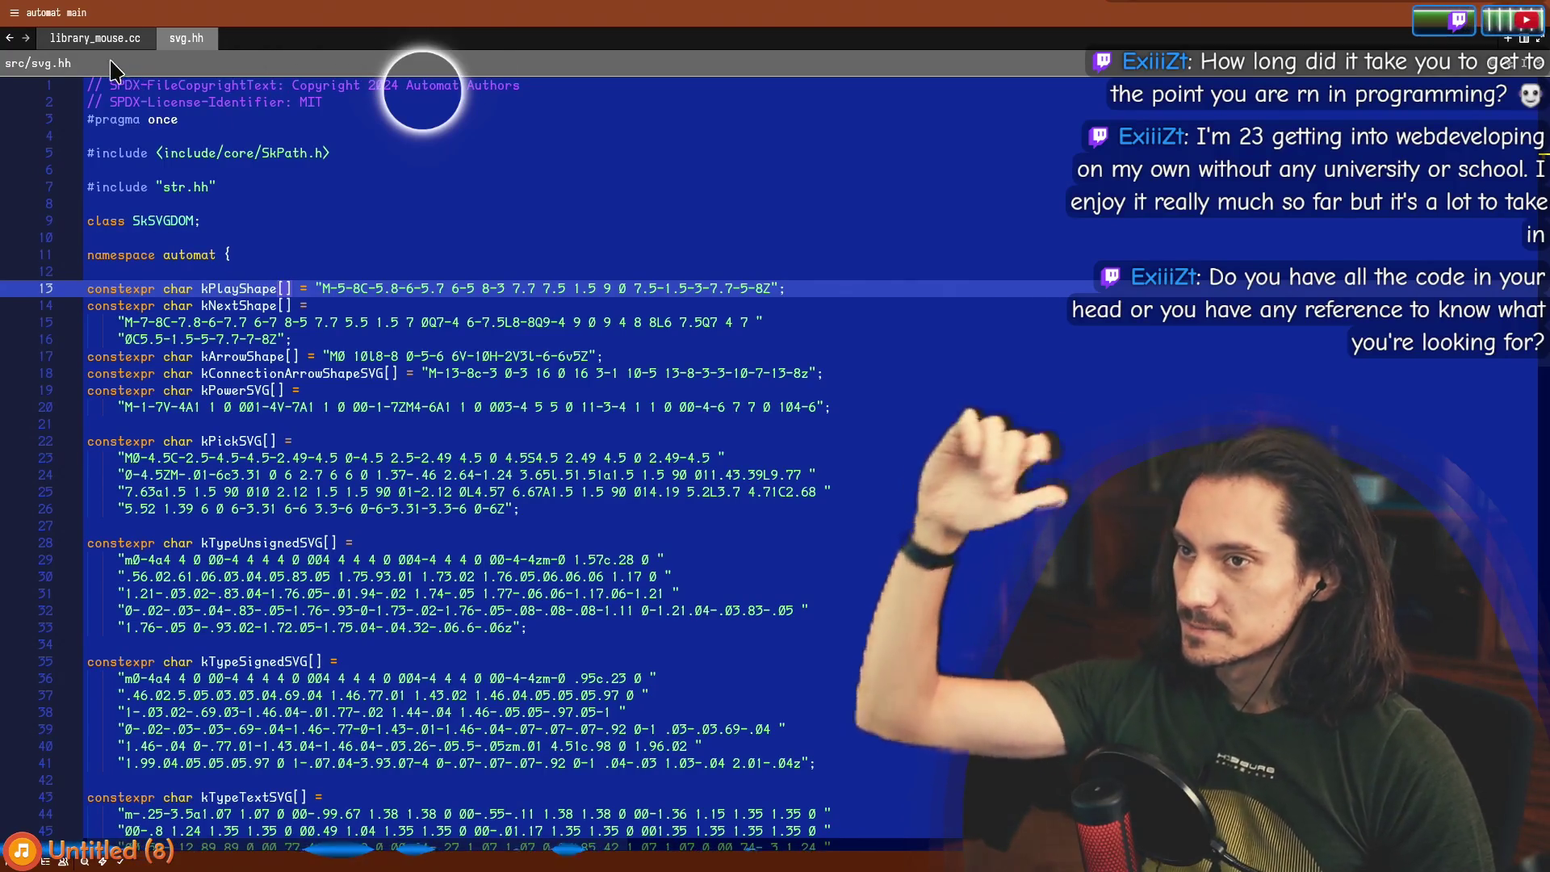
Return to library_mouse.cc's Draw code and show the project file tree.
key(ctrl+Tab)
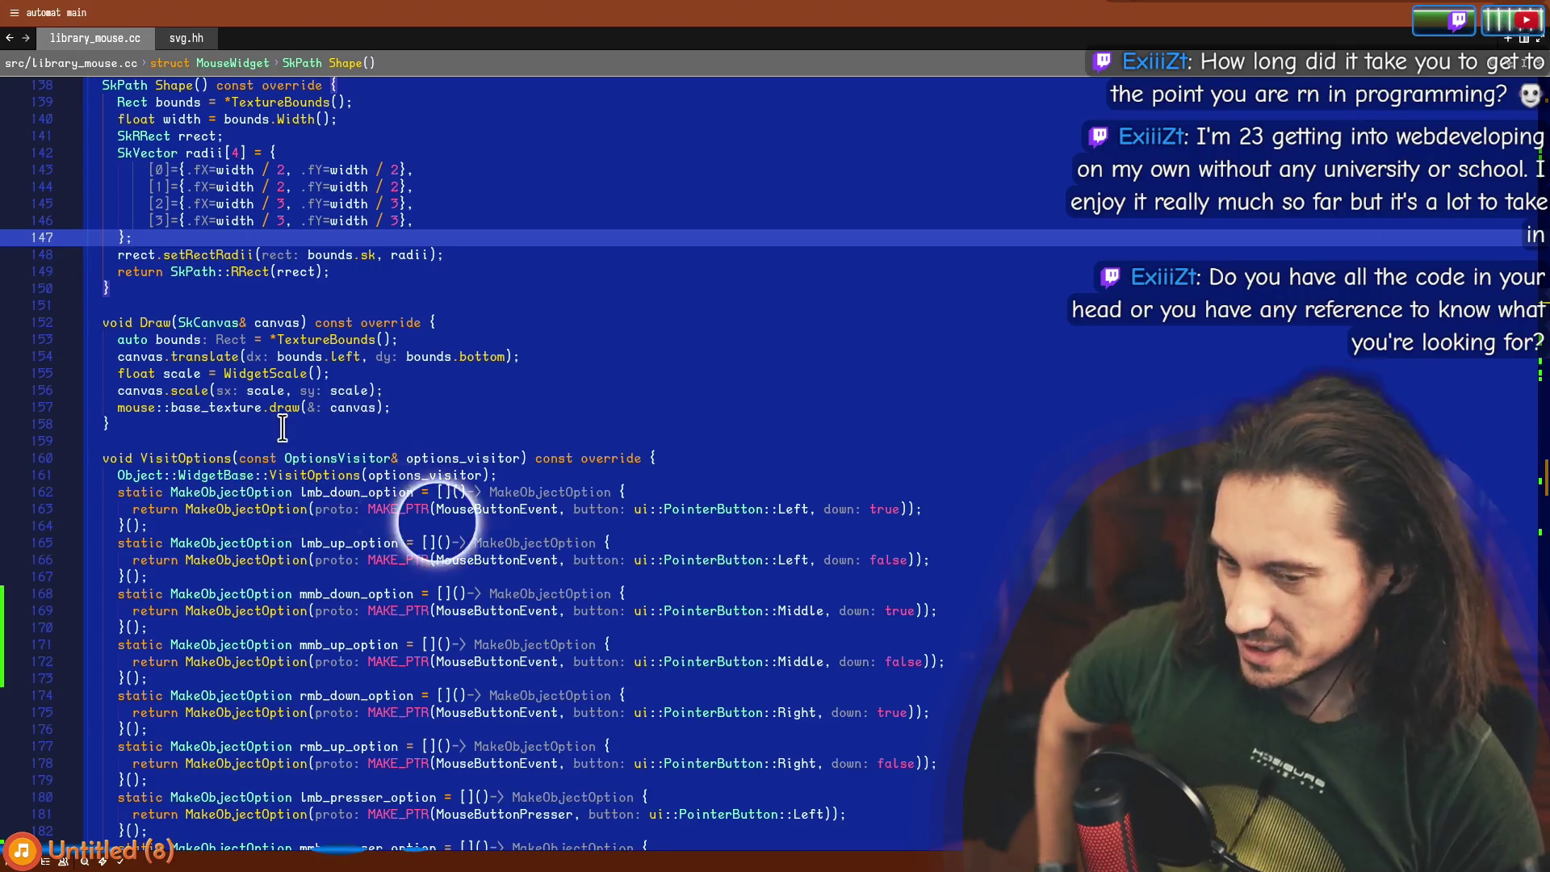
click(202, 424)
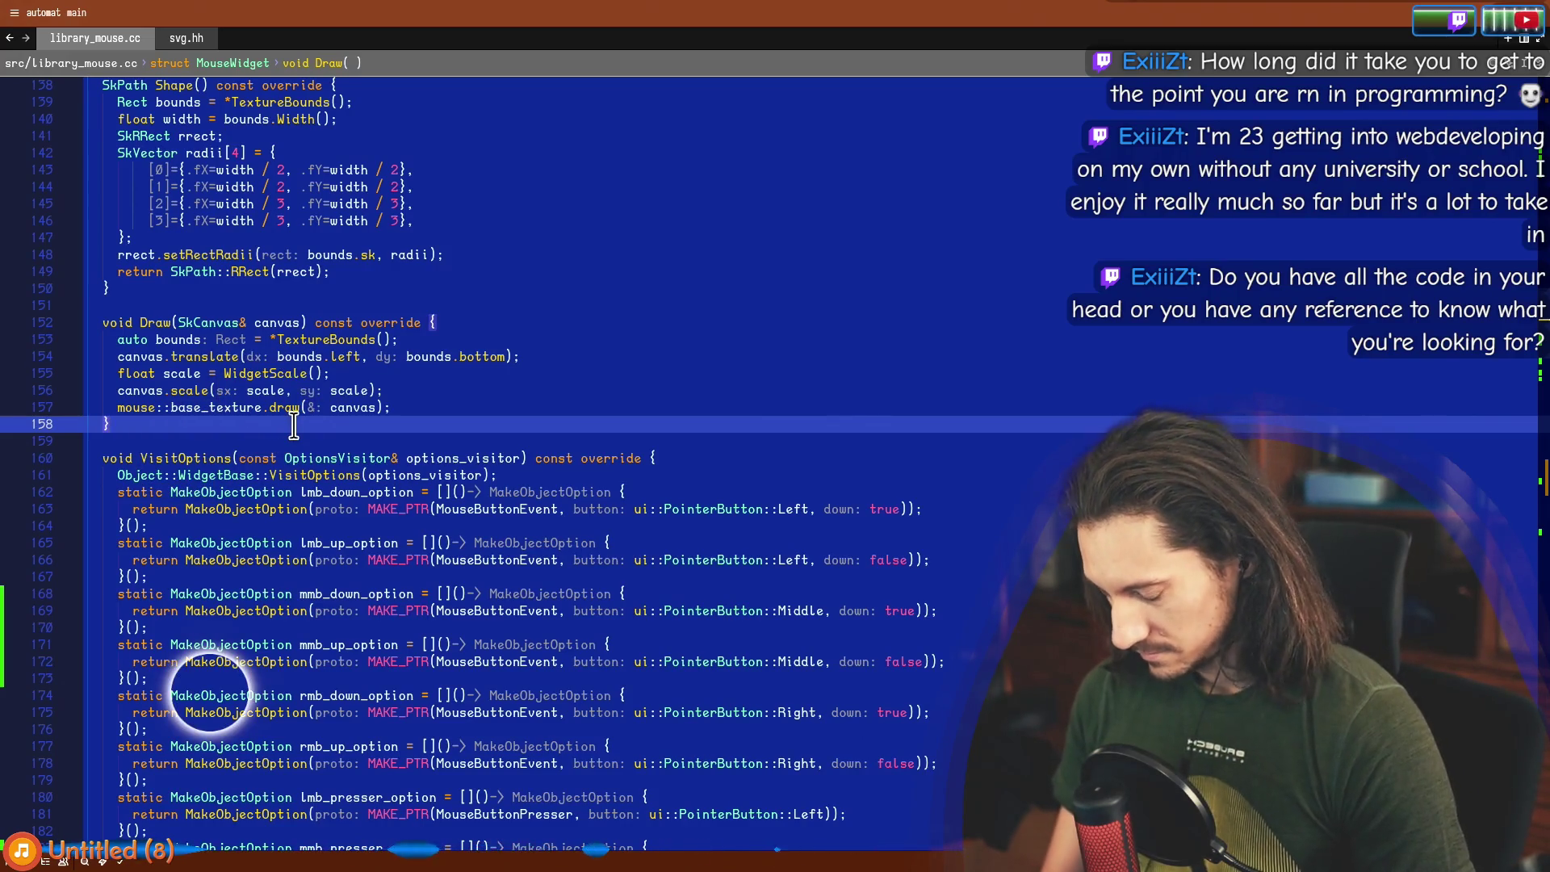
key(ctrl+b)
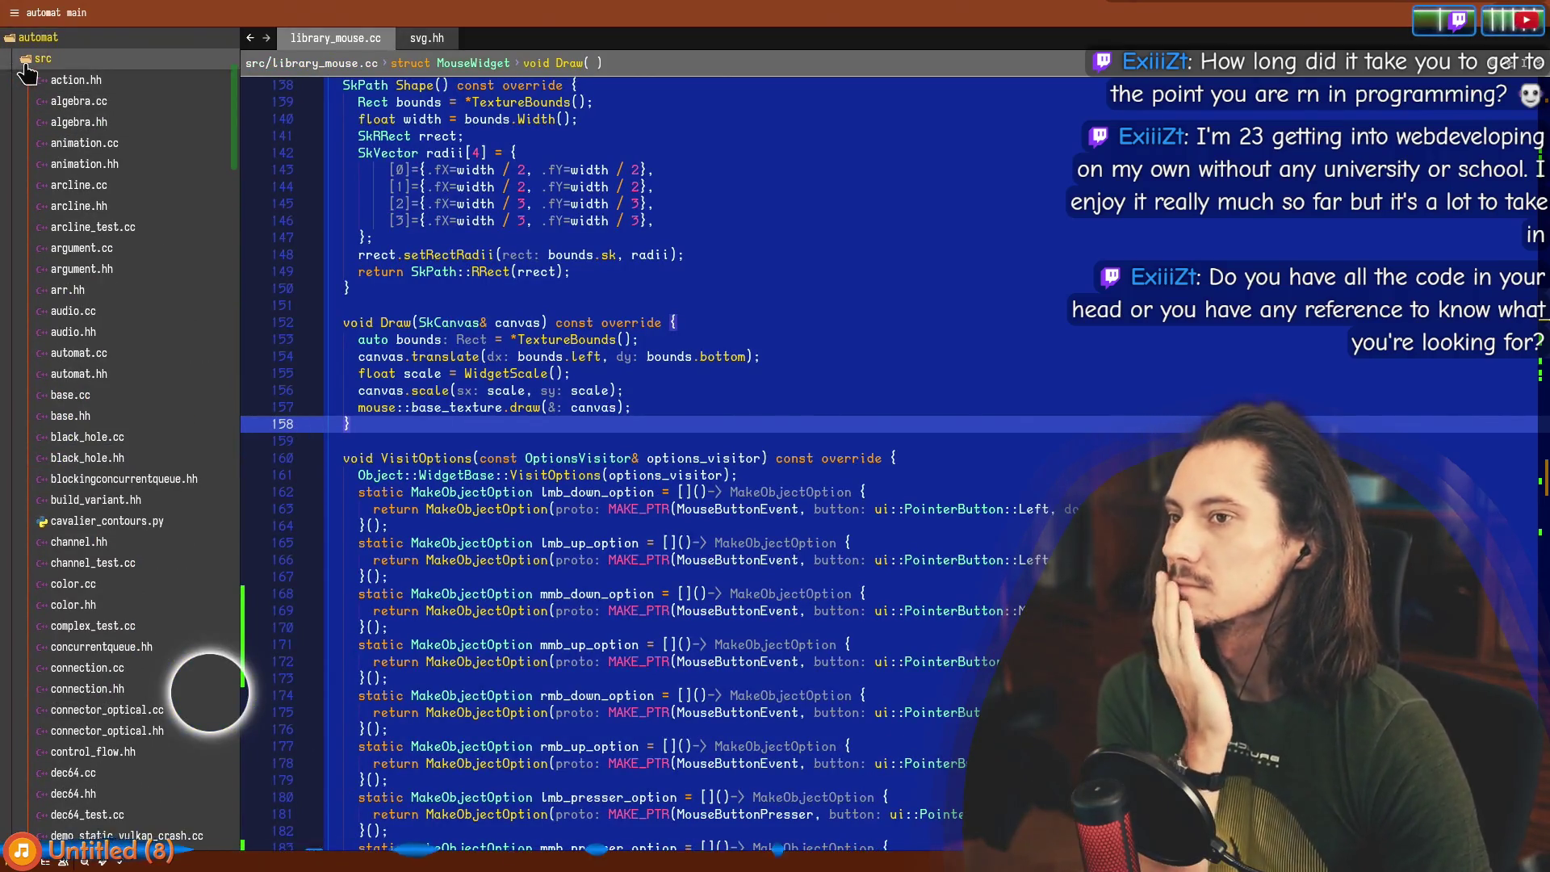
Collapse src, then expand and collapse the run_py and assets folders to view their contents.
scroll(28, 71, up, 4)
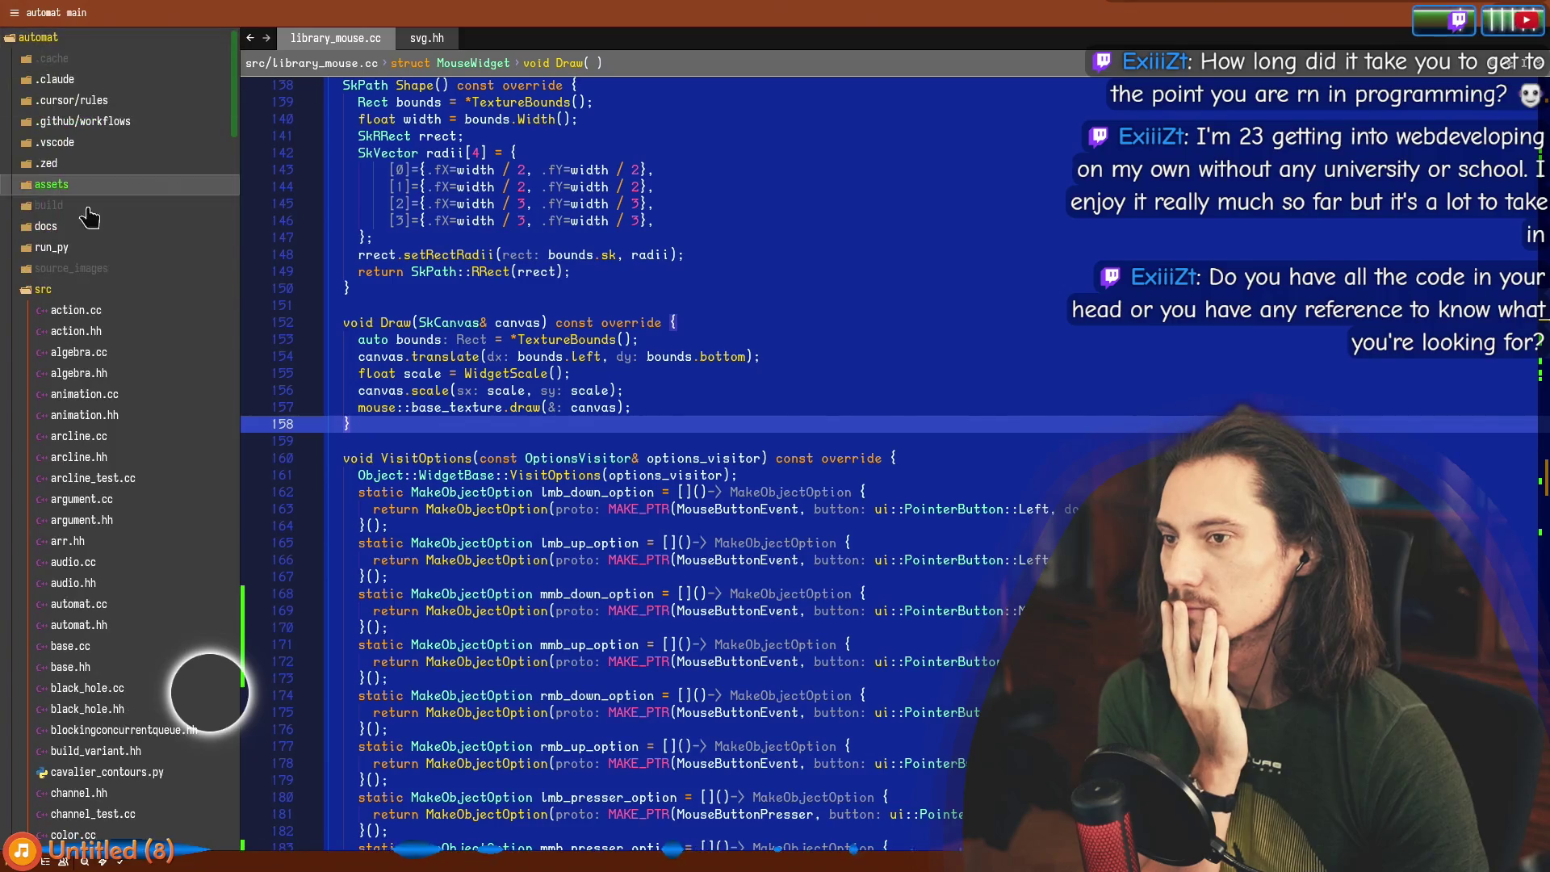
scroll(93, 307, down, 10)
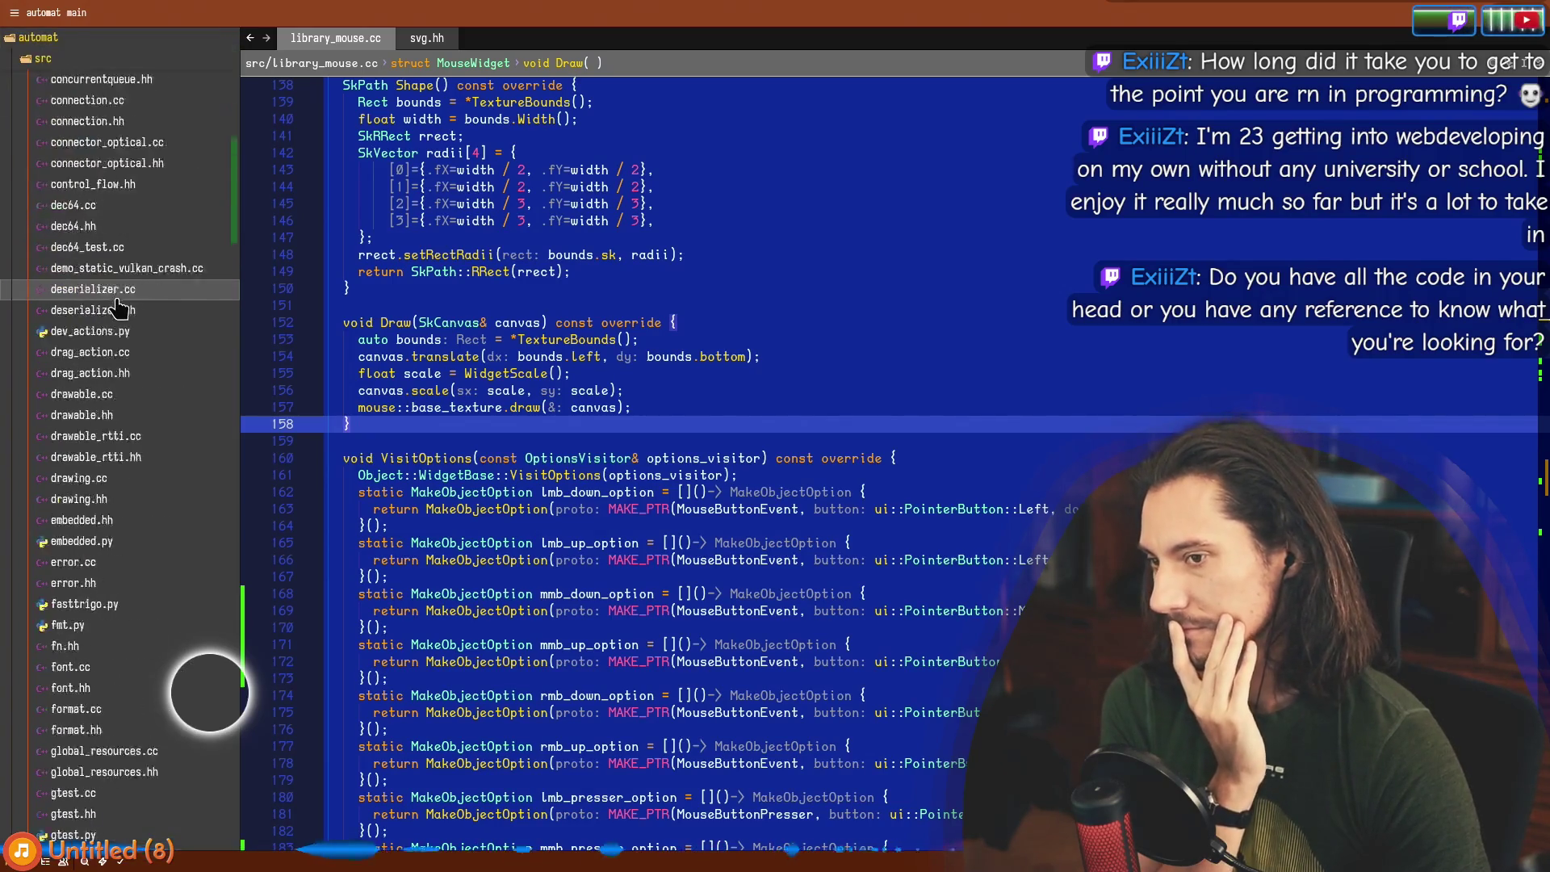
scroll(101, 339, up, 4)
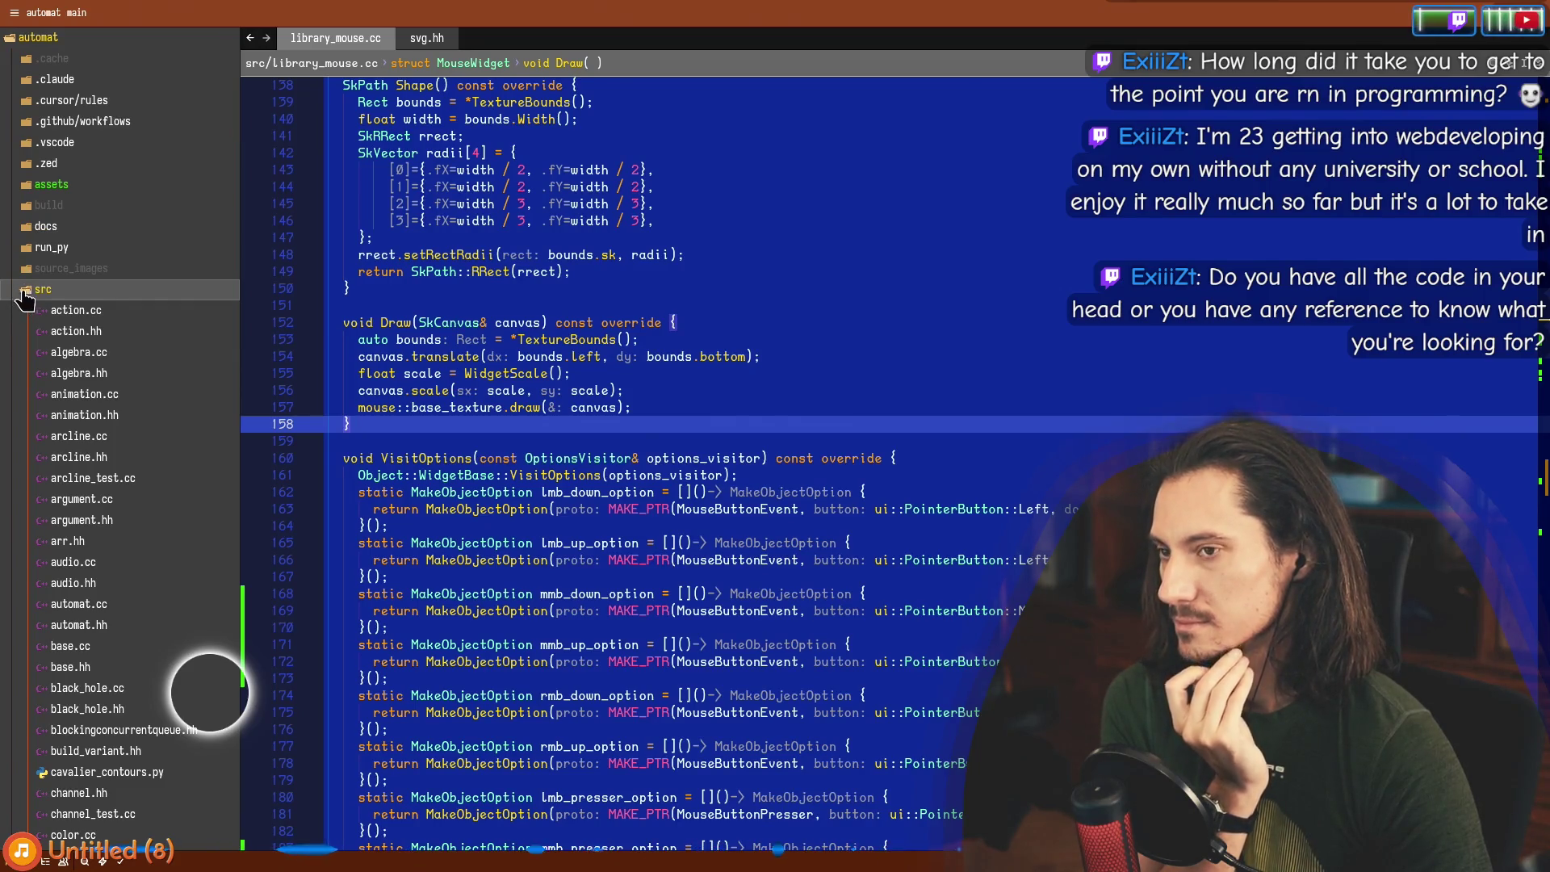
click(26, 292)
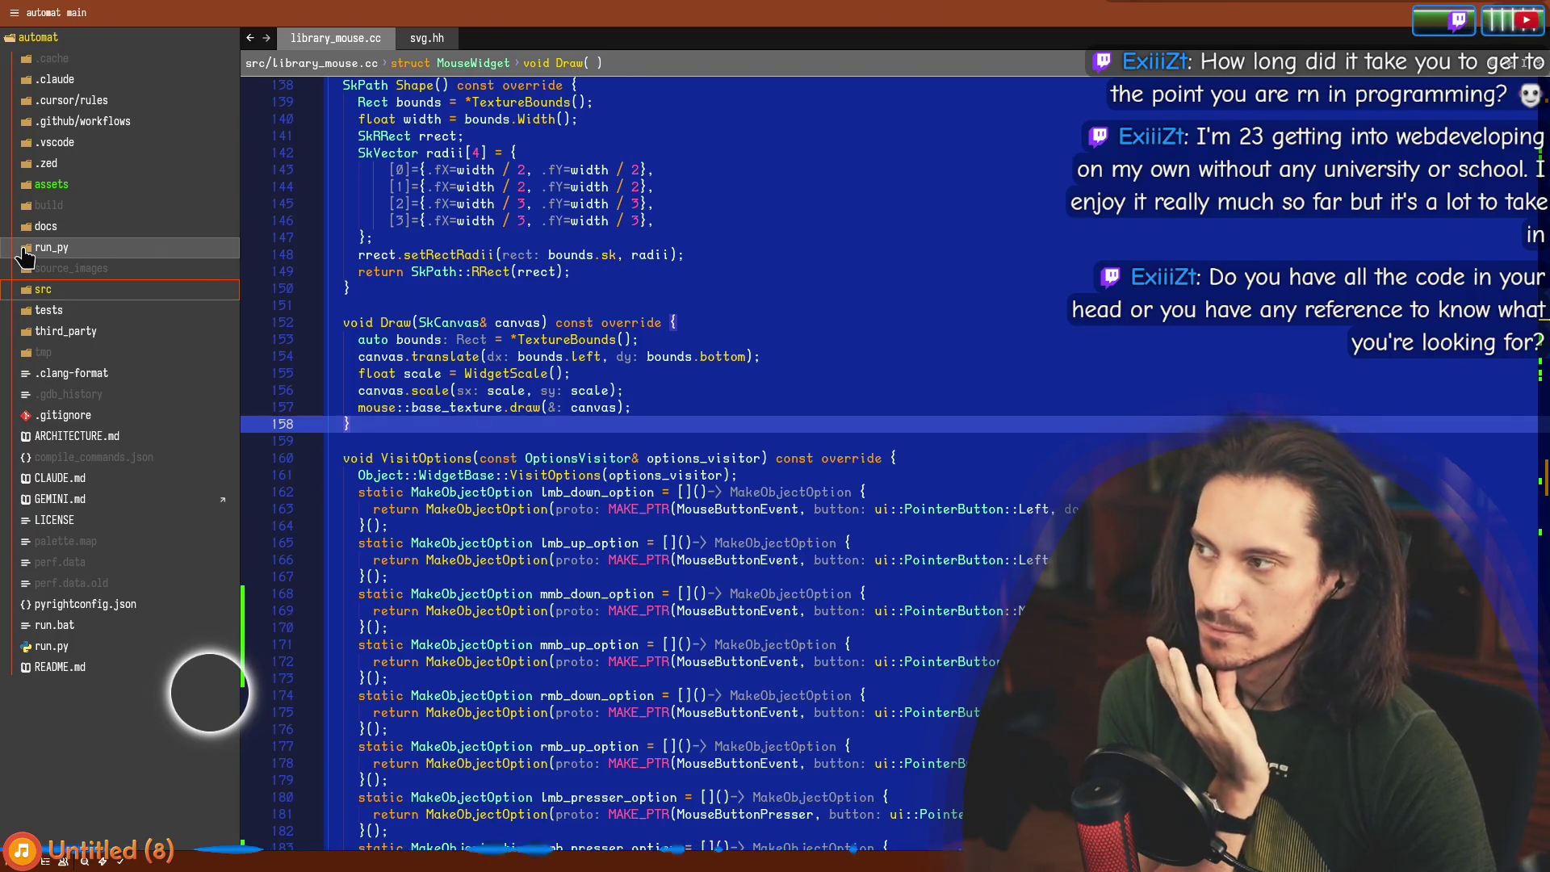
click(25, 251)
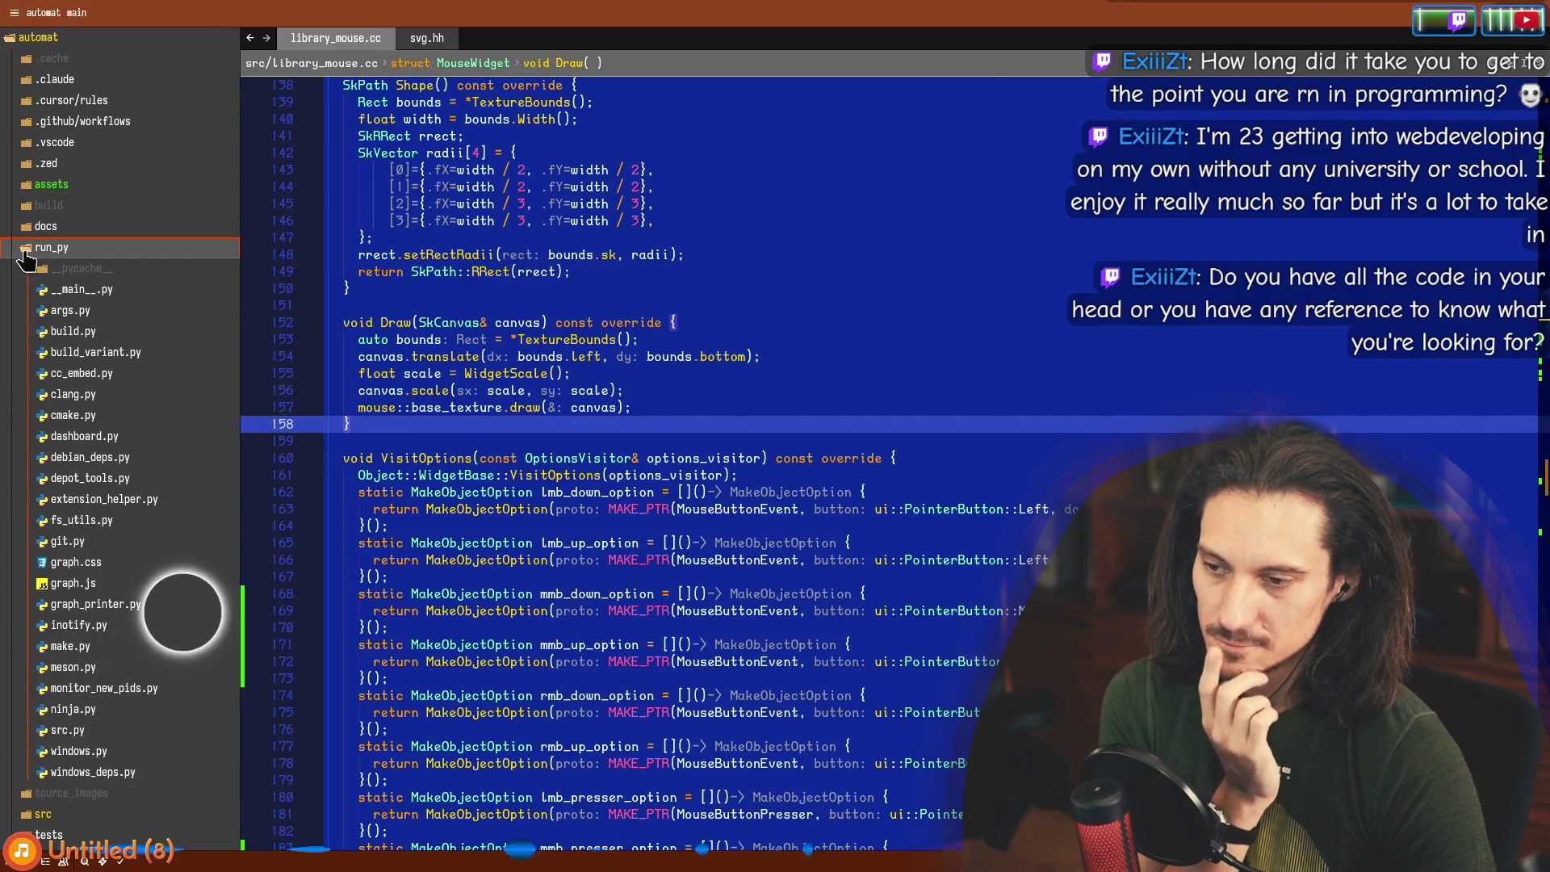
click(25, 250)
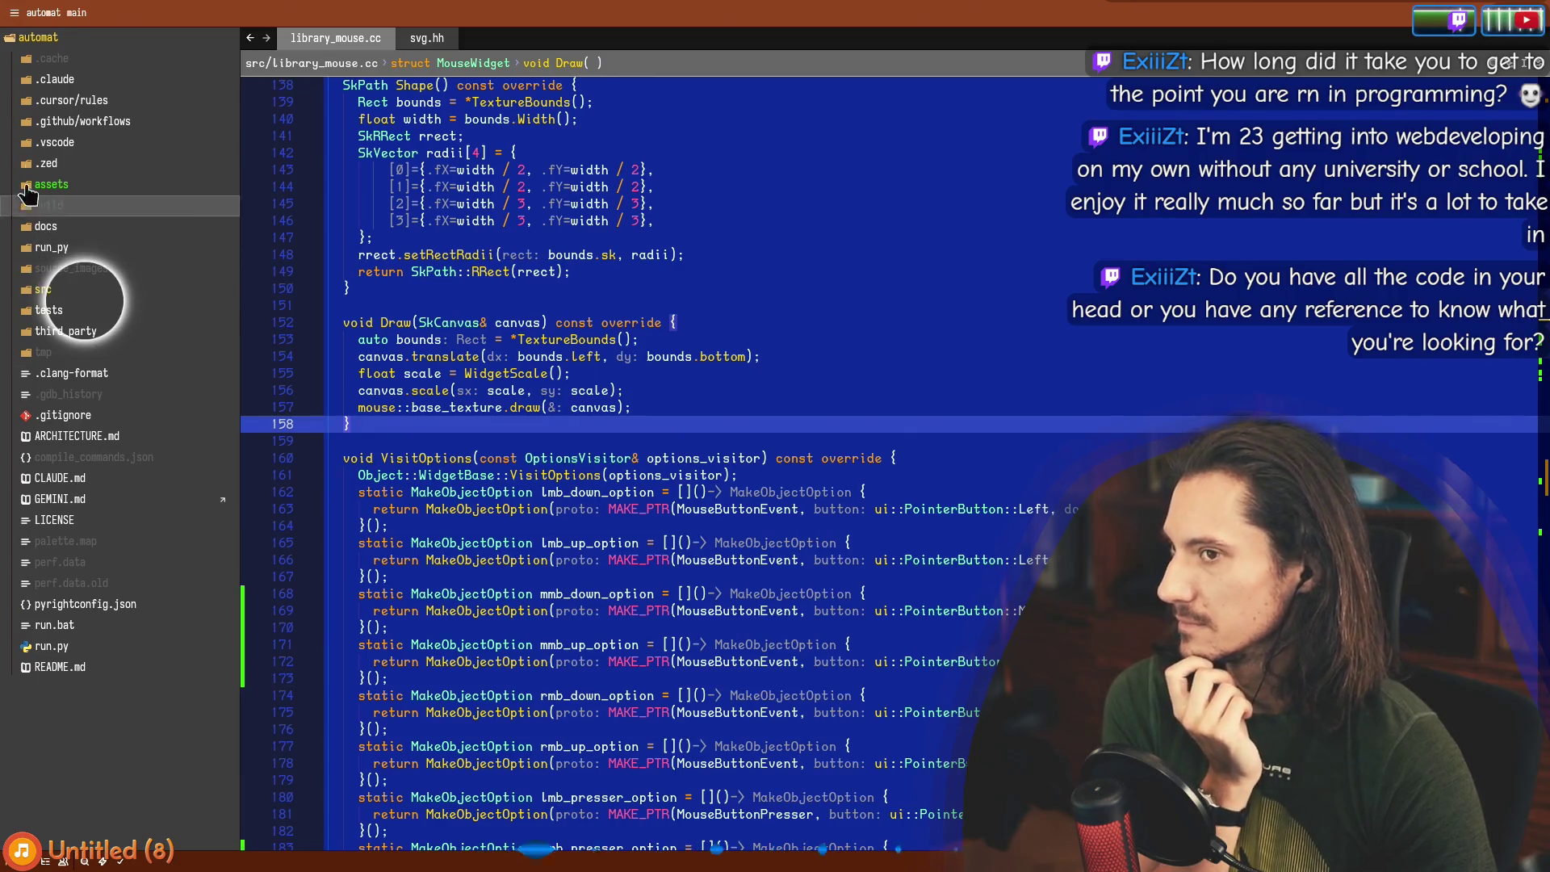
click(25, 185)
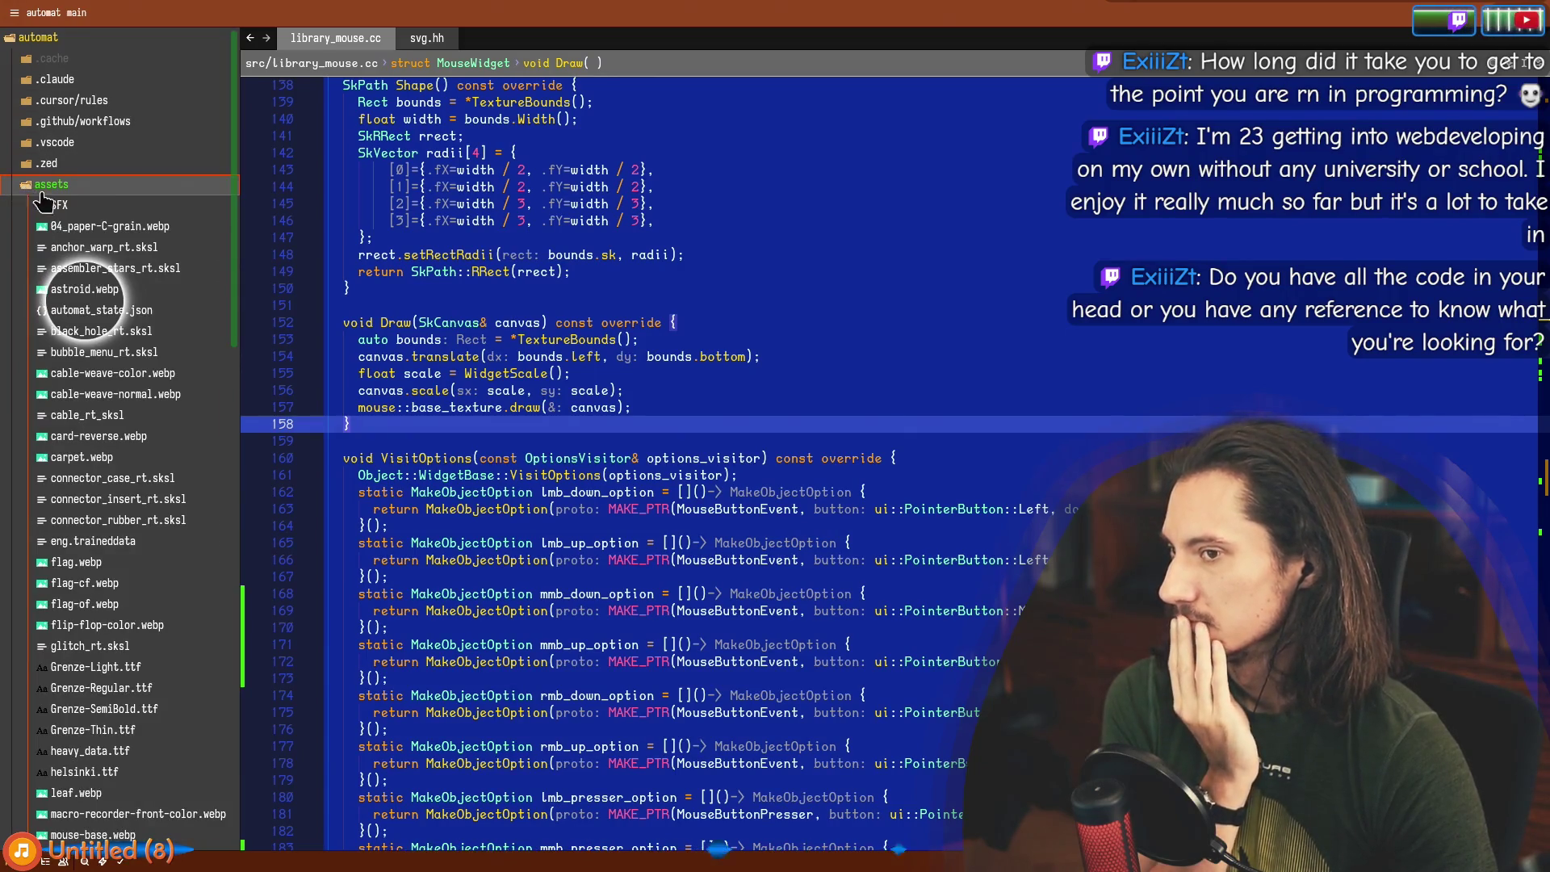
scroll(147, 638, down, 8)
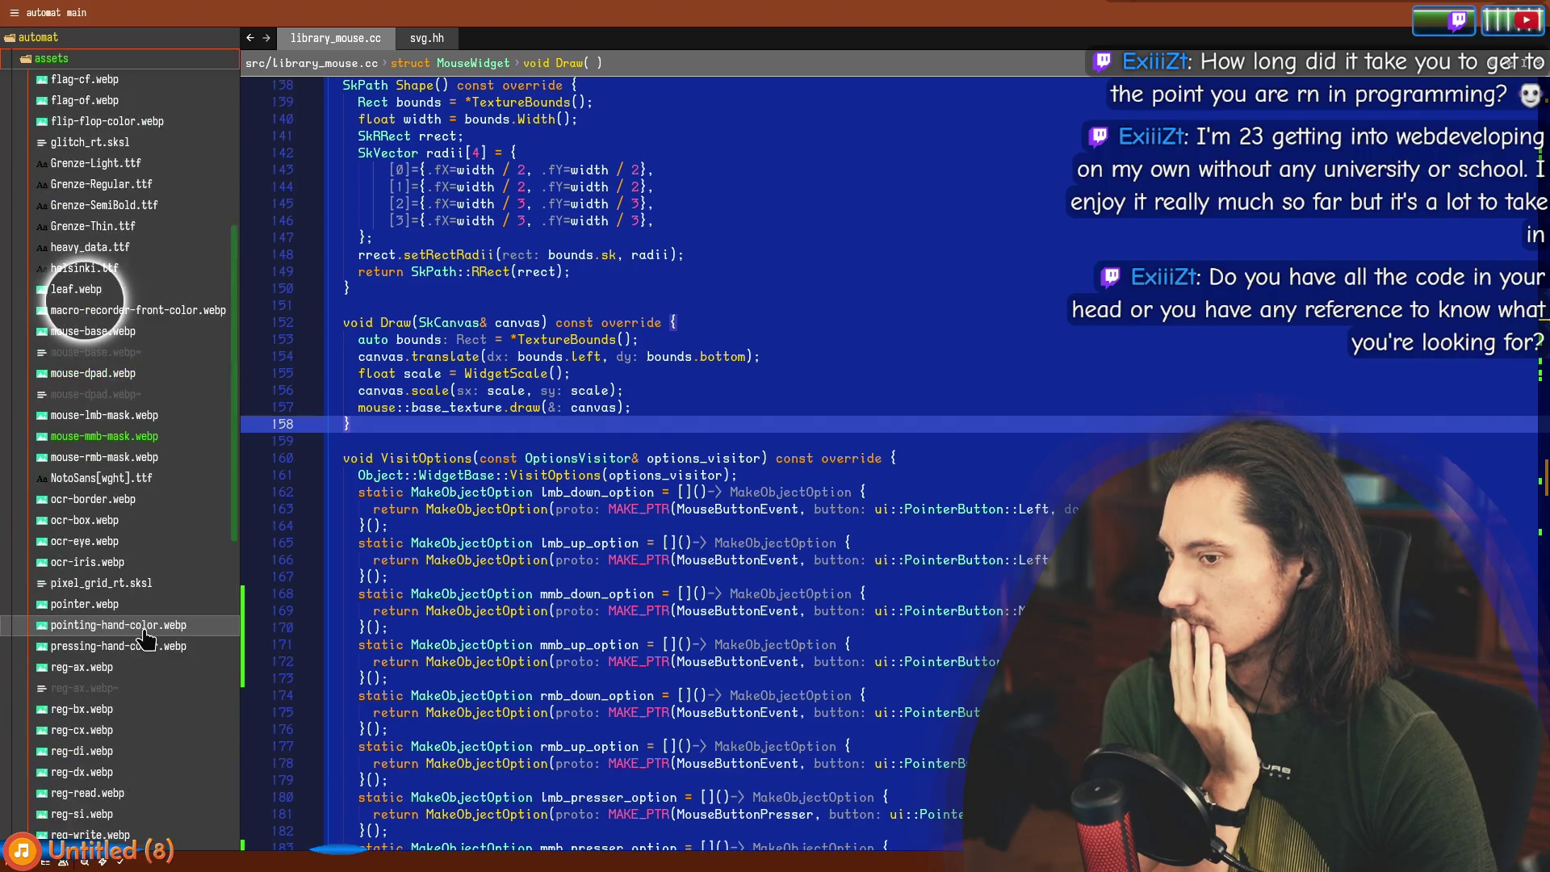
scroll(146, 638, up, 8)
click(24, 186)
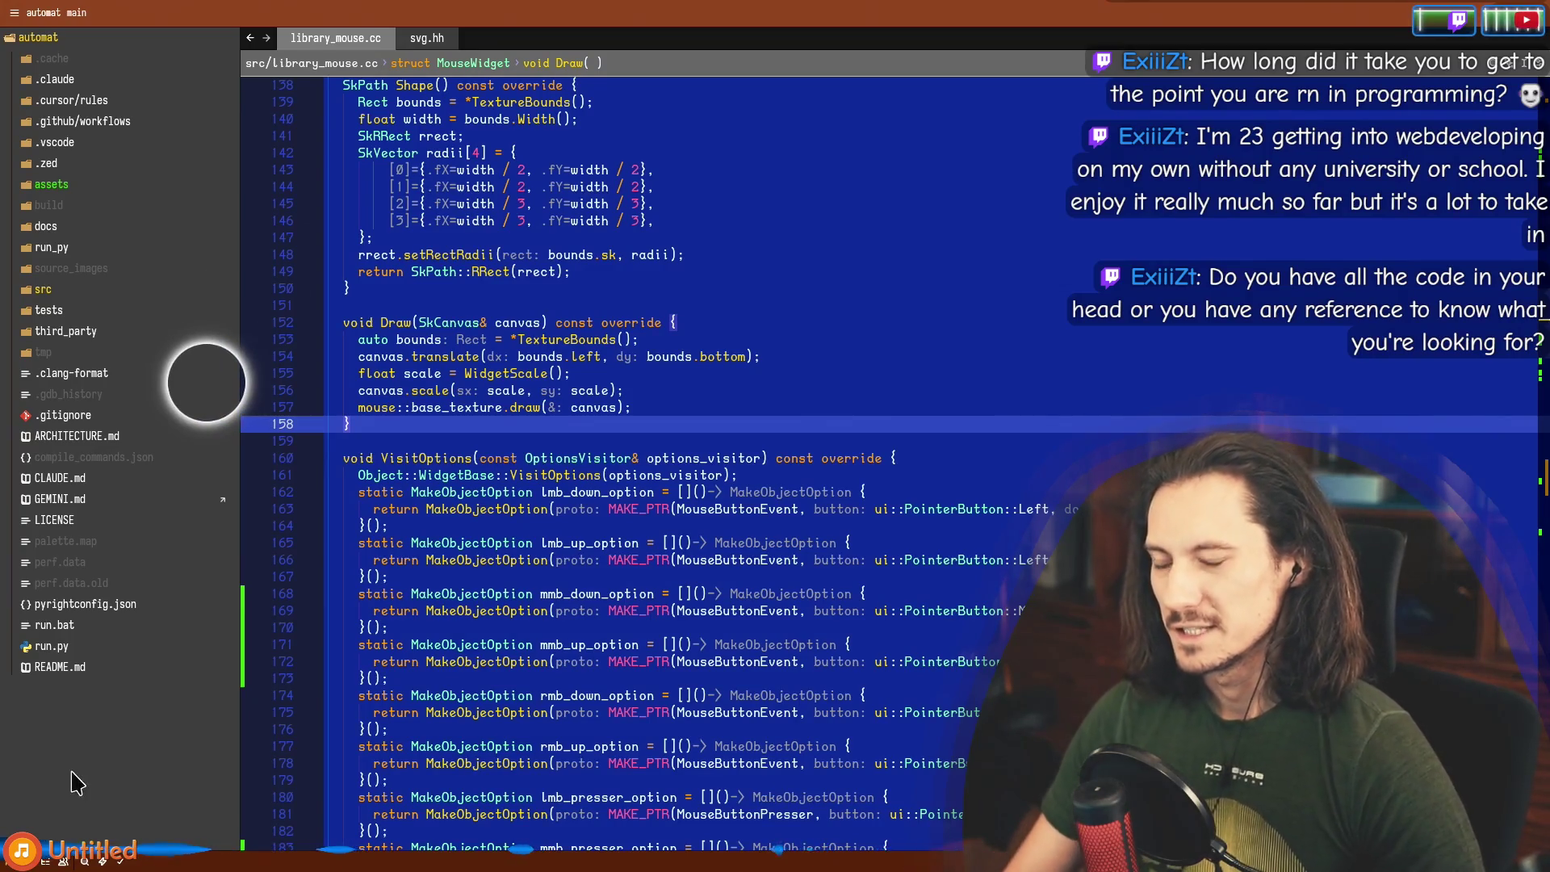
Dismiss a project file's context menu, then open the tldraw roadmap's Pages list in Chrome.
right_click(105, 767)
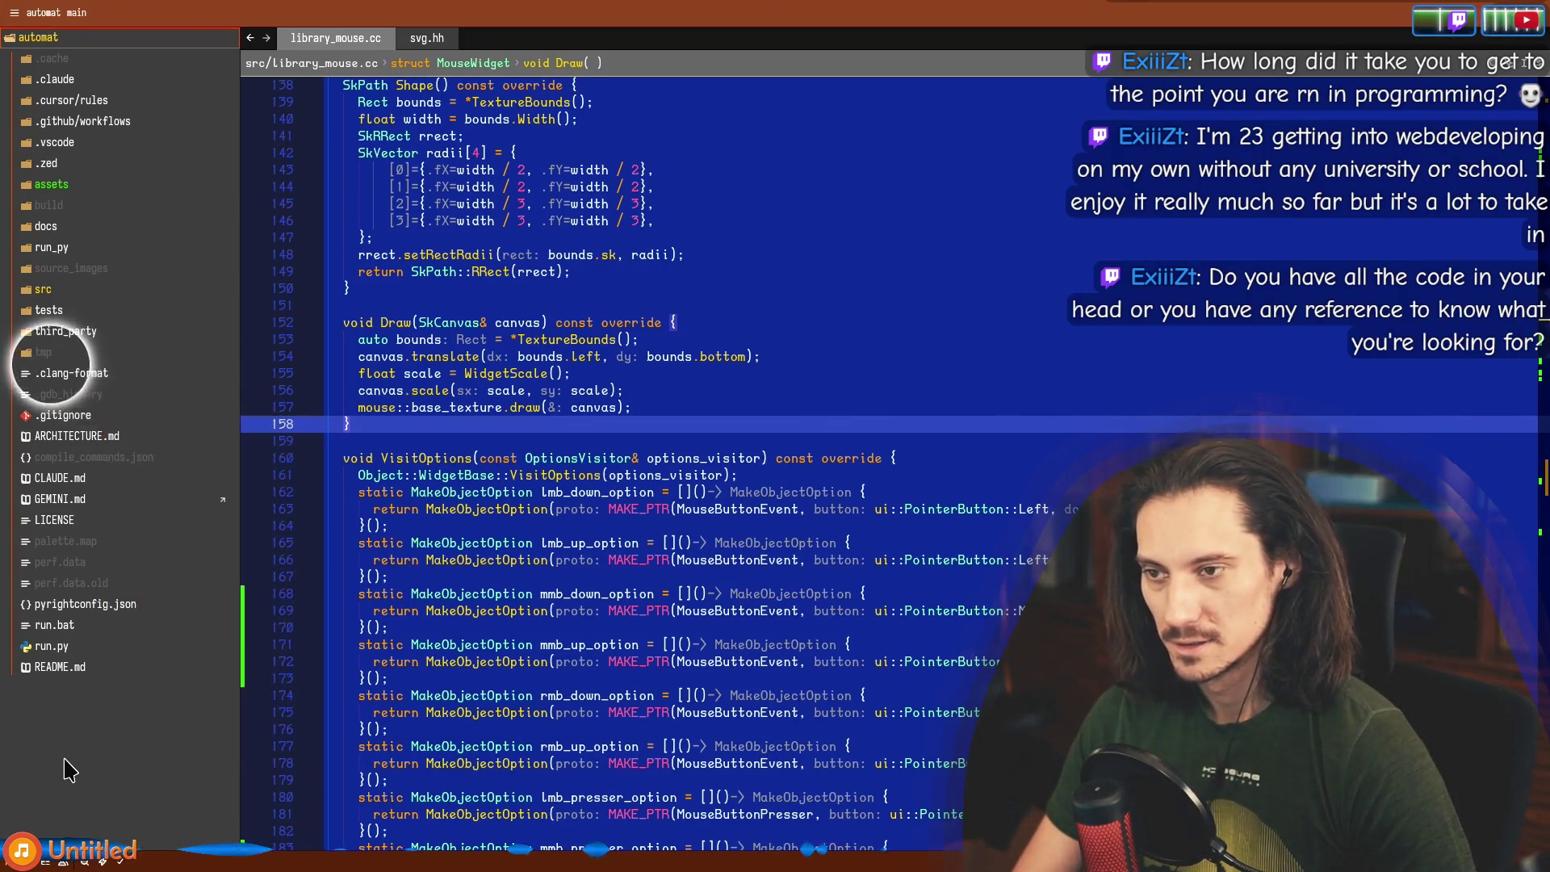
key(Escape)
right_click(77, 746)
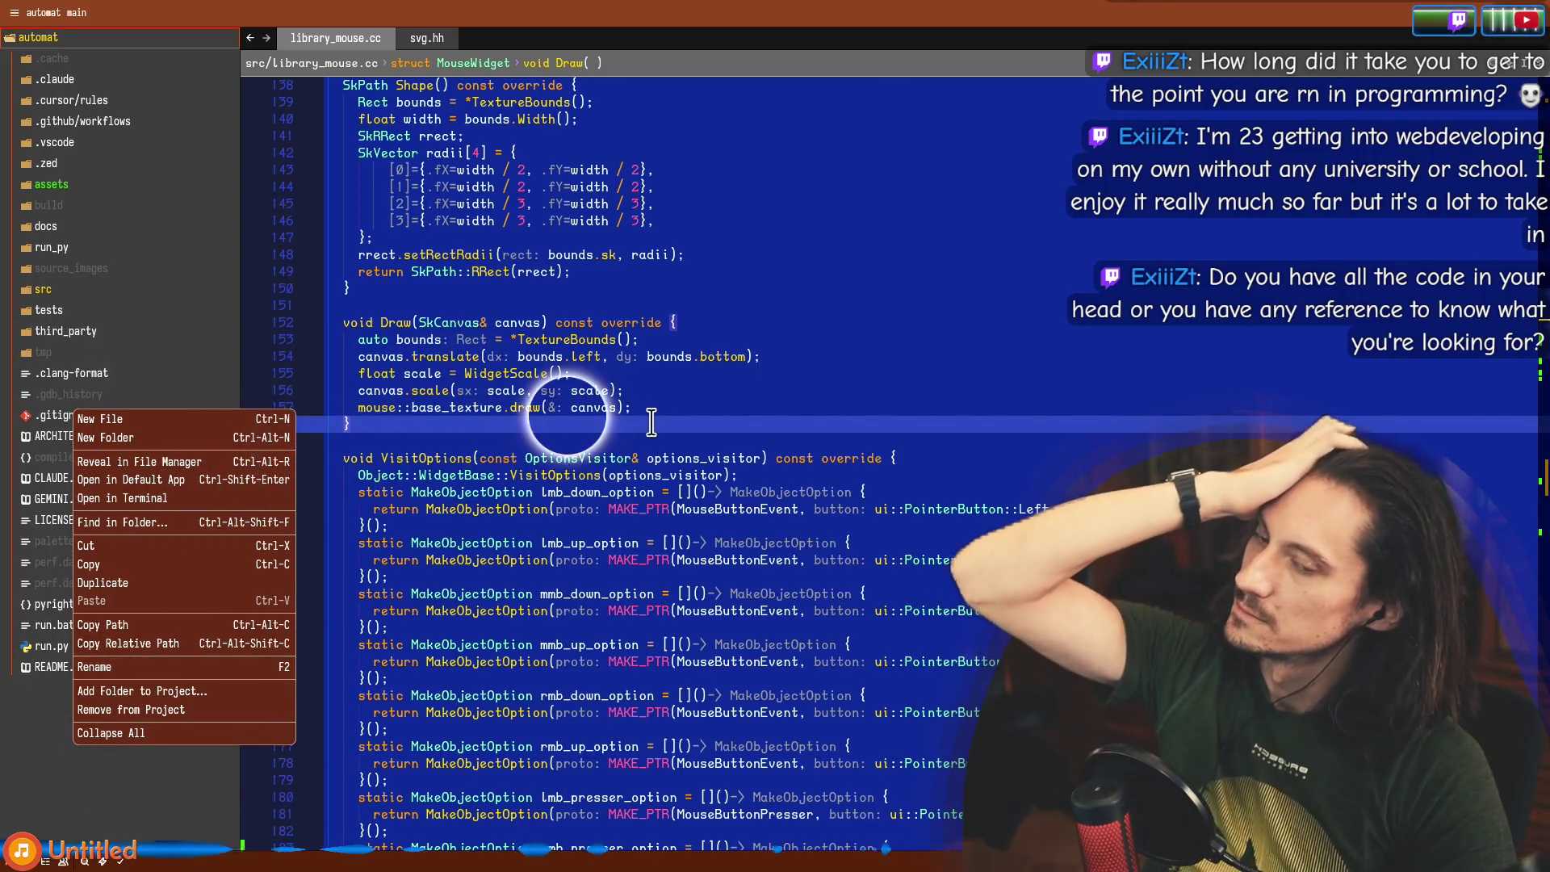
key(Escape)
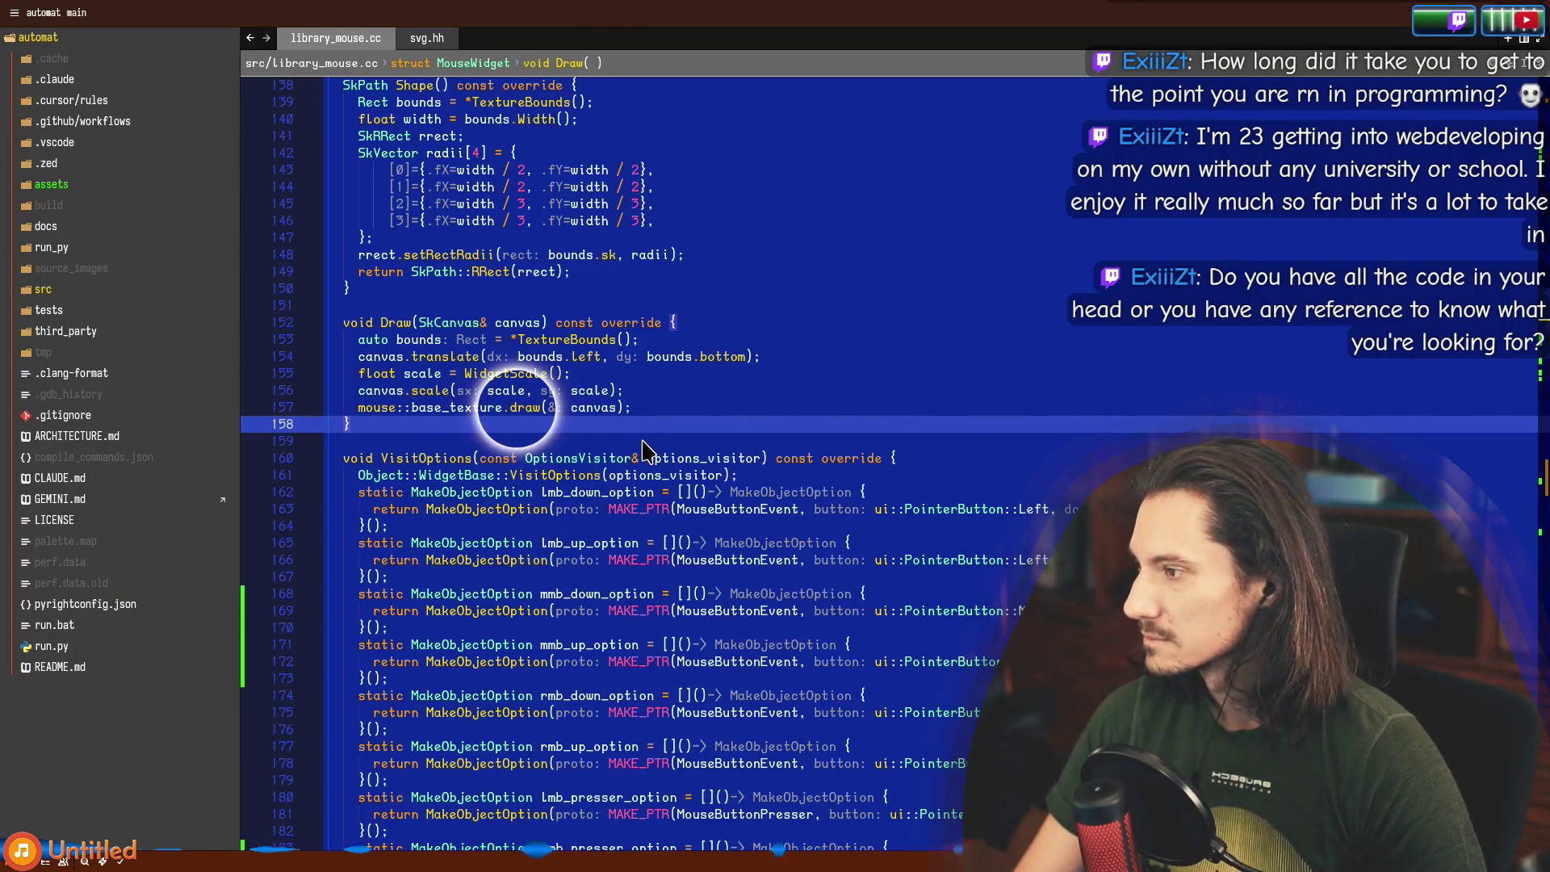
key(alt+Tab)
click(47, 17)
click(176, 90)
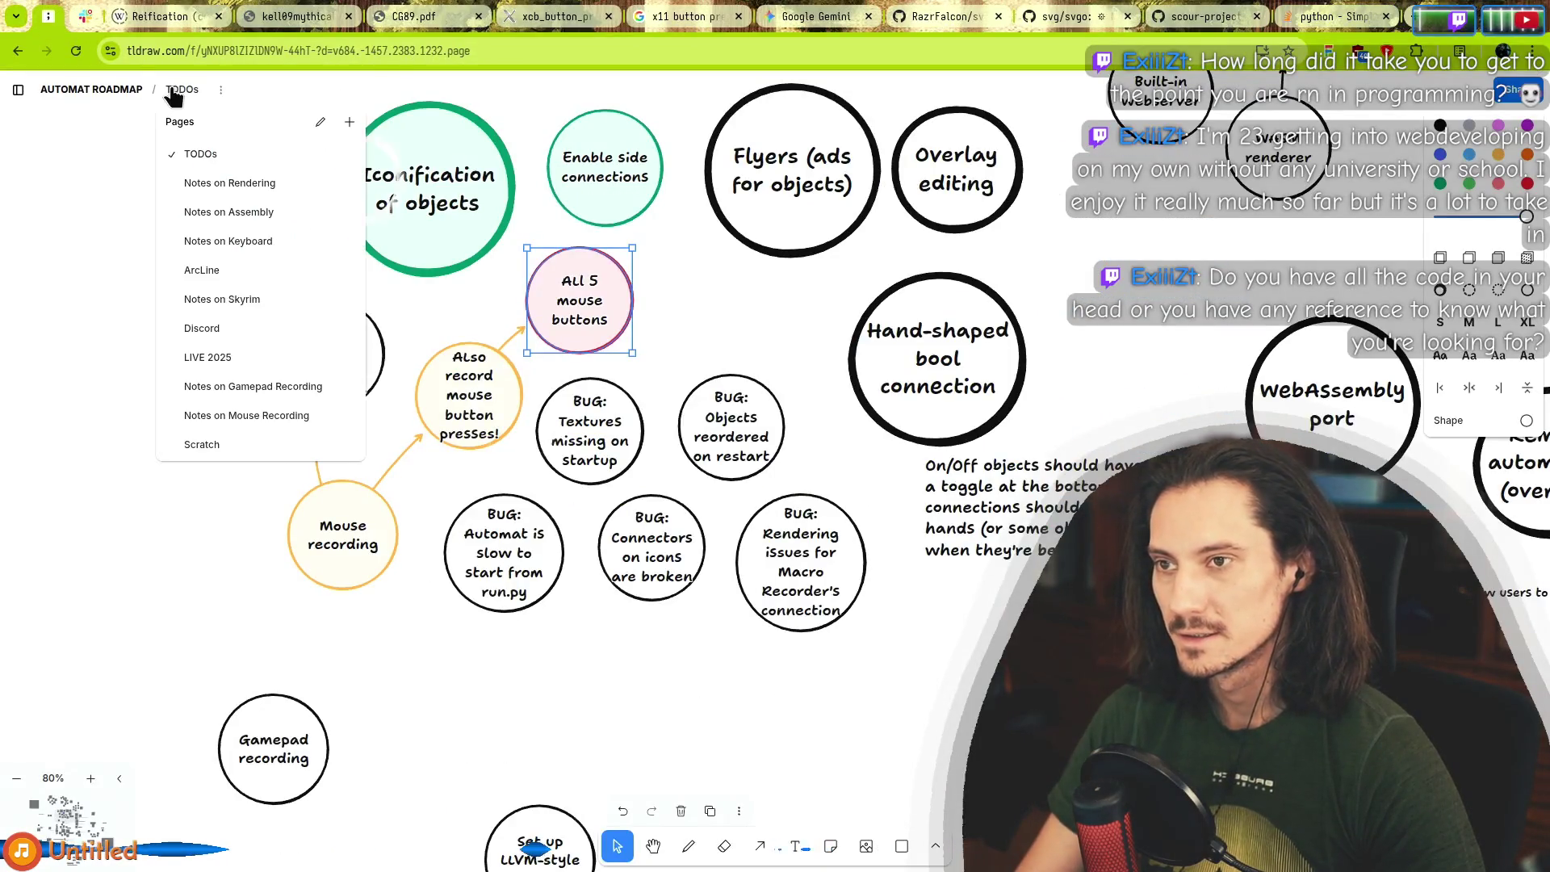
On the Scratch page, add a 'Krita' text label resized larger than default, then switch to Krita.
click(202, 445)
click(568, 466)
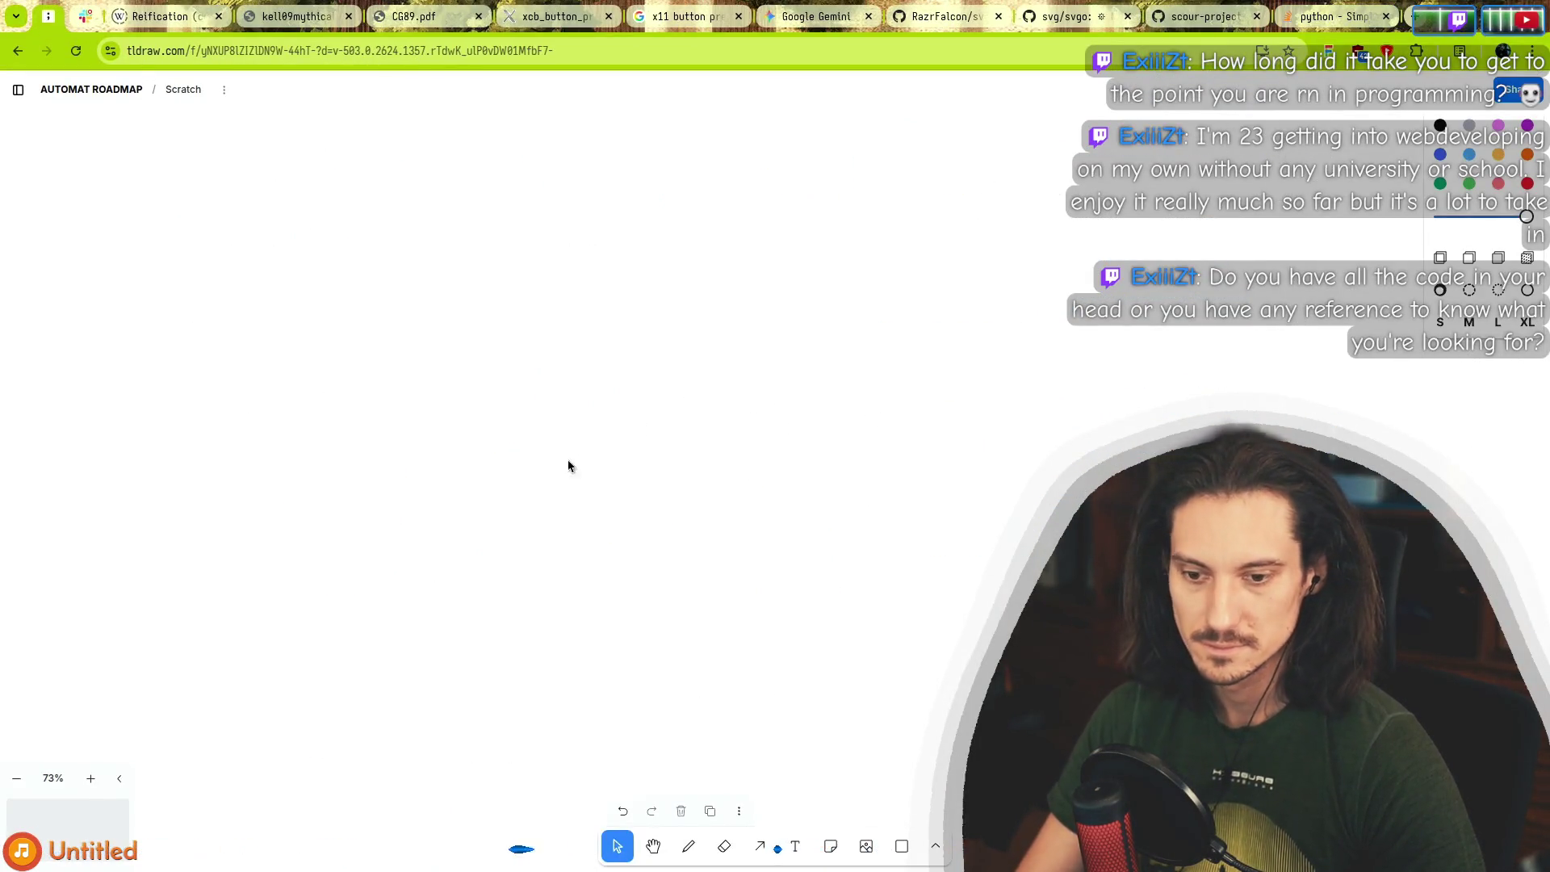
double_click(283, 256)
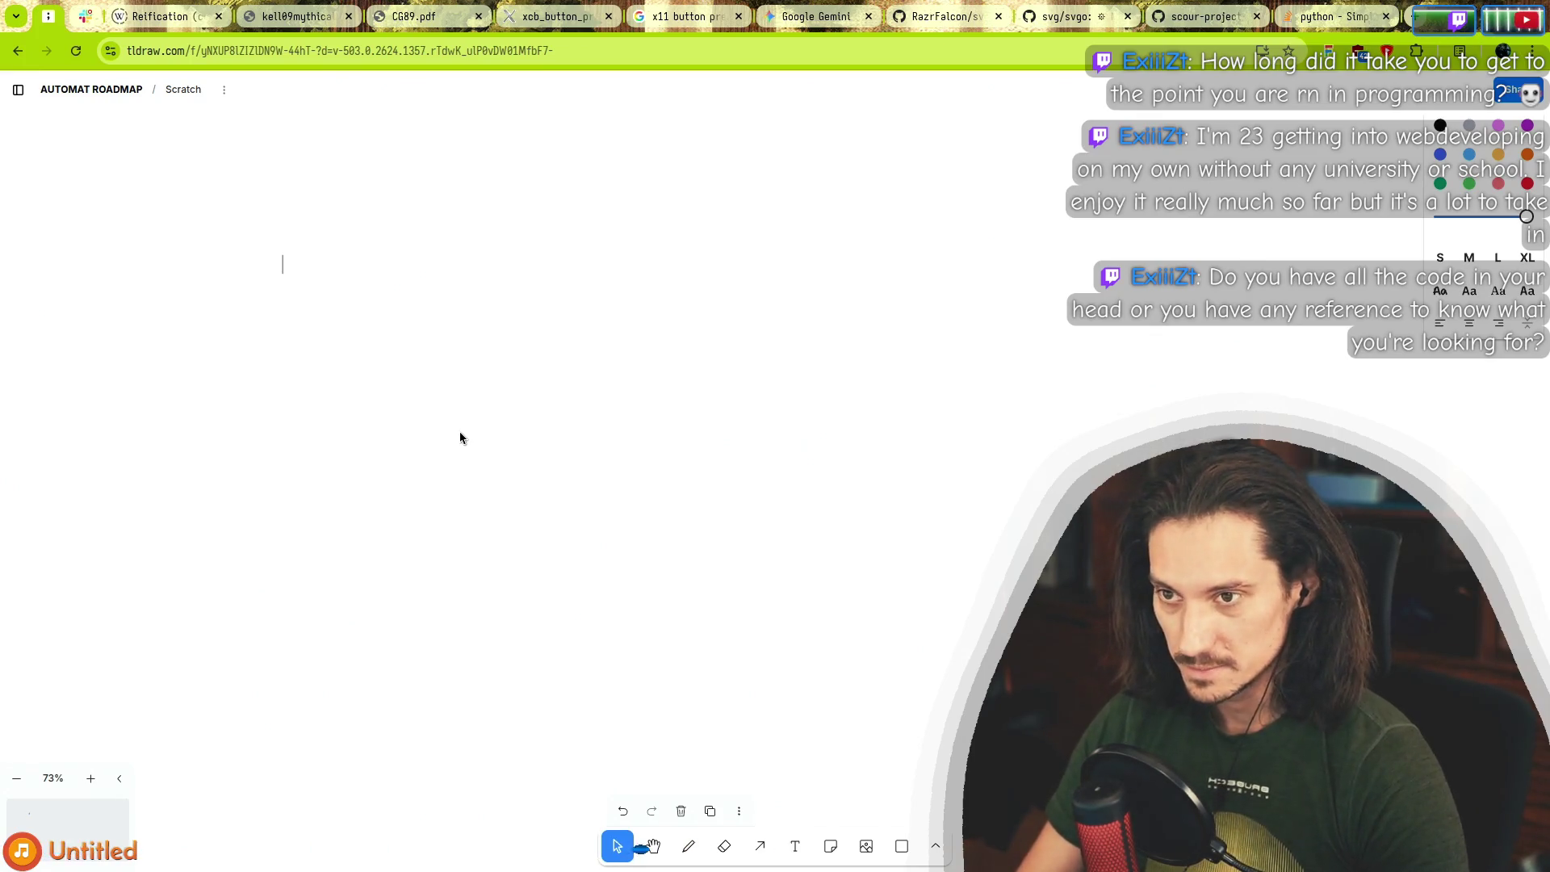
text(Krita)
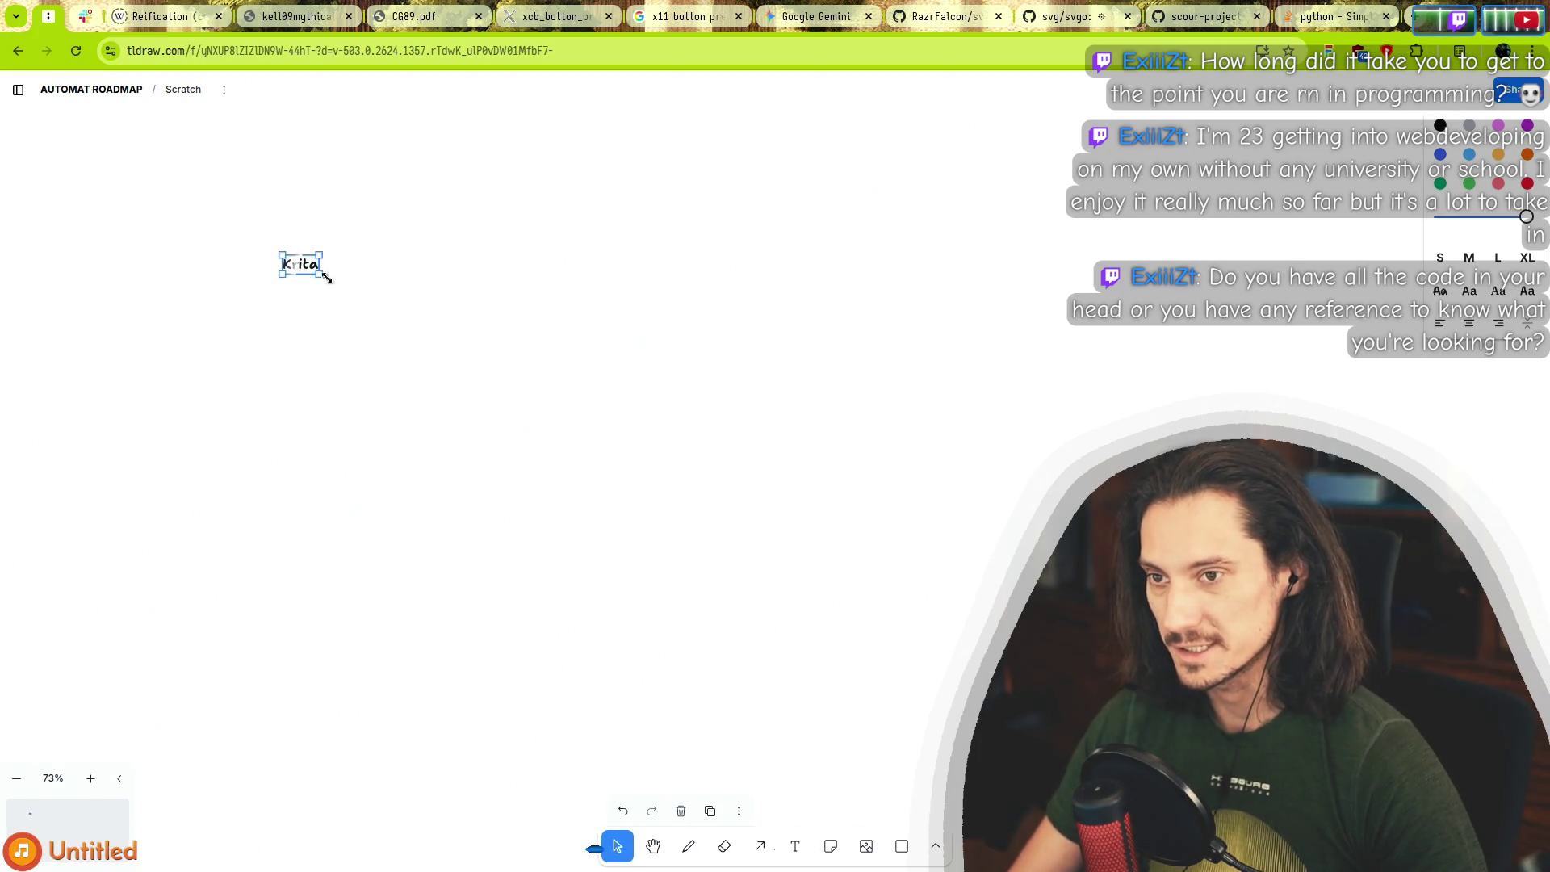
mouse_move(321, 276)
mouse_down()
mouse_move(493, 359)
mouse_move(350, 287)
mouse_move(316, 300)
mouse_move(390, 242)
mouse_move(325, 232)
mouse_up()
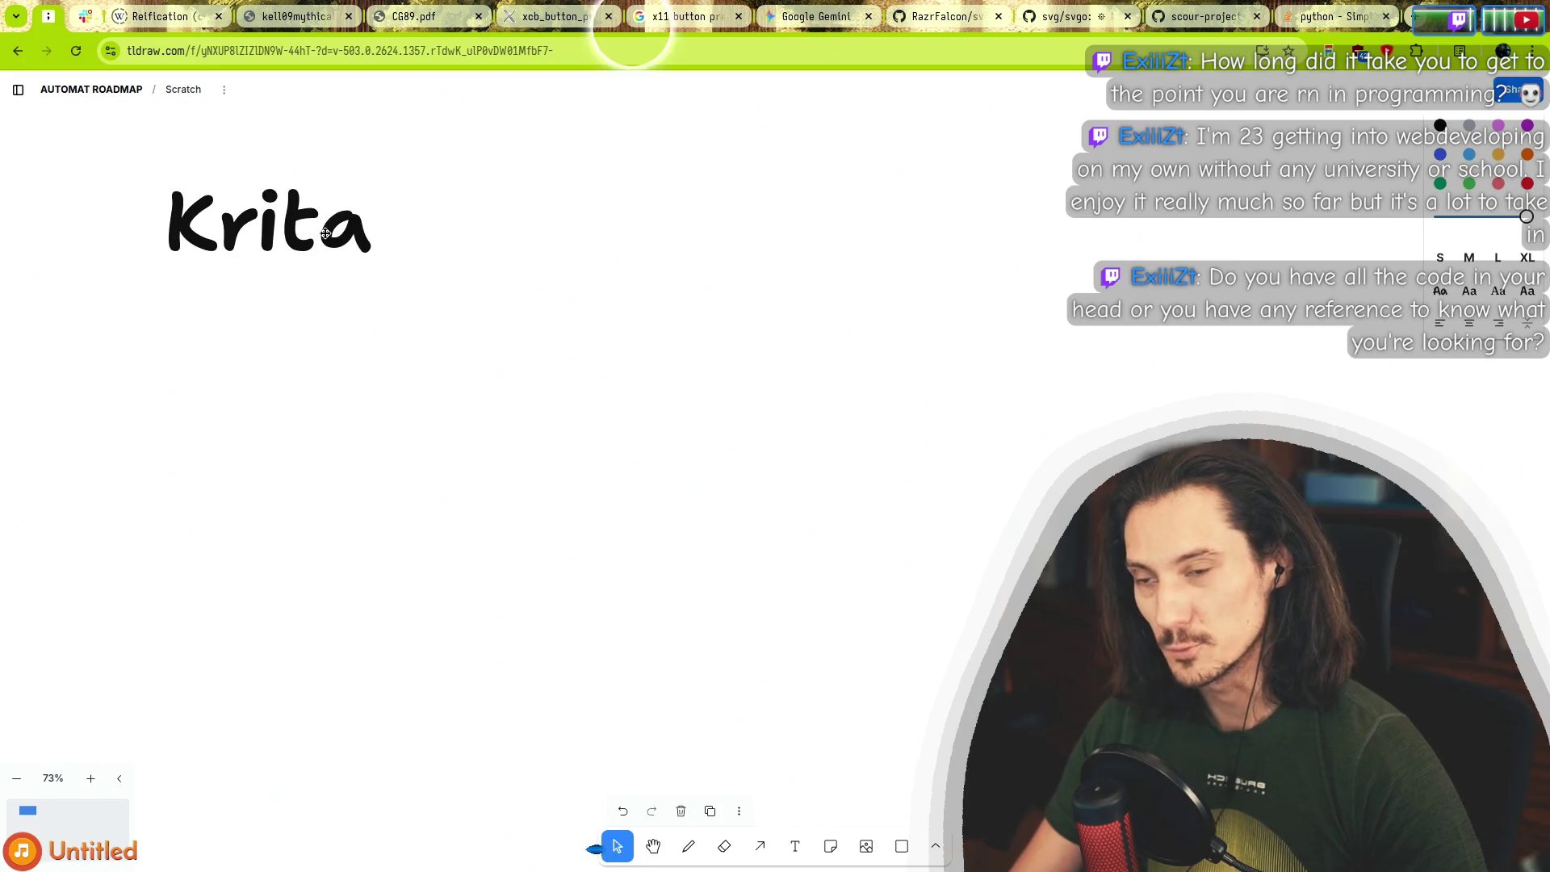
drag(376, 281, 335, 247)
click(228, 339)
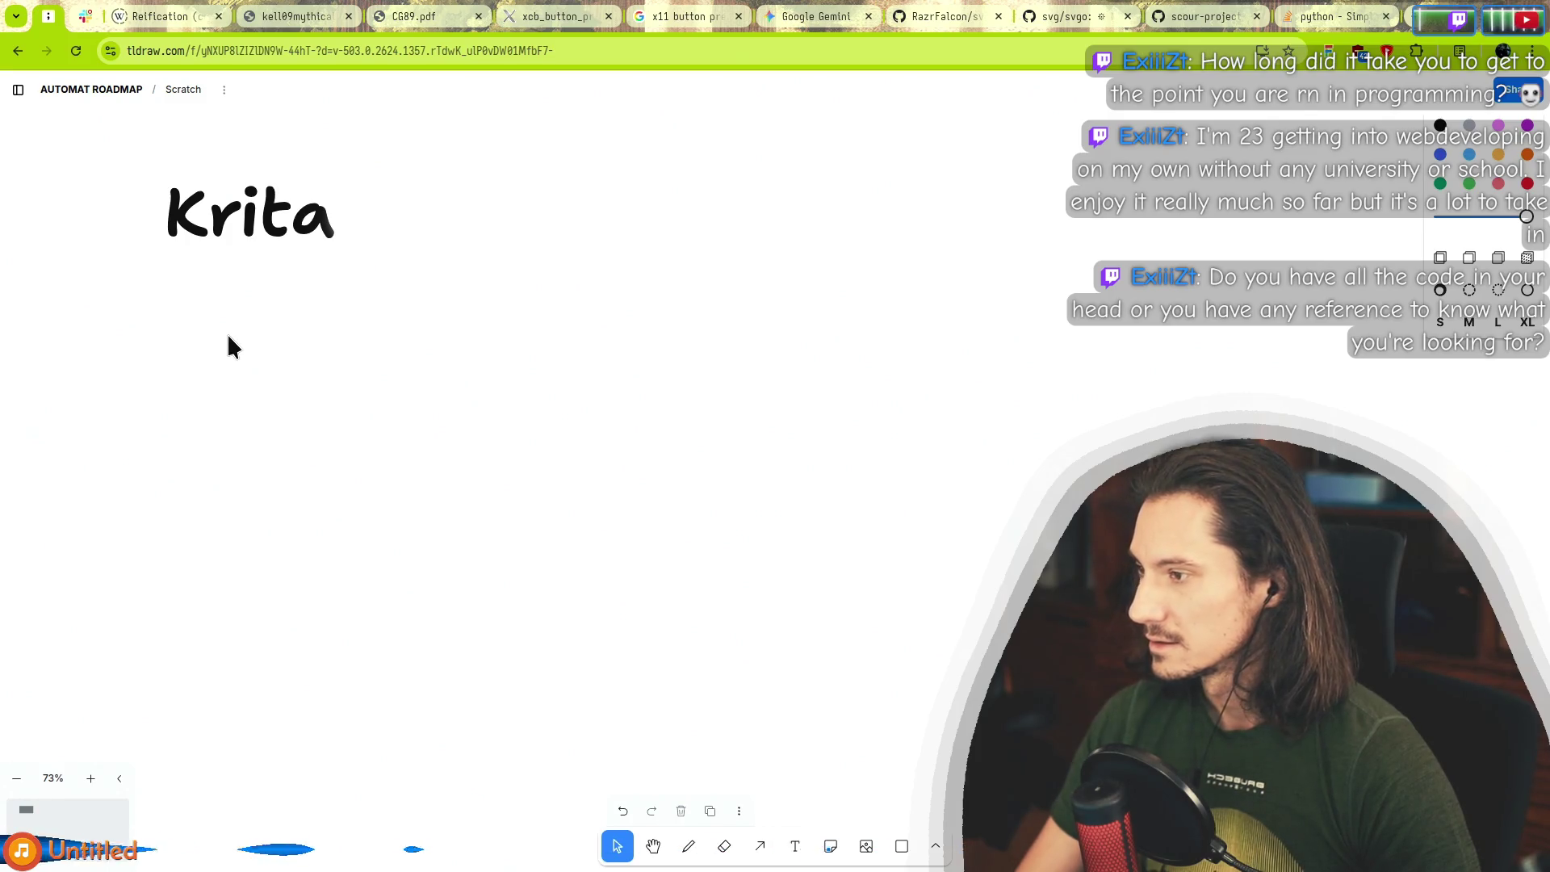
key(alt+Tab)
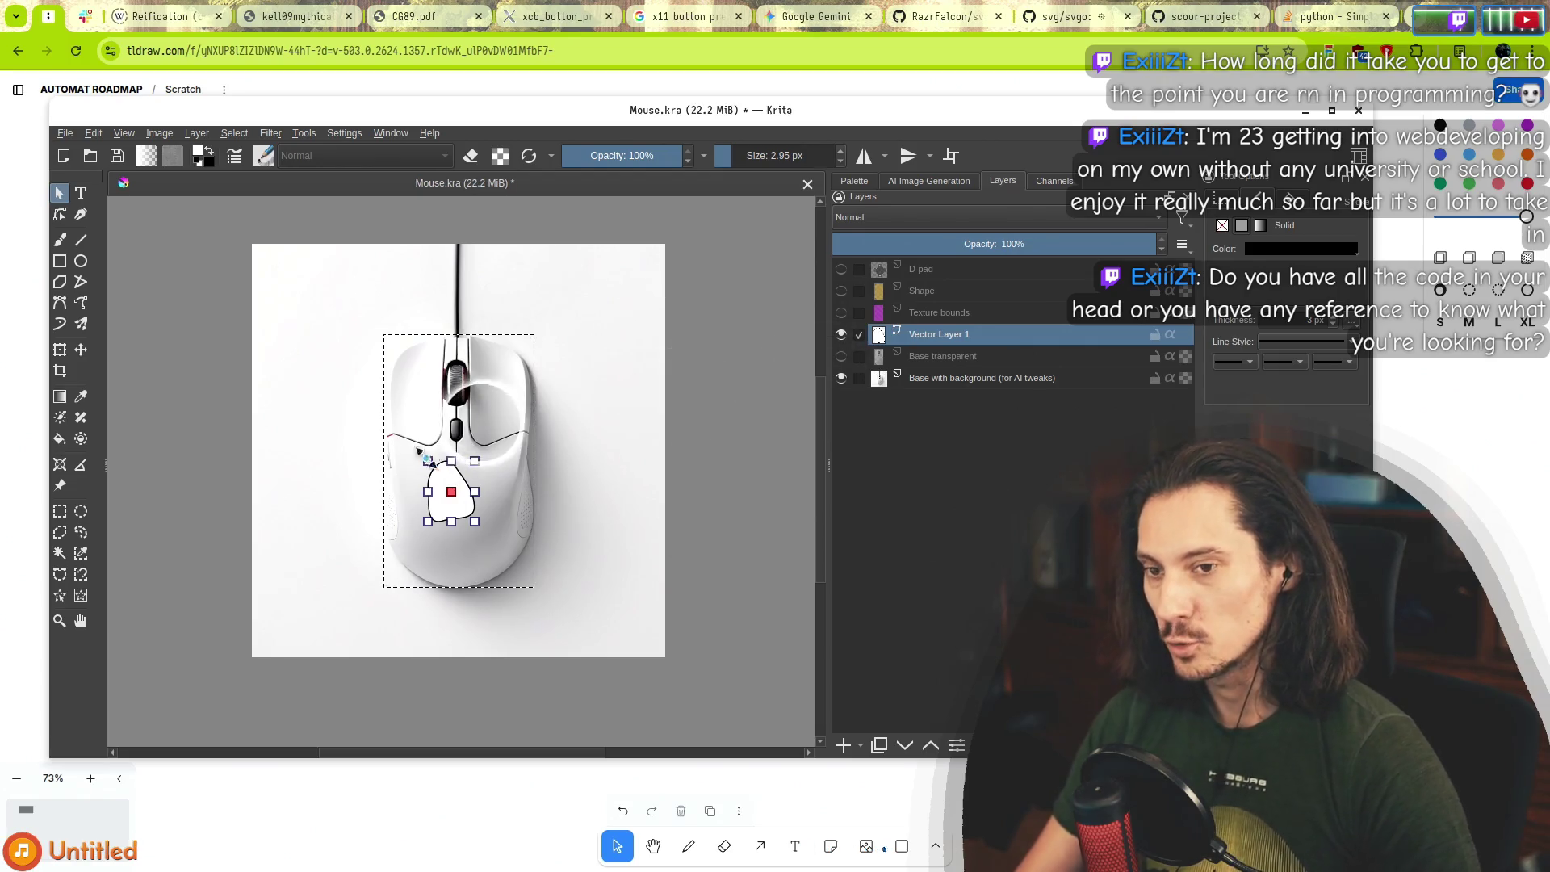
Select the Texture bounds and D-pad layers in Krita, then move the window aside to reveal tldraw.
click(929, 312)
key(b)
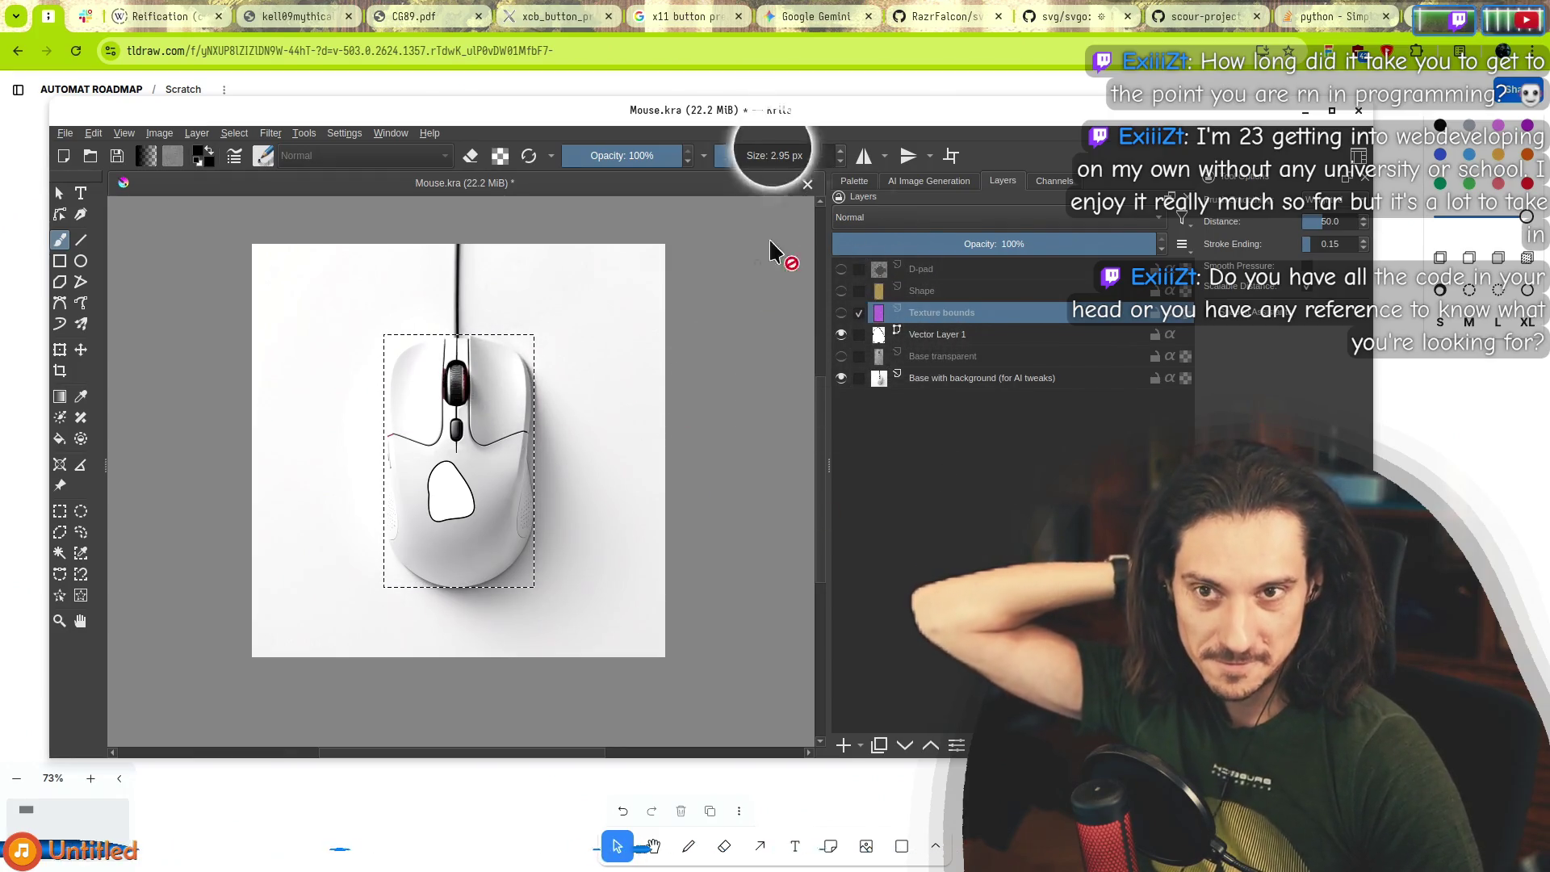
mouse_move(766, 110)
mouse_down()
mouse_move(775, 846)
mouse_move(831, 226)
mouse_move(802, 141)
mouse_up()
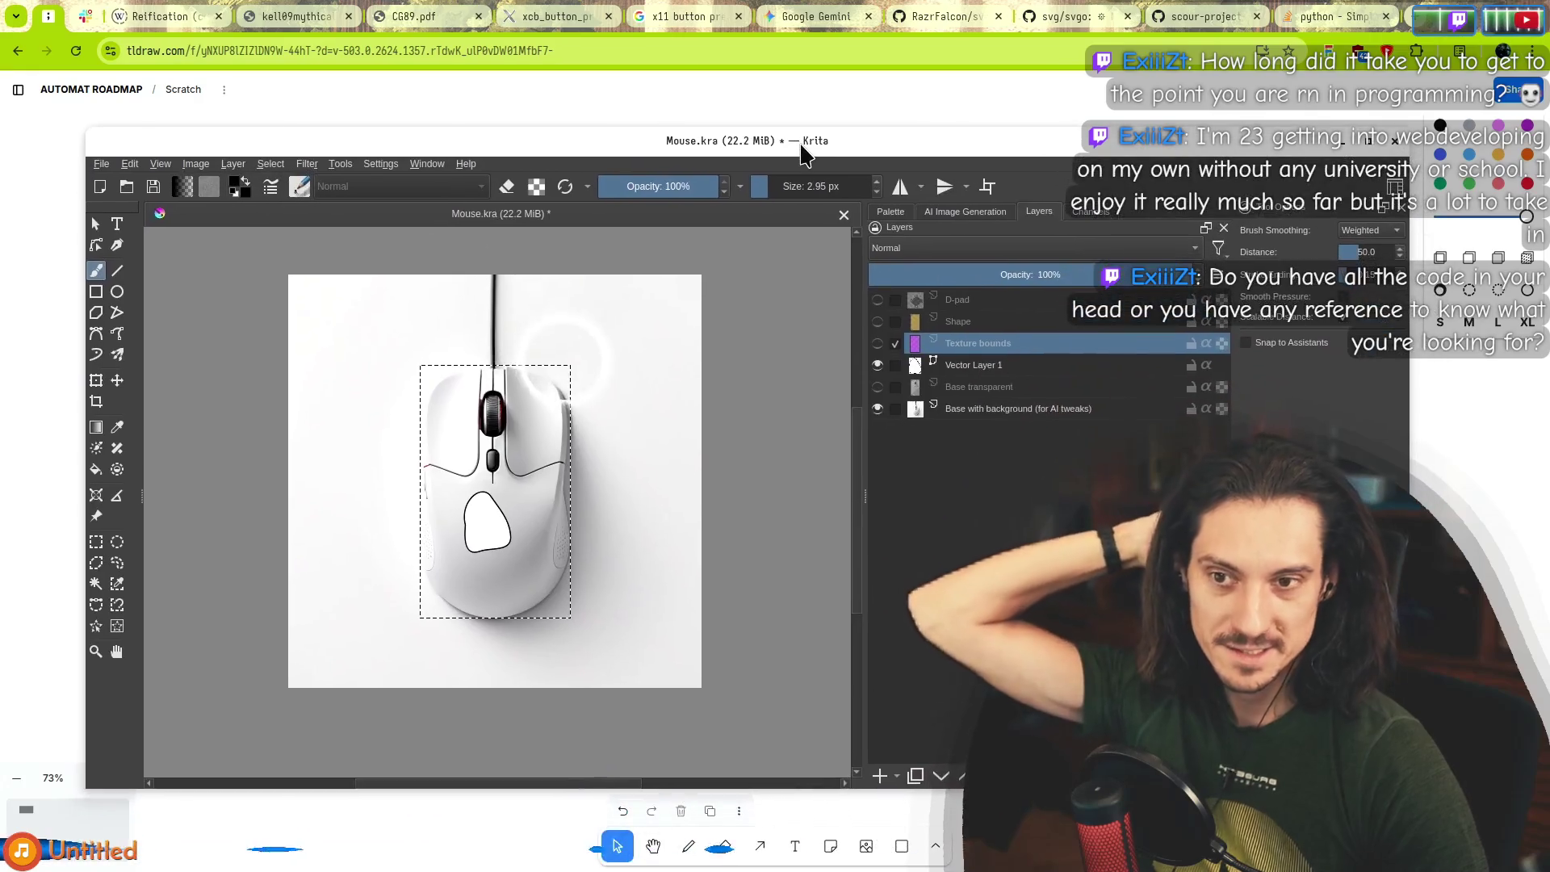
click(982, 306)
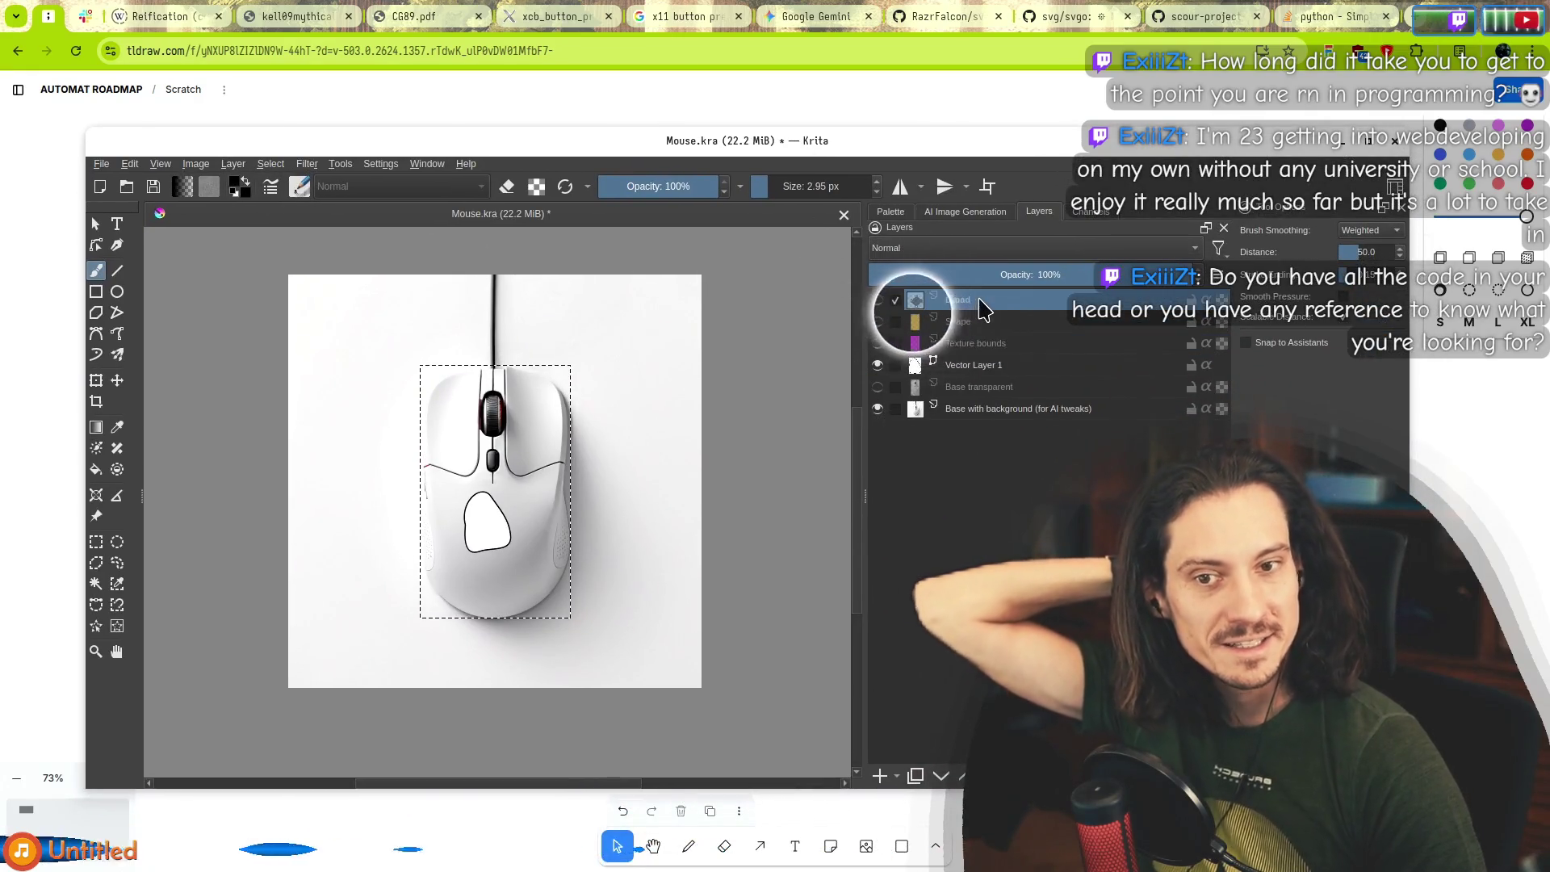
mouse_move(474, 157)
mouse_down()
mouse_move(481, 187)
mouse_move(452, 128)
mouse_move(476, 152)
mouse_up()
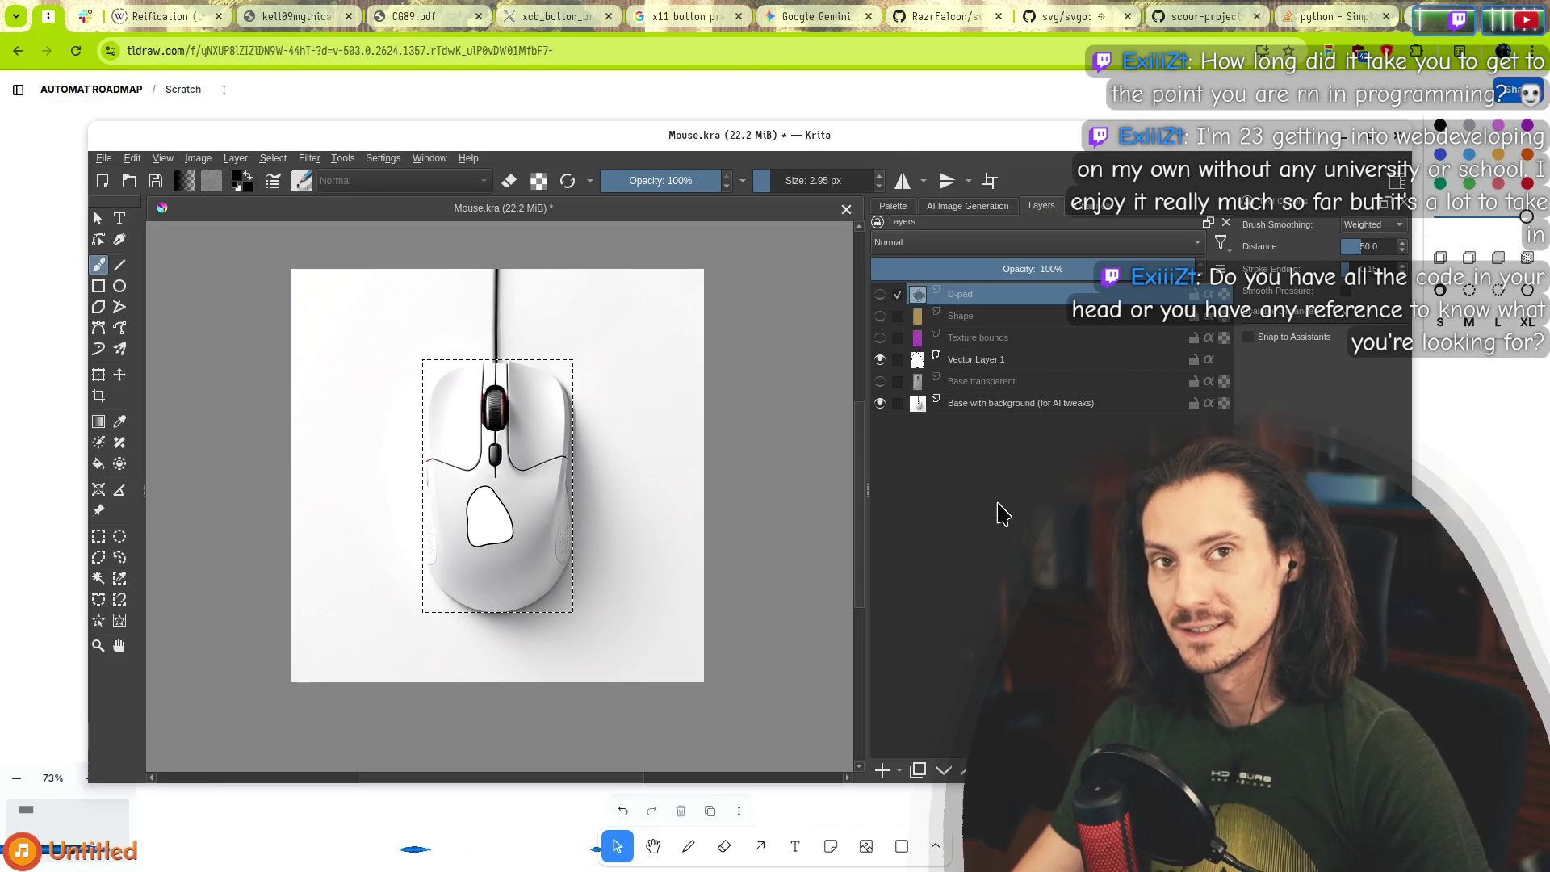
drag(884, 139, 948, 557)
key(Escape)
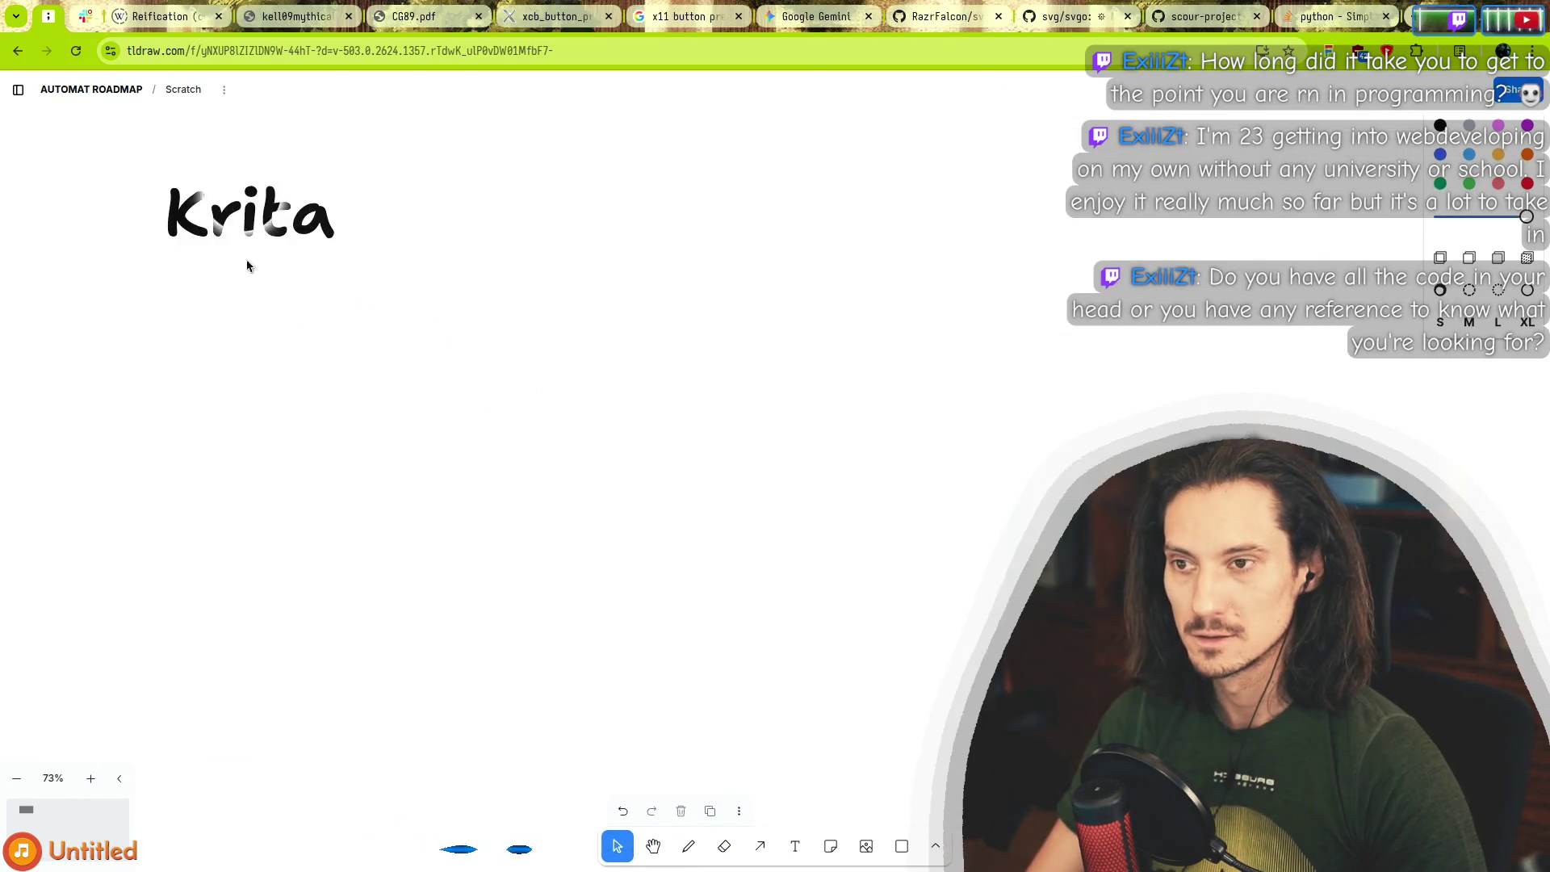
Shift 'Krita' left, add the 'Our preferred graphics editor' note, and draw an arrow to Krita.
drag(268, 251, 212, 256)
double_click(252, 236)
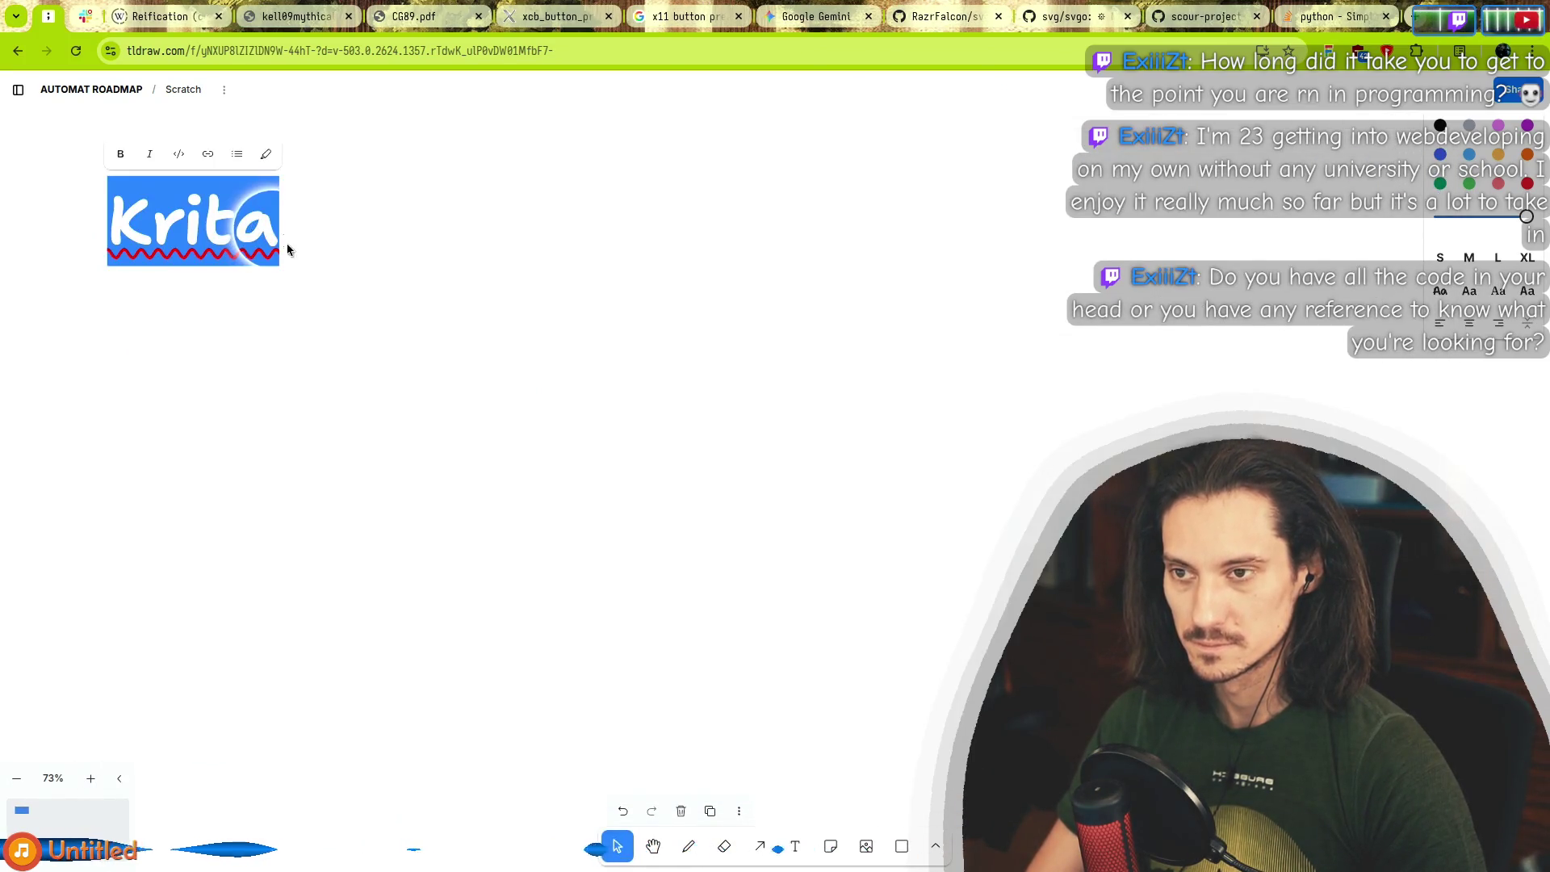
click(398, 260)
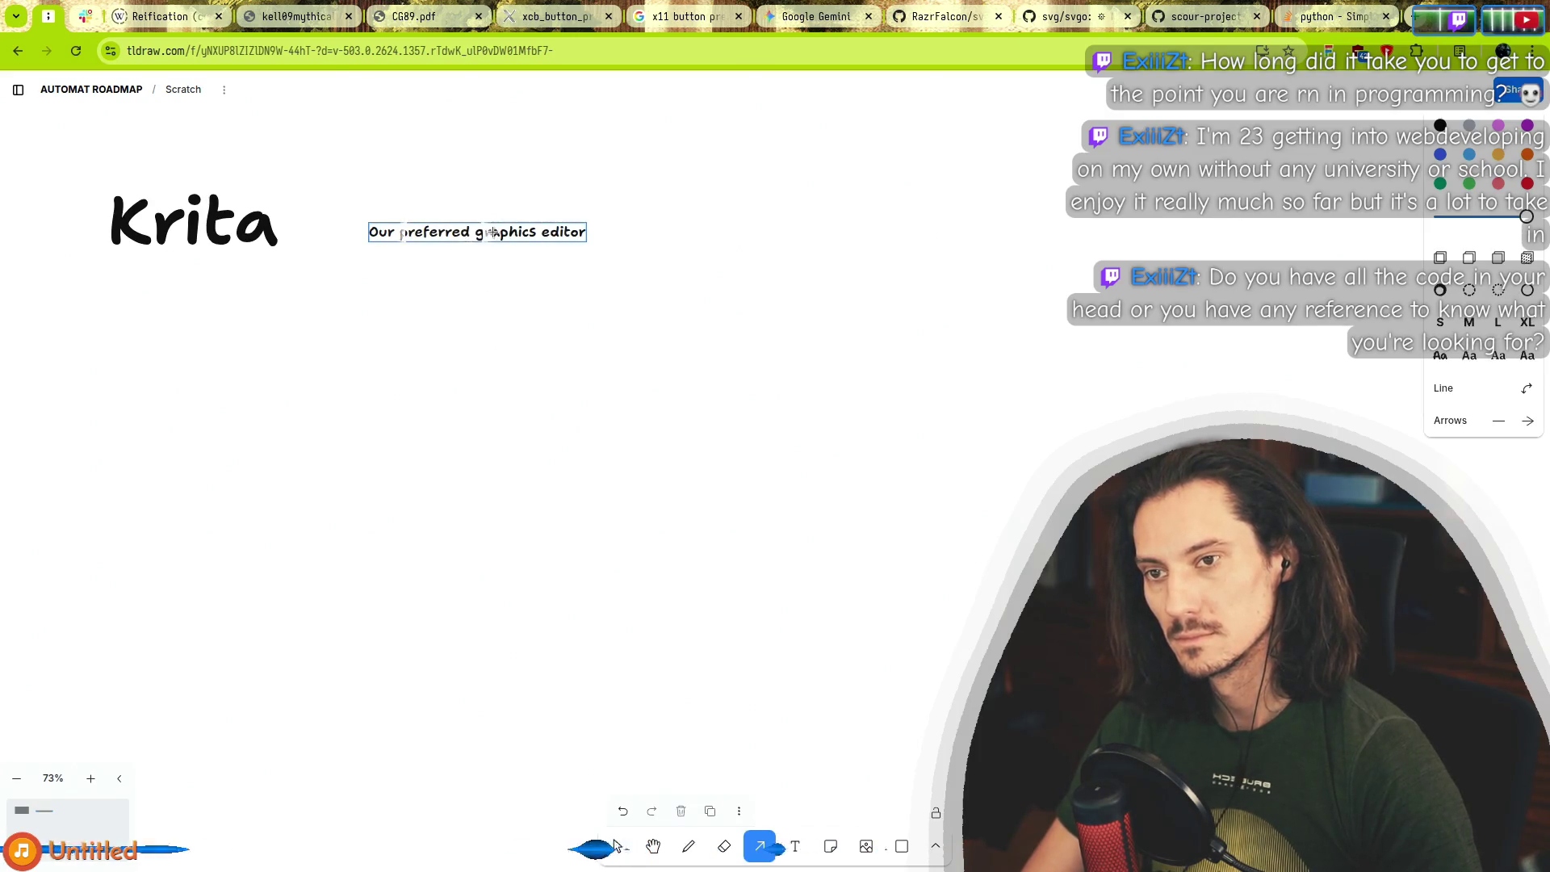
drag(491, 232, 202, 221)
click(402, 326)
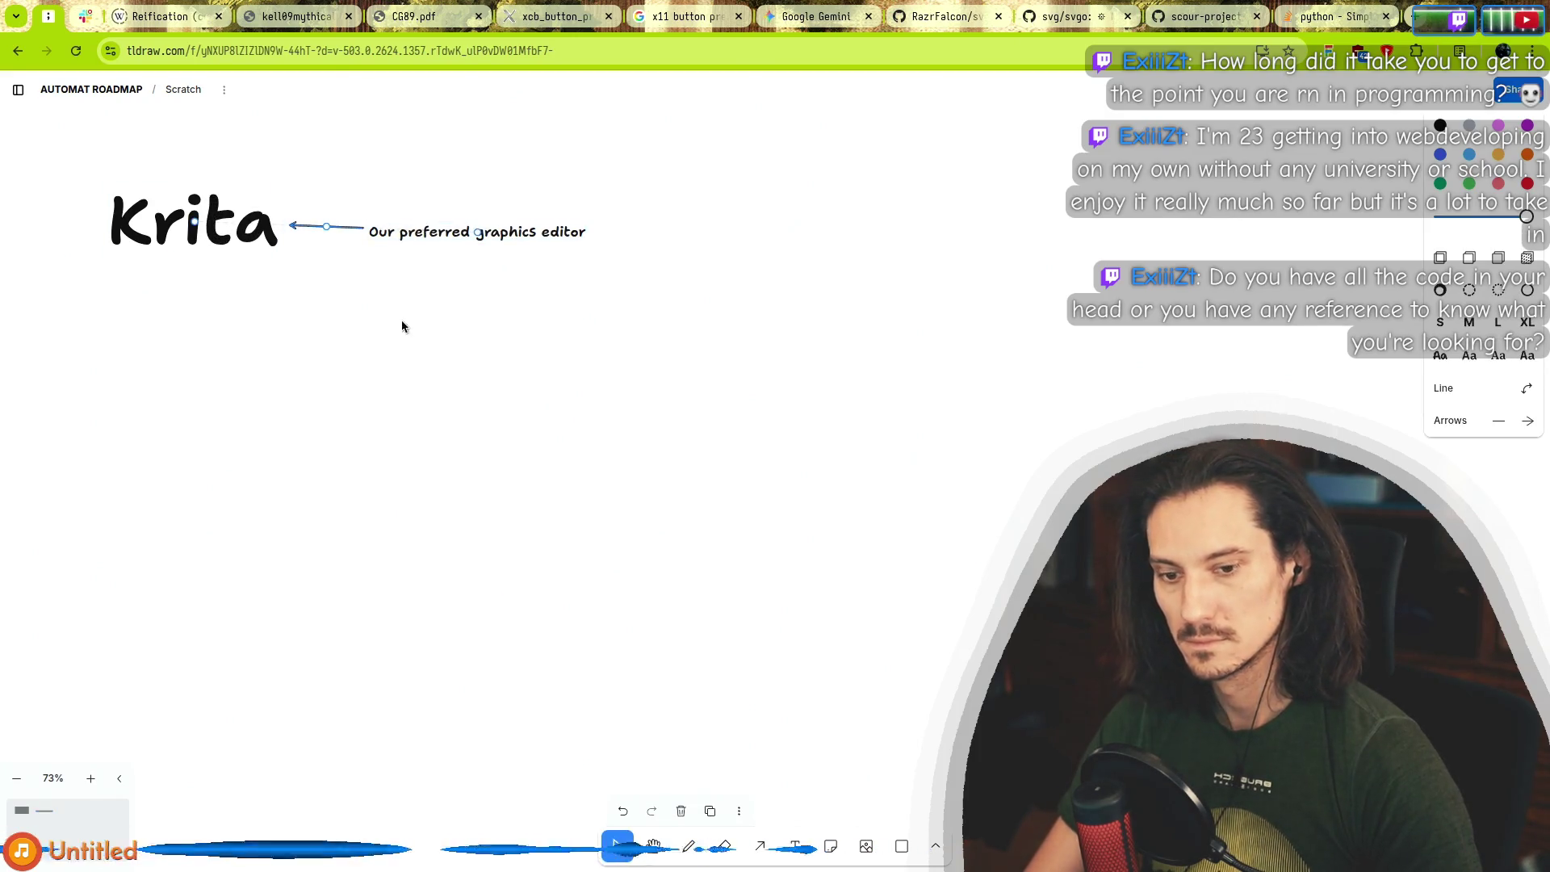
click(91, 778)
mouse_move(336, 422)
mouse_down()
mouse_move(816, 578)
mouse_move(572, 533)
mouse_up()
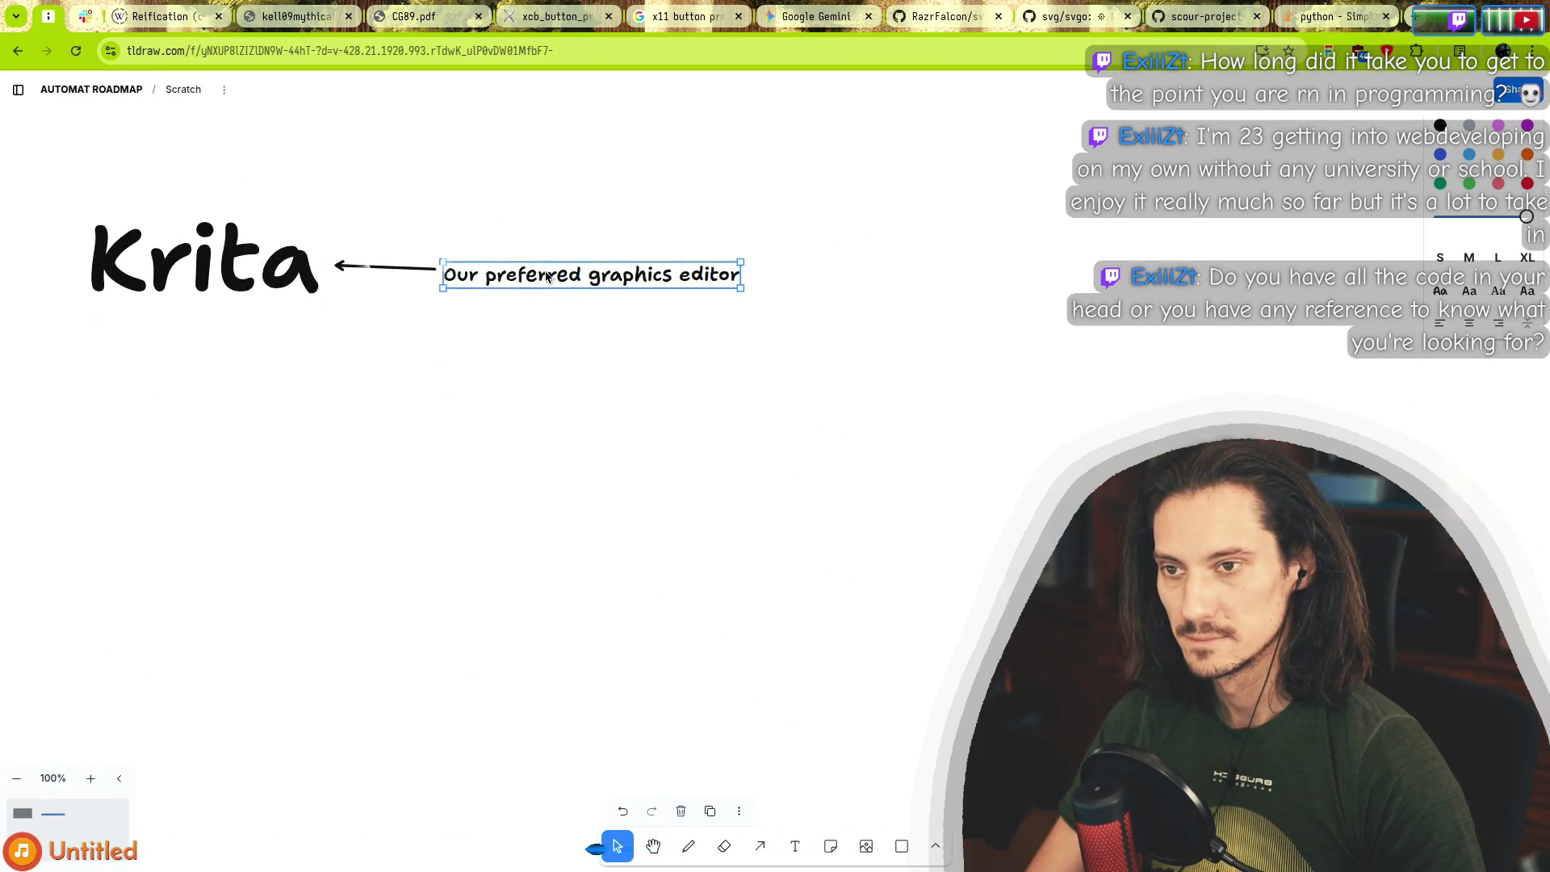
Move the caption up-left and Krita down-right, then bend the connecting arrow into a downward curve.
drag(565, 274, 278, 184)
mouse_move(205, 260)
mouse_down()
mouse_move(309, 295)
mouse_move(606, 307)
mouse_up()
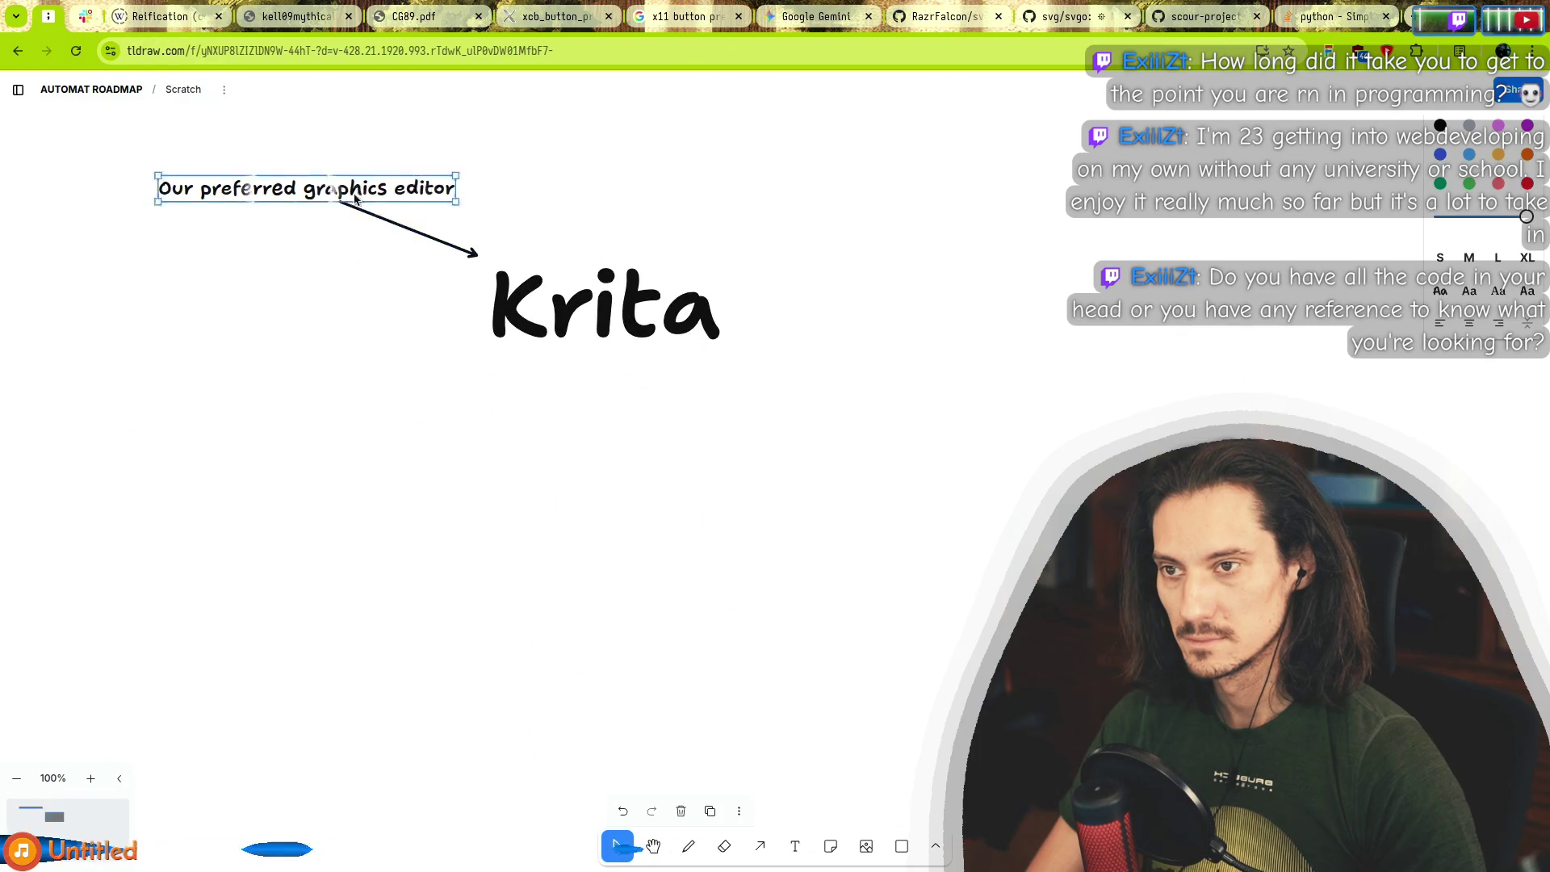
mouse_move(364, 188)
mouse_down()
mouse_move(315, 269)
mouse_move(316, 239)
mouse_up()
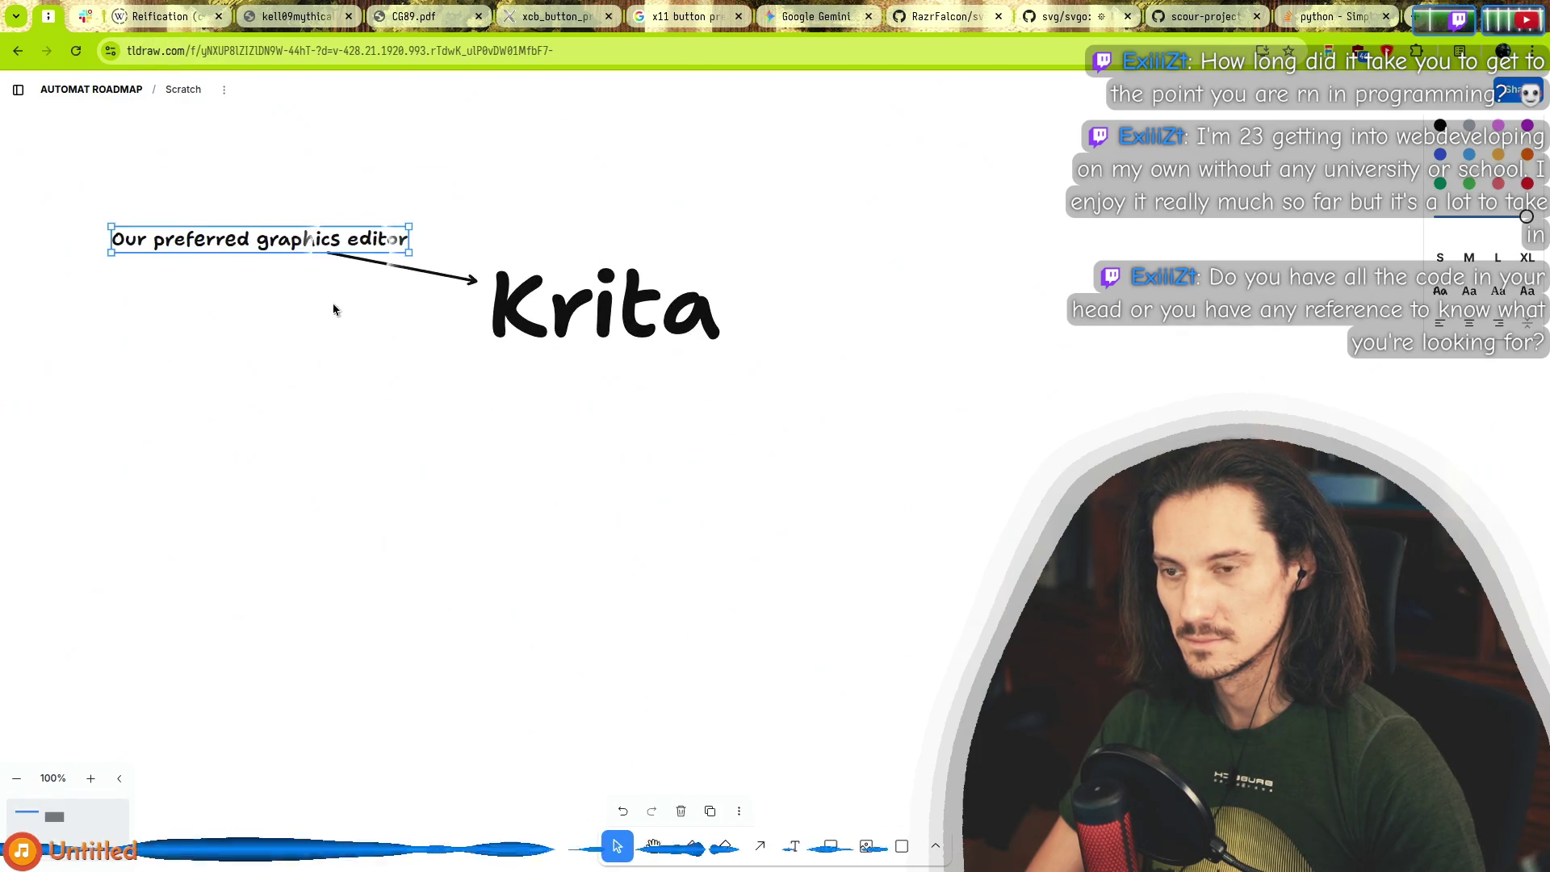
click(406, 271)
drag(405, 271, 366, 316)
click(327, 434)
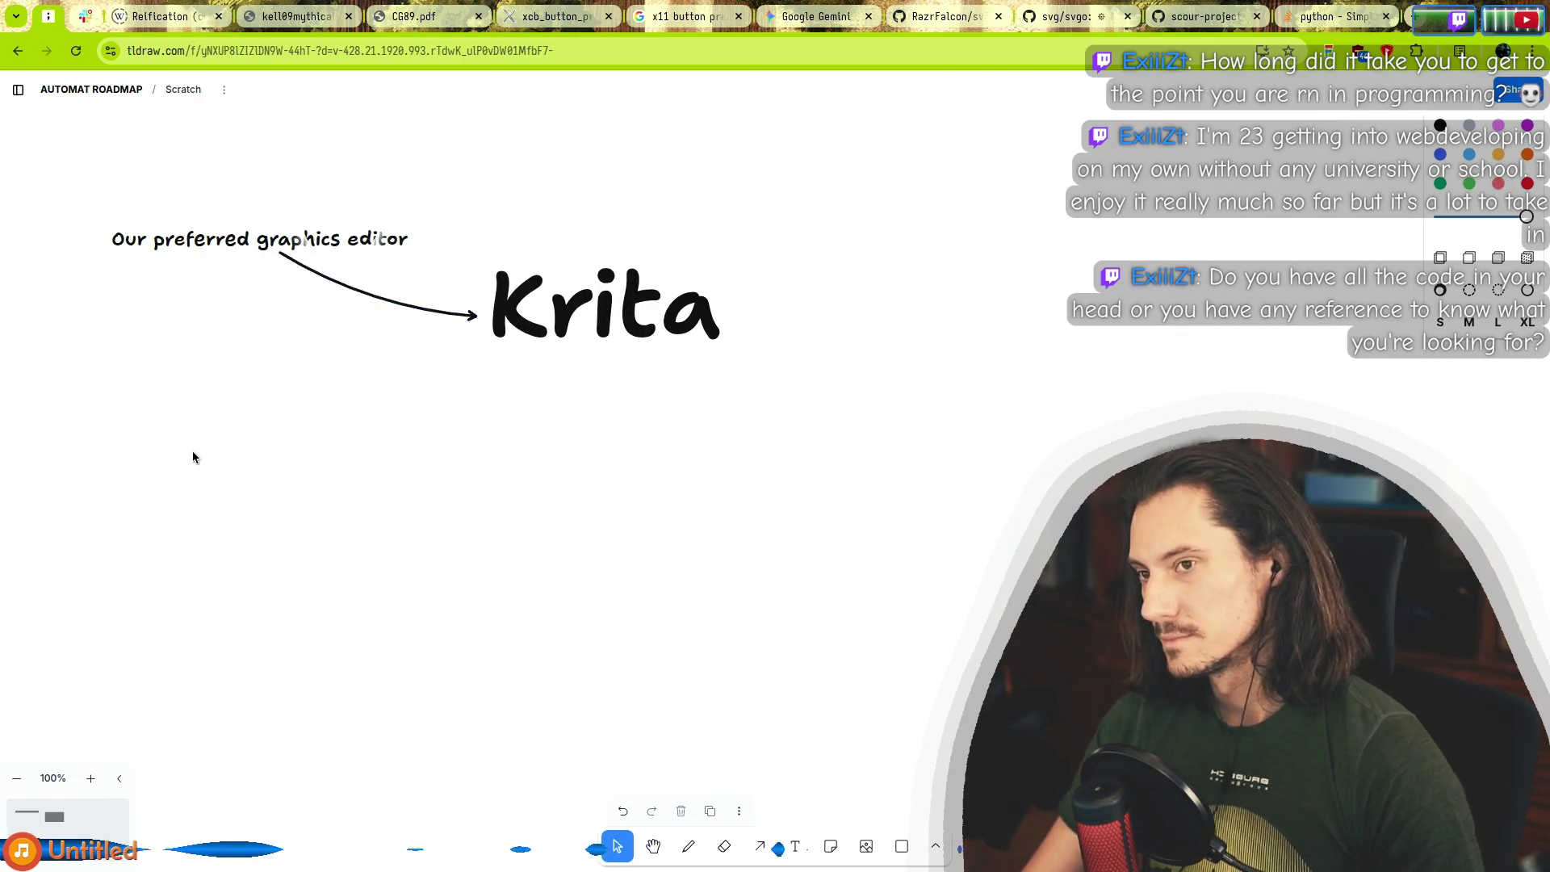
key(alt+Tab)
key(alt+Tab)
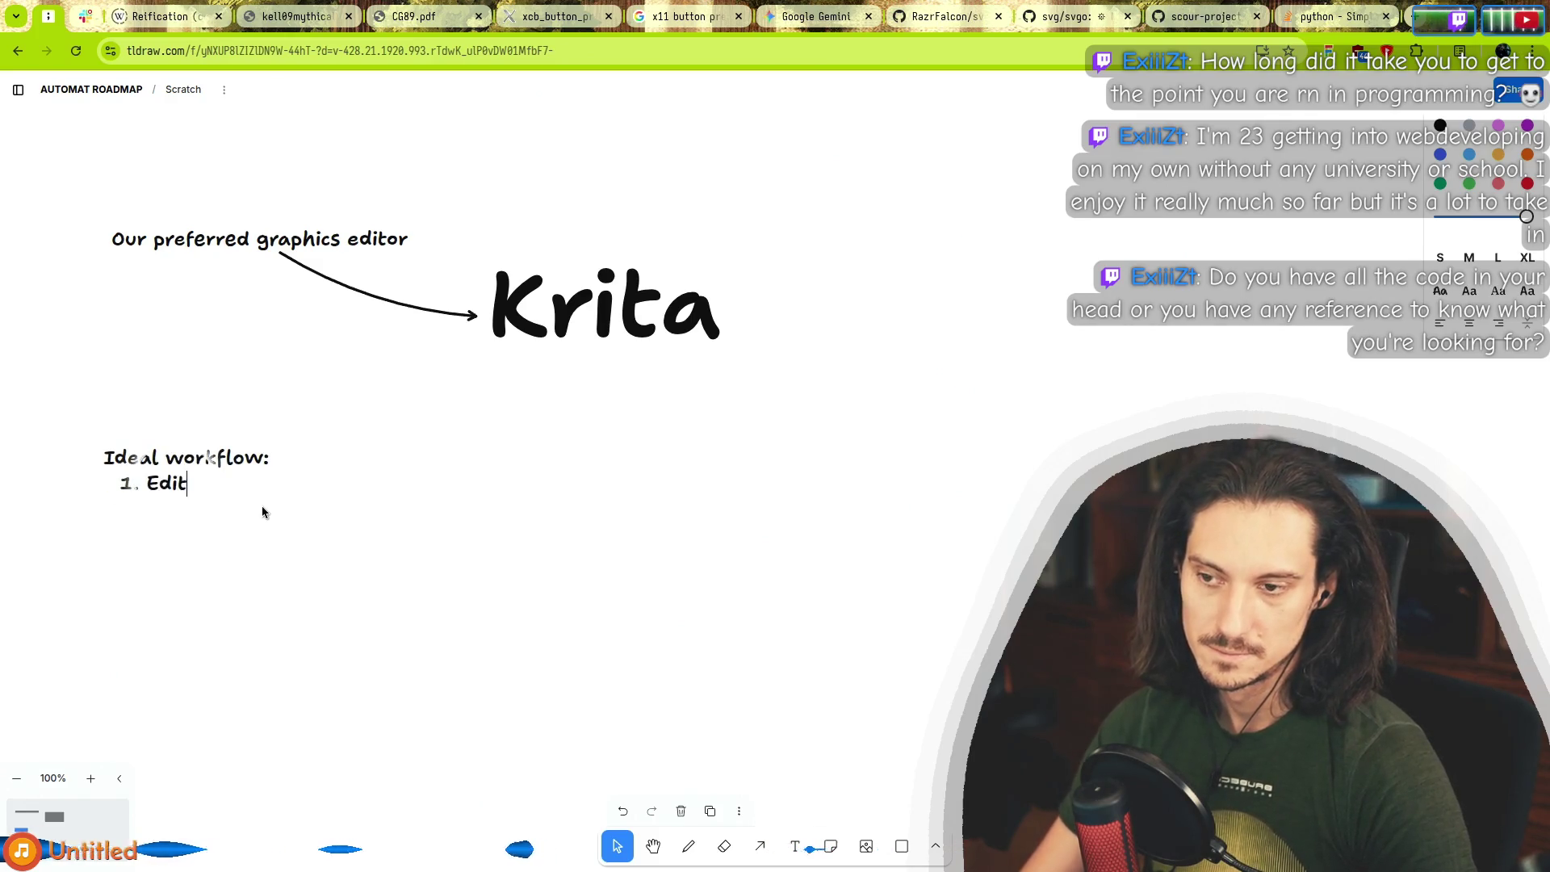
Finish the first step as '1. Edit stuff in Krita' and select the word Krita.
text(ita)
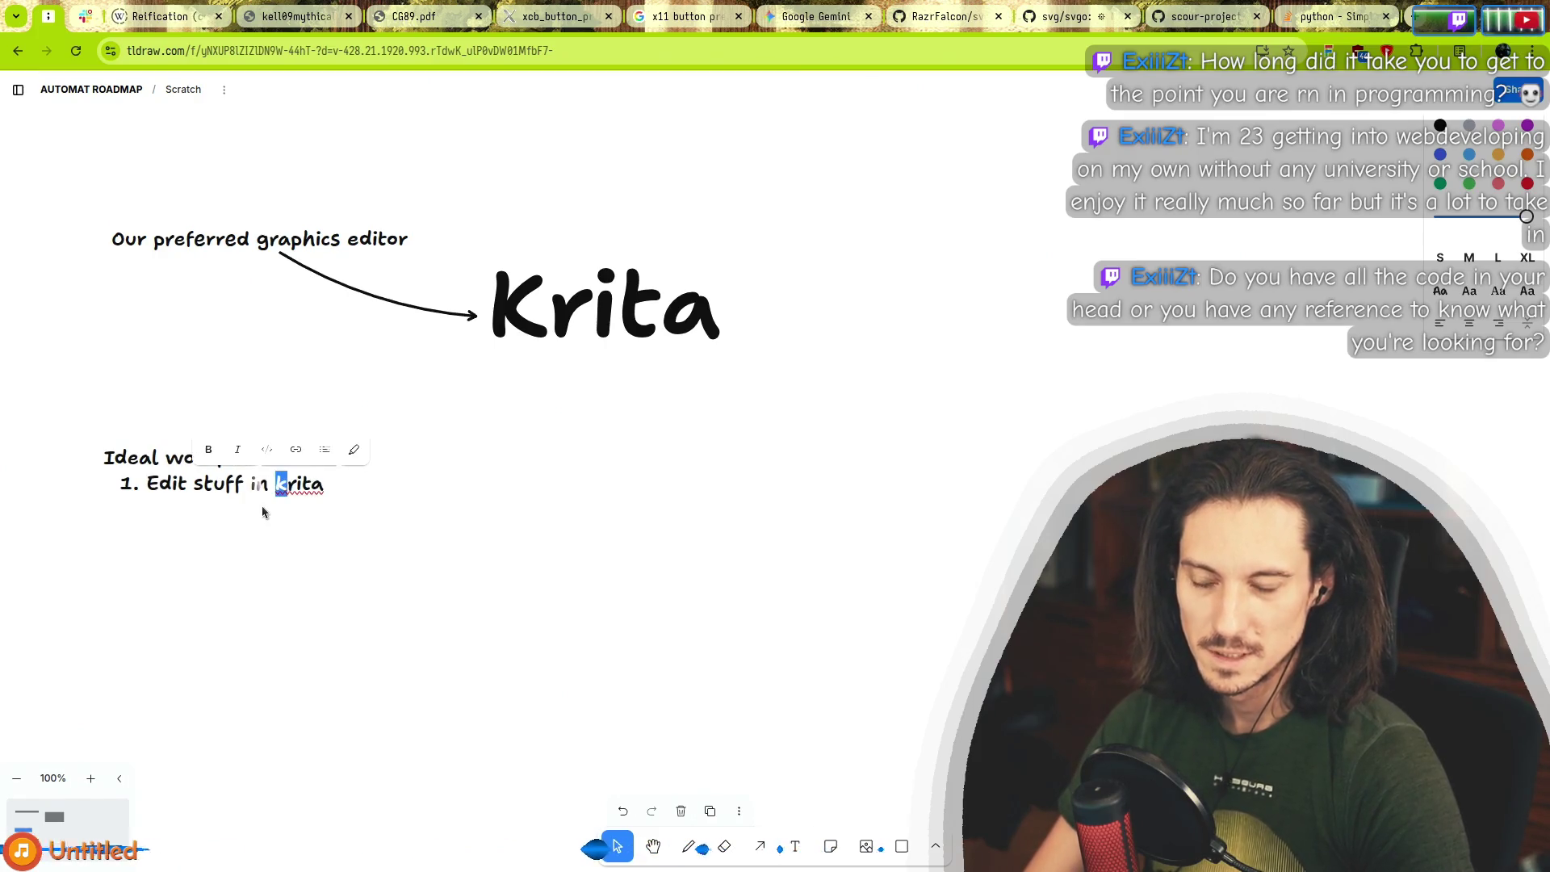
text(K)
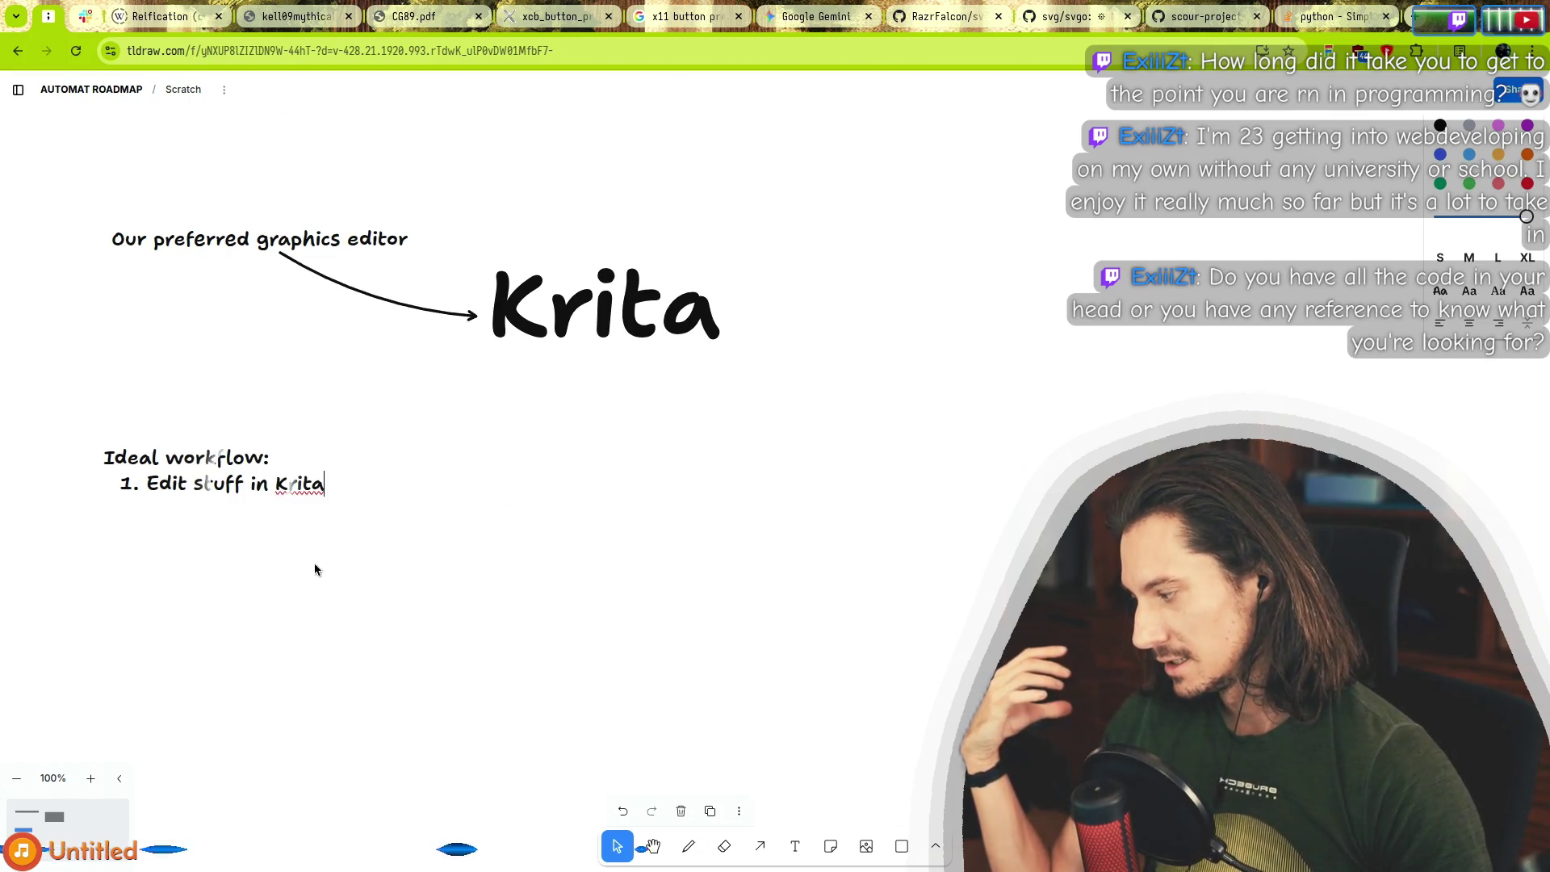
key(ctrl+shift+Left)
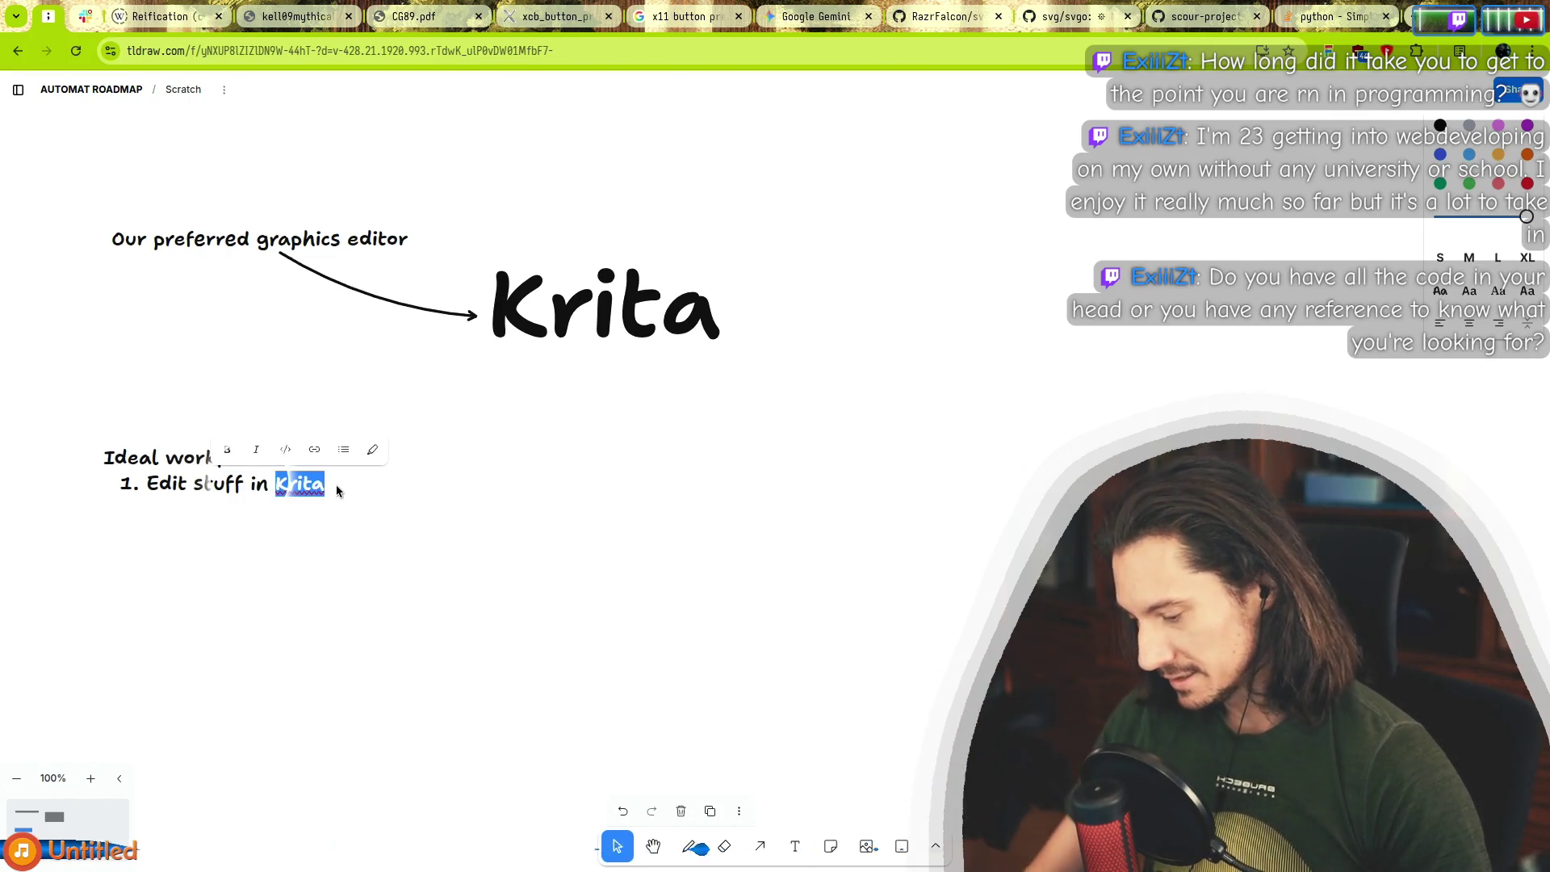
key(alt+Tab)
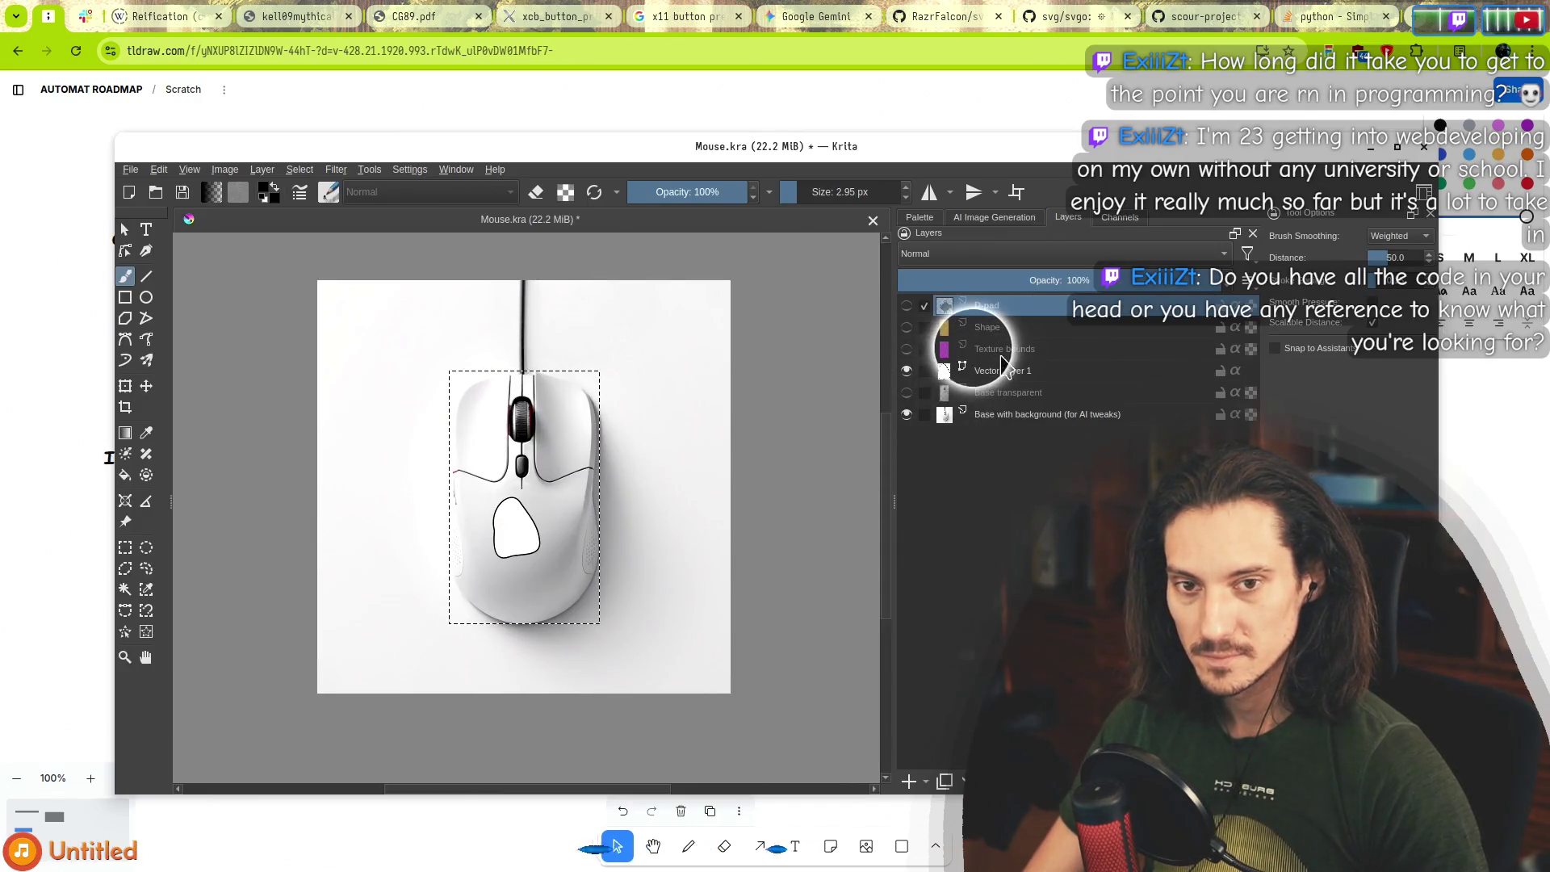
Select the blob outline on Vector Layer 1 in Krita and nudge it a few pixels down.
key(Page_Down)
key(Page_Down)
key(Page_Down)
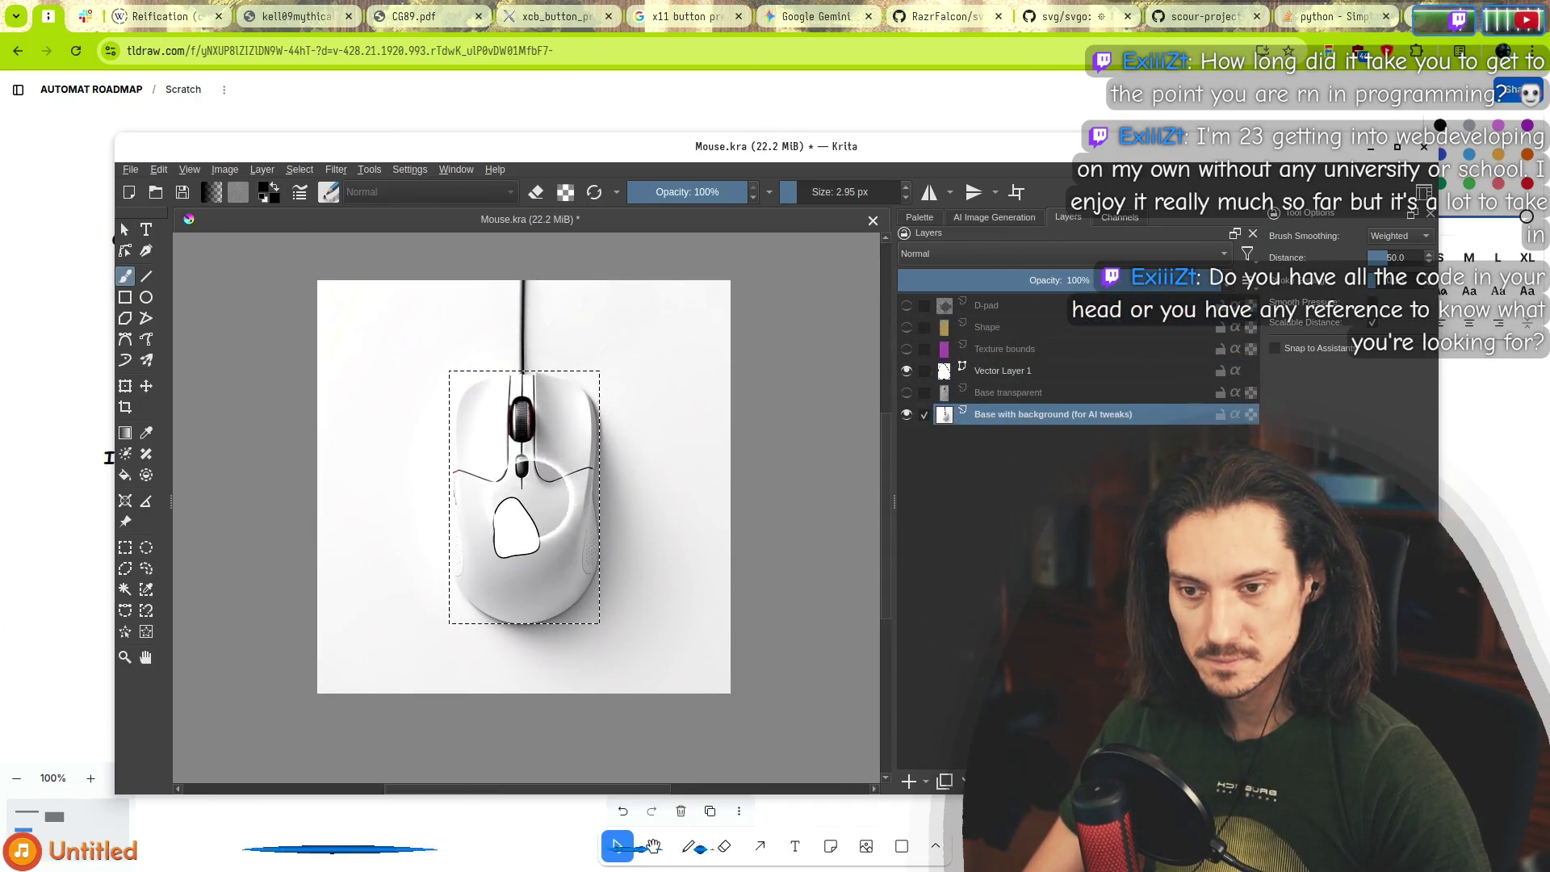
click(1001, 371)
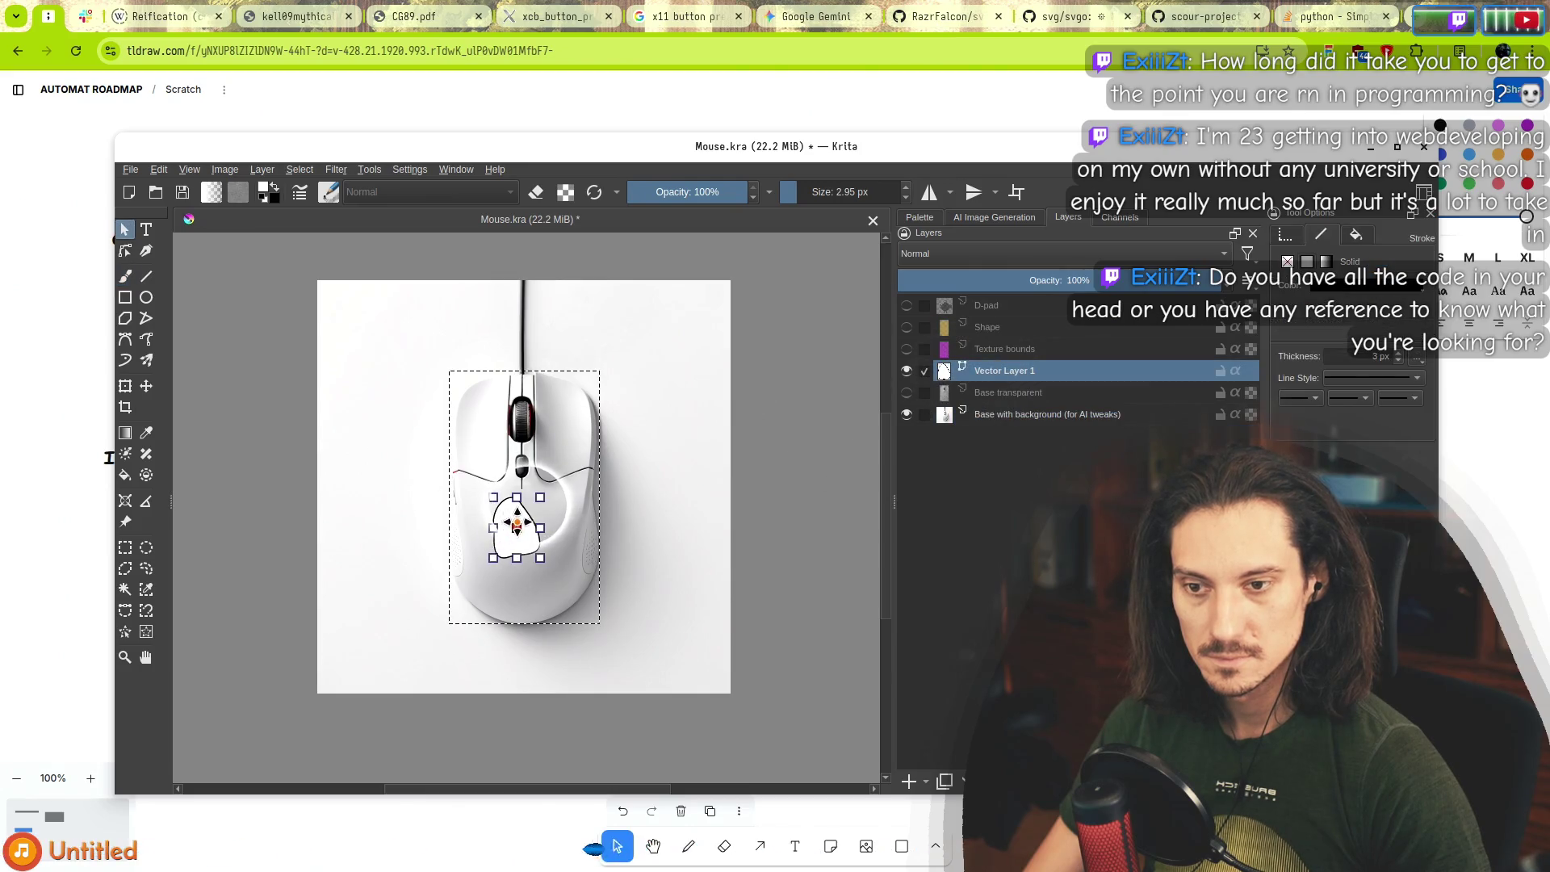
scroll(521, 539, up, 2)
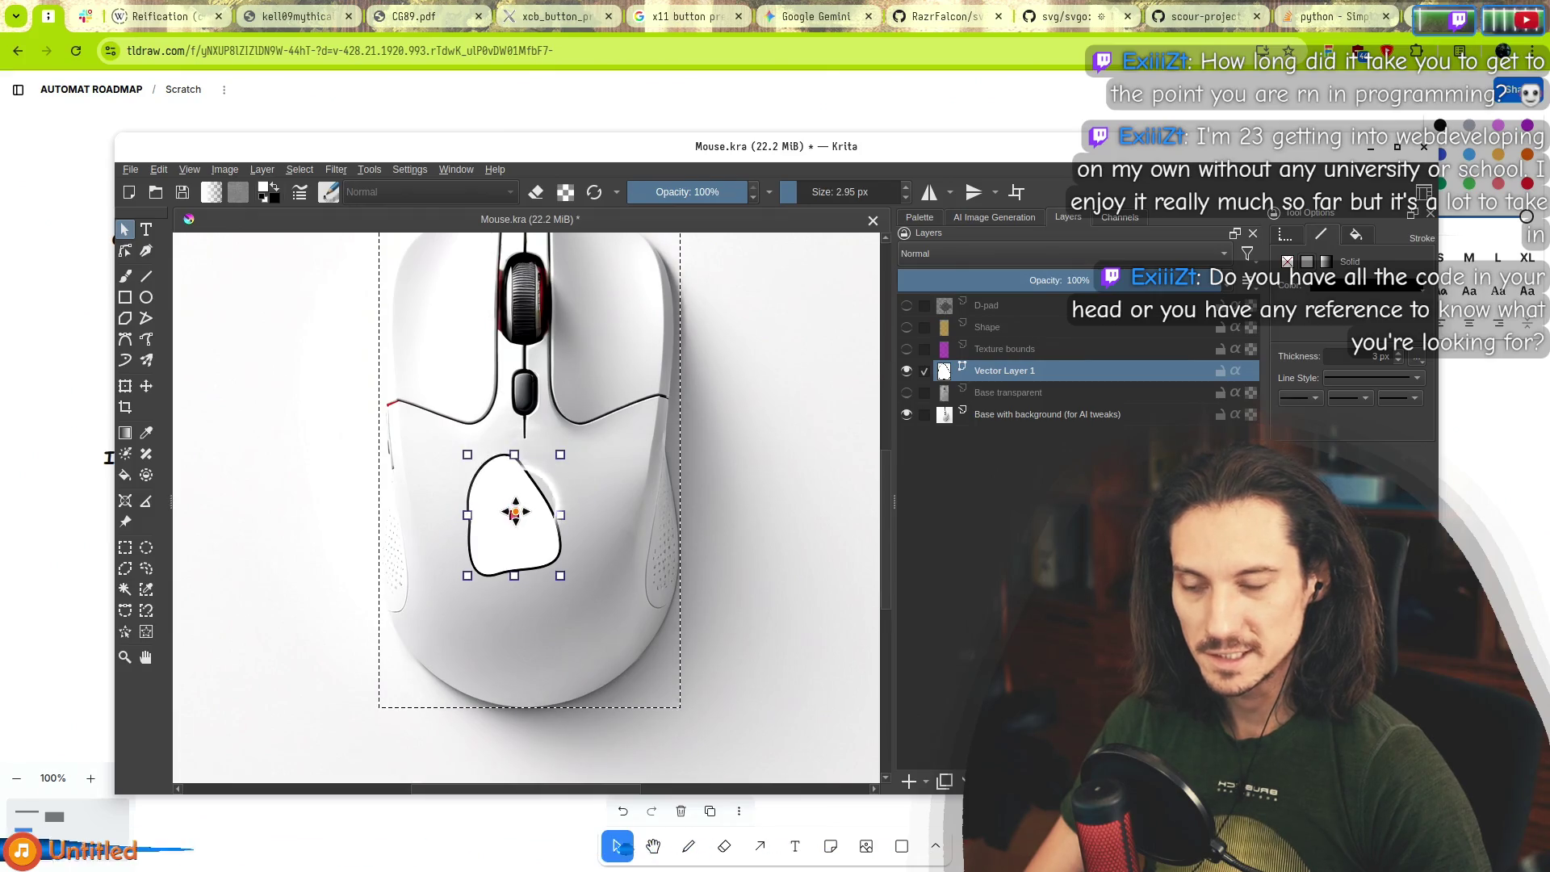
drag(514, 515, 512, 519)
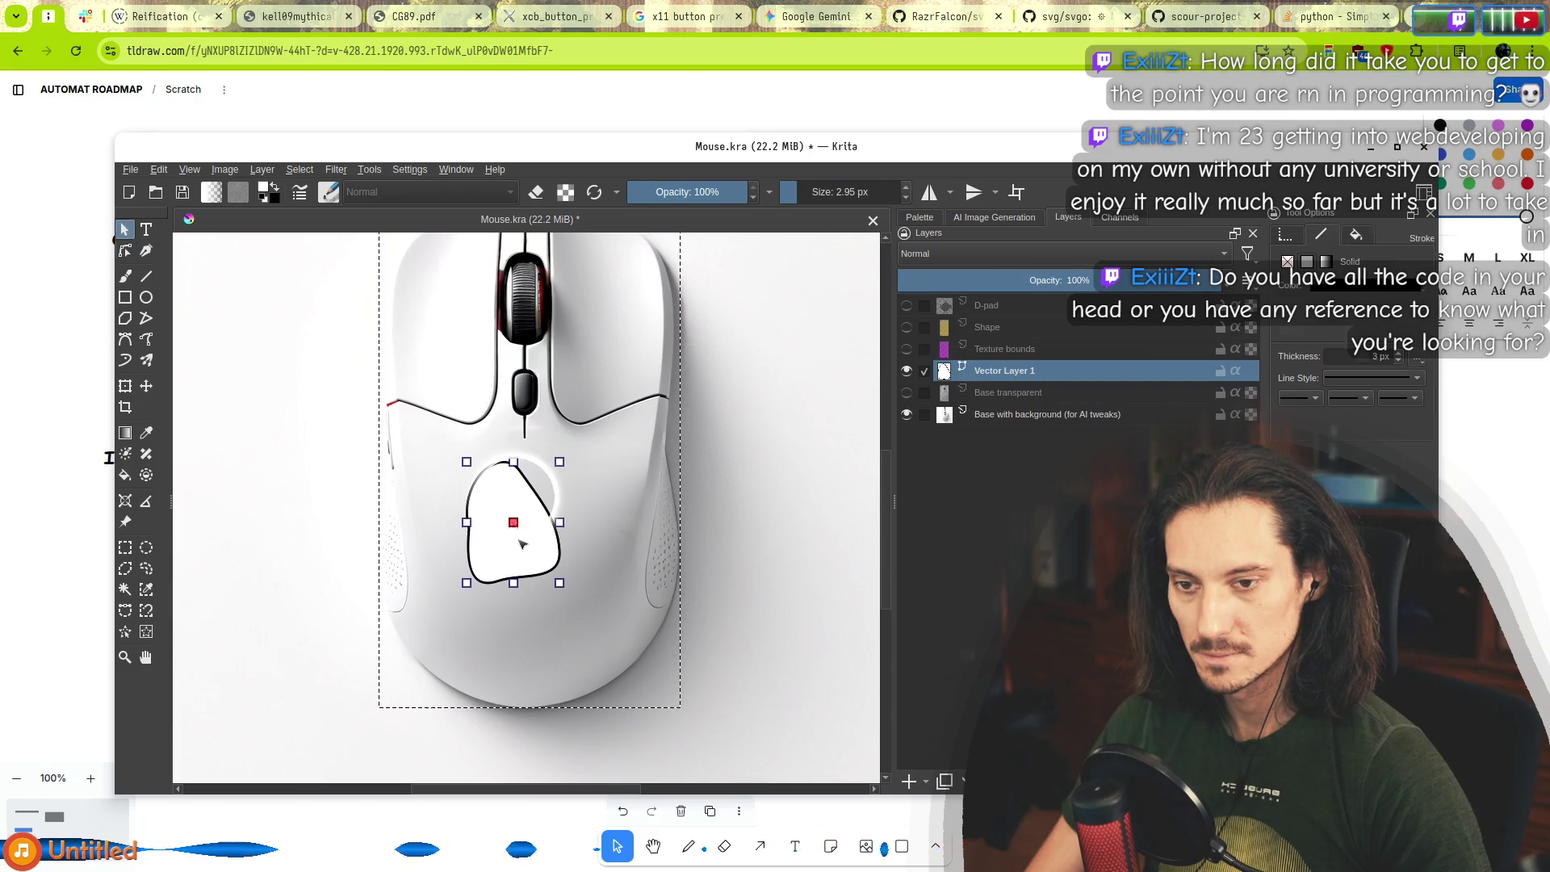
click(128, 249)
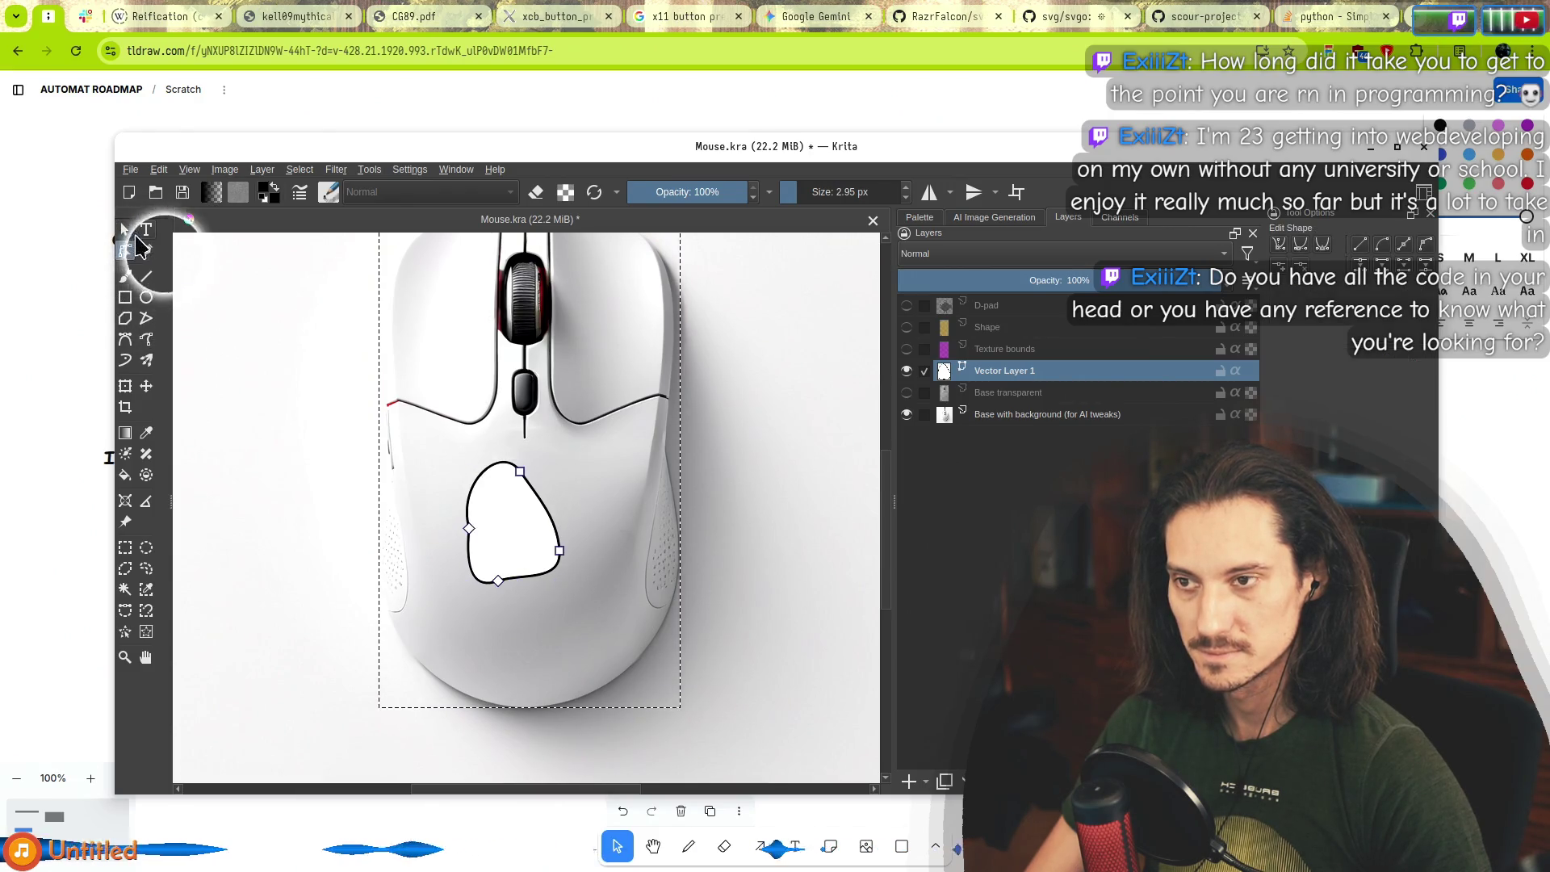
click(533, 456)
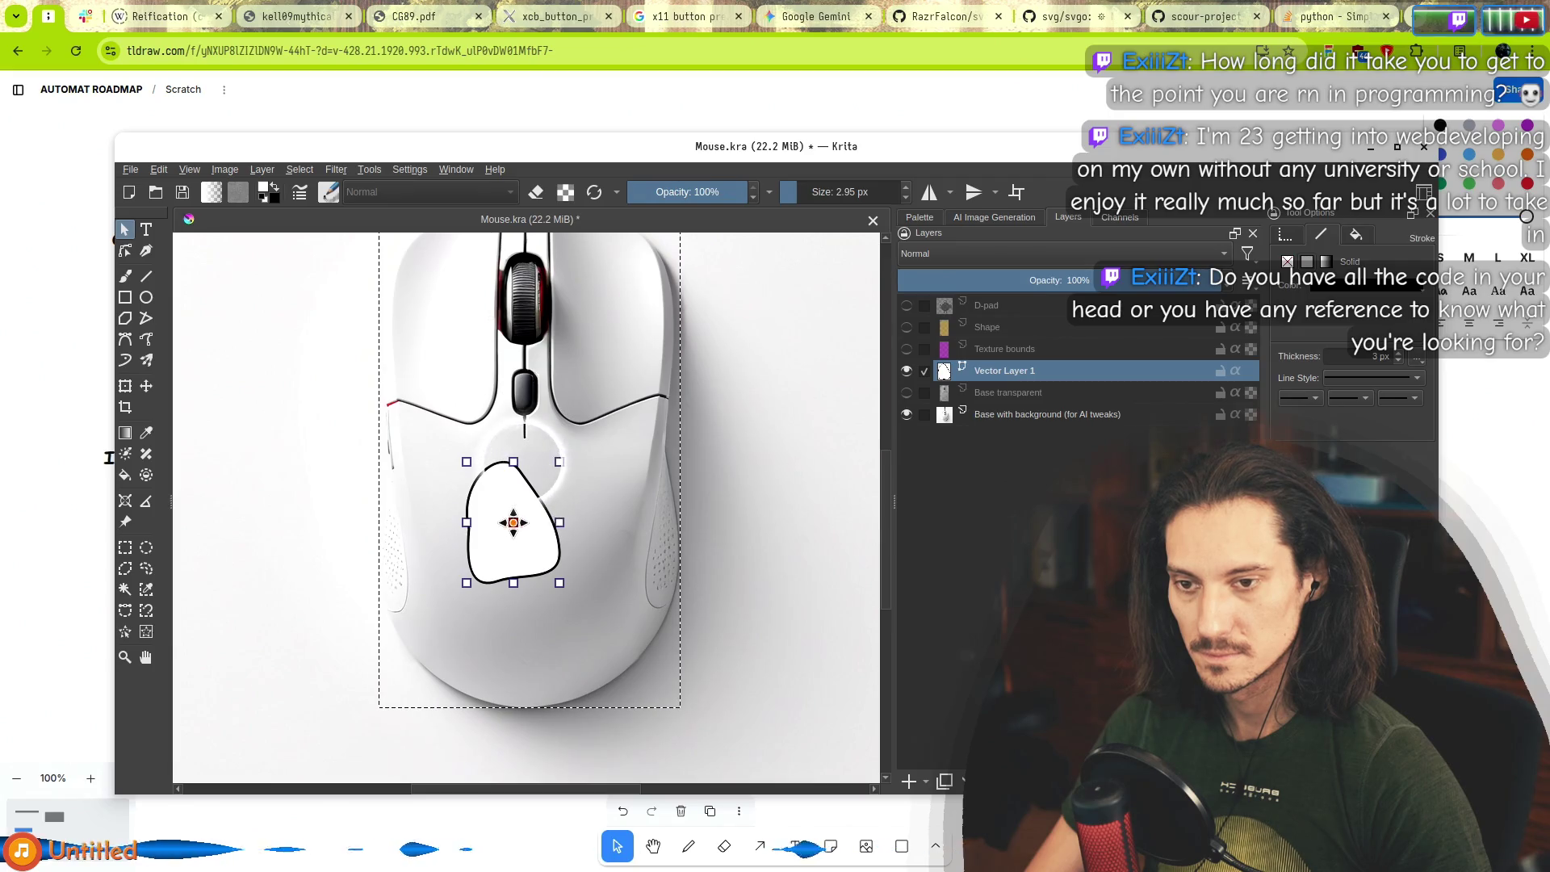
right_click(513, 523)
mouse_move(557, 545)
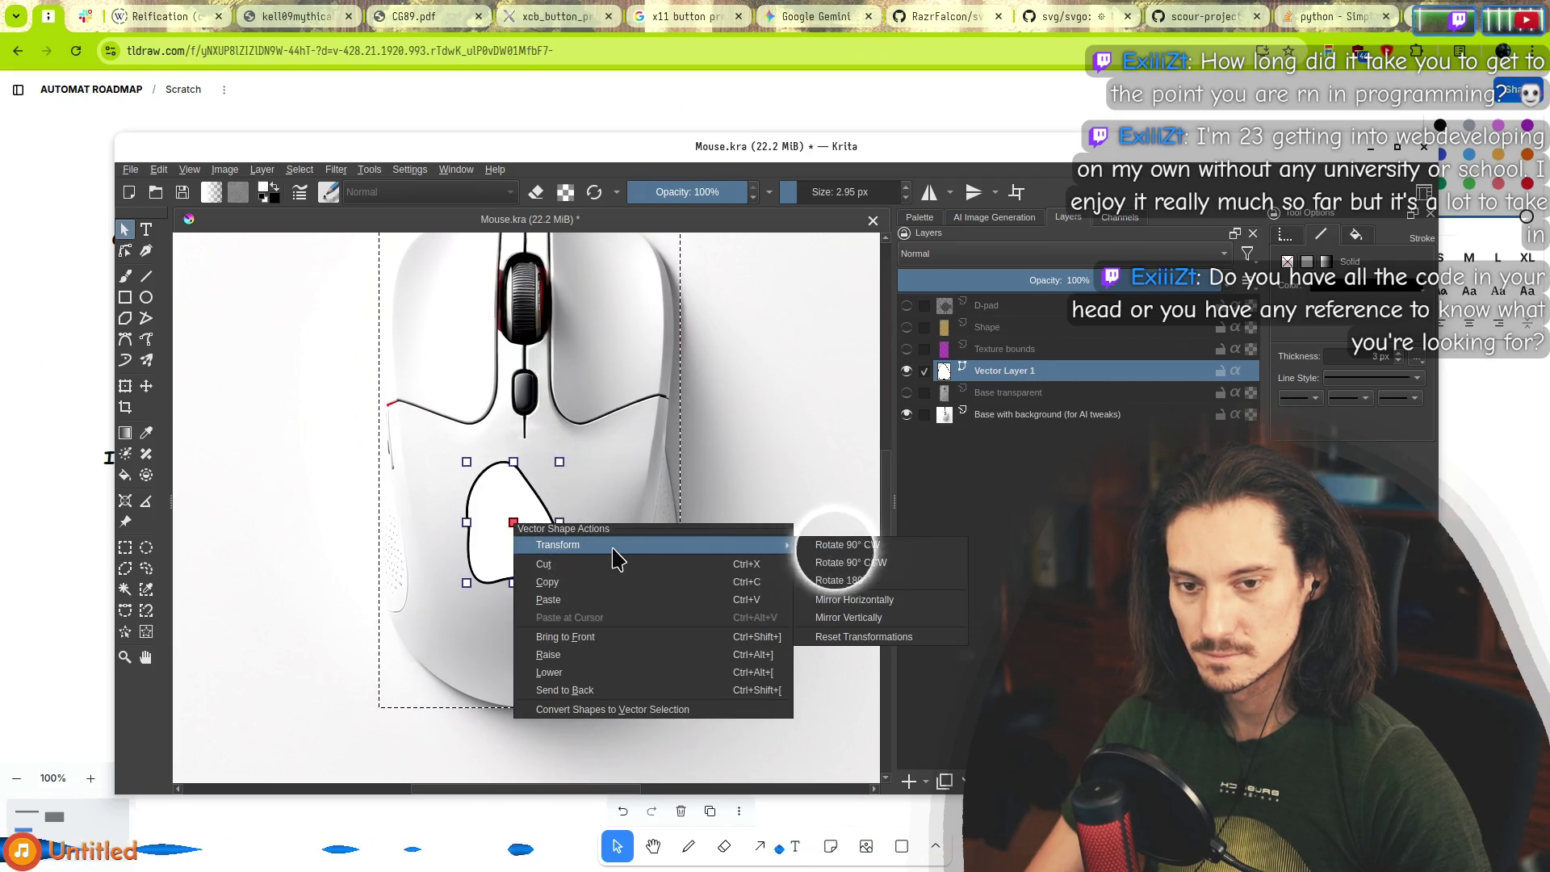
click(891, 638)
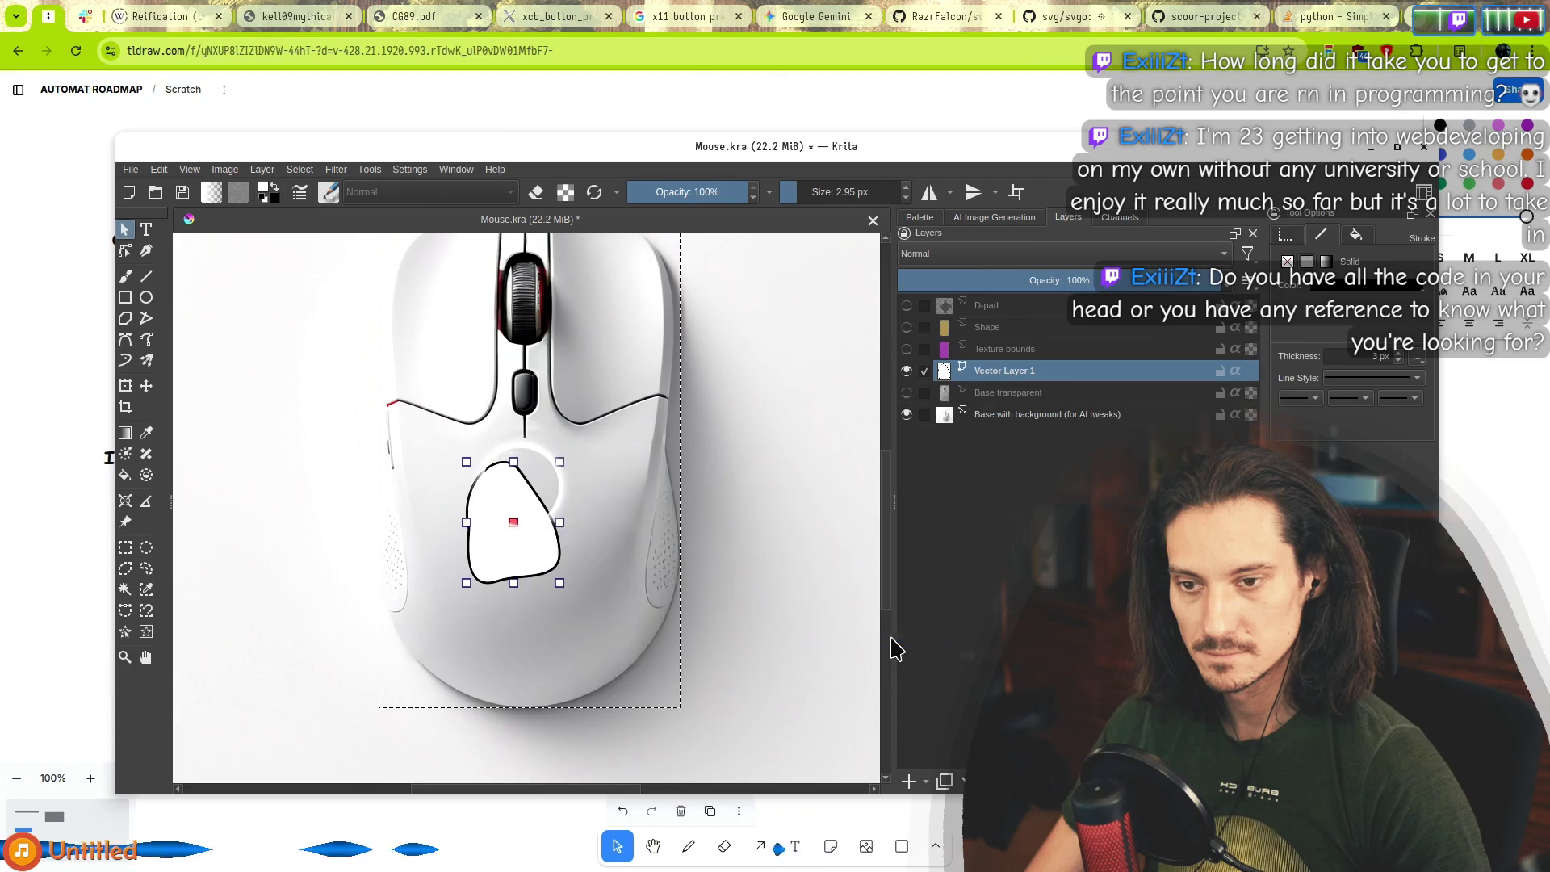
right_click(514, 521)
mouse_move(621, 548)
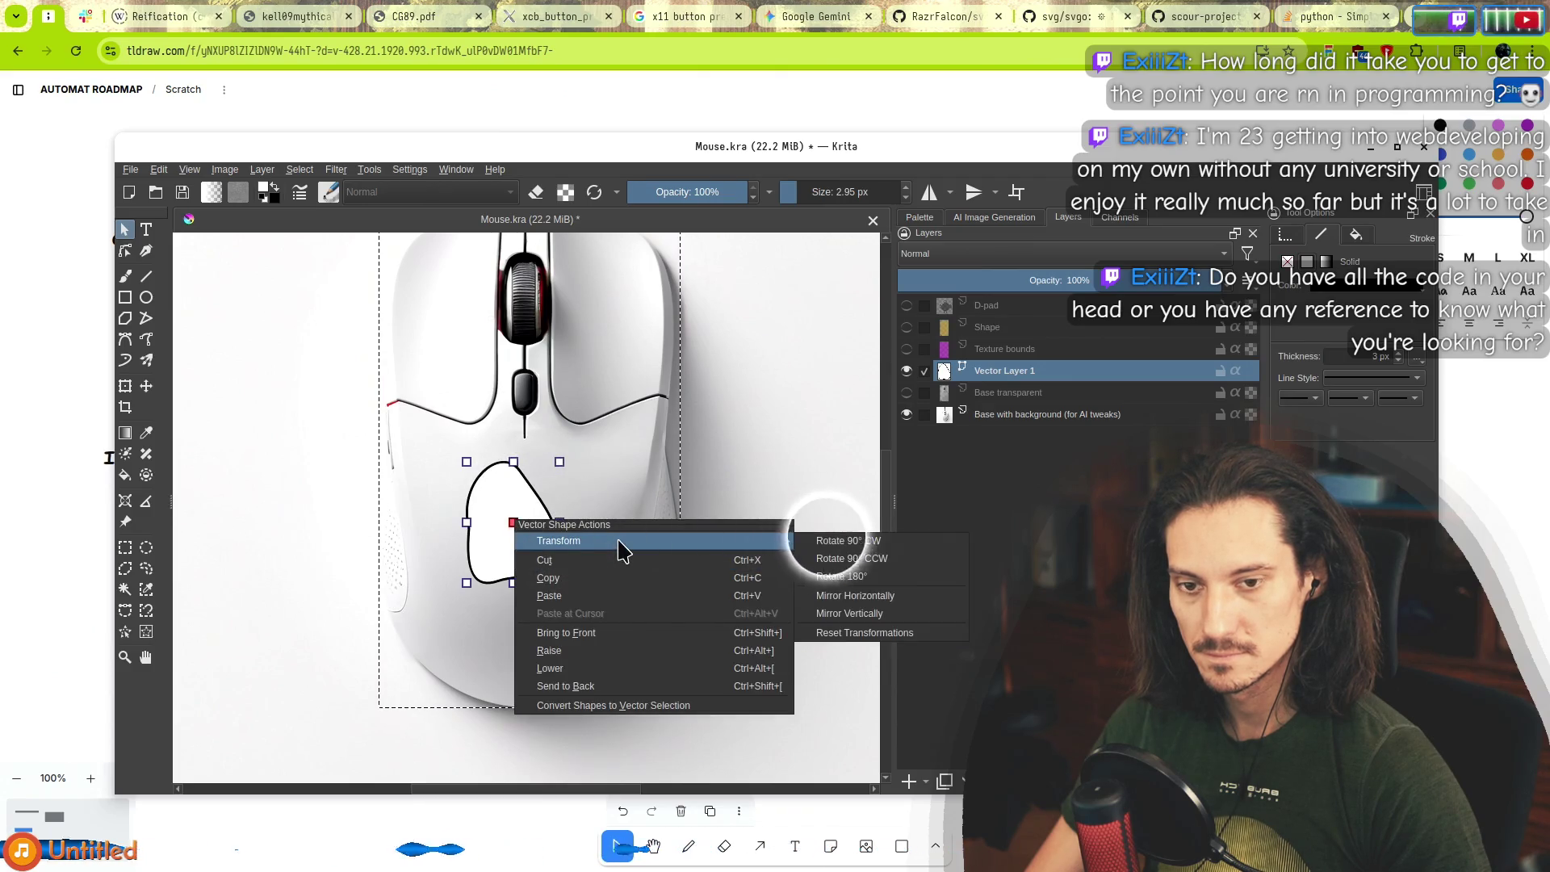
click(848, 540)
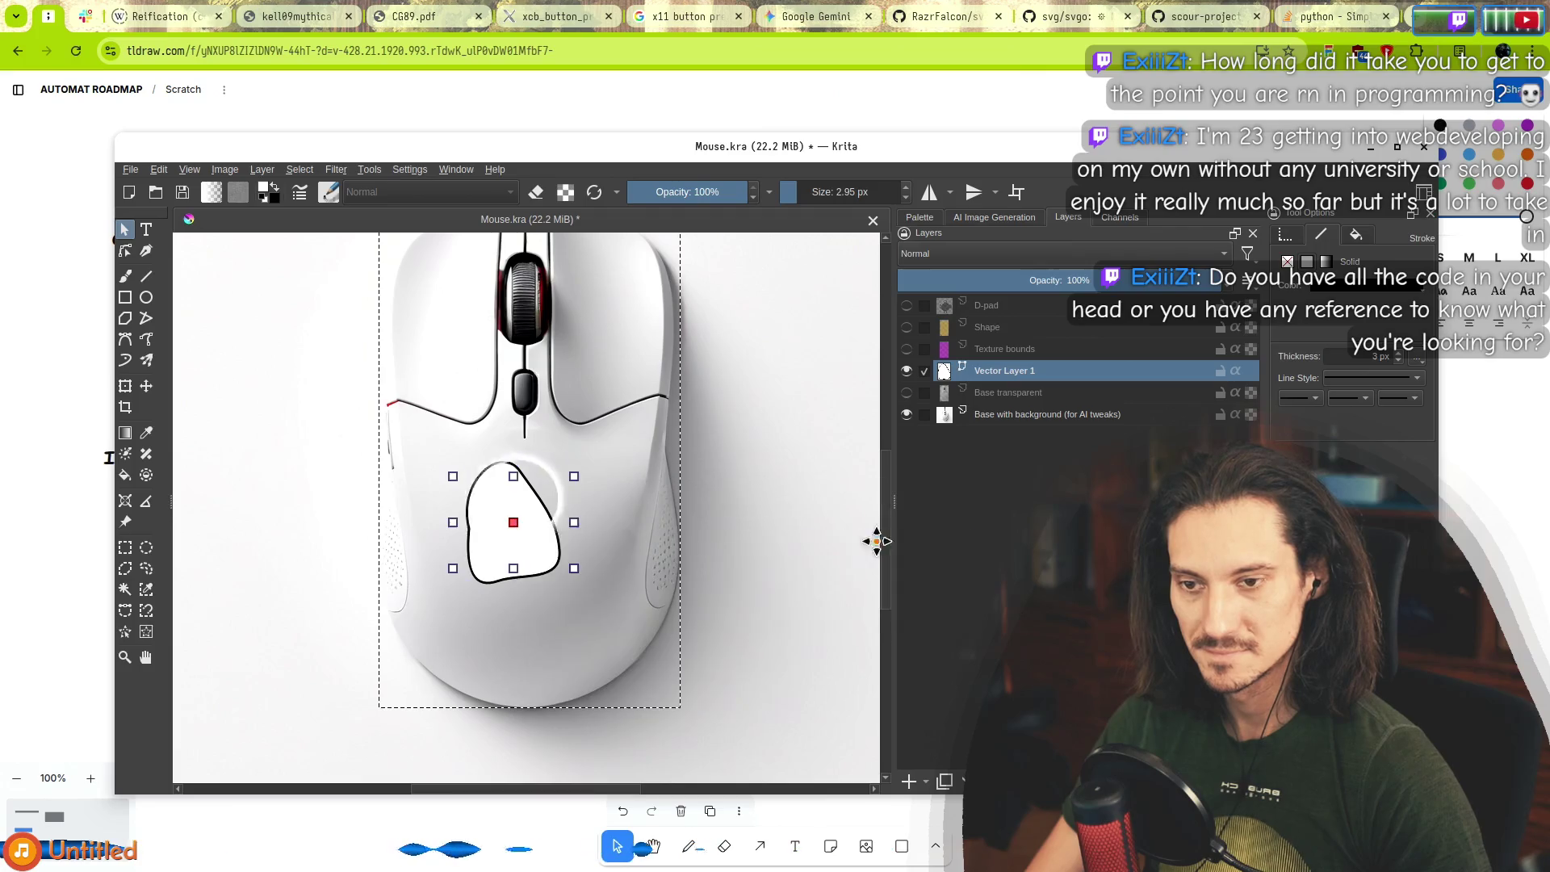
right_click(511, 522)
mouse_move(759, 544)
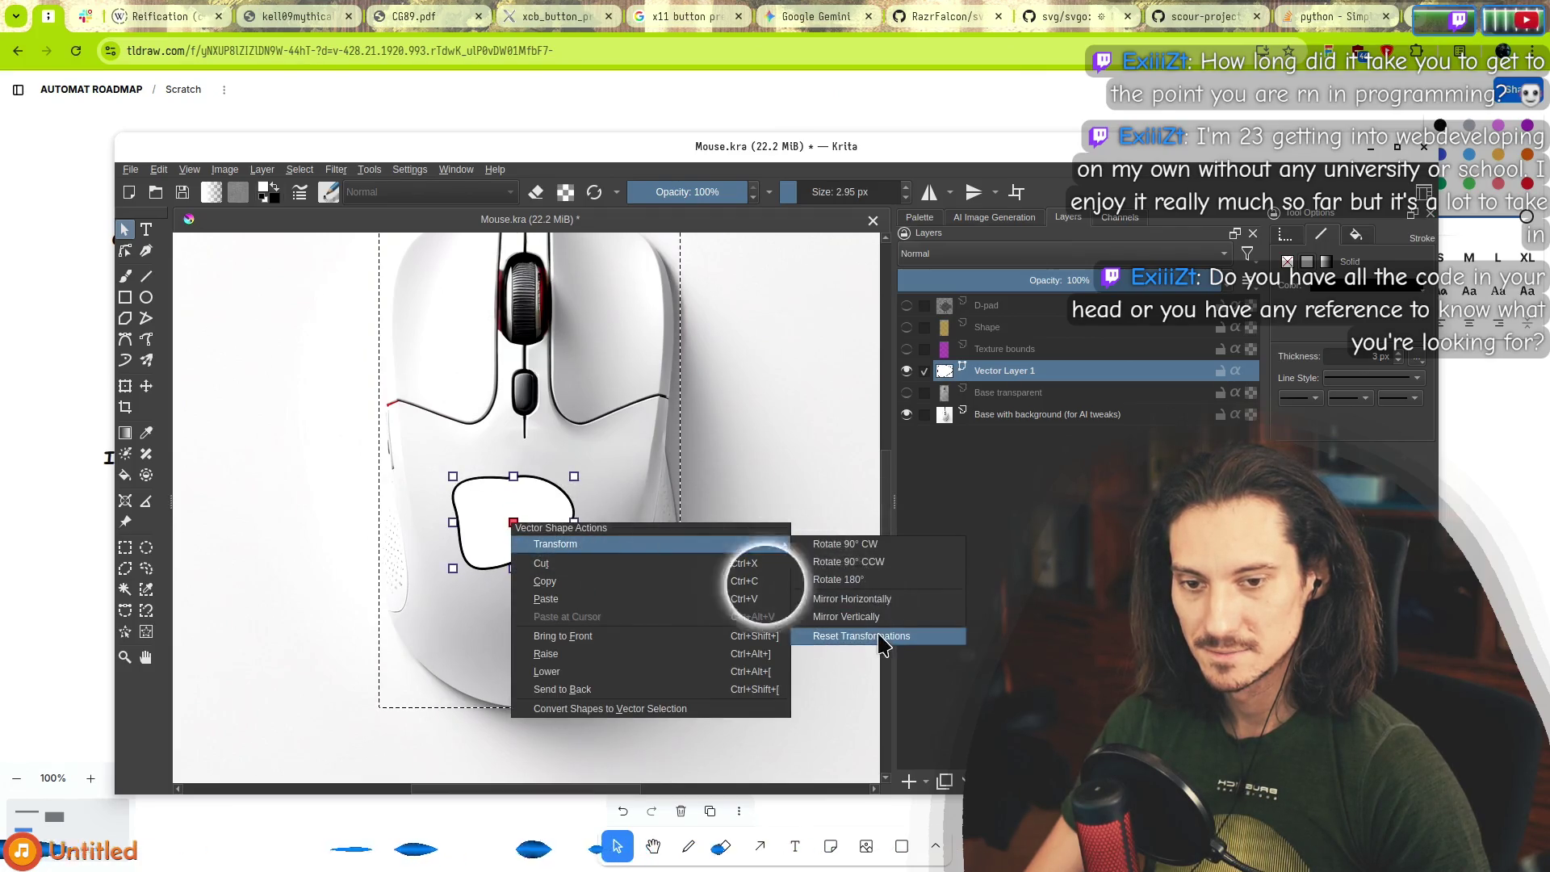
click(807, 633)
right_click(514, 521)
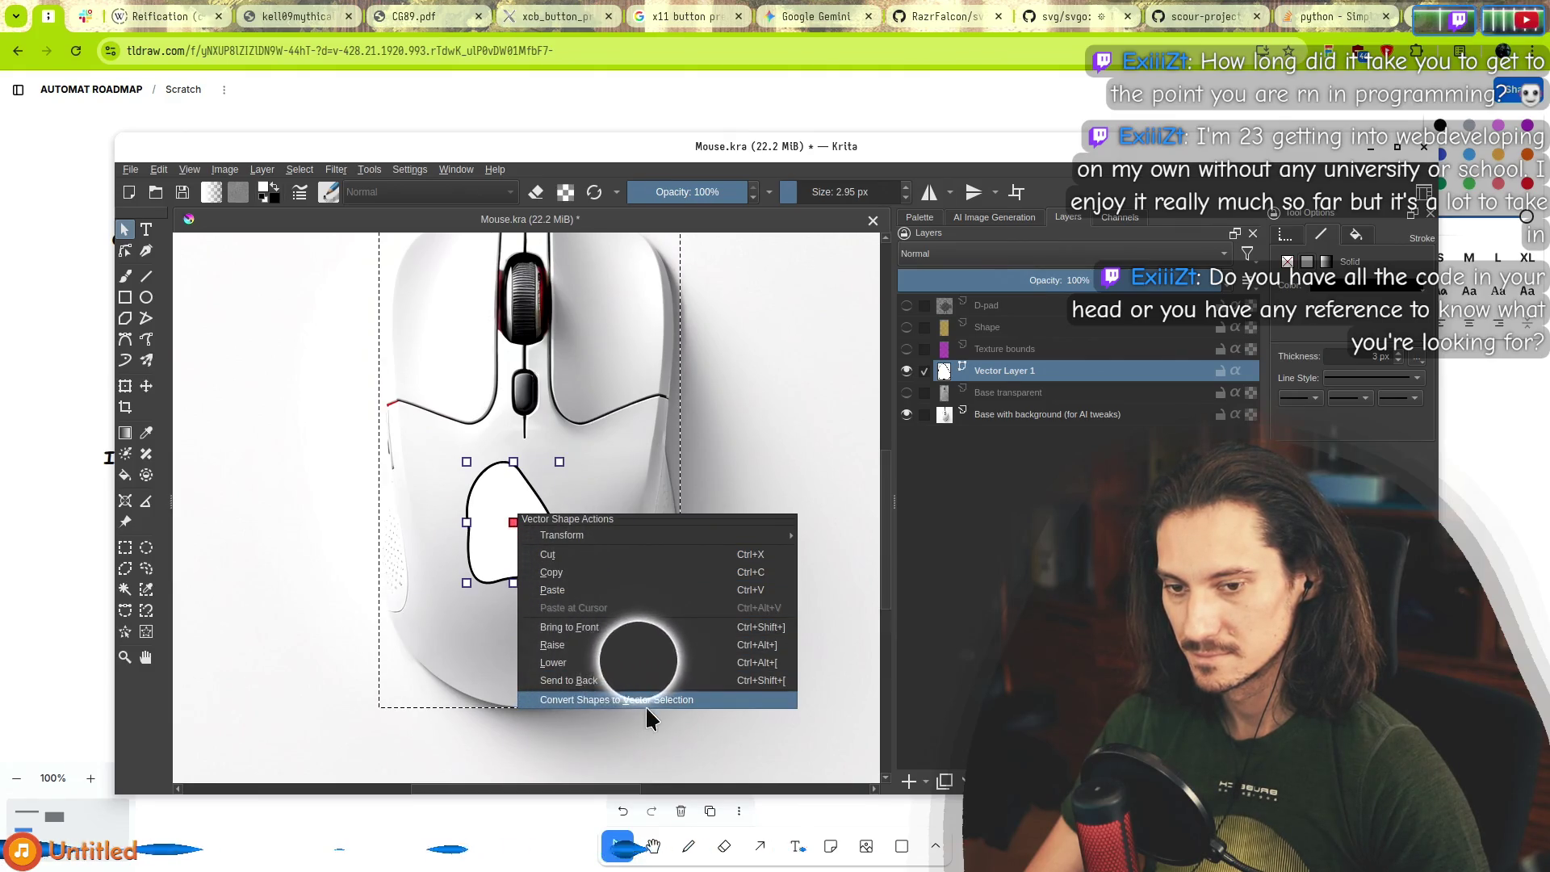
double_click(529, 533)
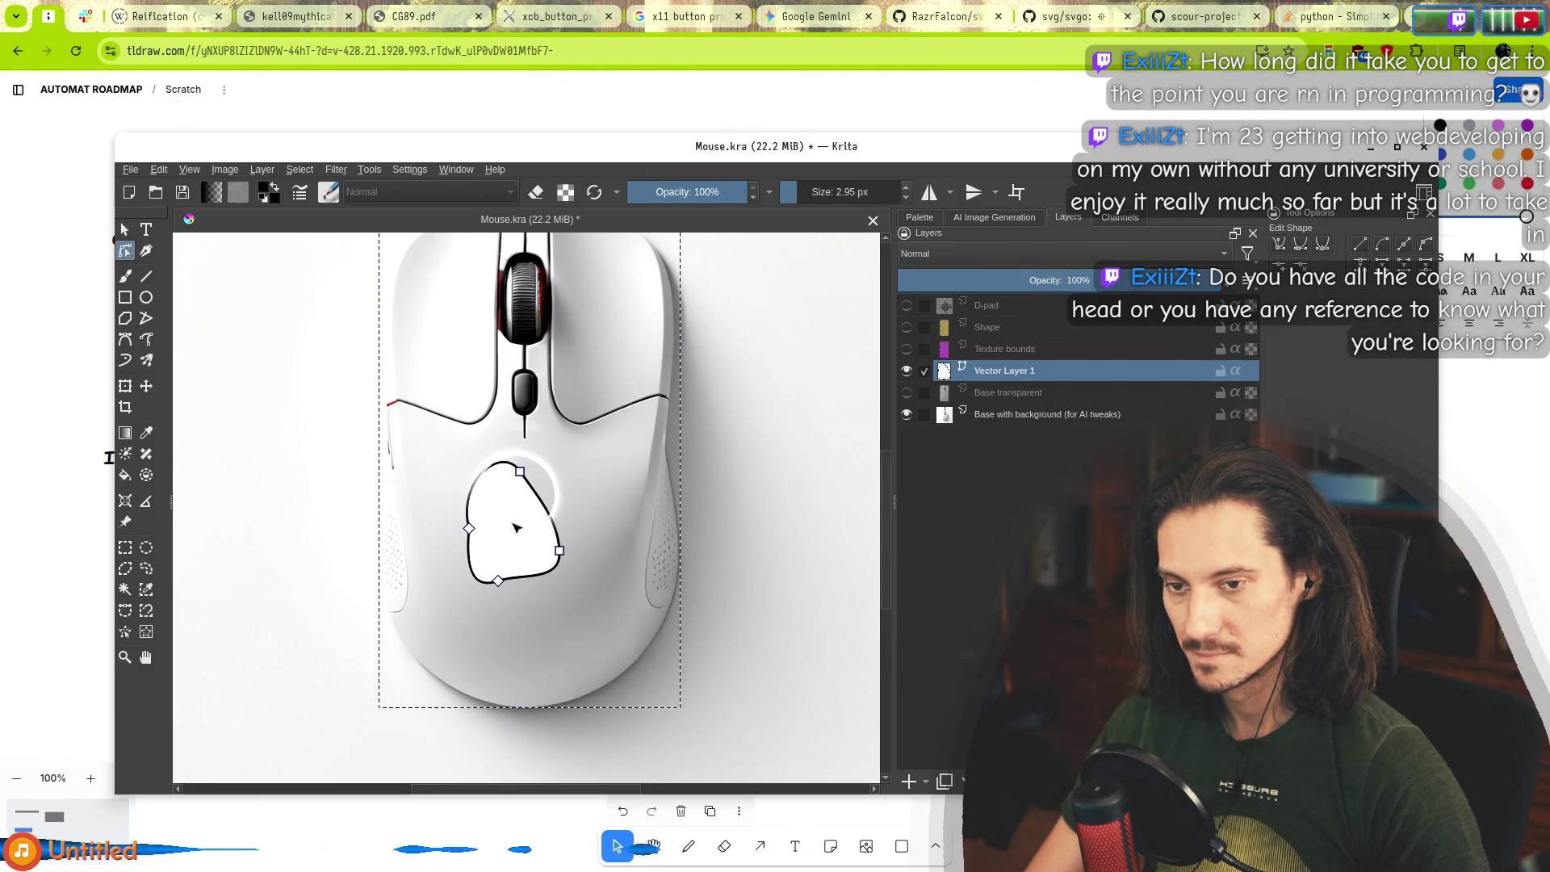
key(Escape)
double_click(514, 523)
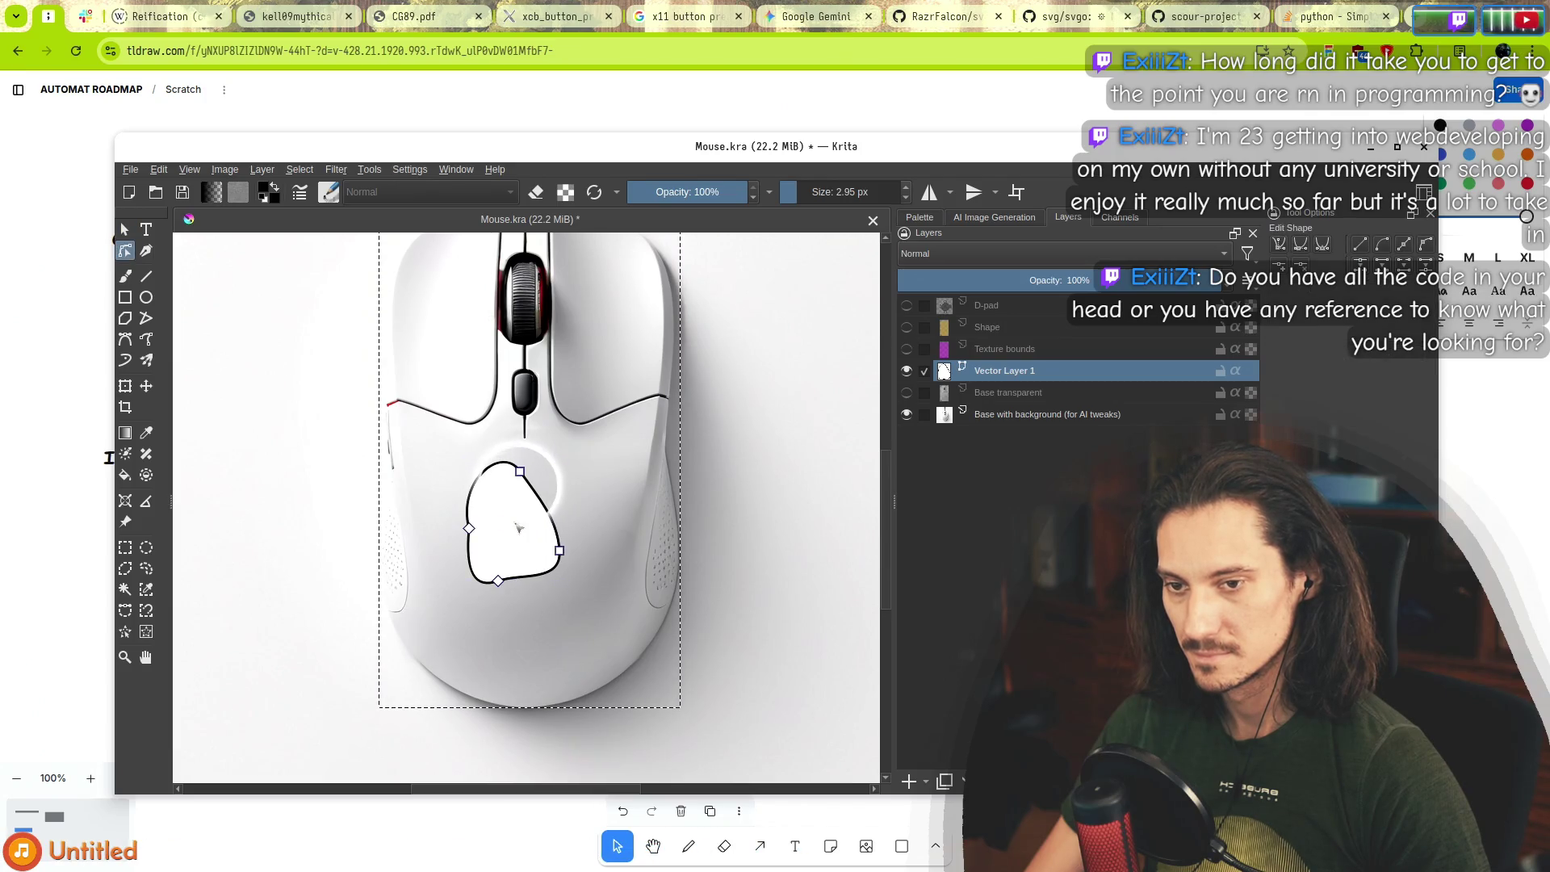
click(125, 229)
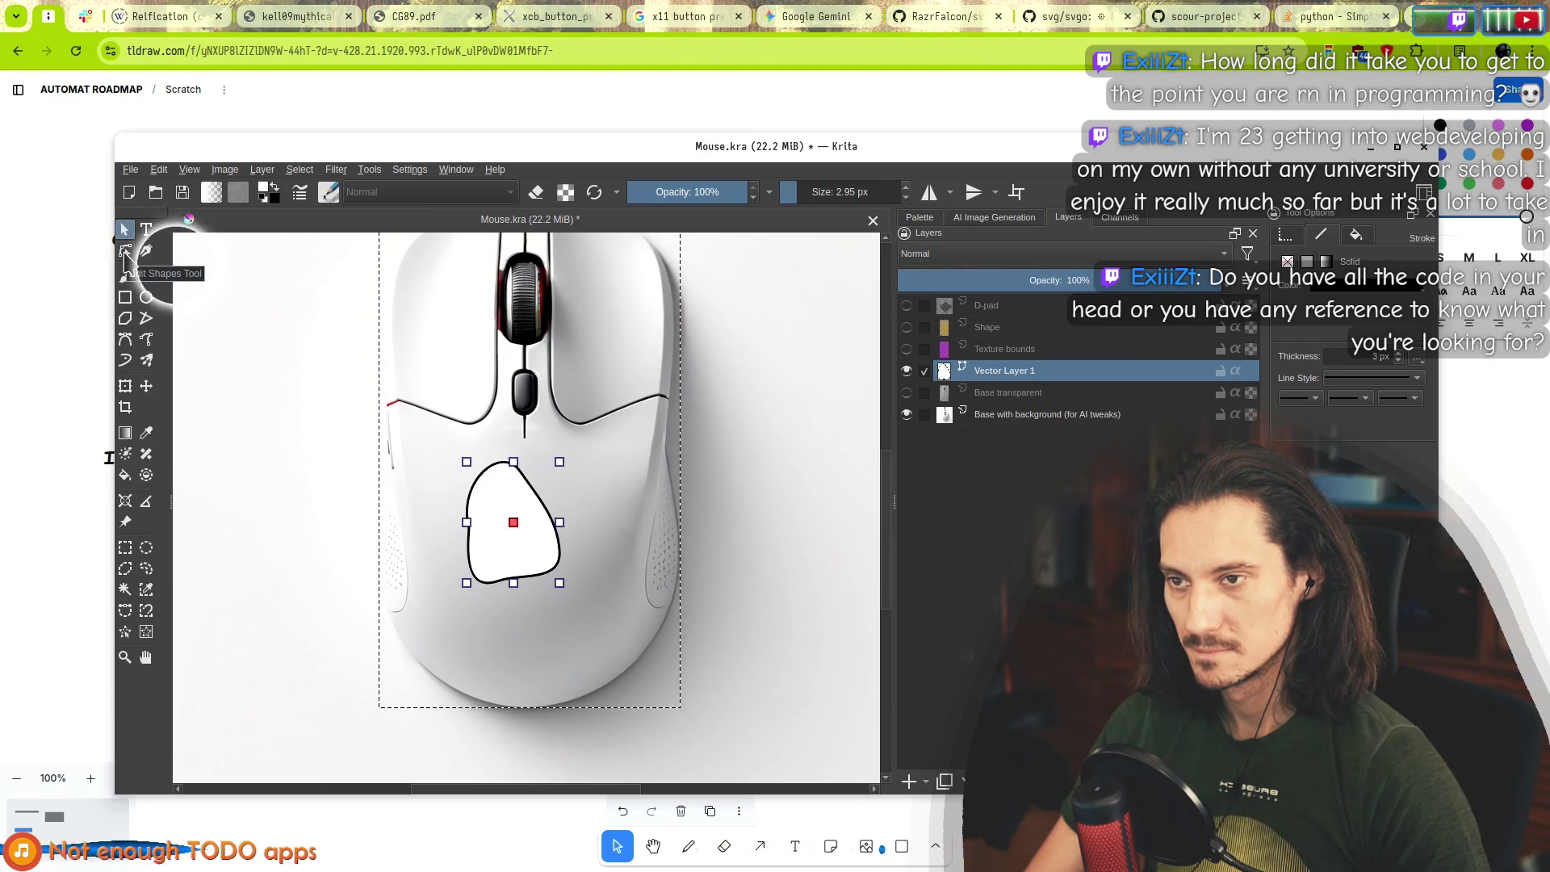
Apply a transform to Vector Layer 1, then to the blob shape itself.
click(126, 389)
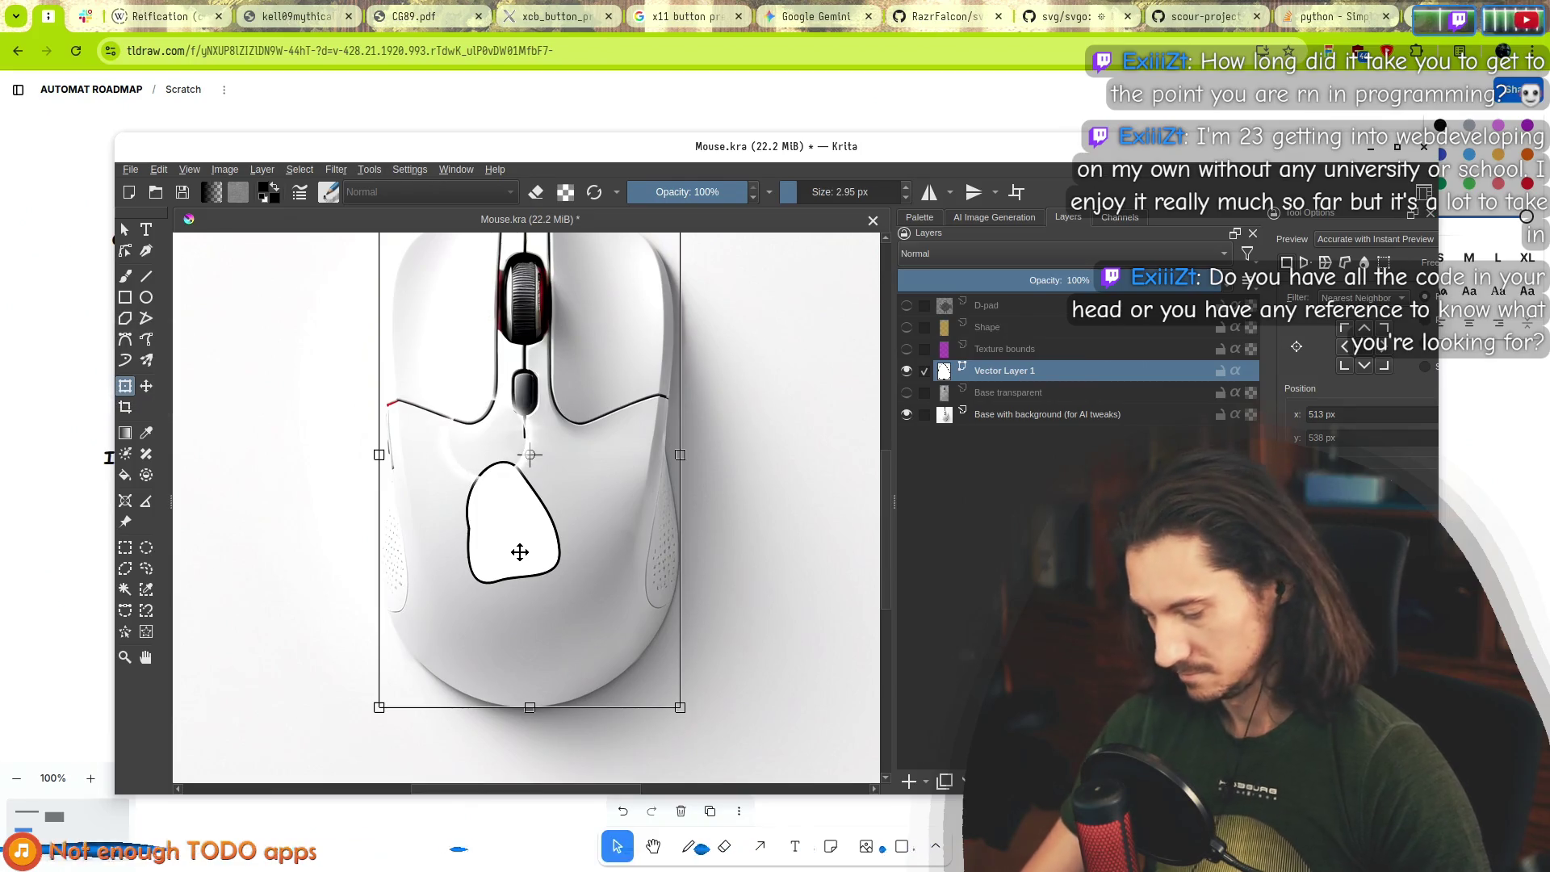
key(Return)
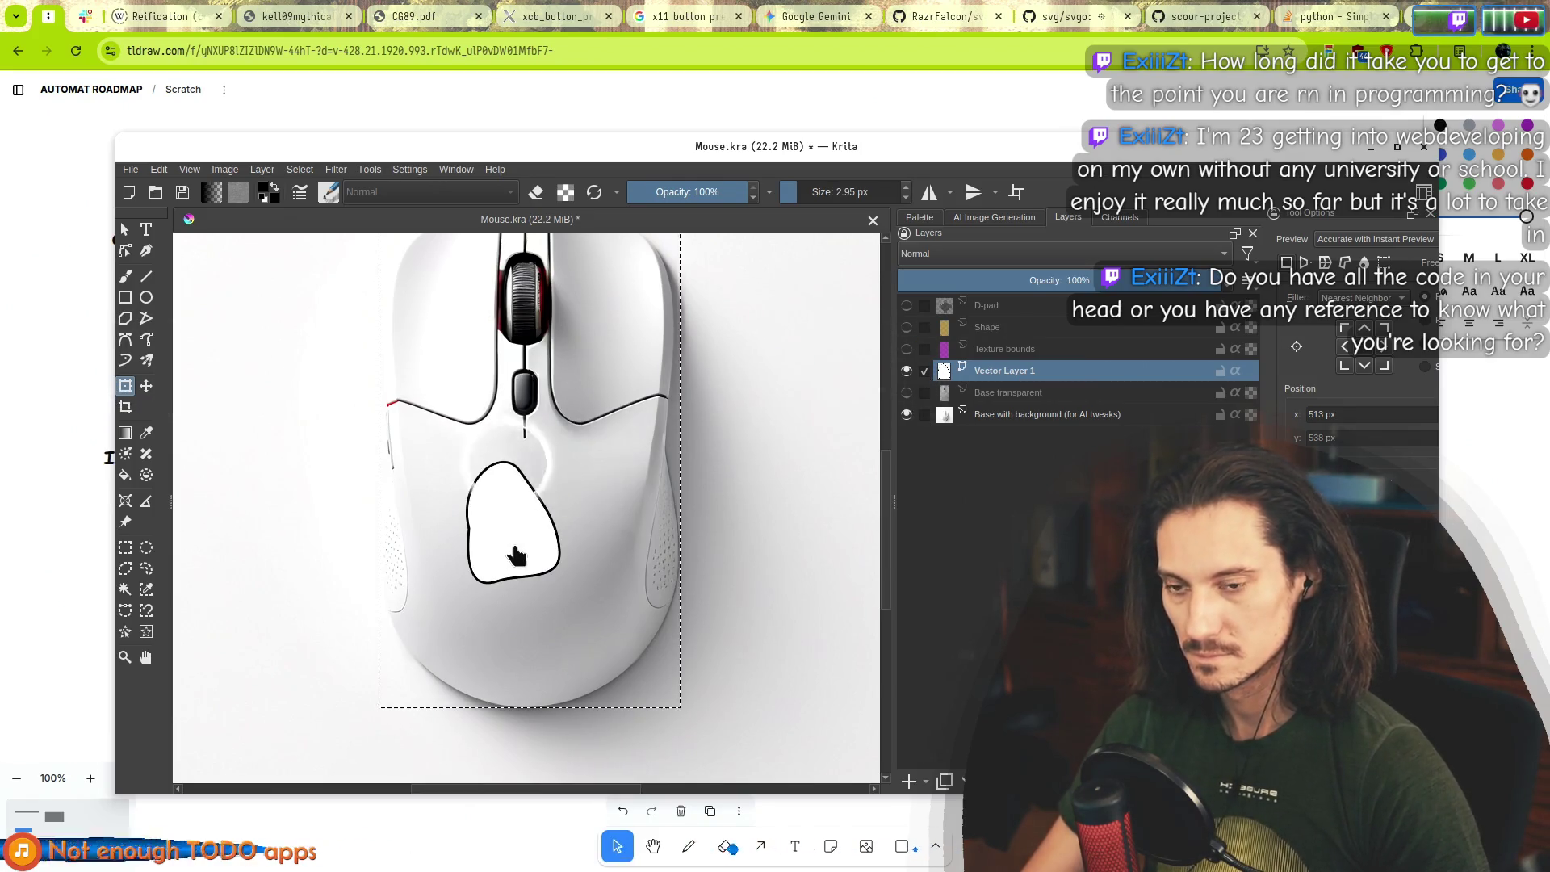
click(500, 533)
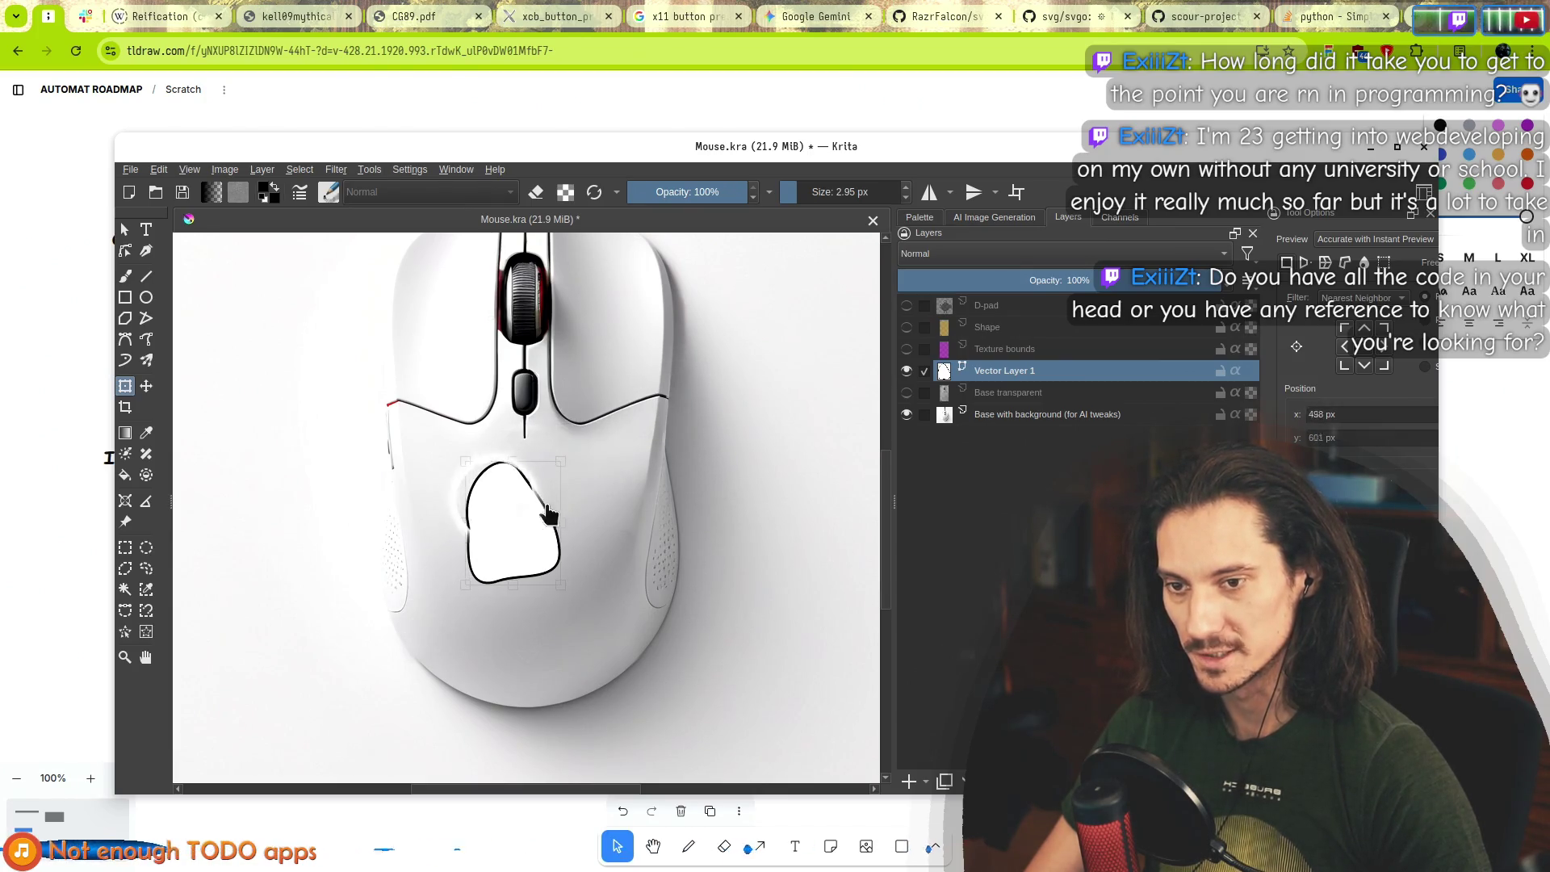
key(Return)
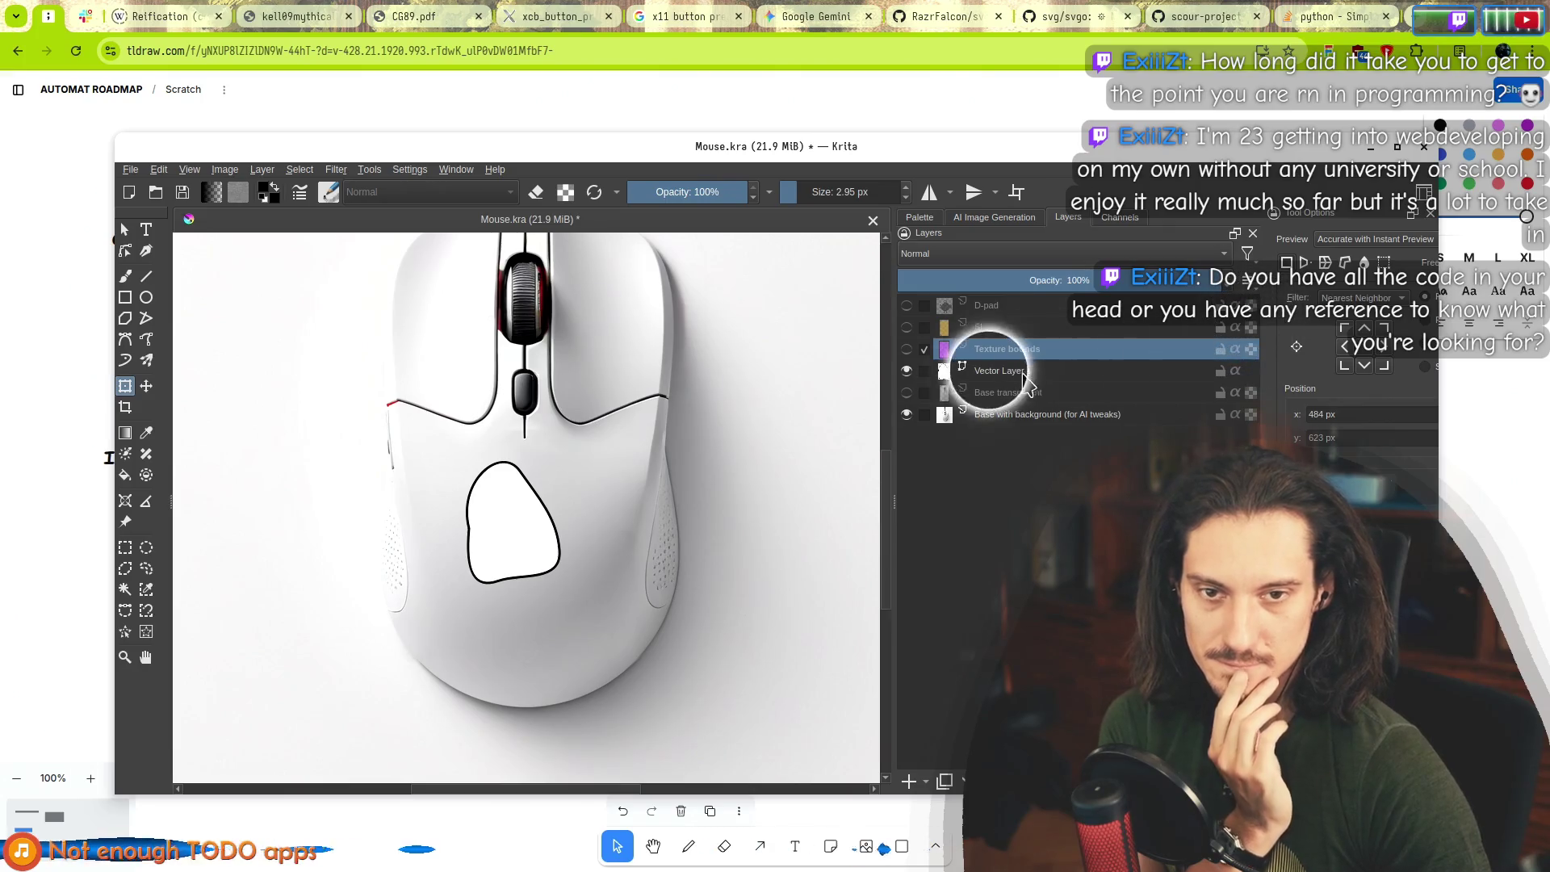
Make Texture bounds the active layer, toggle its visibility on and off, and return to tldraw.
click(1013, 373)
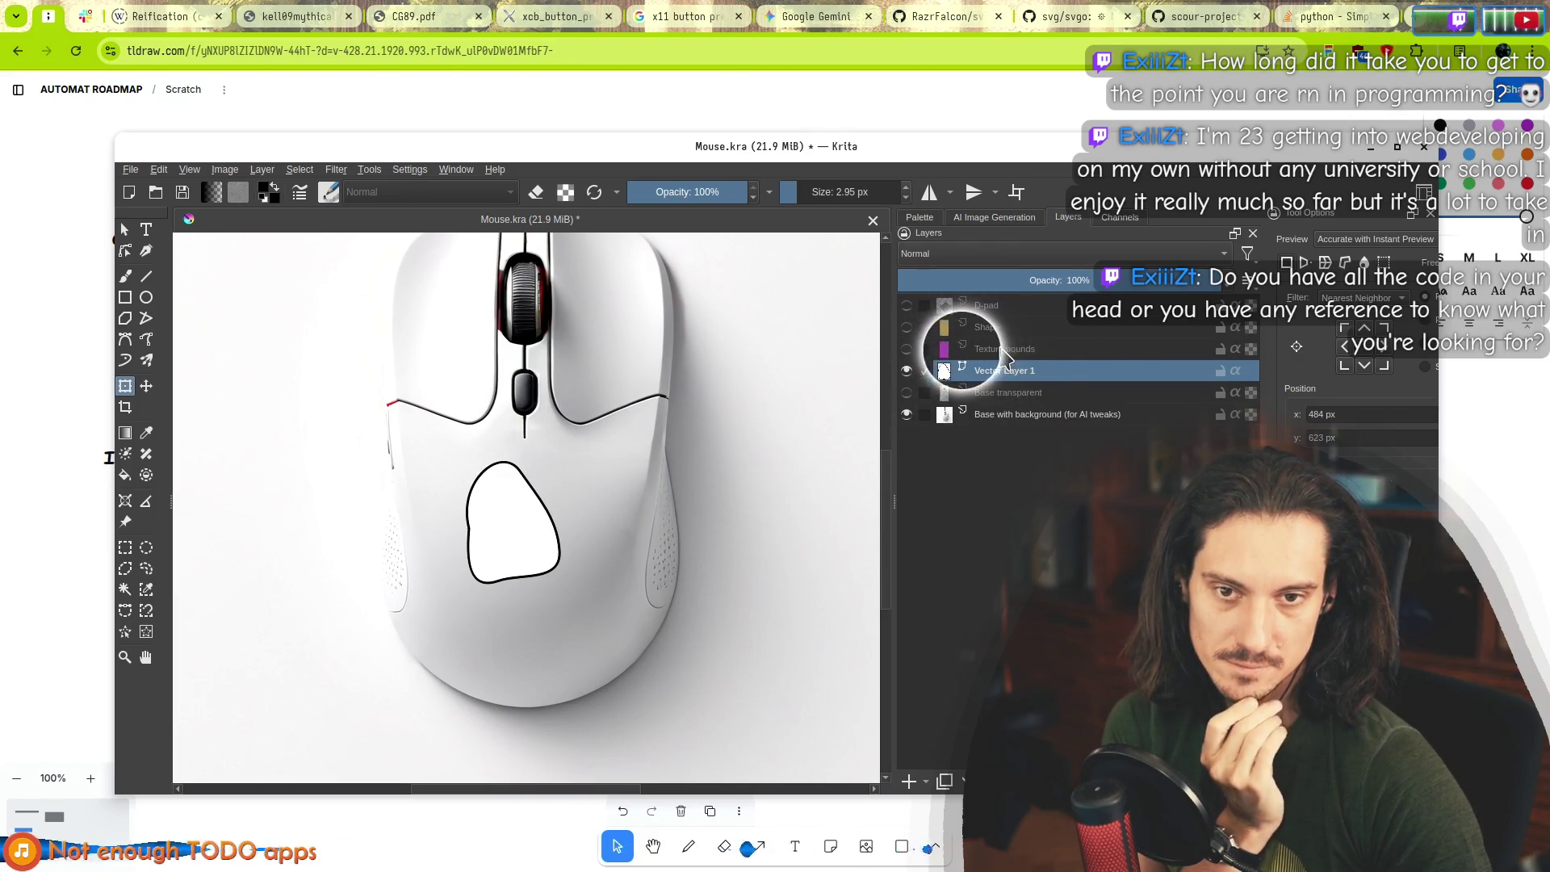
click(1003, 348)
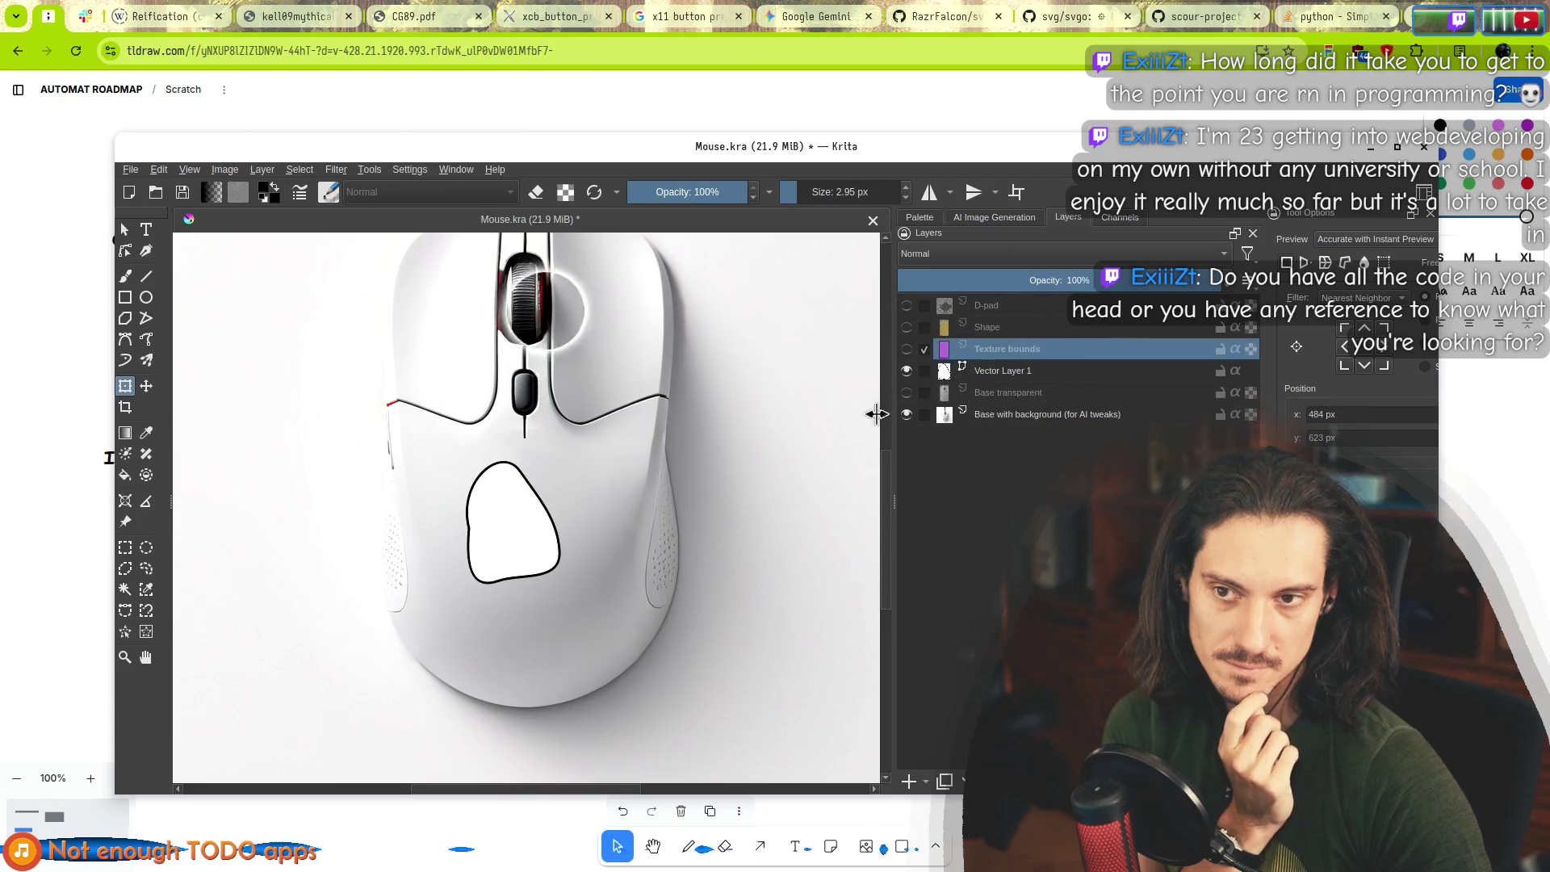
scroll(541, 532, down, 2)
scroll(536, 468, up, 1)
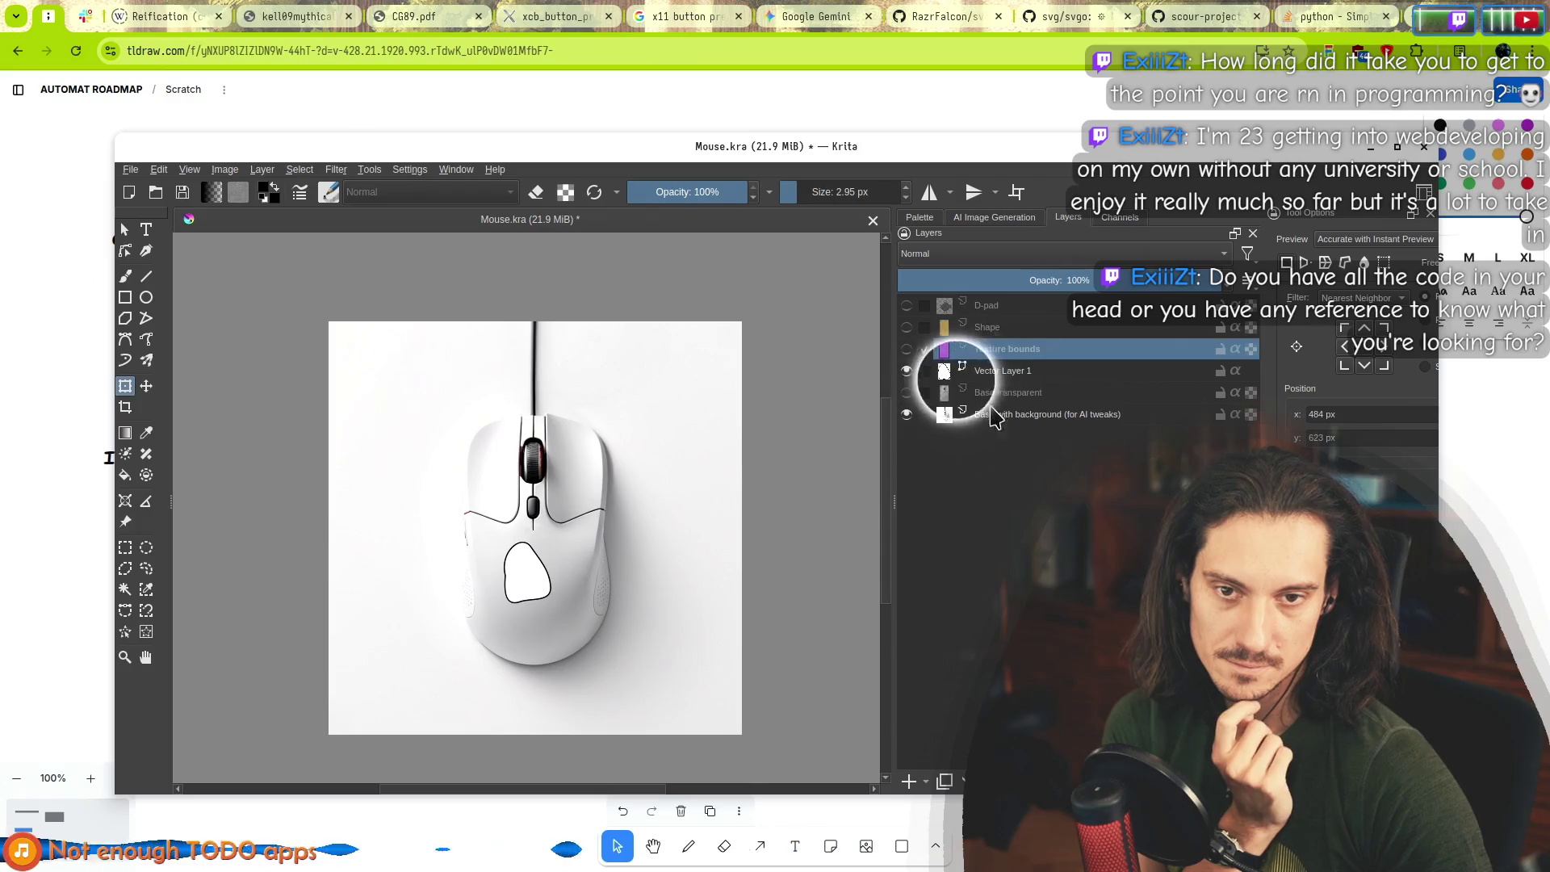
click(908, 349)
click(908, 350)
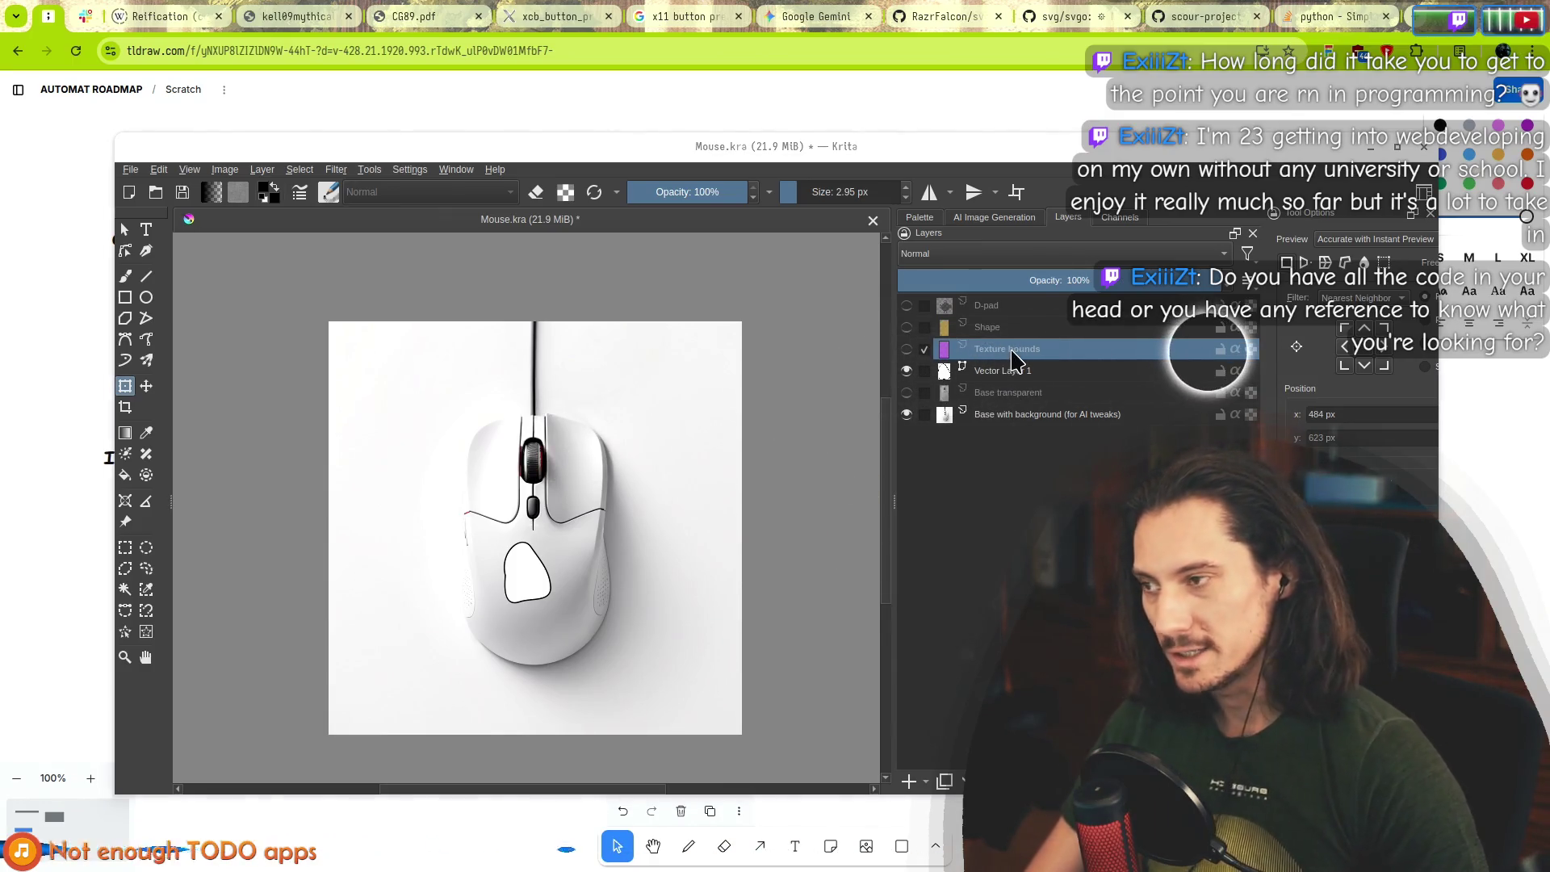
key(alt+Tab)
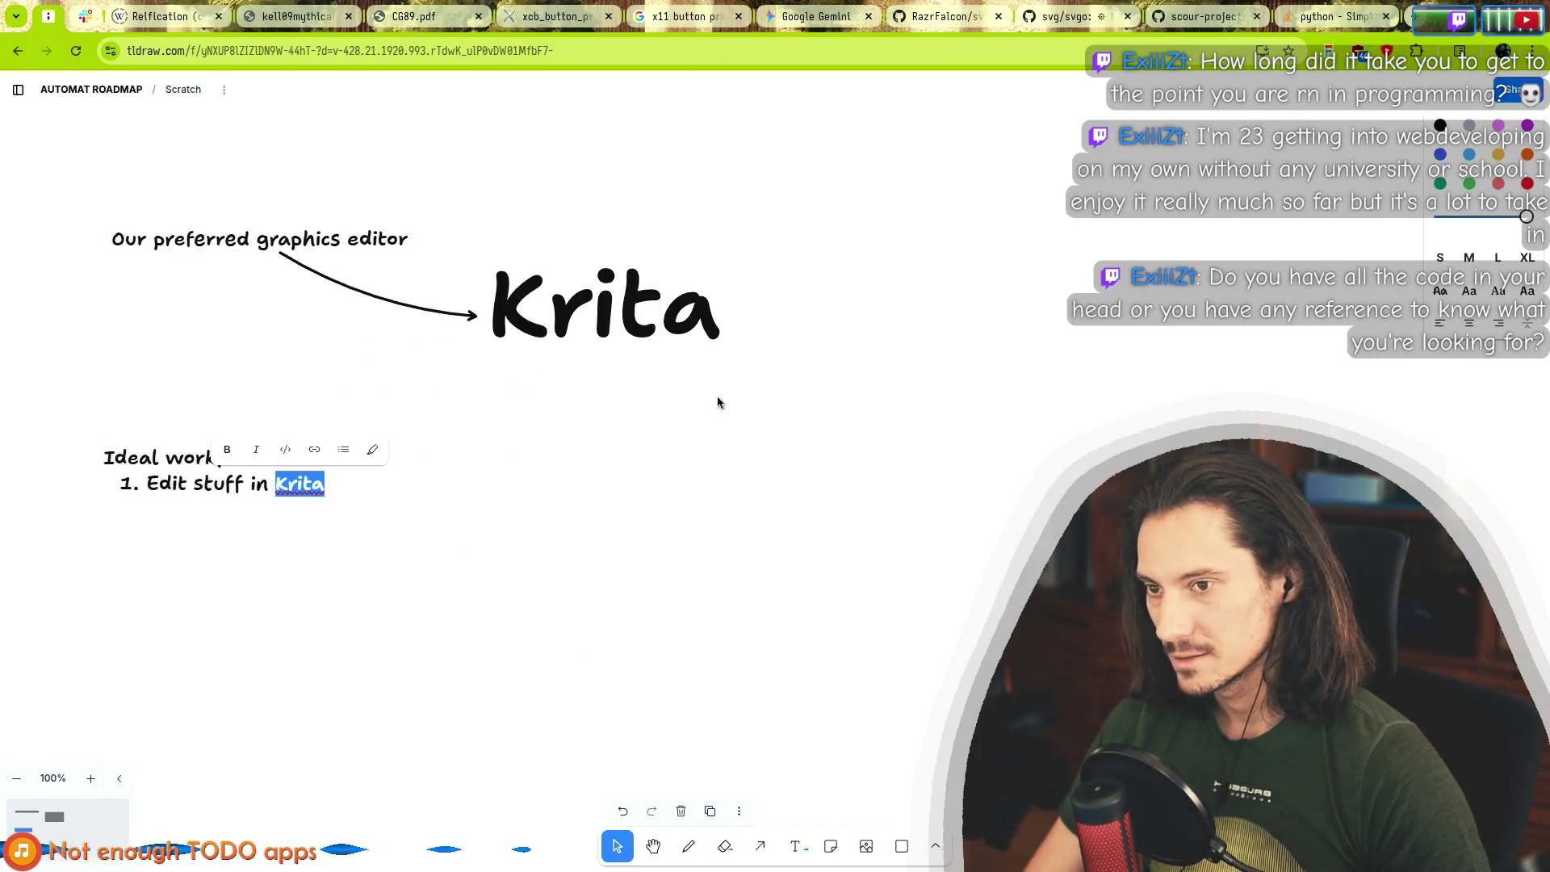
Correct line 2 to 'Call run (as usual to start Automat)' and begin a new list item below it.
double_click(269, 496)
click(269, 494)
text(2. call run ()
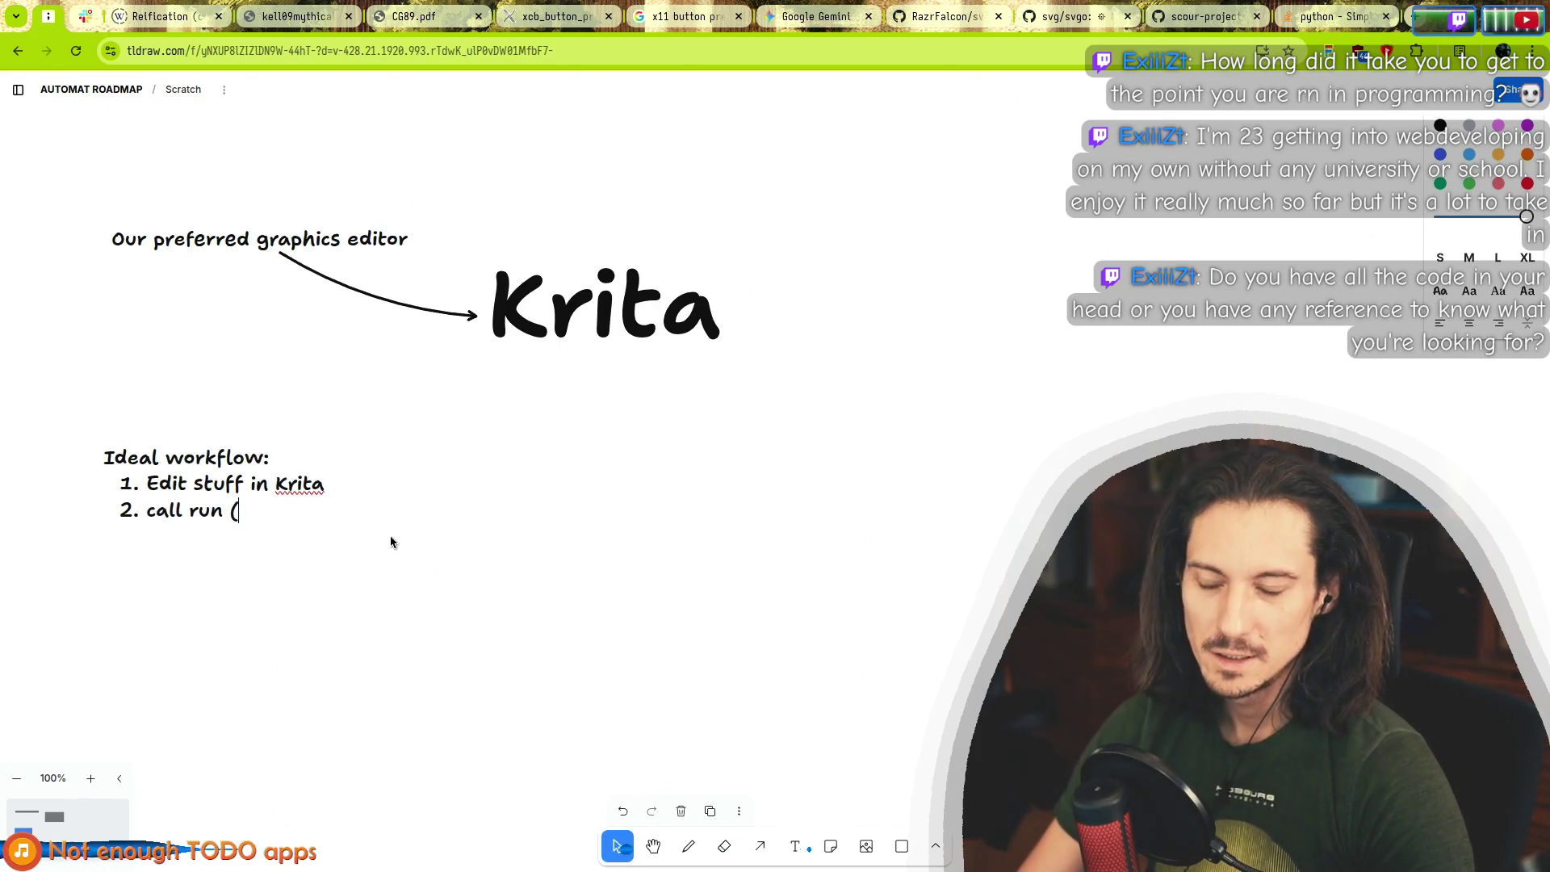
key(BackSpace)
key(BackSpace)
key(Home)
key(shift+Right)
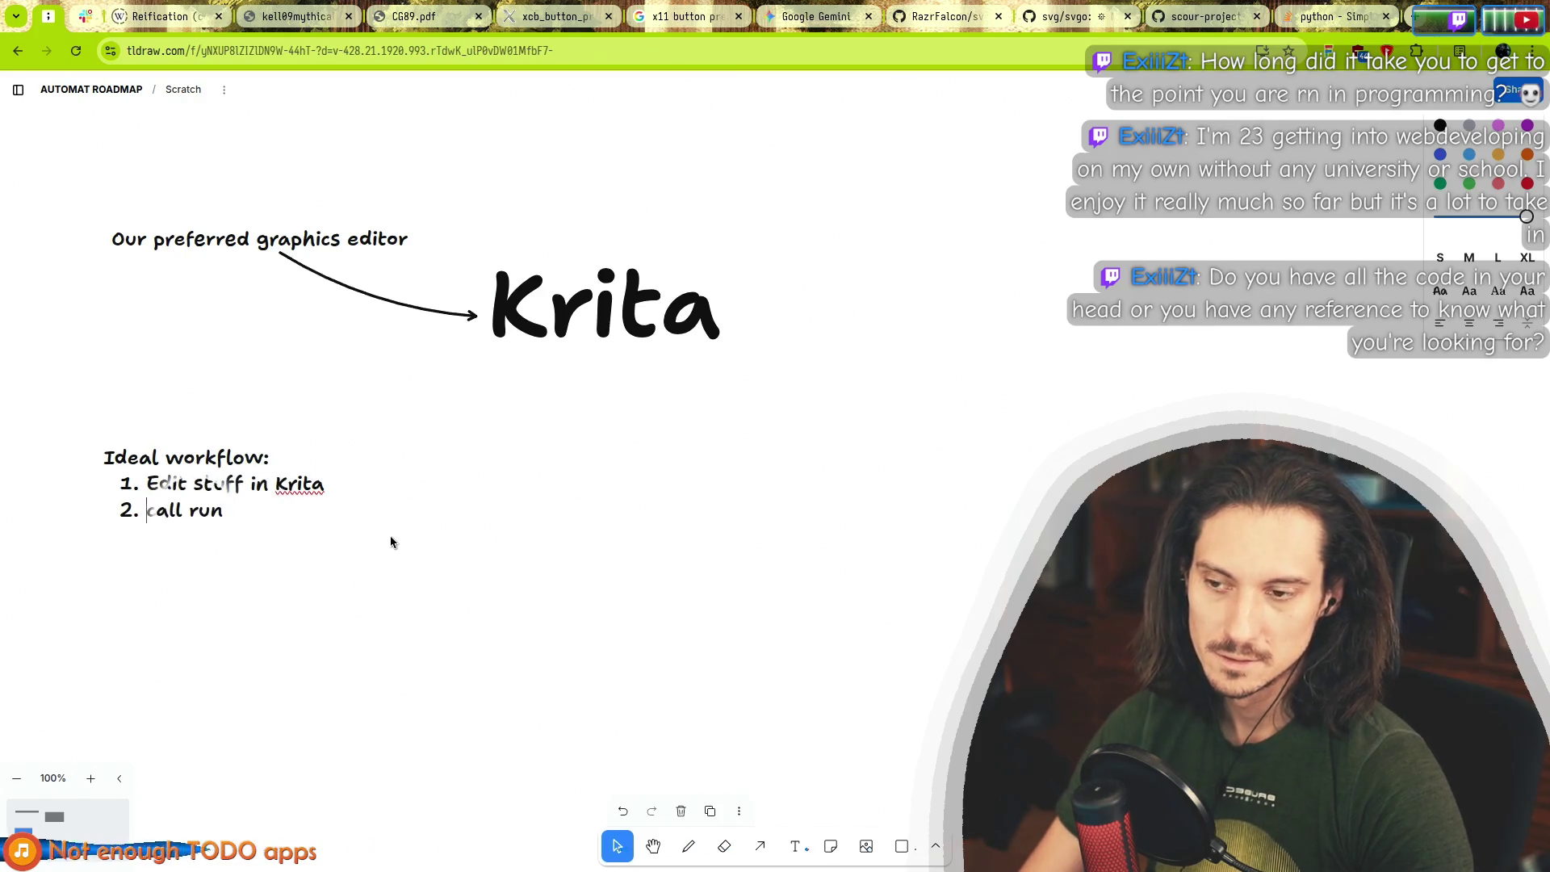
text(C)
key(End)
text((as)
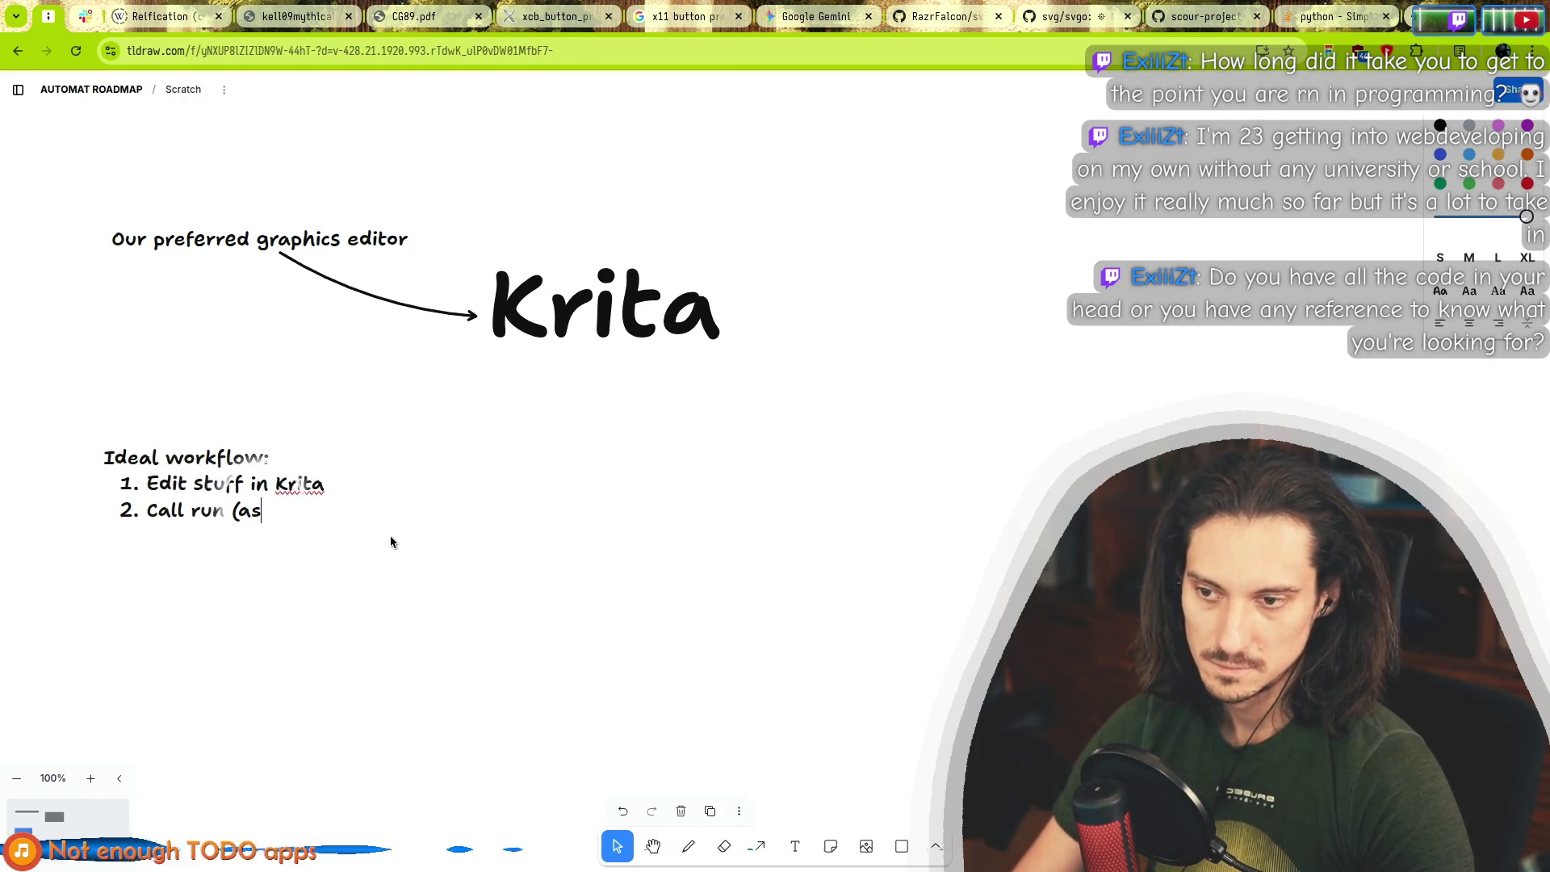
text( usual to start )
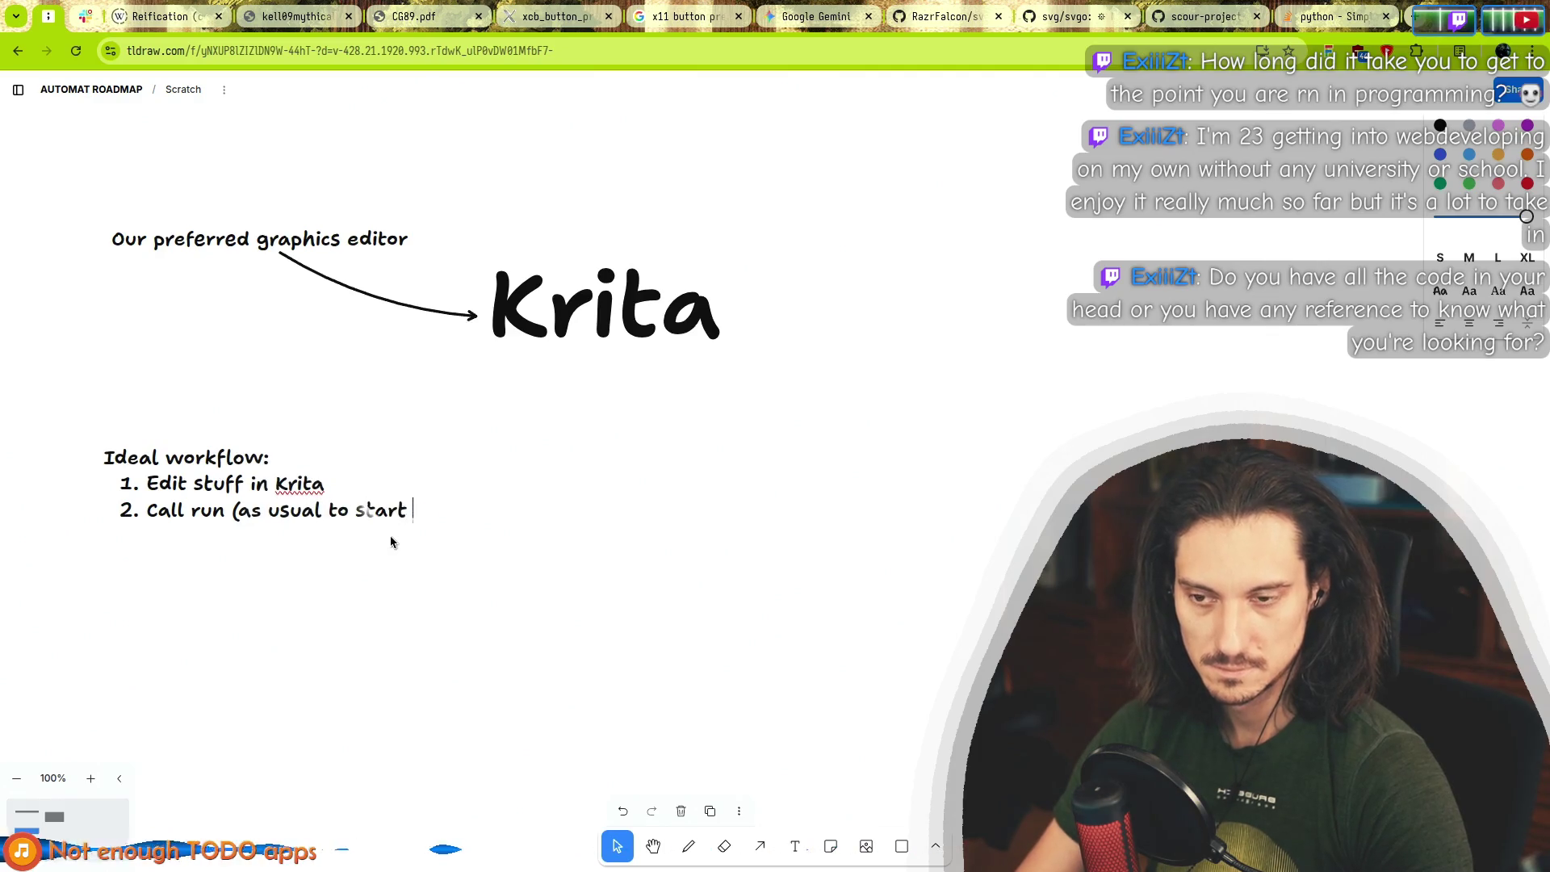
text(Automat))
key(Return)
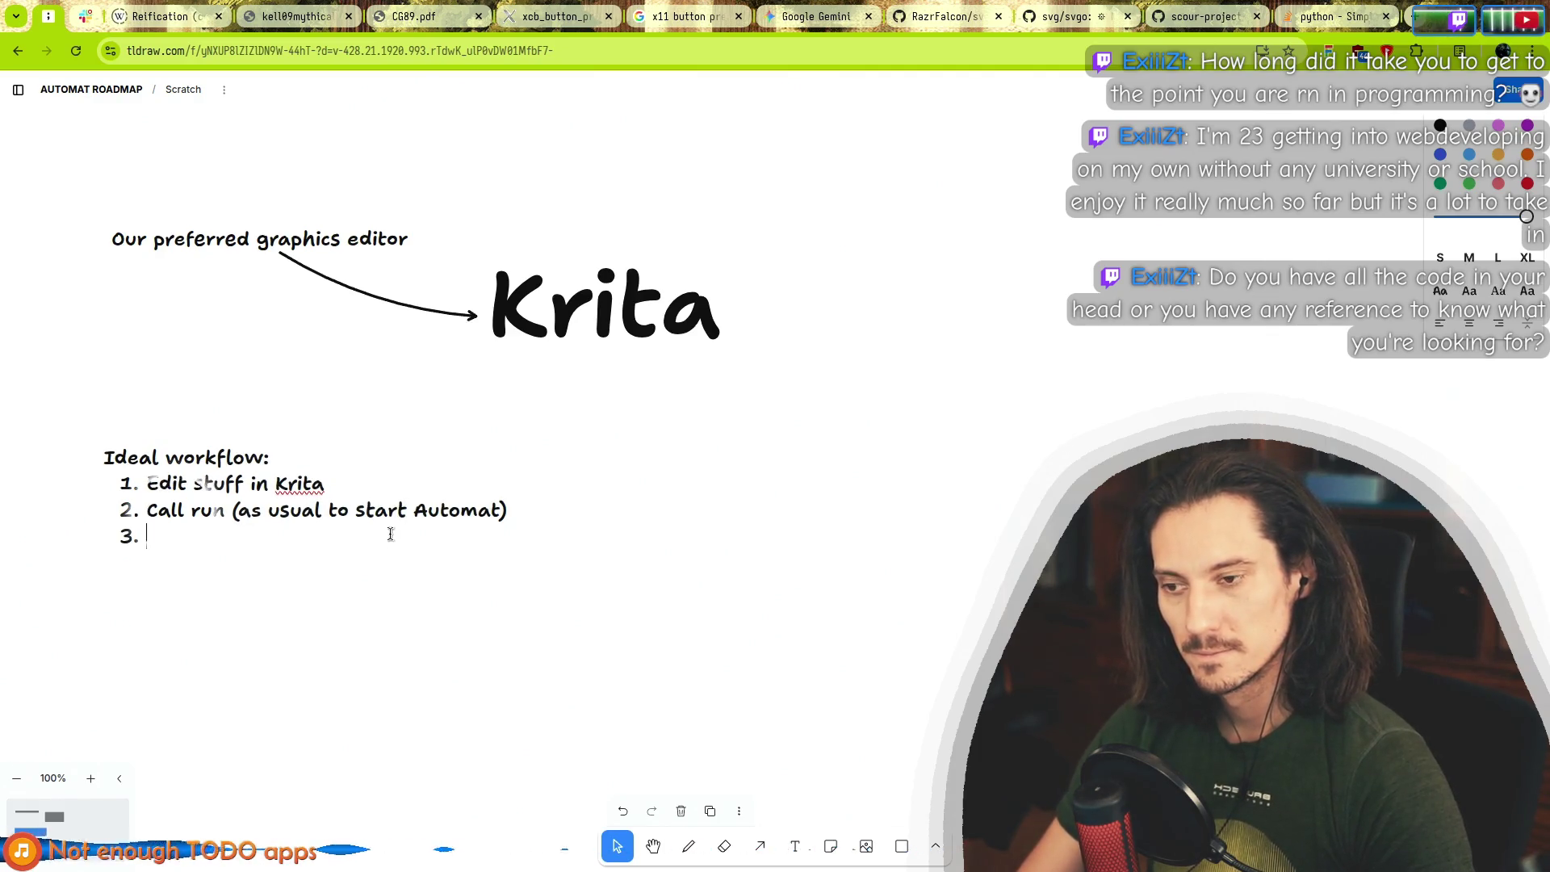
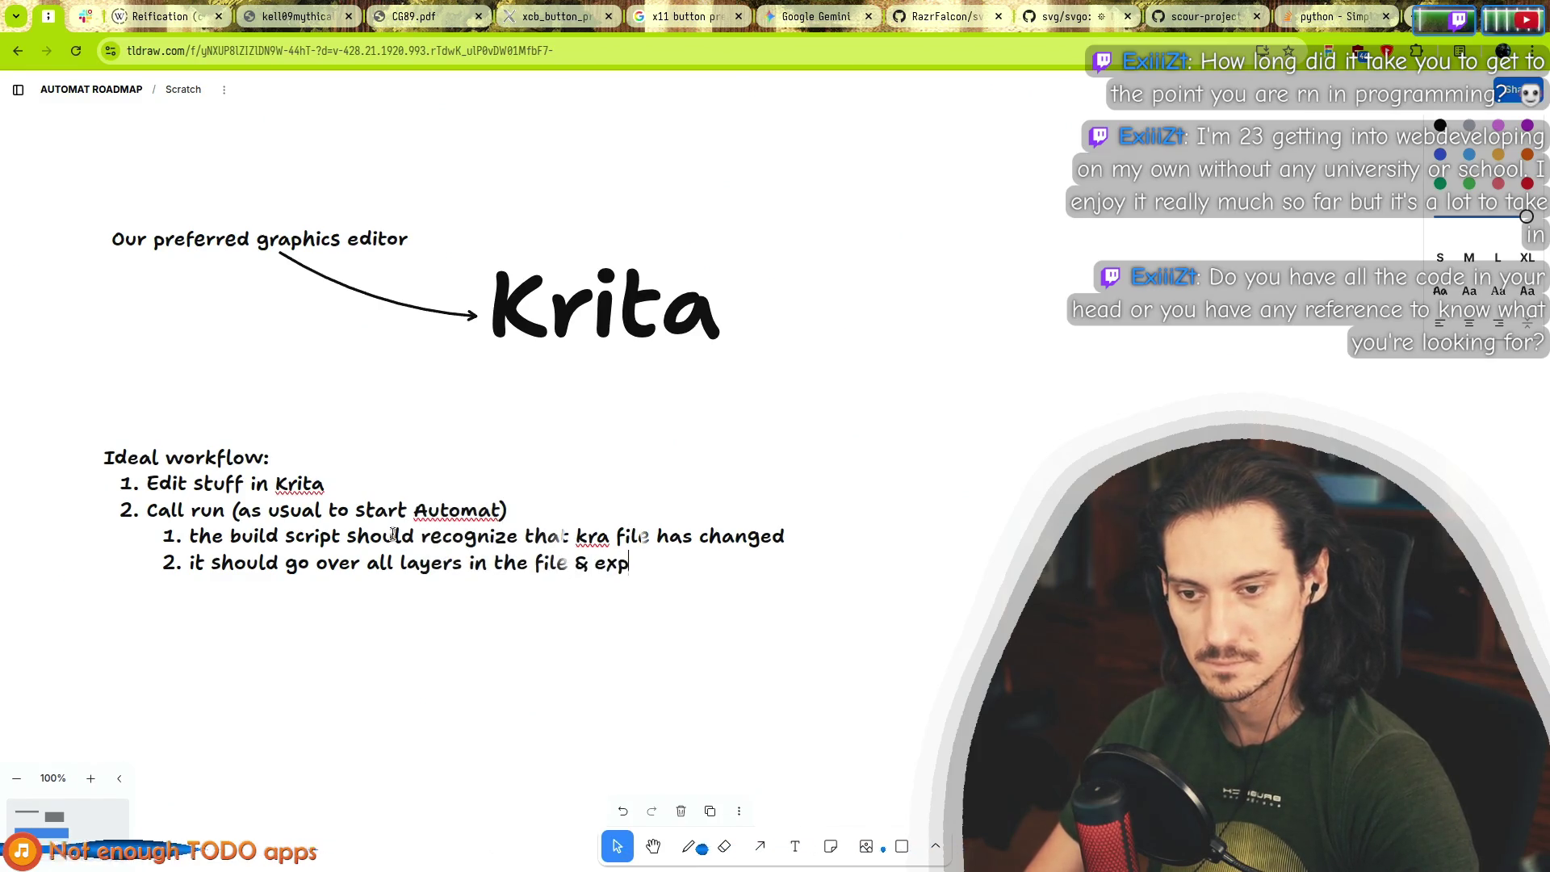
Switch to Krita with Mouse.kra and open the Texture bounds layer's context menu.
key(alt+Tab)
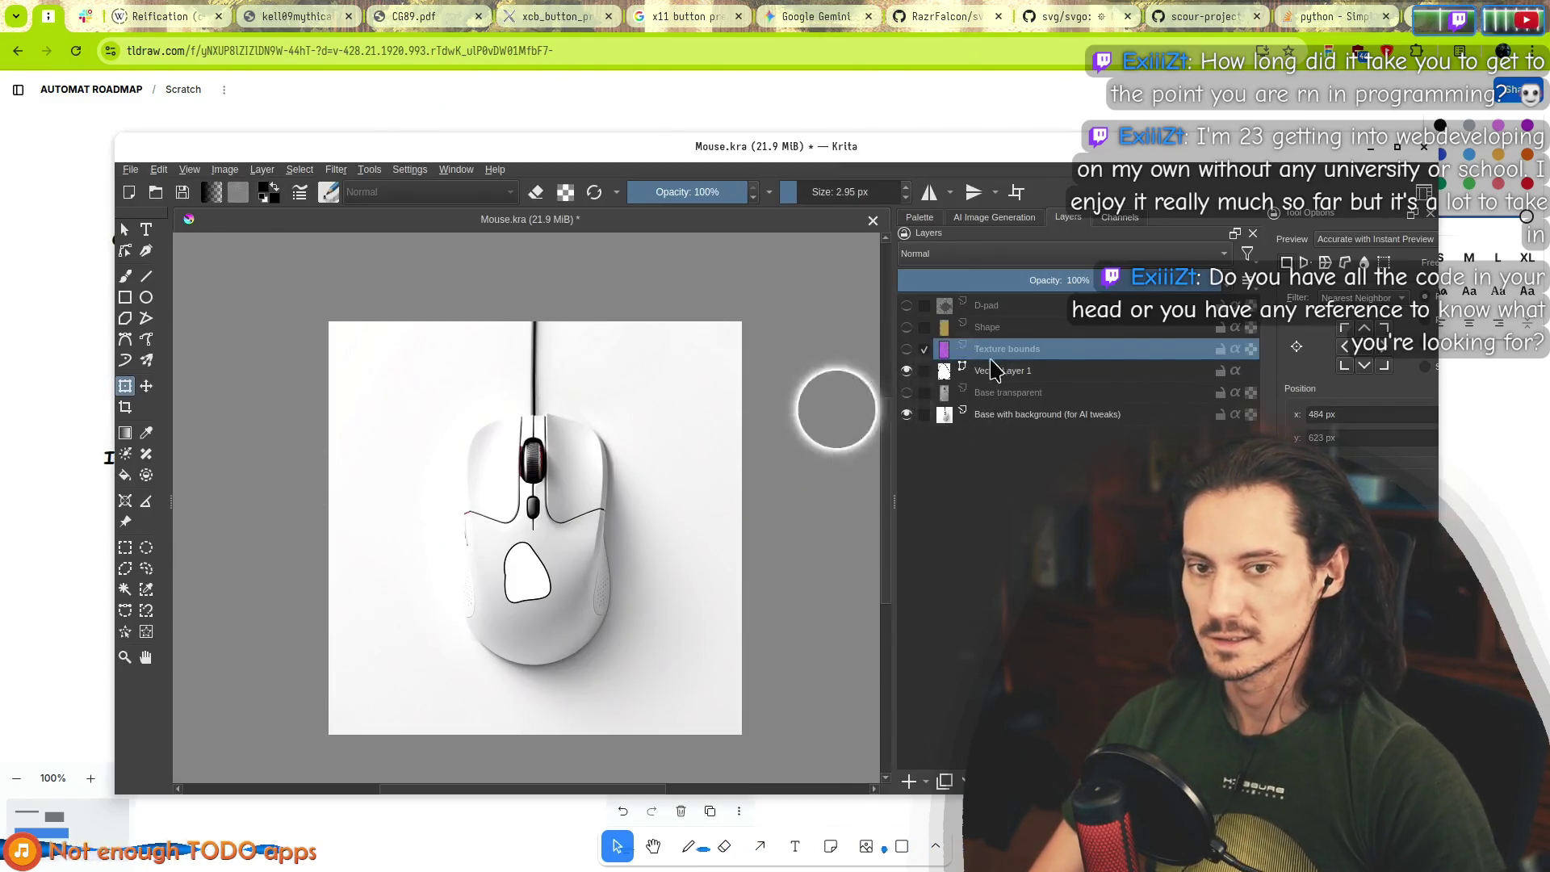
right_click(1013, 351)
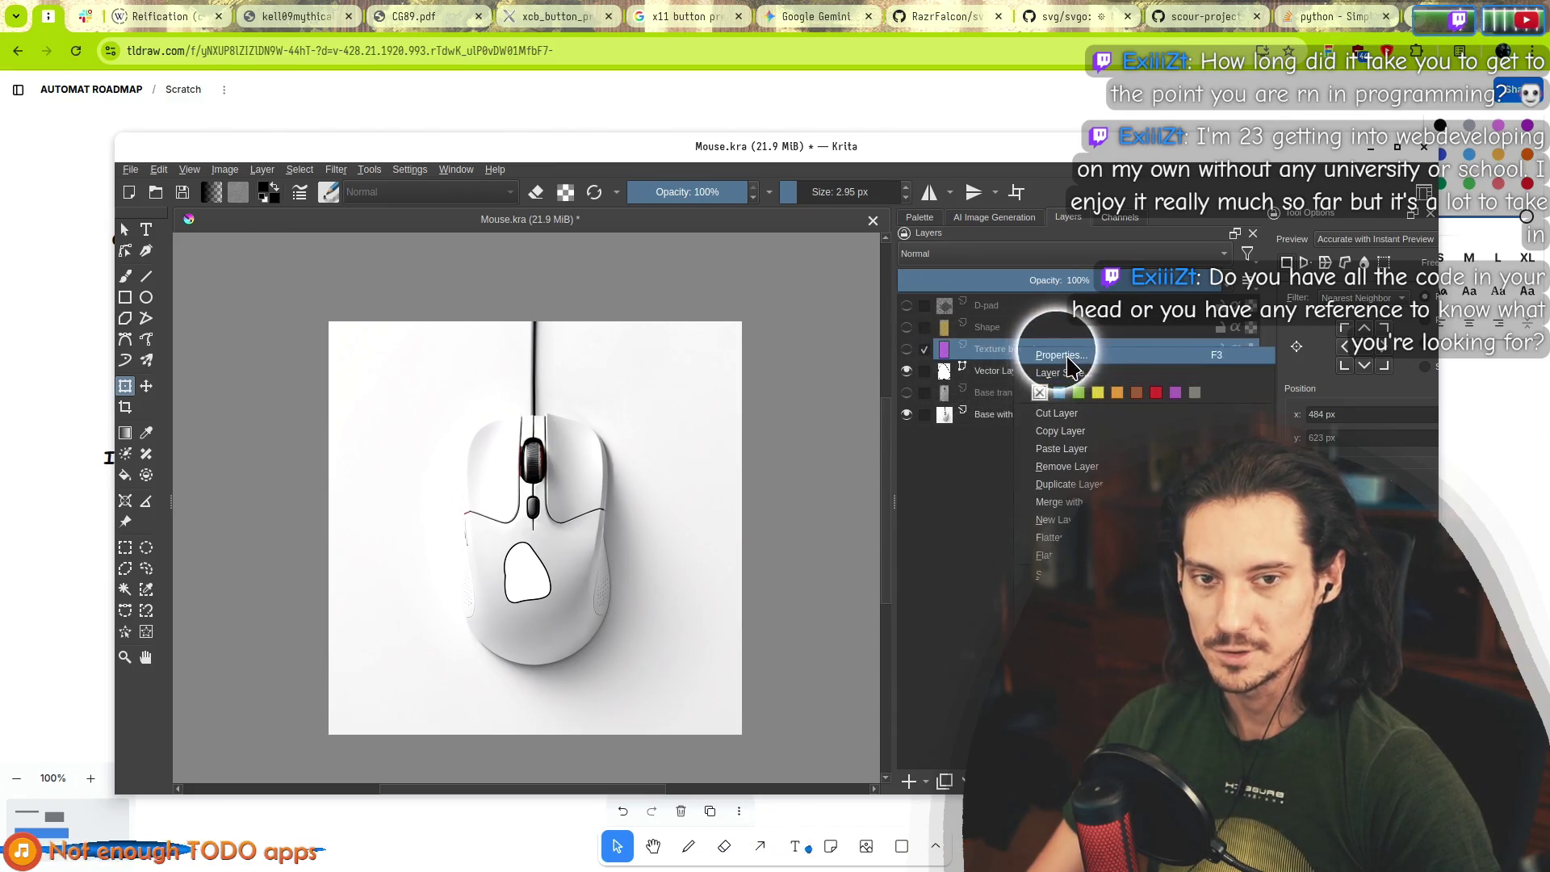
In Layer Properties, give Texture bounds a blue colour label, leaving blending on Normal.
click(1059, 355)
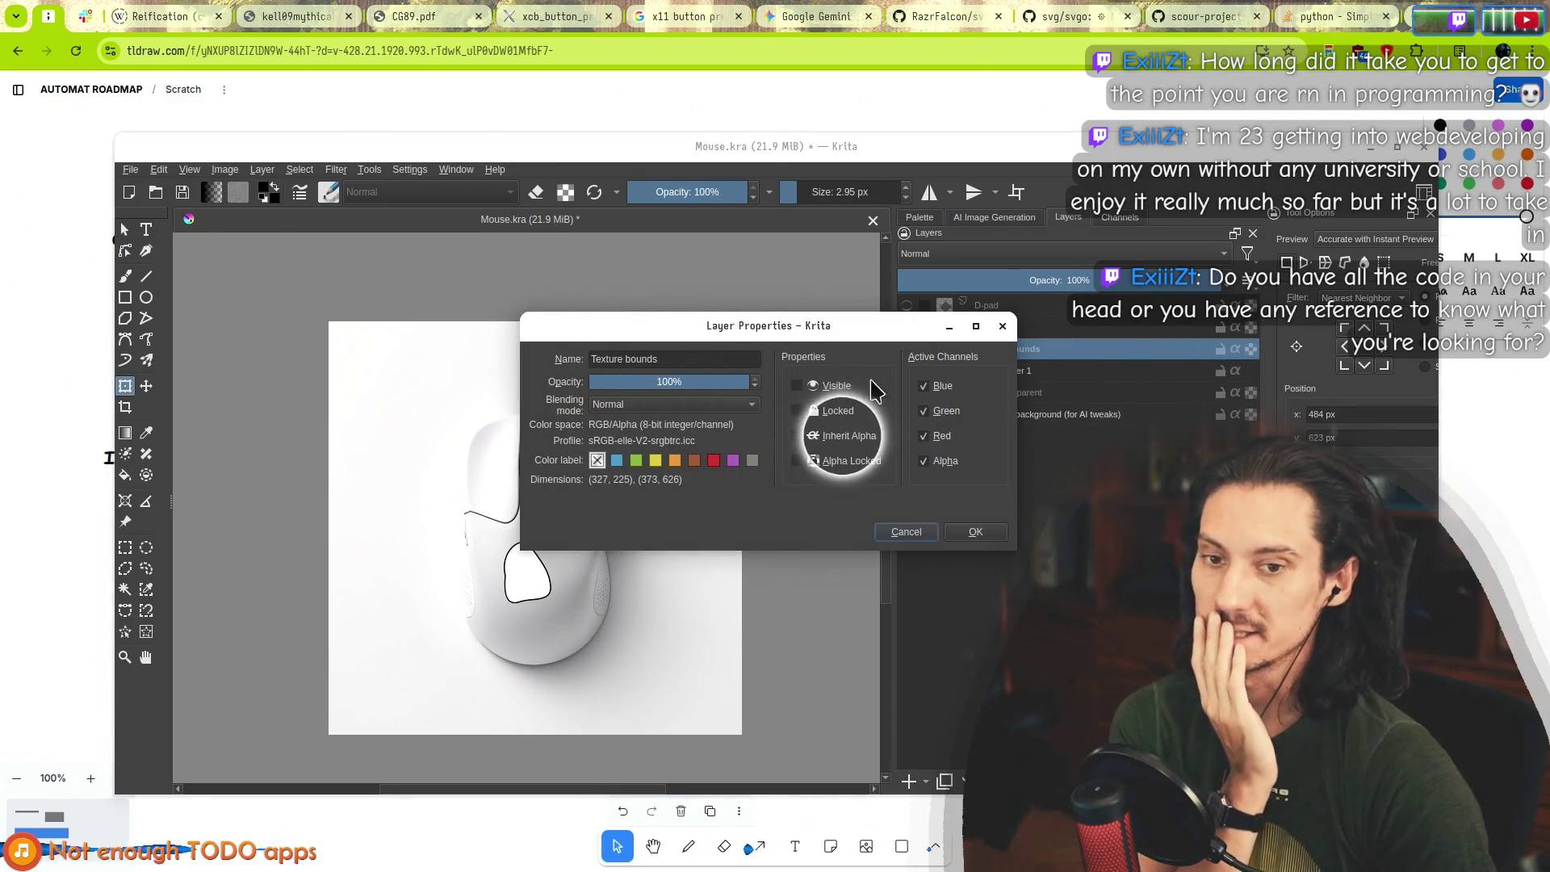
drag(823, 327, 622, 326)
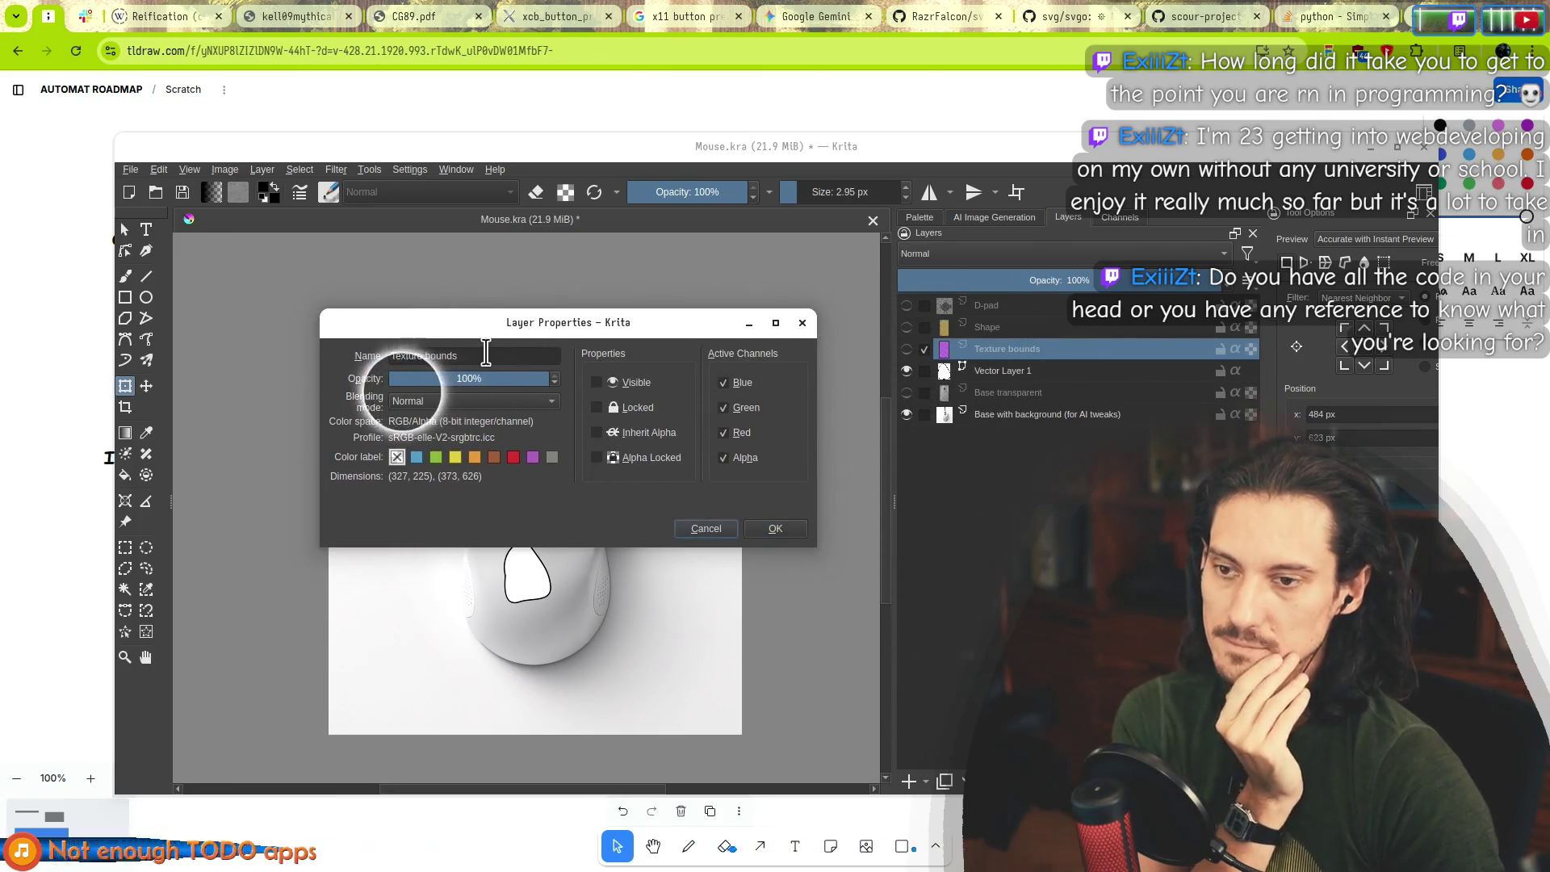
click(408, 401)
click(339, 418)
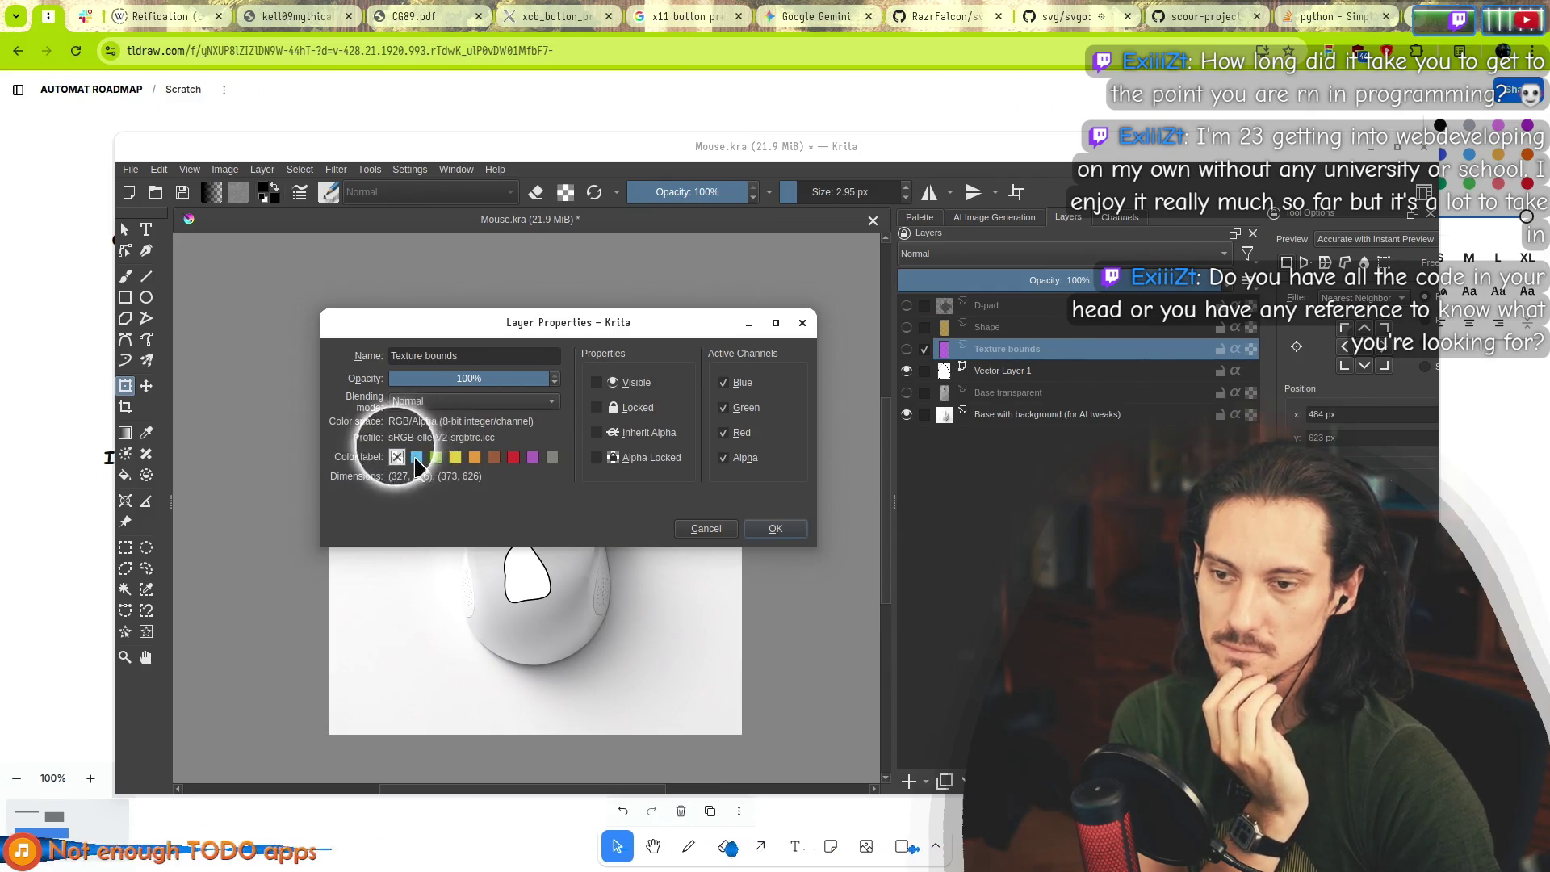
click(417, 458)
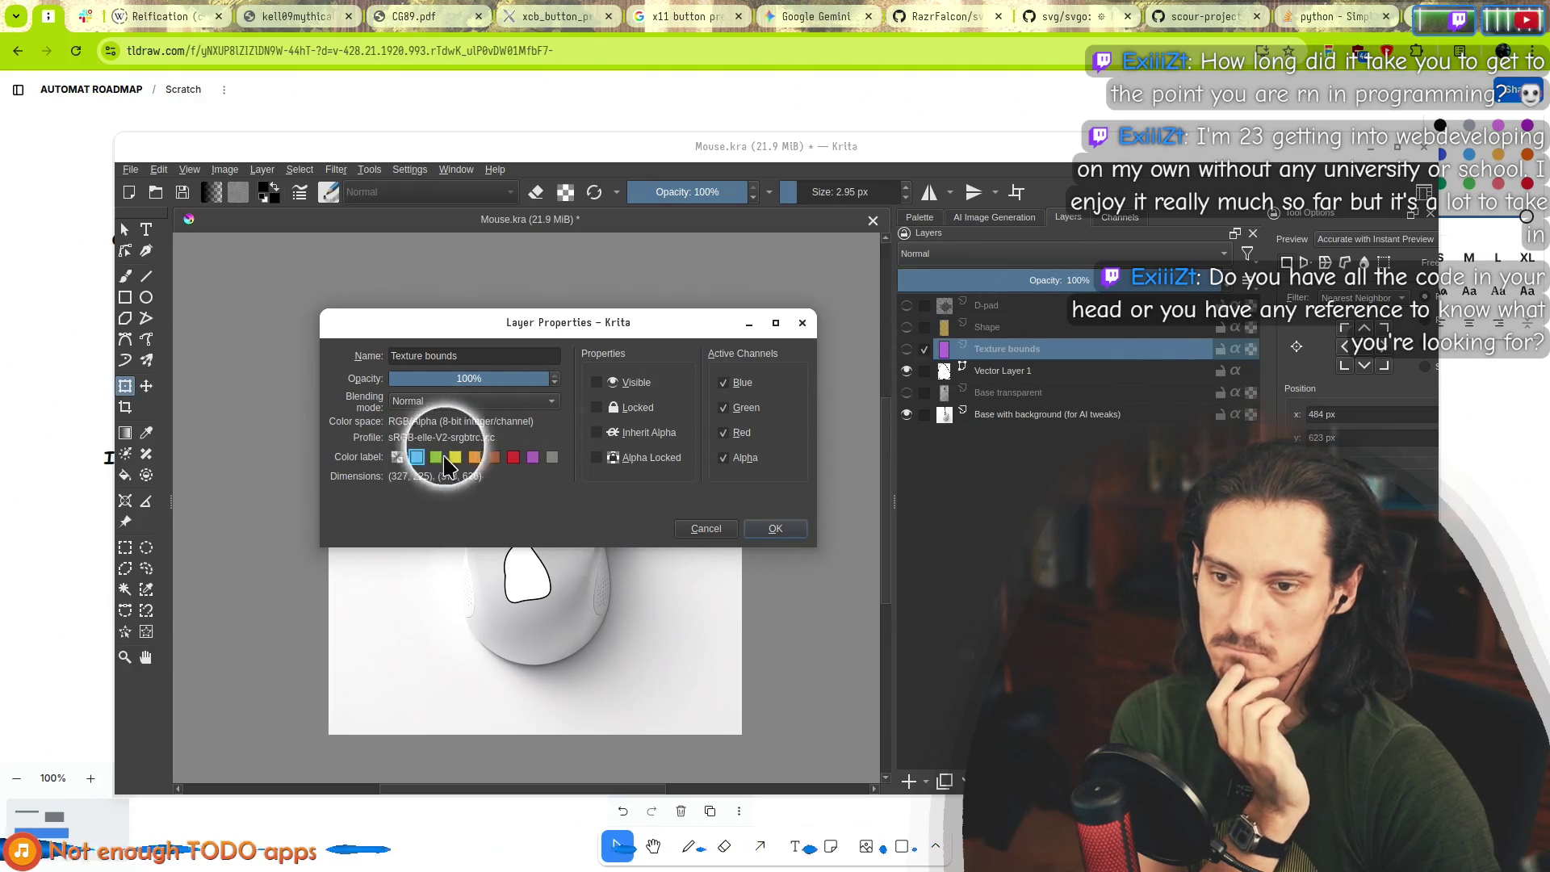
click(776, 528)
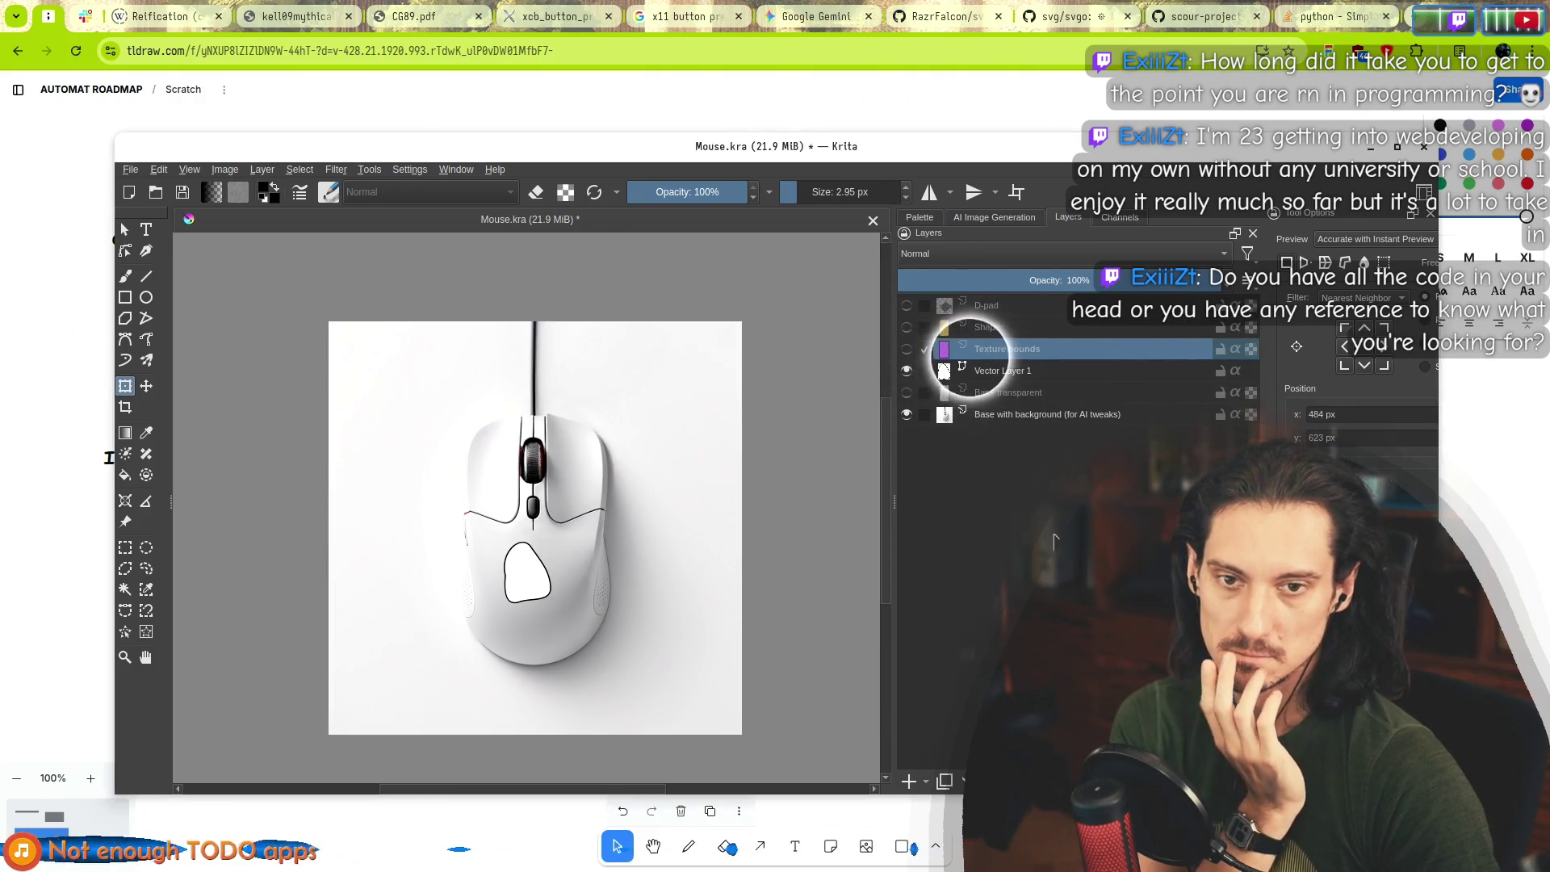
ctrl+click(1038, 415)
Make the Texture bounds layer visible and give it a purple colour label after trying green.
click(906, 348)
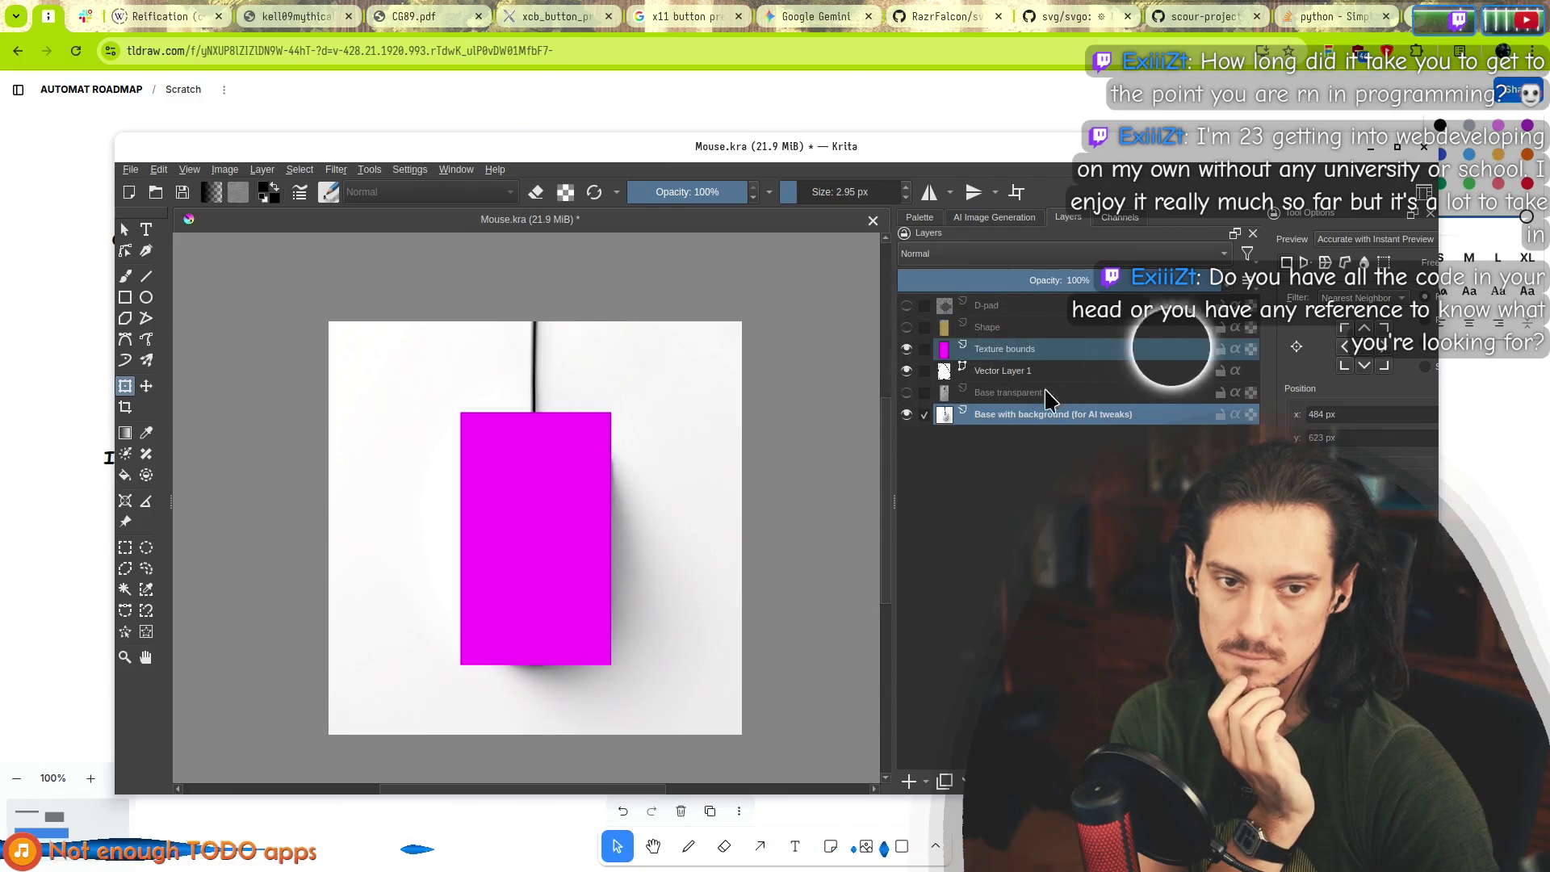
click(1072, 356)
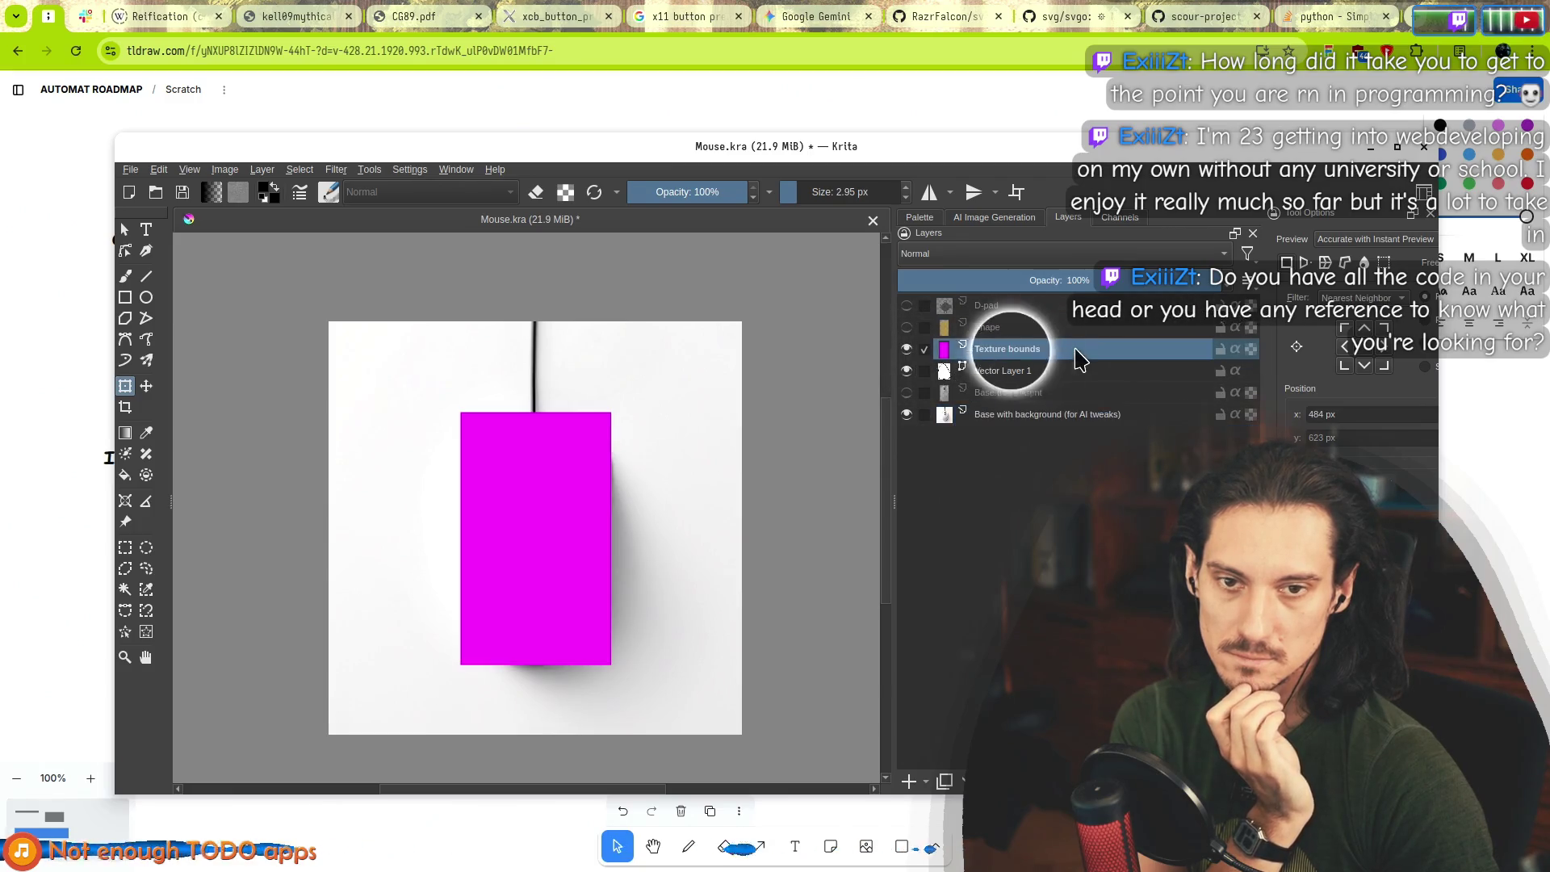
click(1033, 355)
right_click(1033, 351)
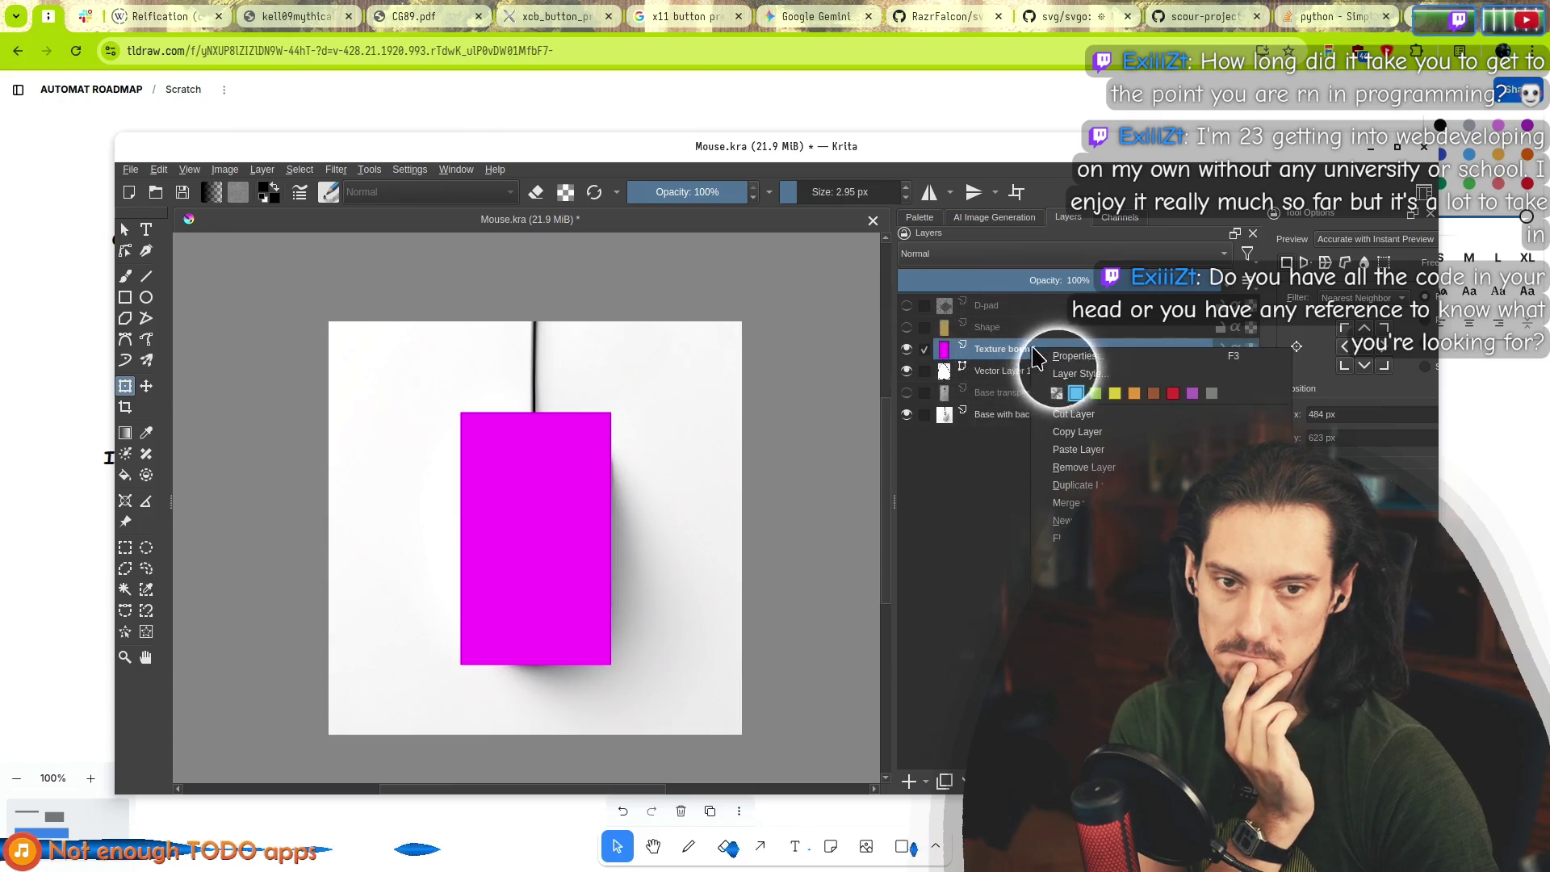
click(1094, 394)
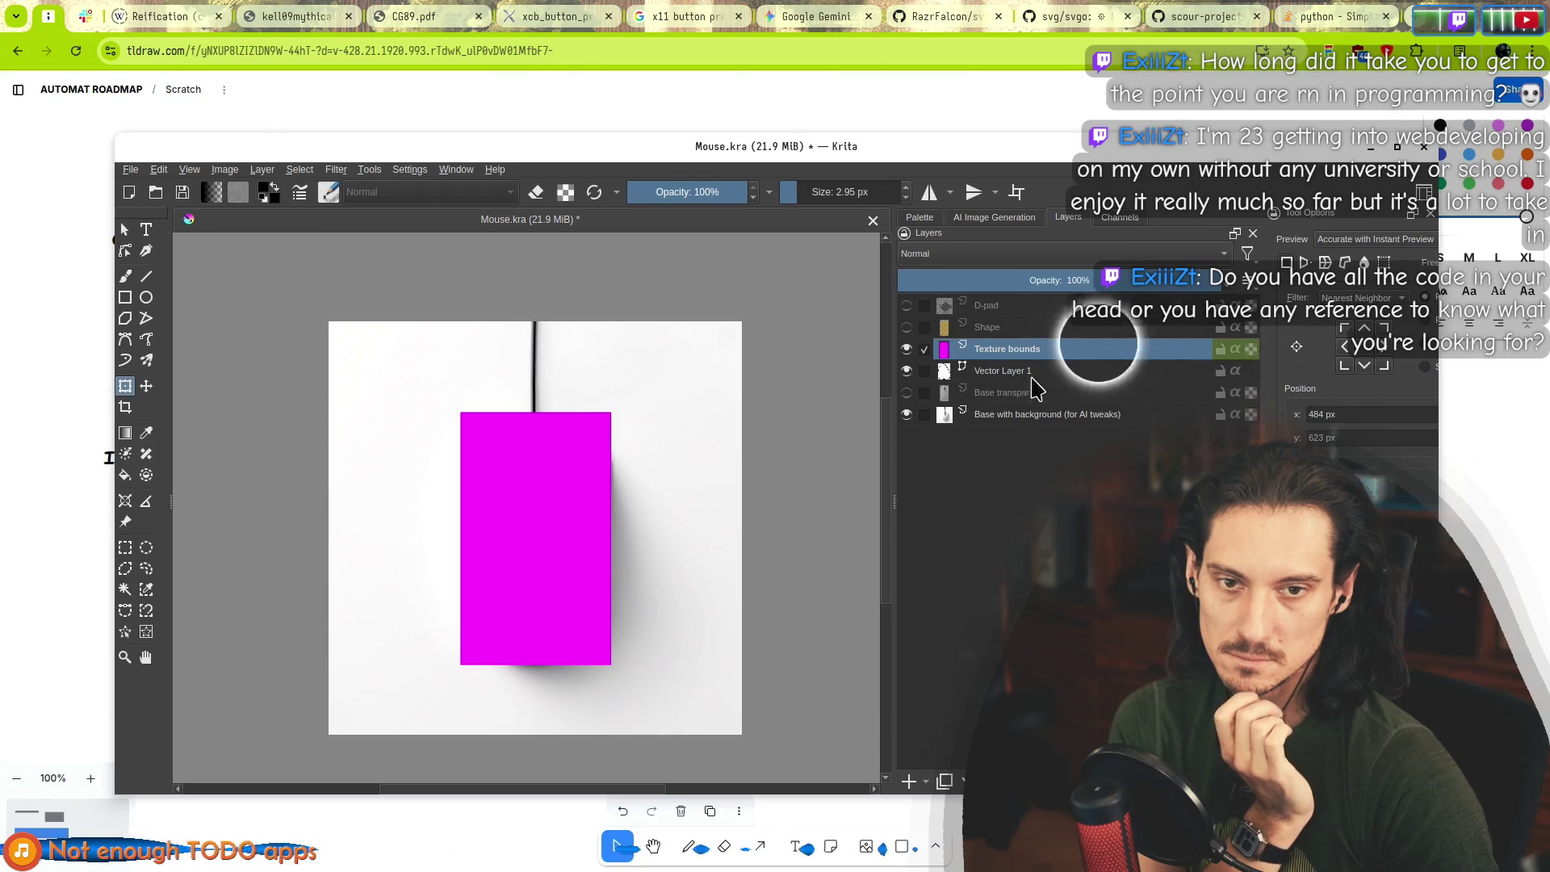
right_click(1036, 355)
click(1056, 401)
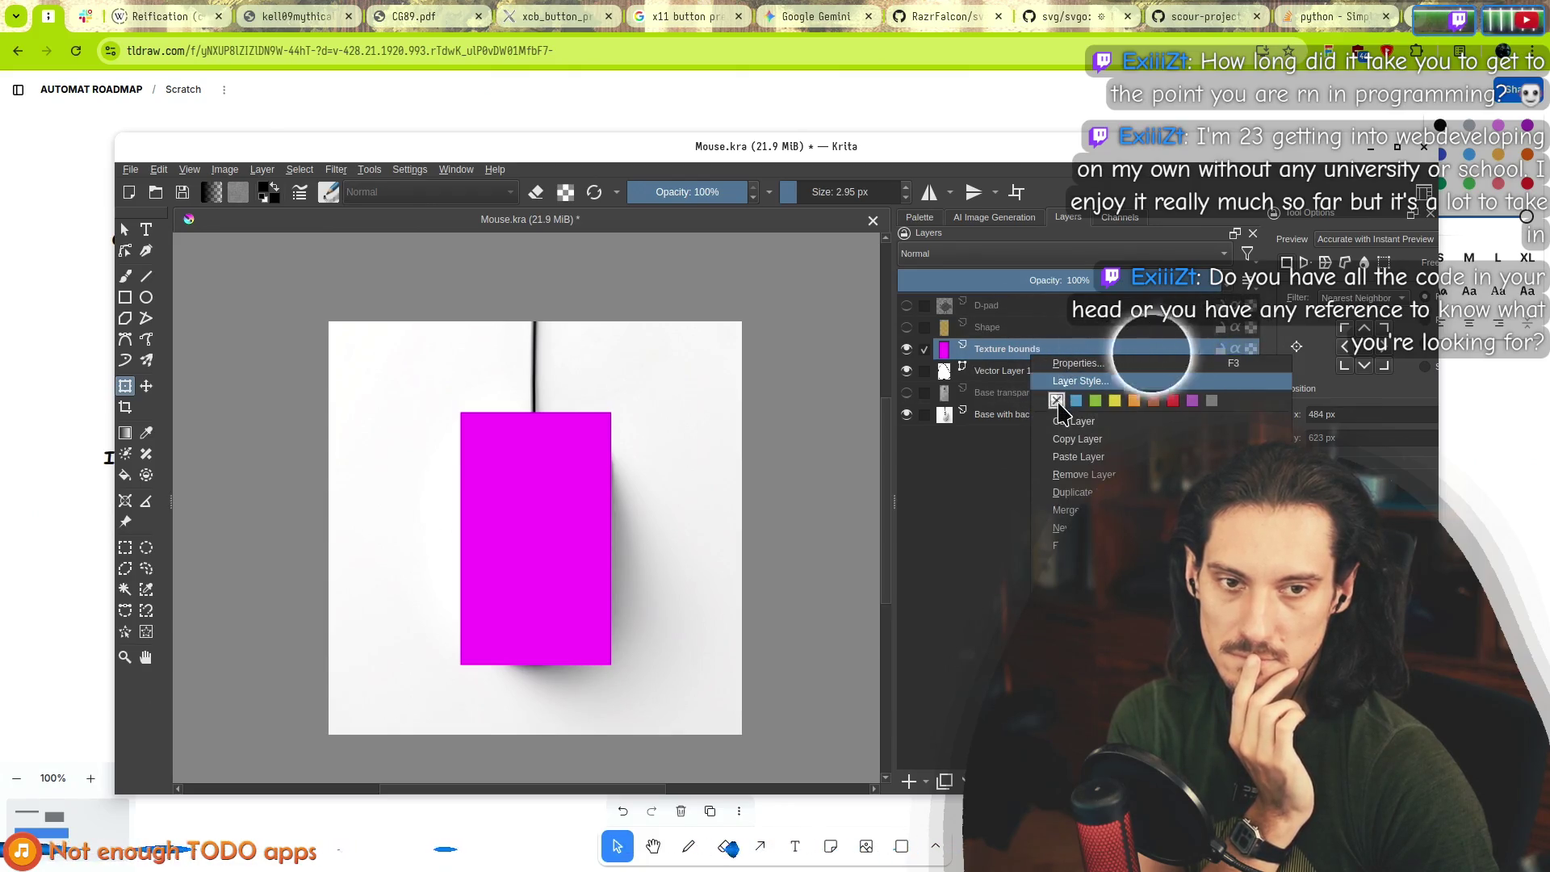
right_click(1001, 350)
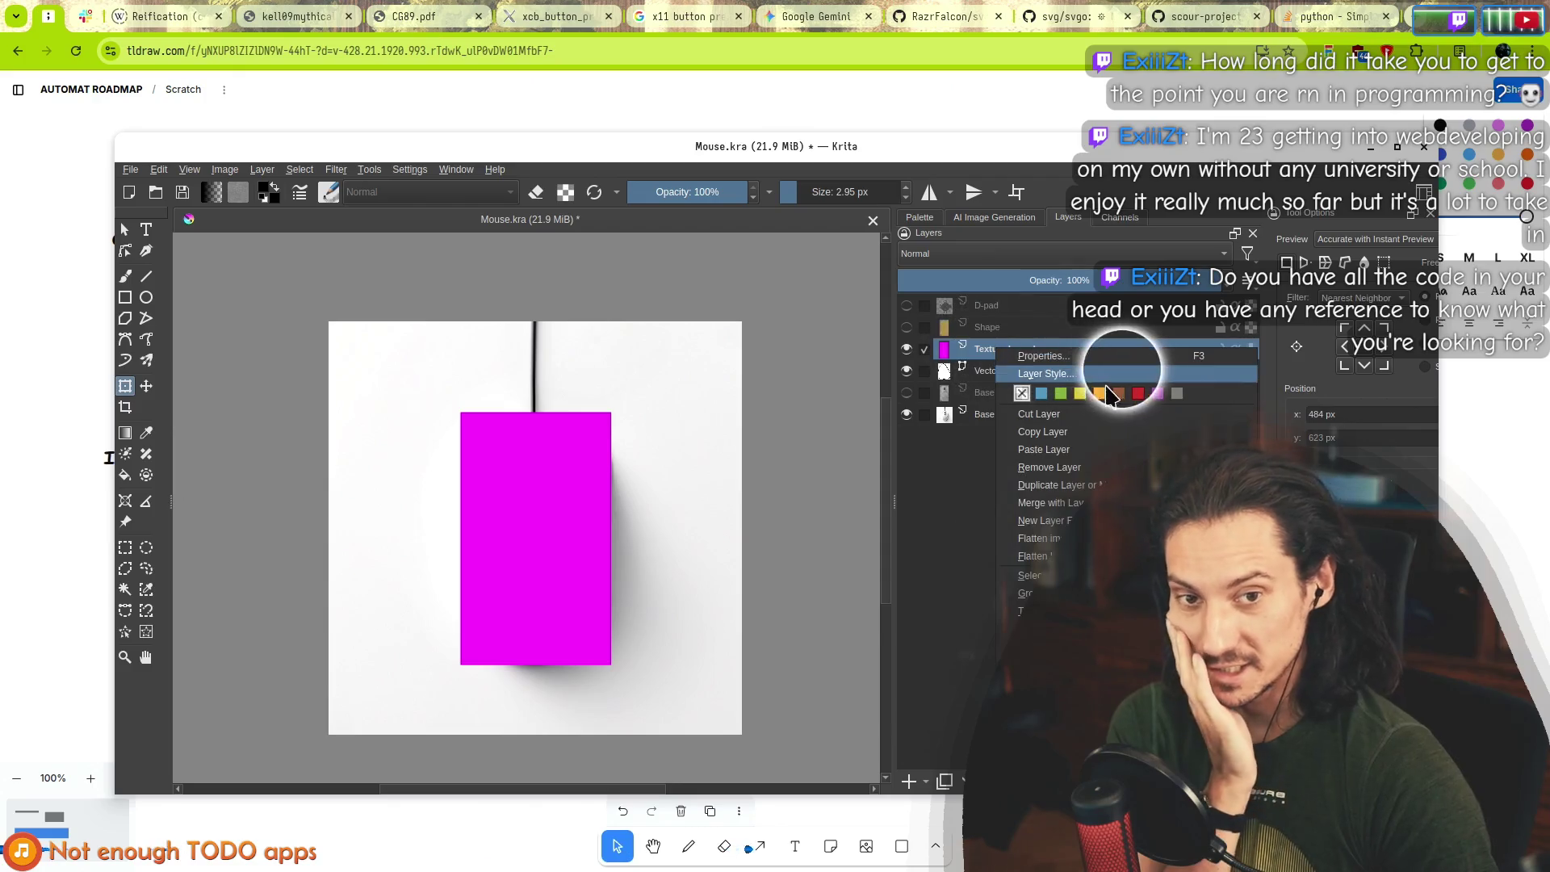
click(983, 348)
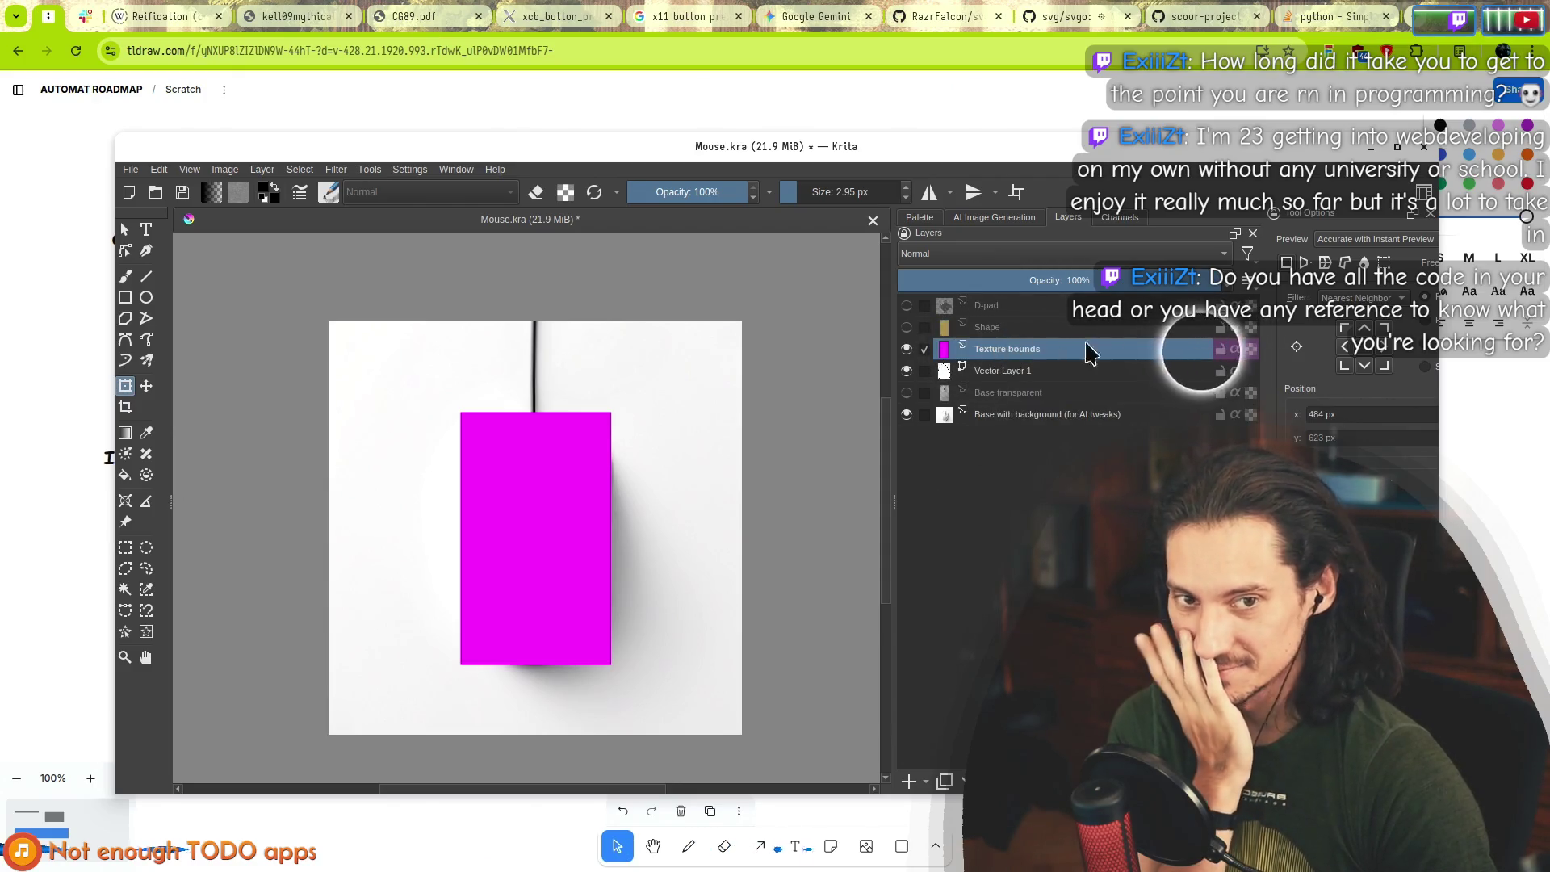
right_click(1019, 350)
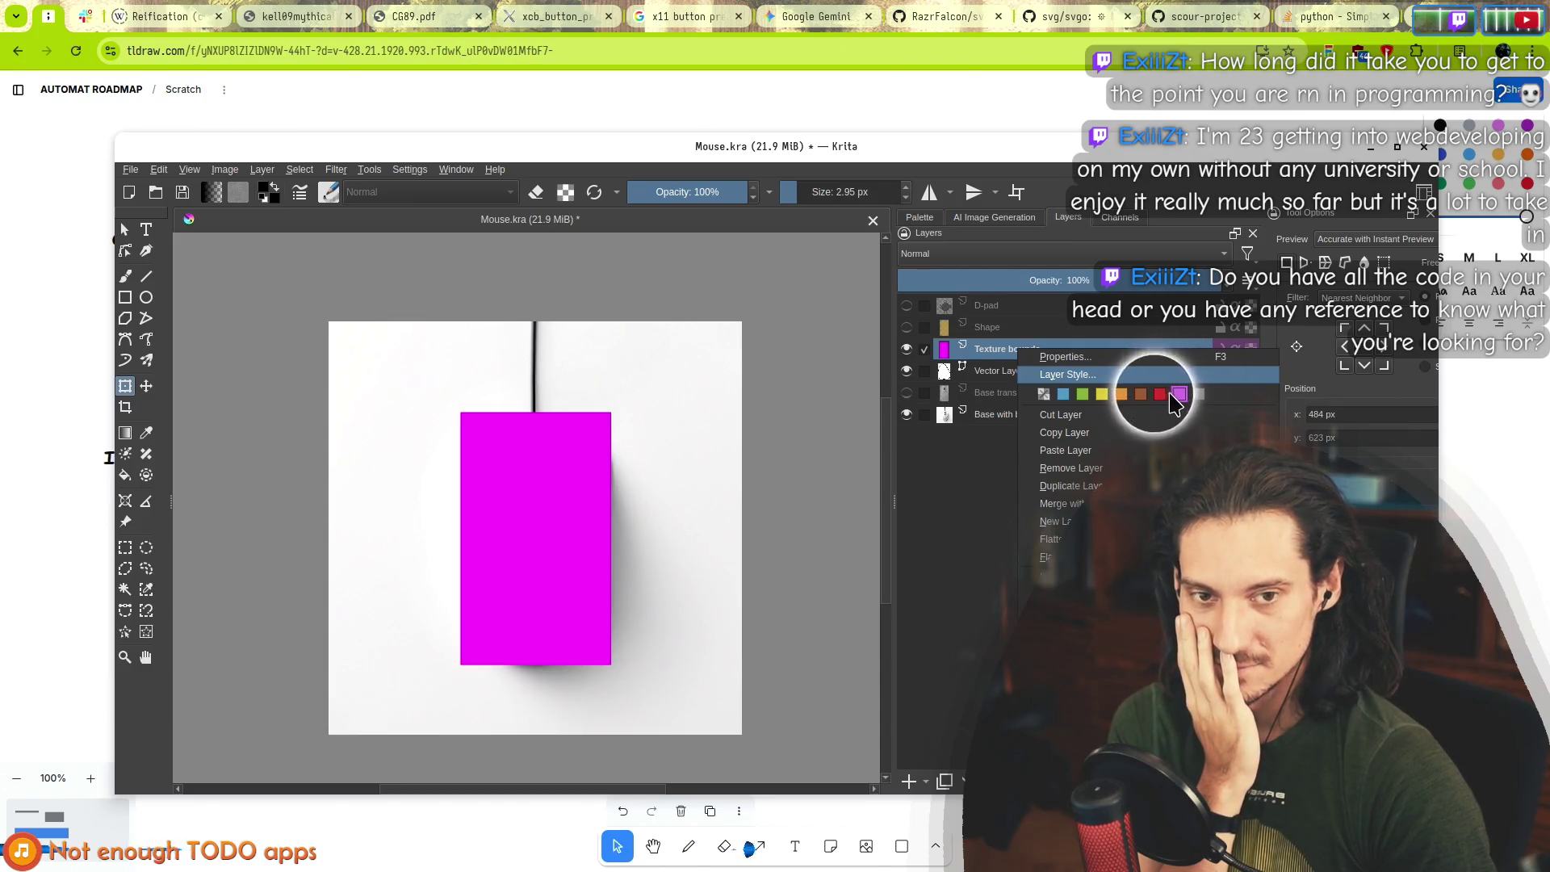
click(952, 348)
Browse the Tools > Scripts menu without running anything, then nudge the Krita window up-left.
click(371, 170)
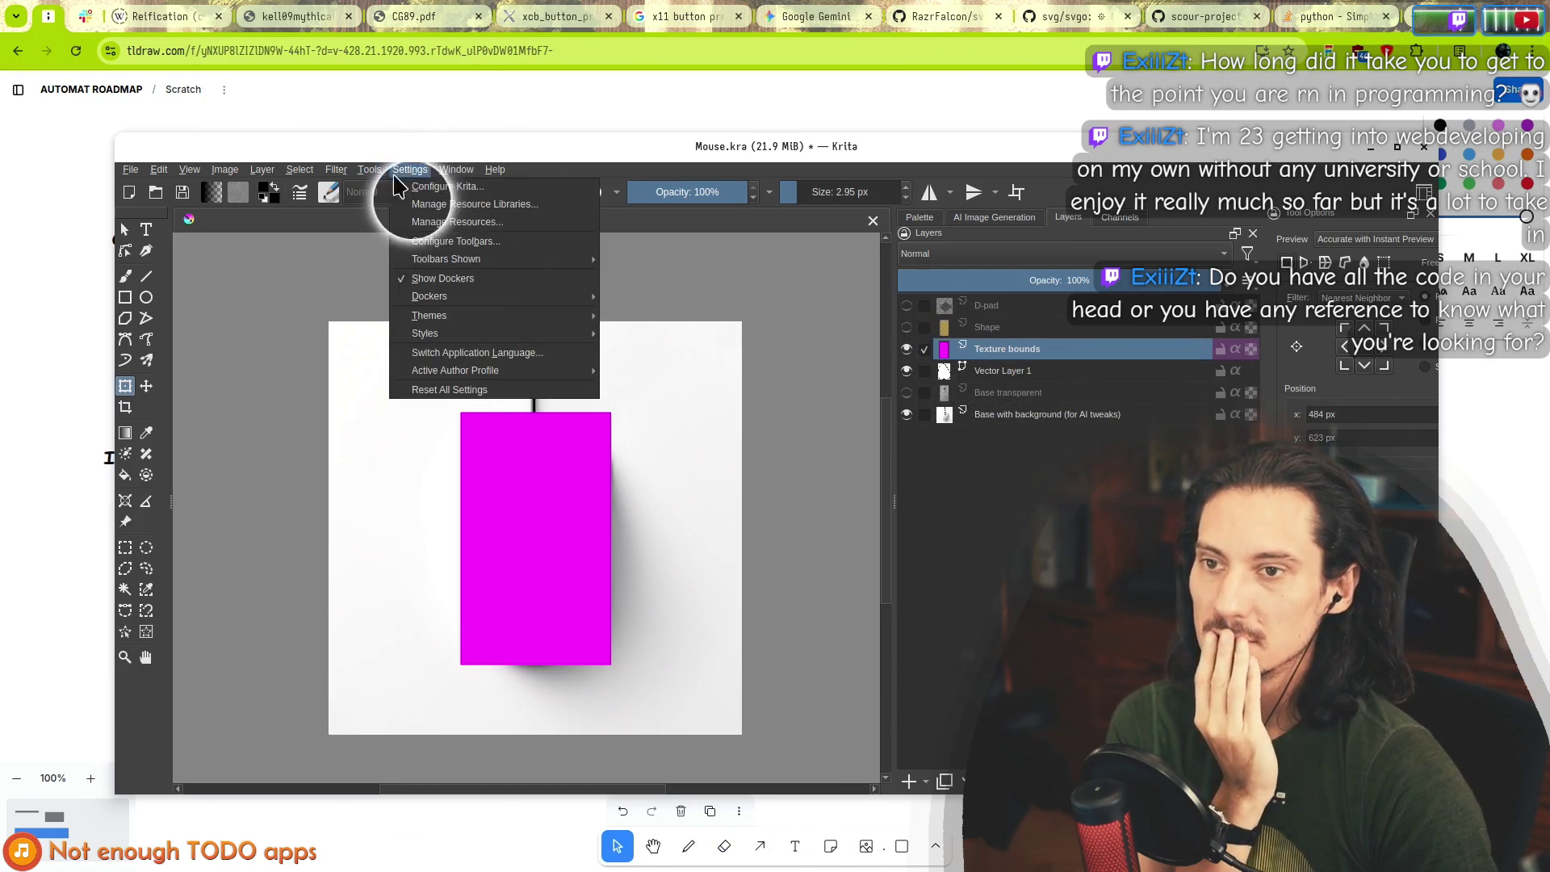
click(371, 170)
click(371, 170)
mouse_move(385, 194)
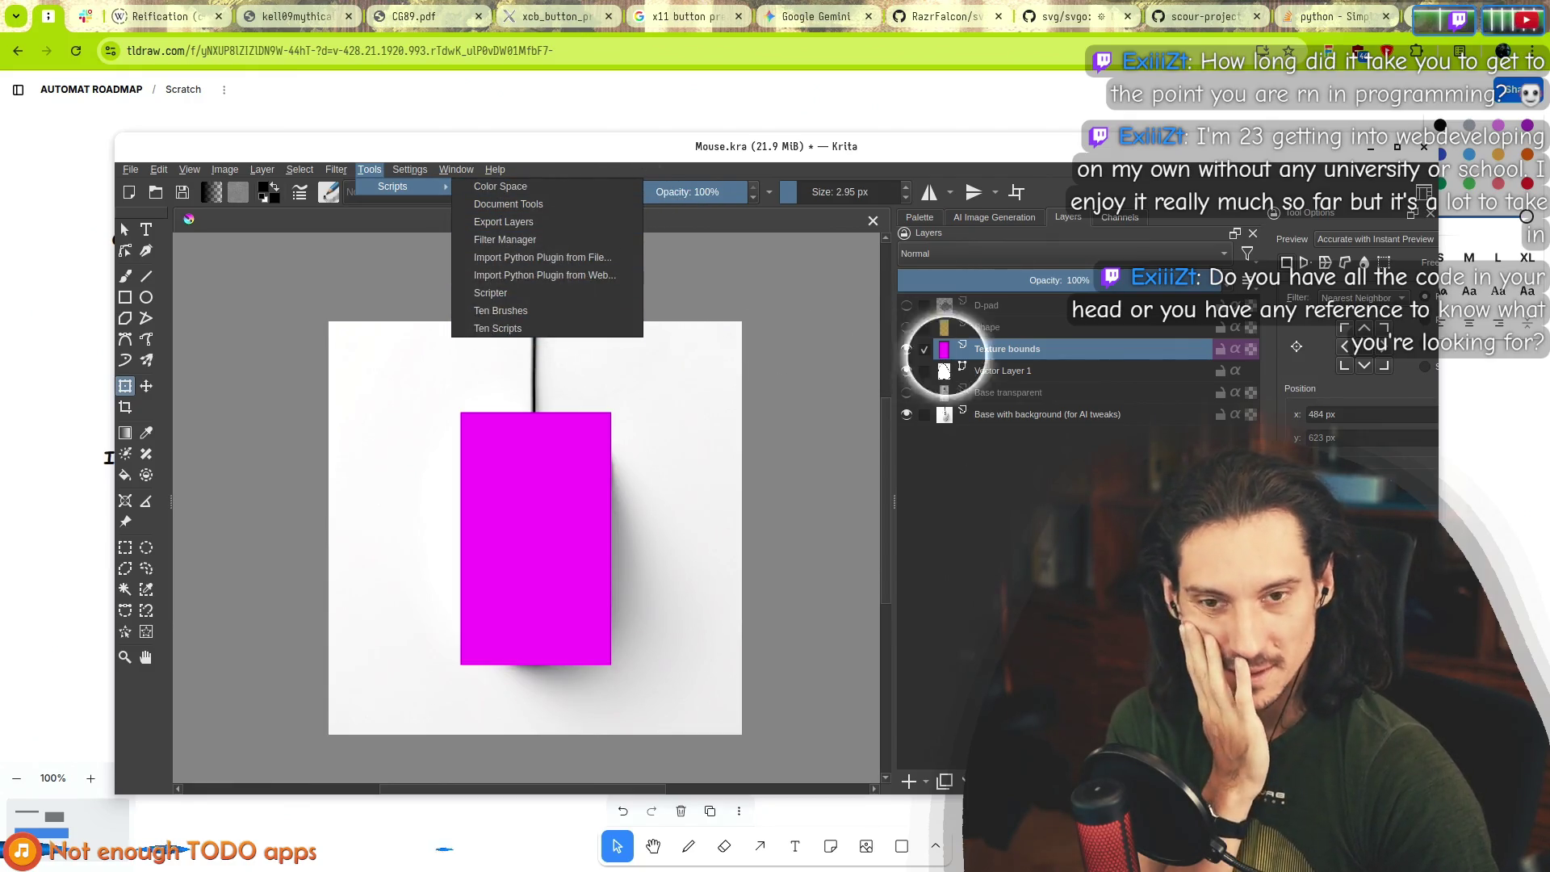
click(953, 347)
mouse_move(580, 149)
mouse_down()
mouse_move(530, 690)
mouse_move(525, 161)
mouse_move(539, 129)
mouse_up()
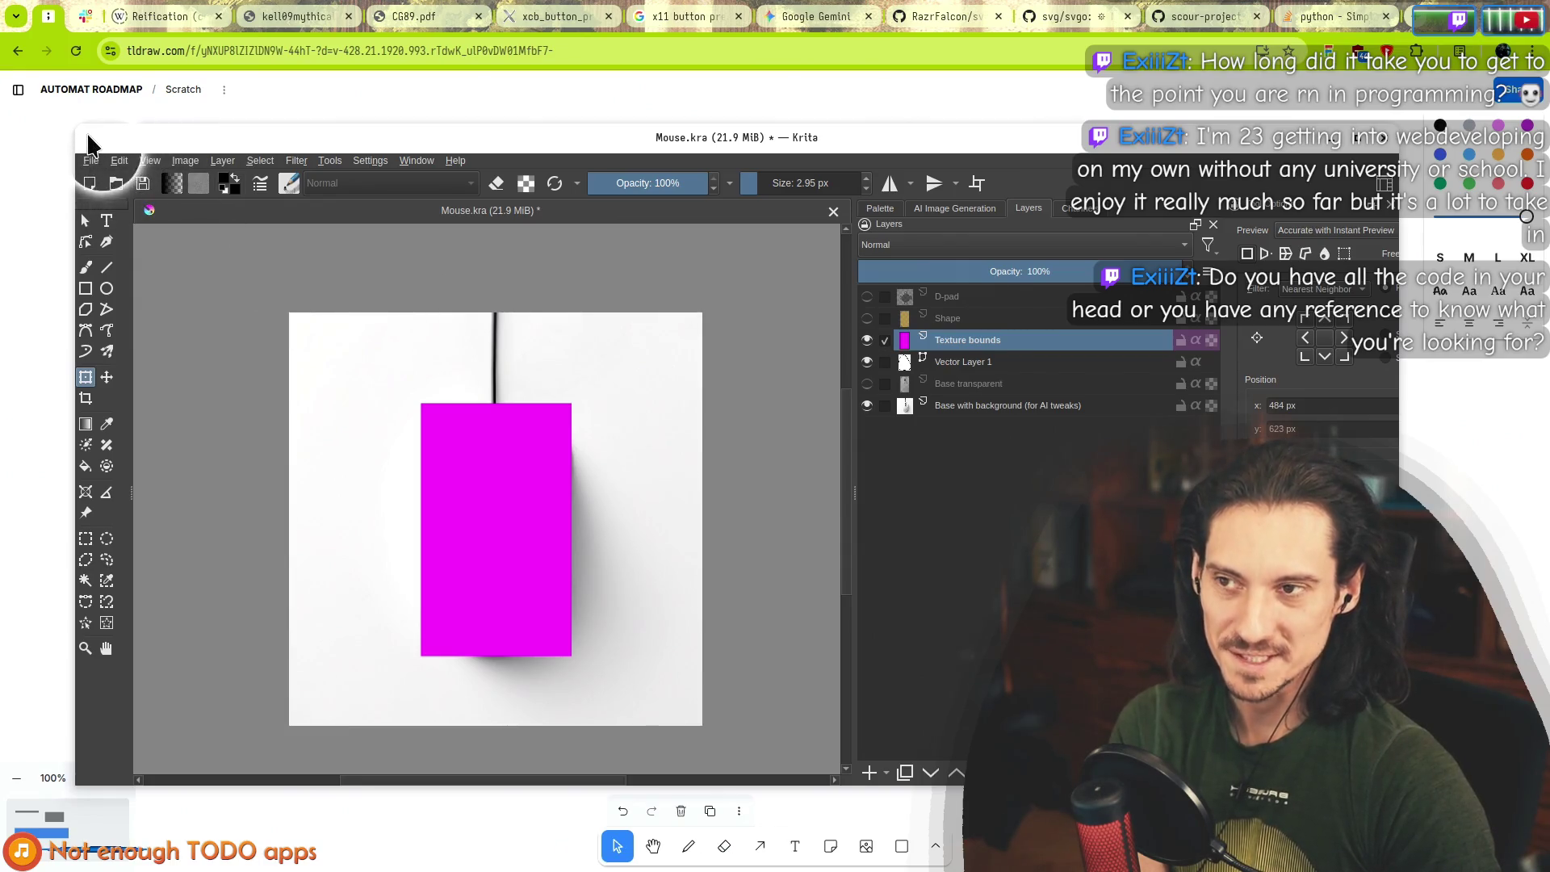
Move the Krita window aside to the right and return to the tldraw workflow notes.
mouse_move(161, 147)
mouse_down()
mouse_move(521, 224)
mouse_move(534, 171)
mouse_move(519, 173)
mouse_move(1139, 354)
mouse_move(272, 192)
mouse_move(292, 159)
mouse_up()
drag(536, 444, 319, 372)
mouse_move(510, 179)
mouse_down()
mouse_move(976, 384)
mouse_move(892, 174)
mouse_up()
click(136, 471)
Select the Ideal workflow list text and place the cursor at the end of its last item.
drag(113, 458, 307, 556)
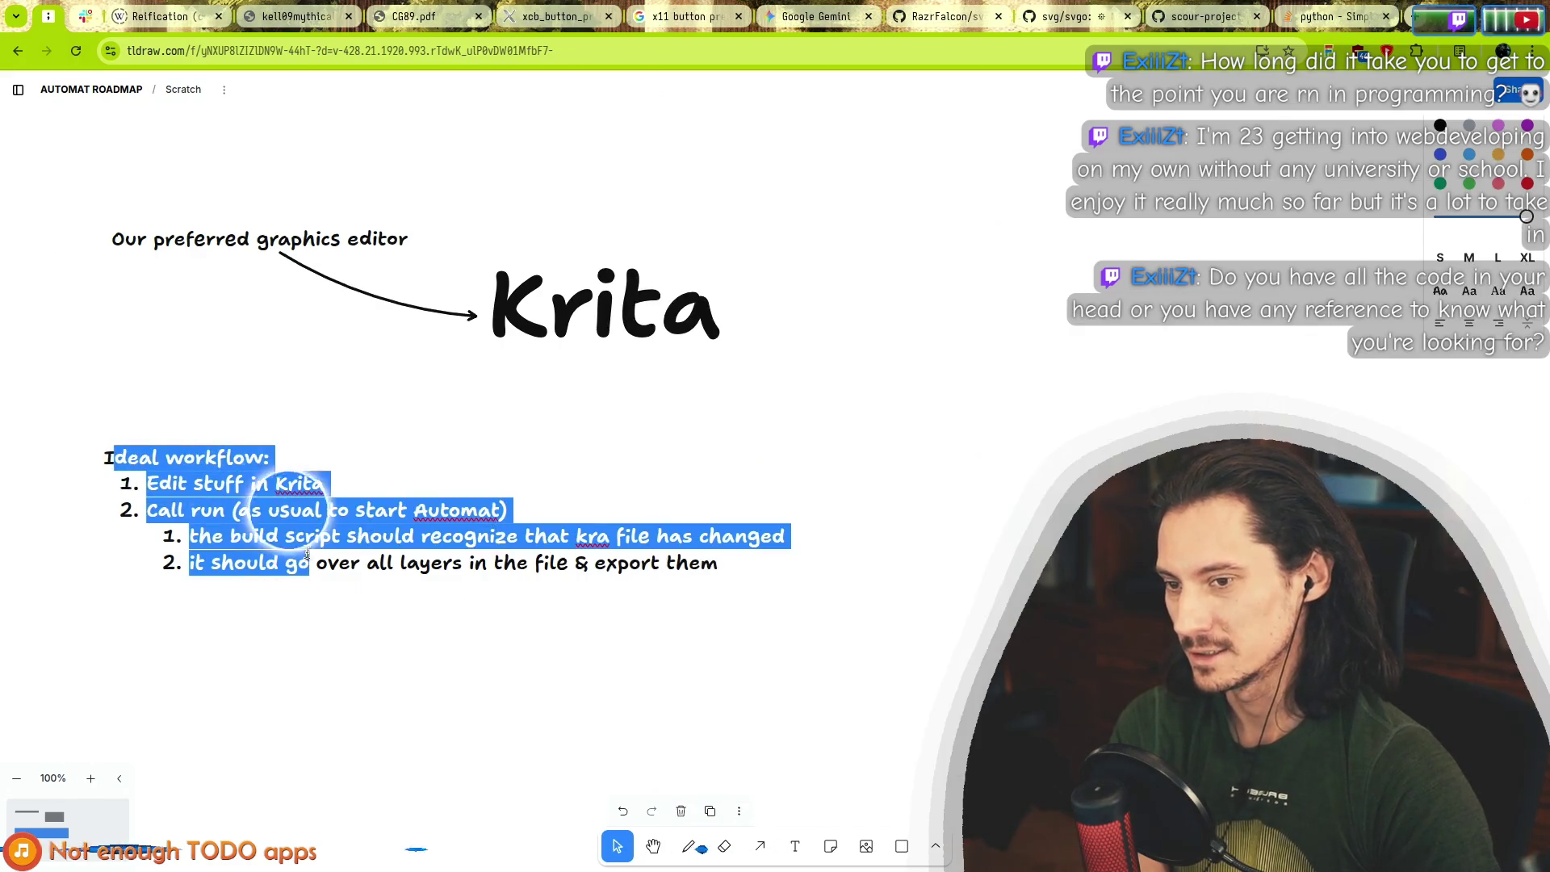
drag(711, 565, 153, 509)
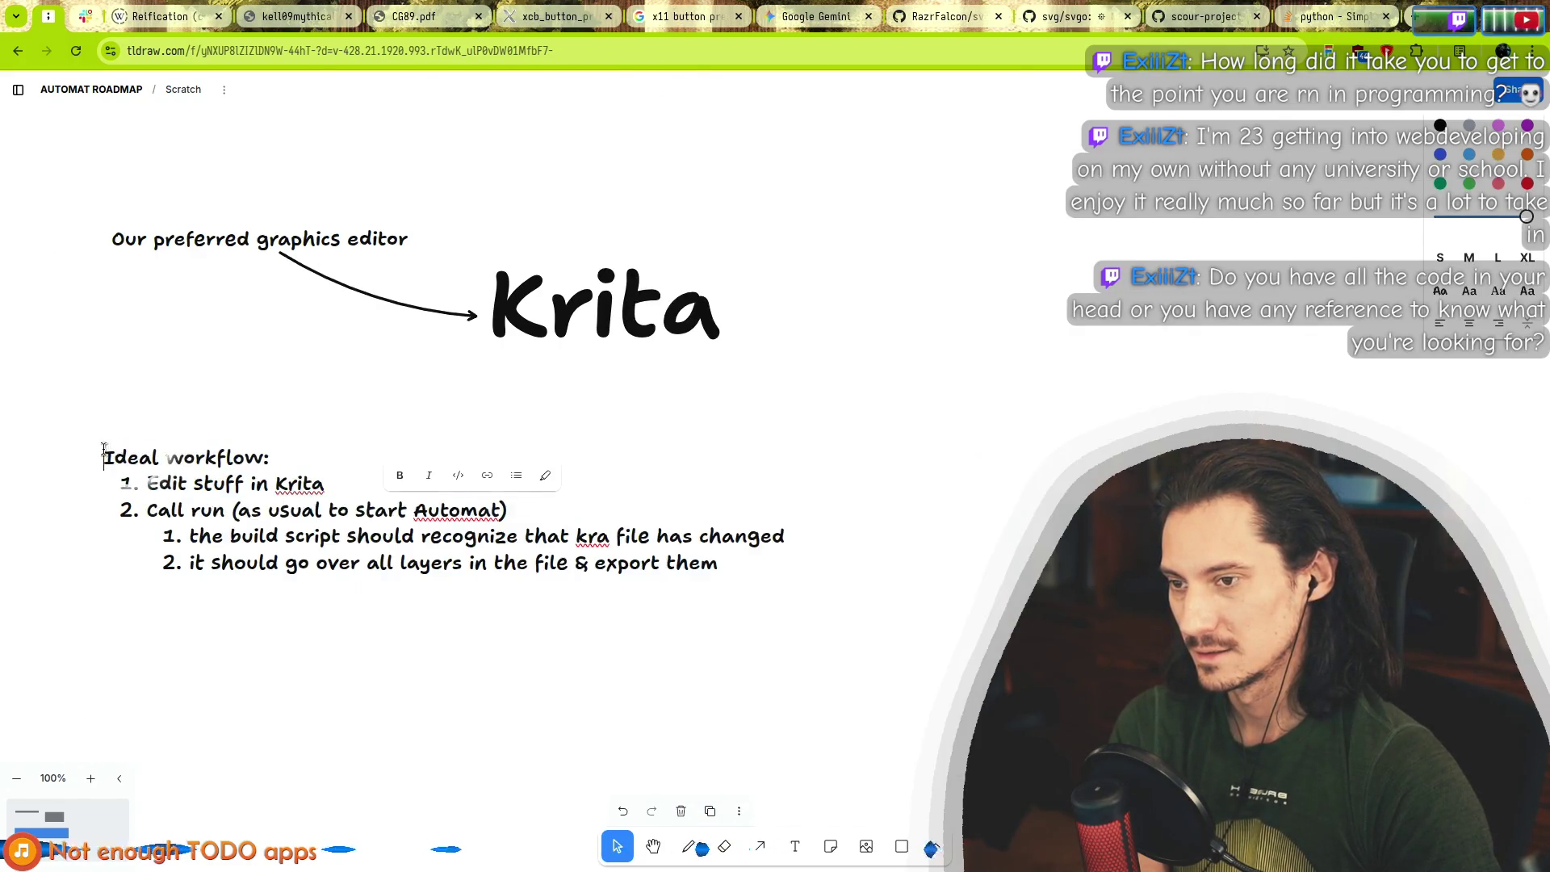
drag(105, 458, 410, 557)
mouse_move(719, 564)
mouse_down()
mouse_move(162, 457)
mouse_move(225, 536)
mouse_move(587, 565)
mouse_up()
mouse_move(717, 564)
mouse_down()
mouse_move(571, 564)
mouse_move(147, 484)
mouse_move(161, 458)
mouse_move(508, 571)
mouse_up()
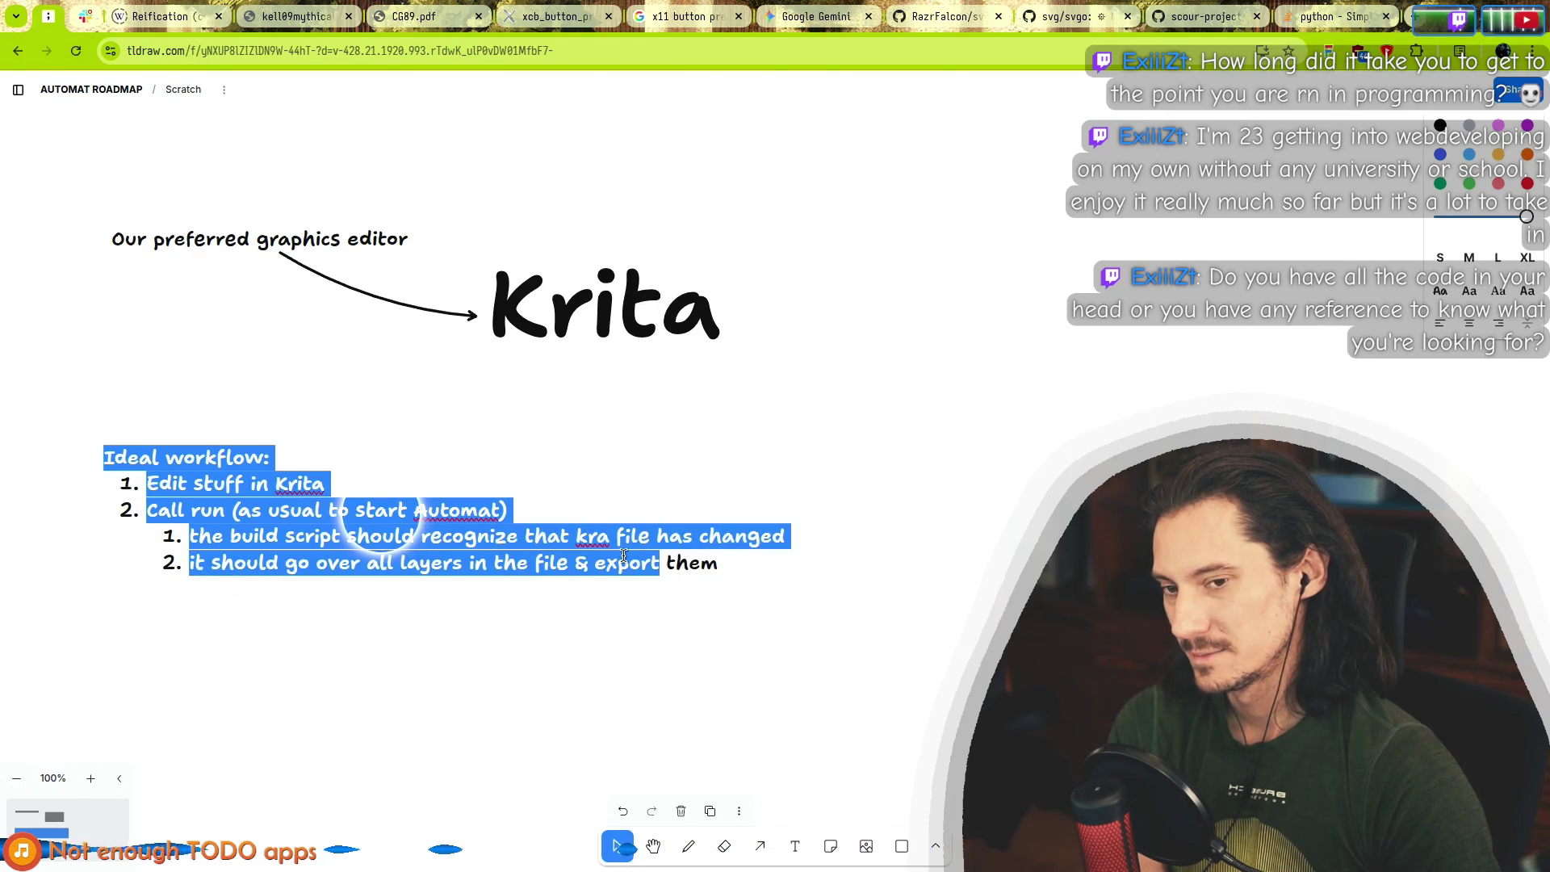
drag(718, 564, 134, 458)
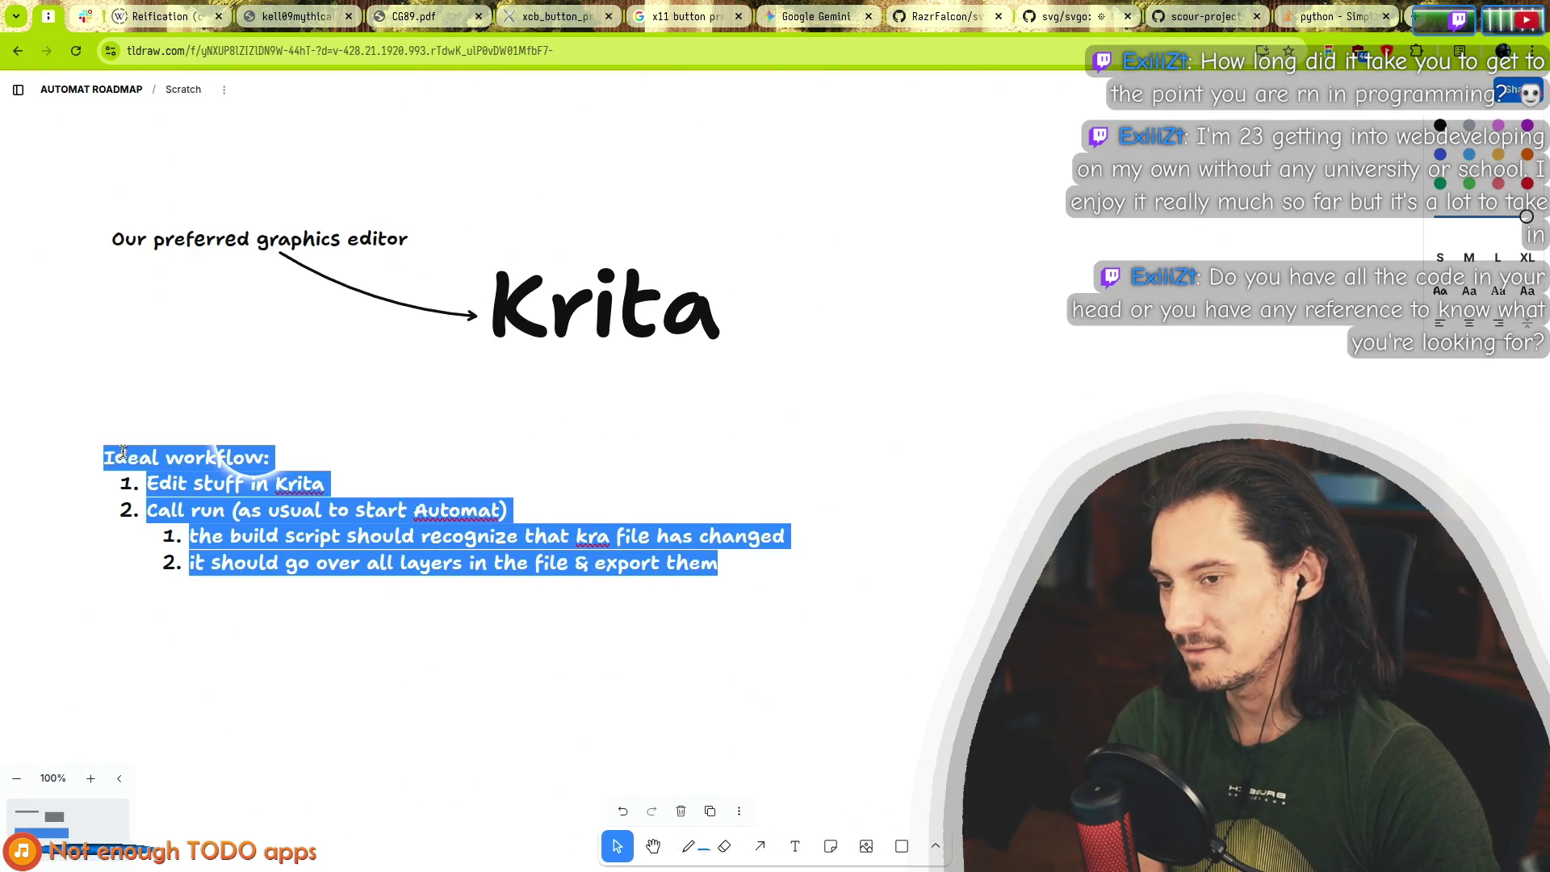
click(215, 482)
mouse_move(115, 455)
mouse_down()
mouse_move(638, 563)
mouse_move(162, 484)
mouse_move(109, 456)
mouse_move(460, 557)
mouse_up()
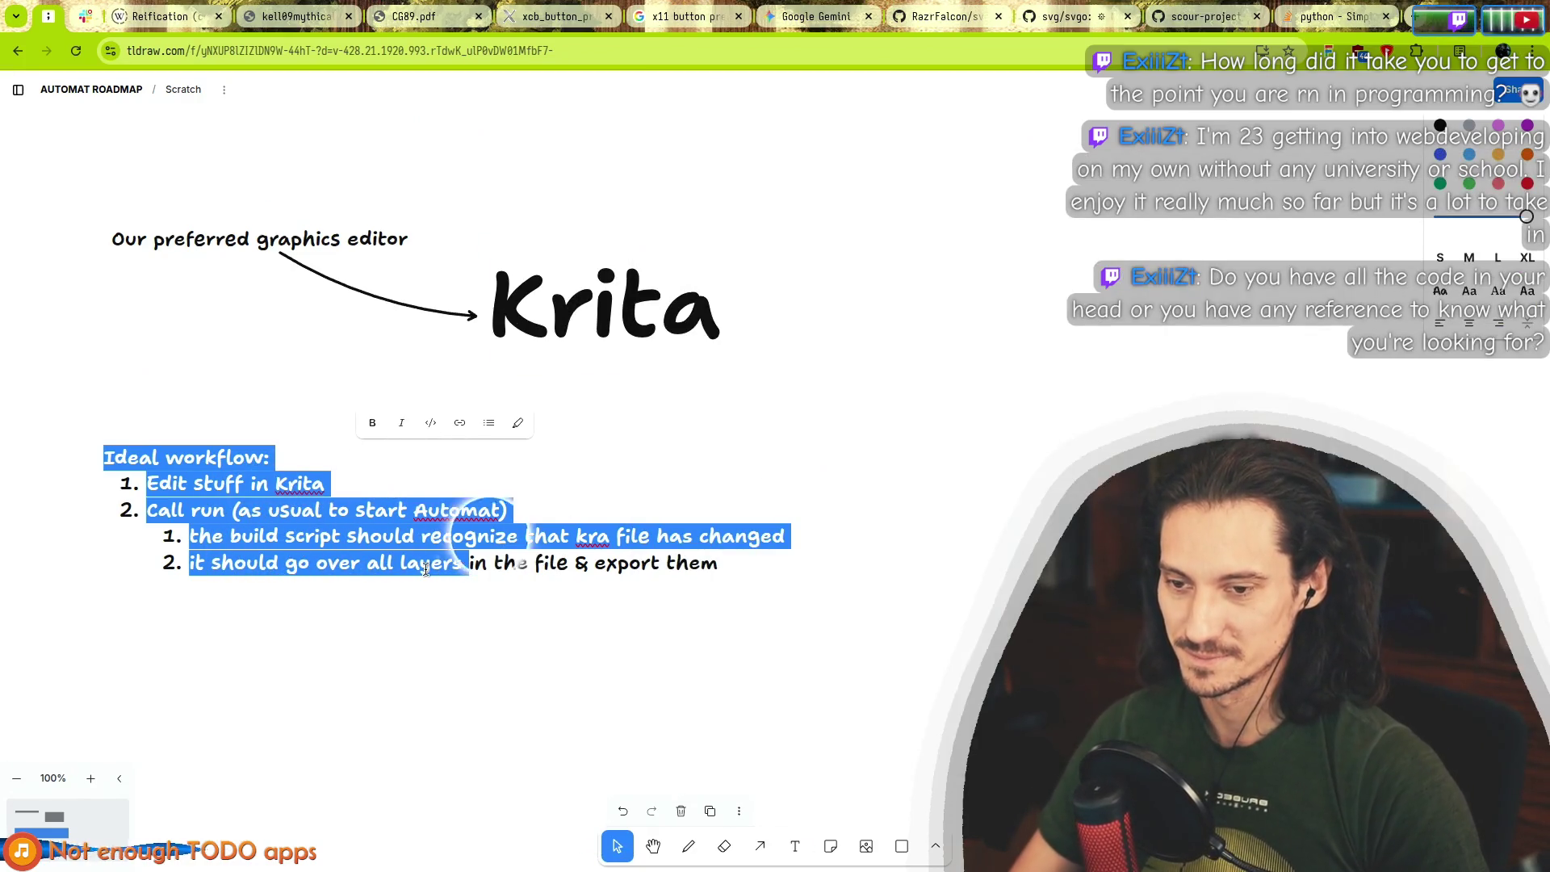
click(444, 563)
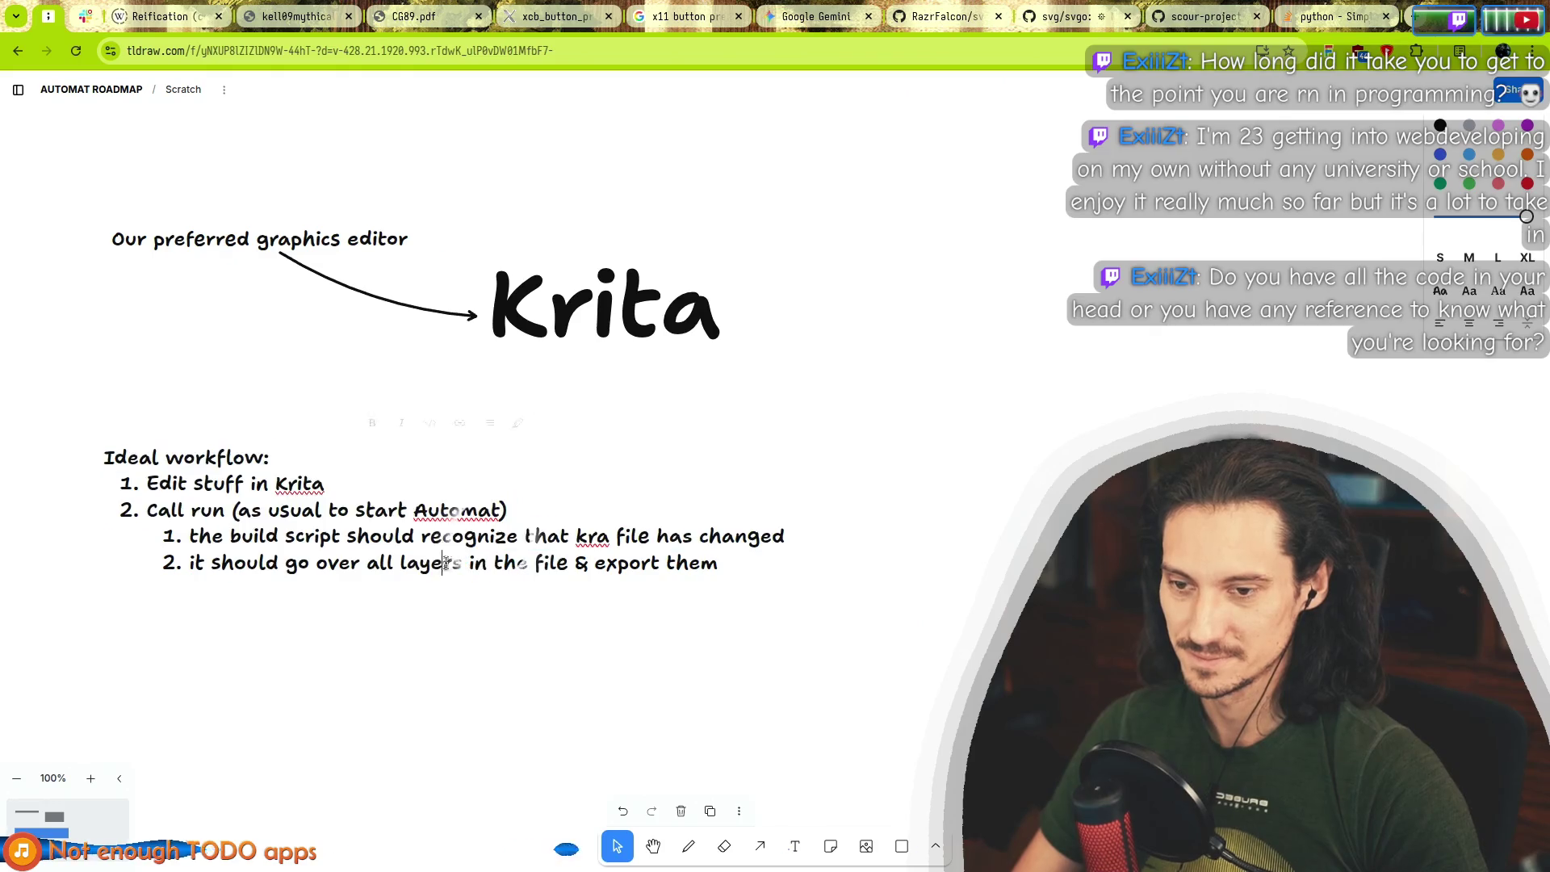
Add an empty third item to the Ideal workflow list, then bring Krita forward maximized.
key(Return)
key(alt+Tab)
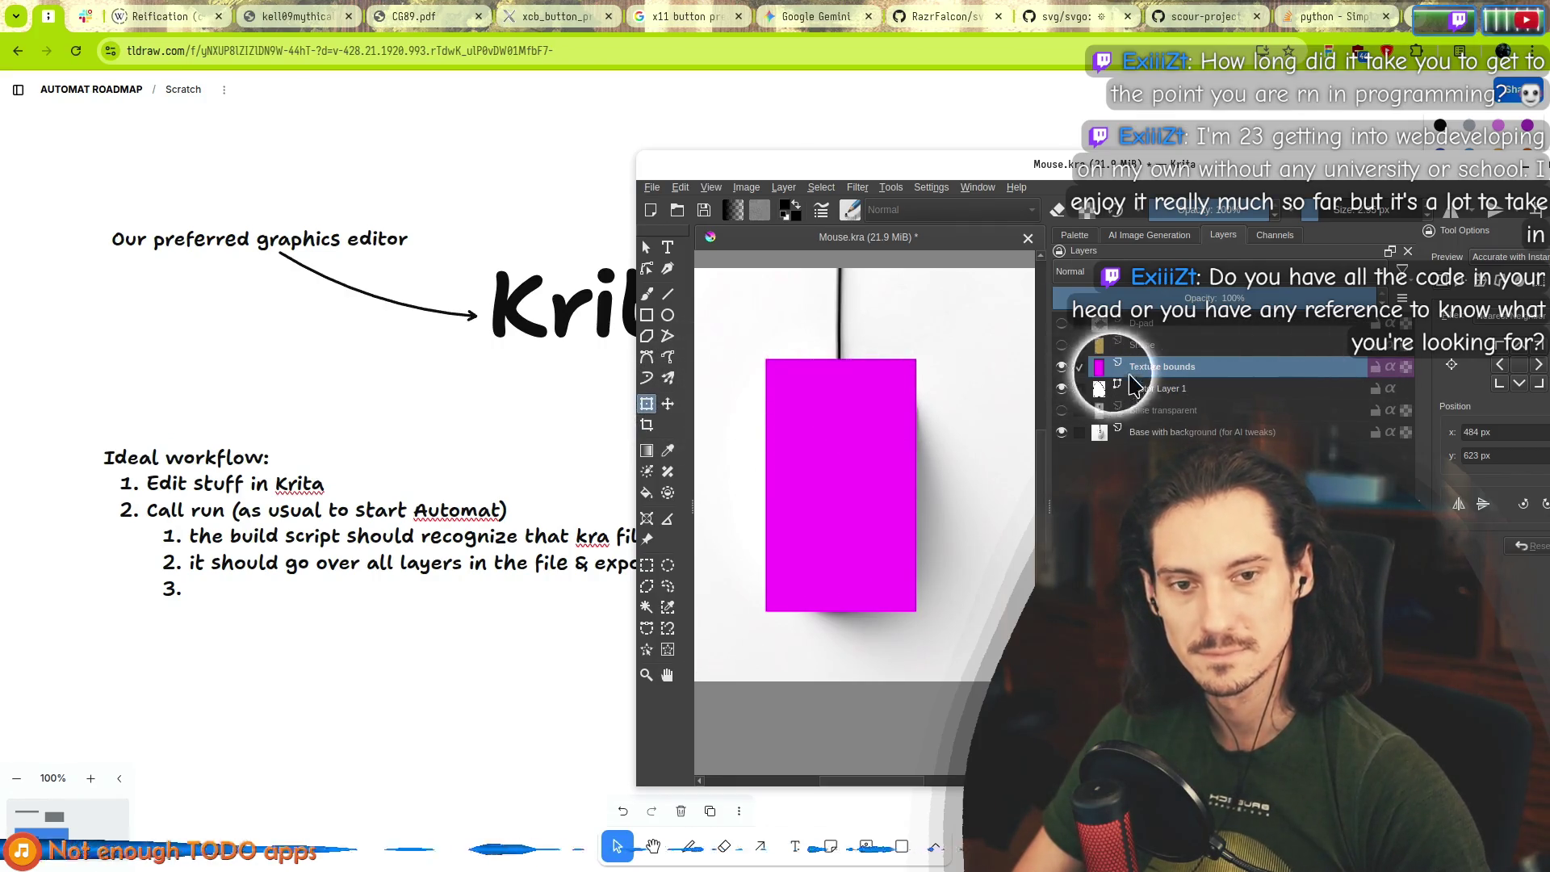
drag(1007, 164, 501, 89)
double_click(501, 88)
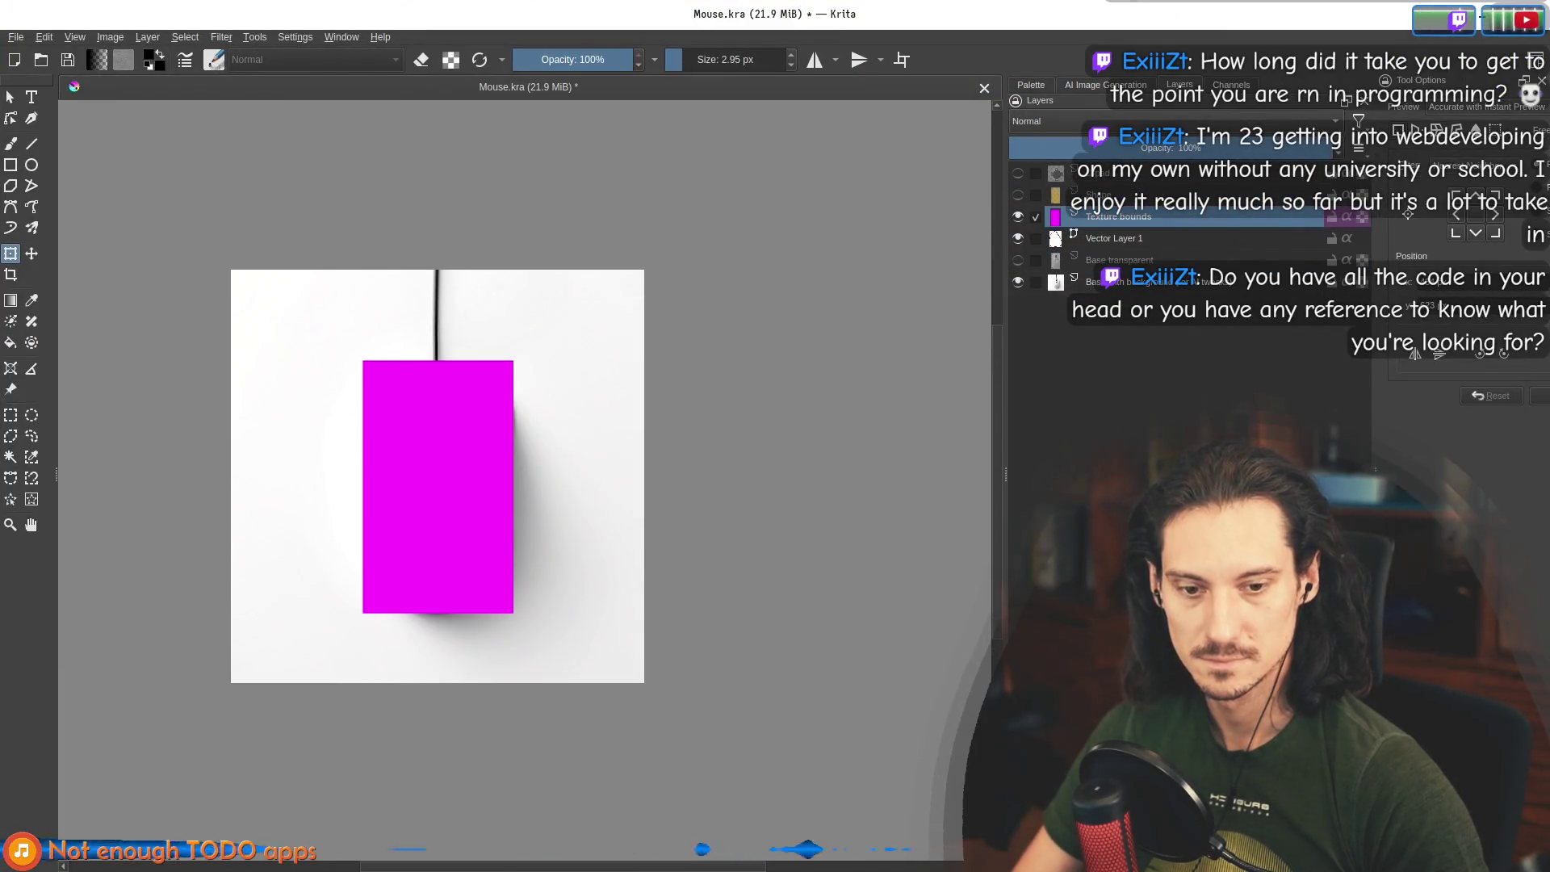
Place Texture bounds below Vector Layer 1 and draw a black 372×625 px rectangle on Vector Layer 1.
drag(1057, 267, 1066, 265)
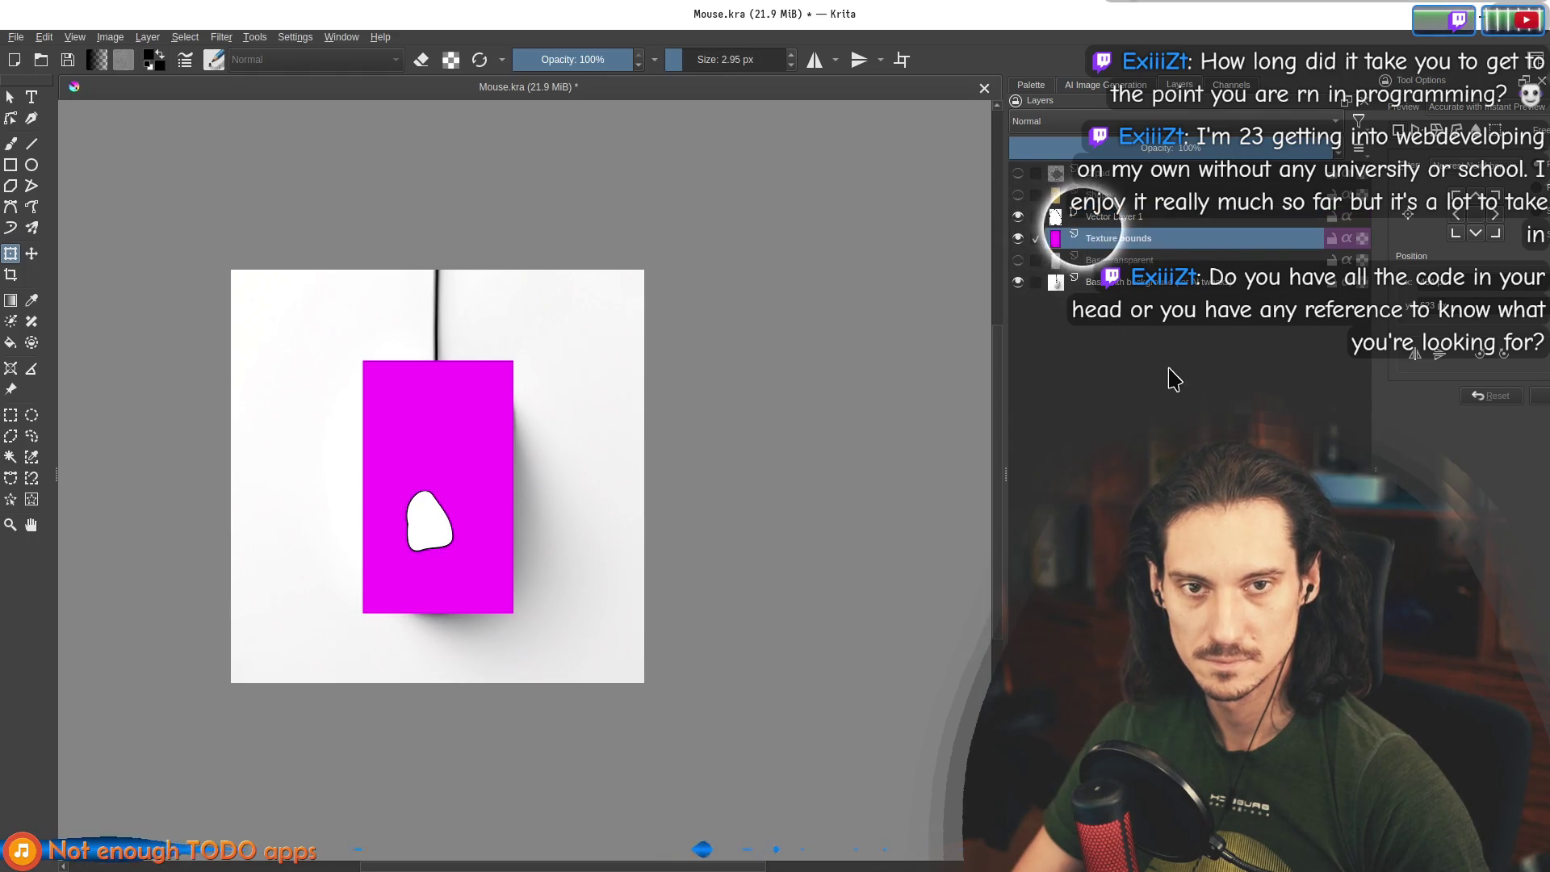
click(1152, 216)
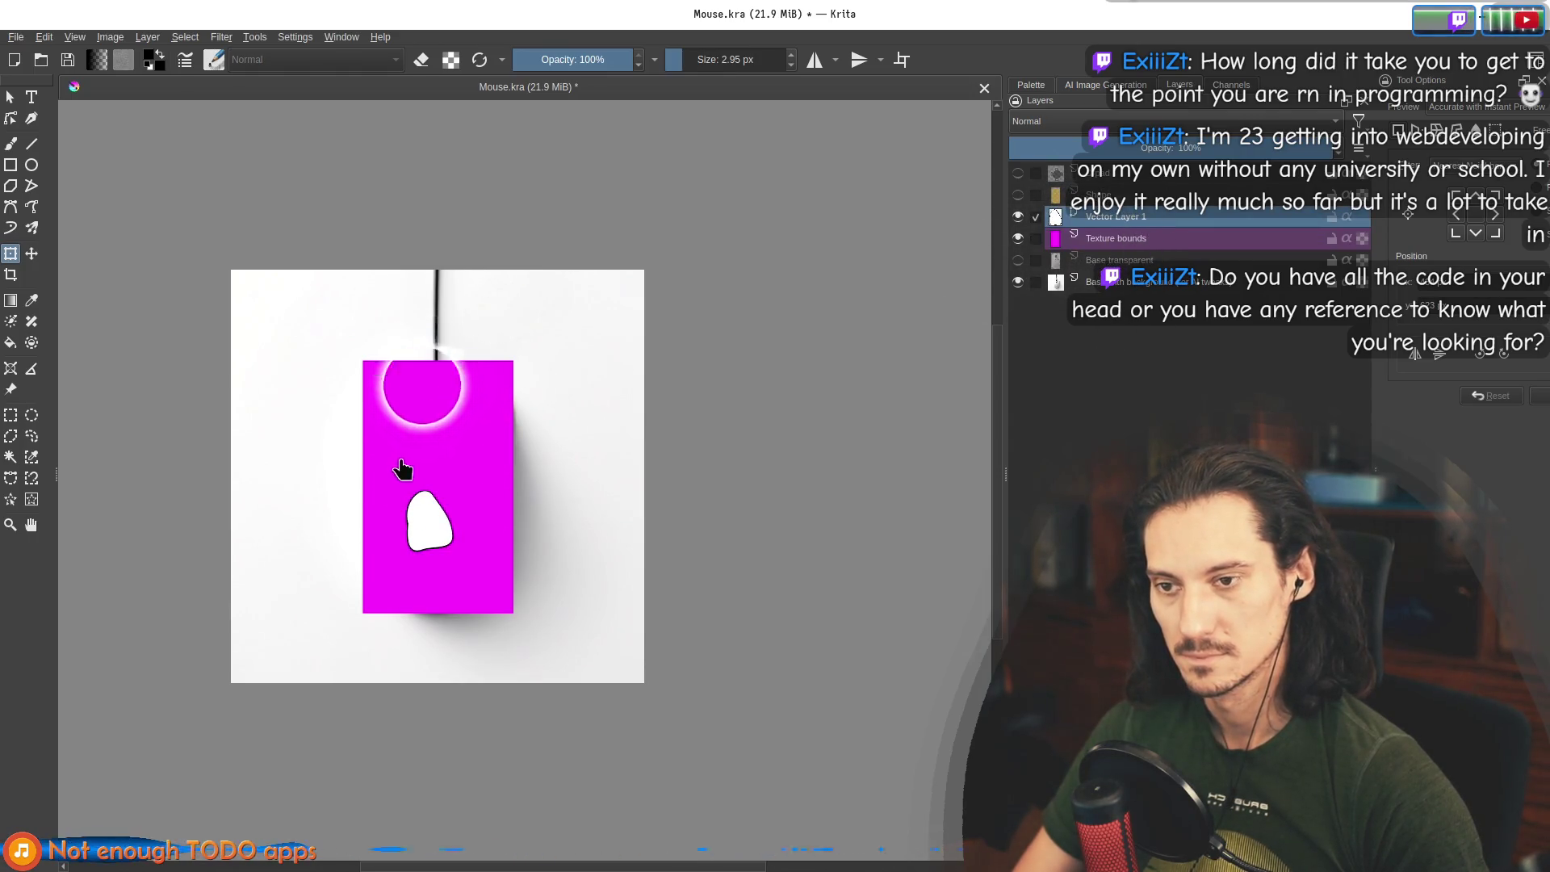
scroll(436, 452, up, 5)
scroll(452, 372, down, 3)
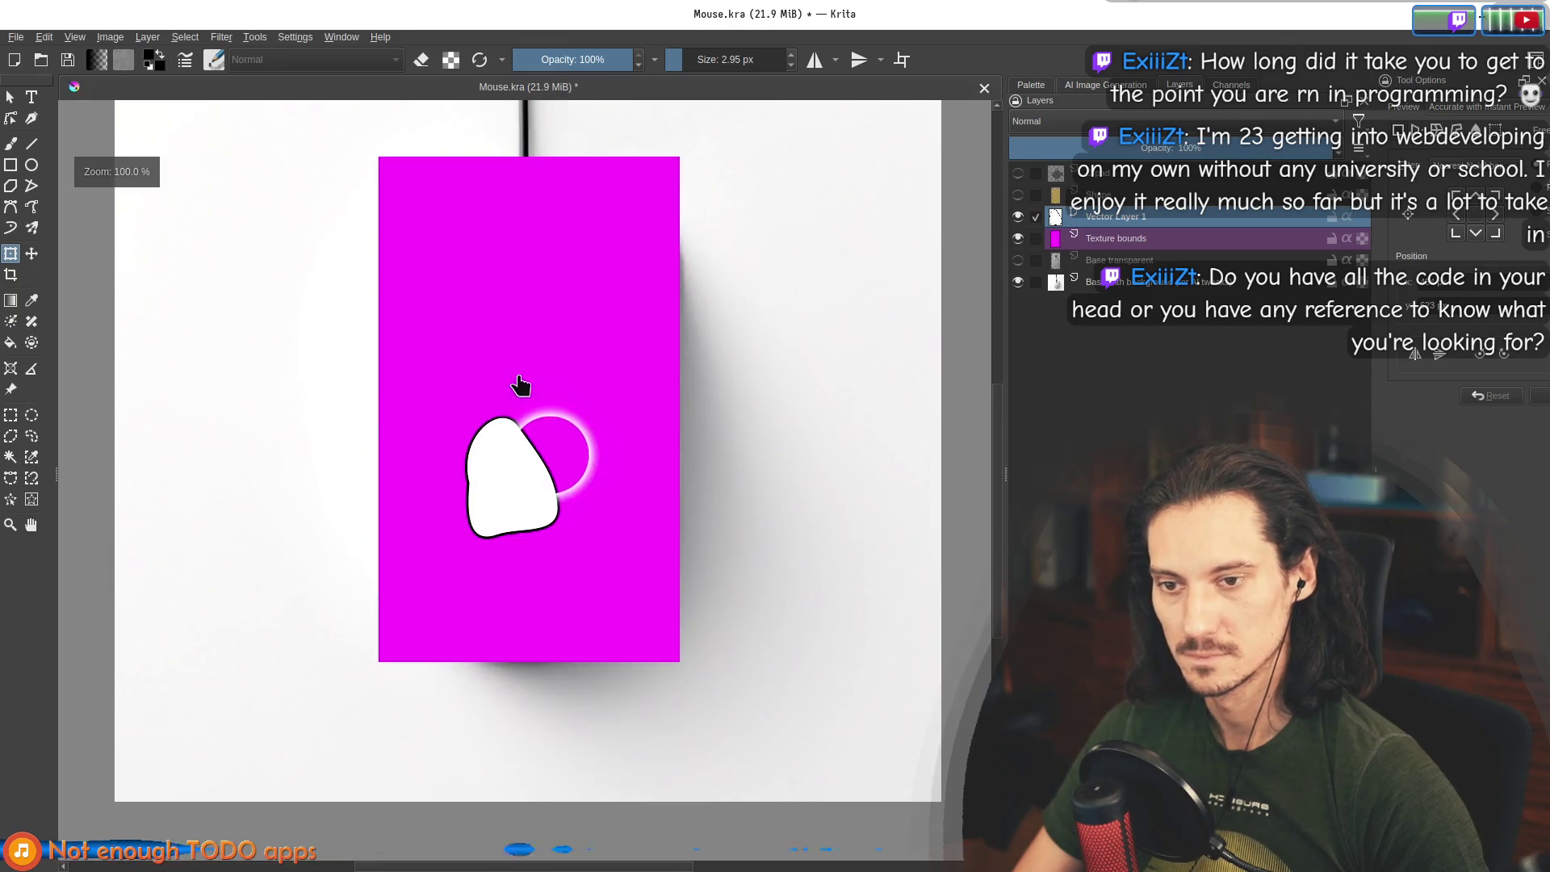
click(10, 167)
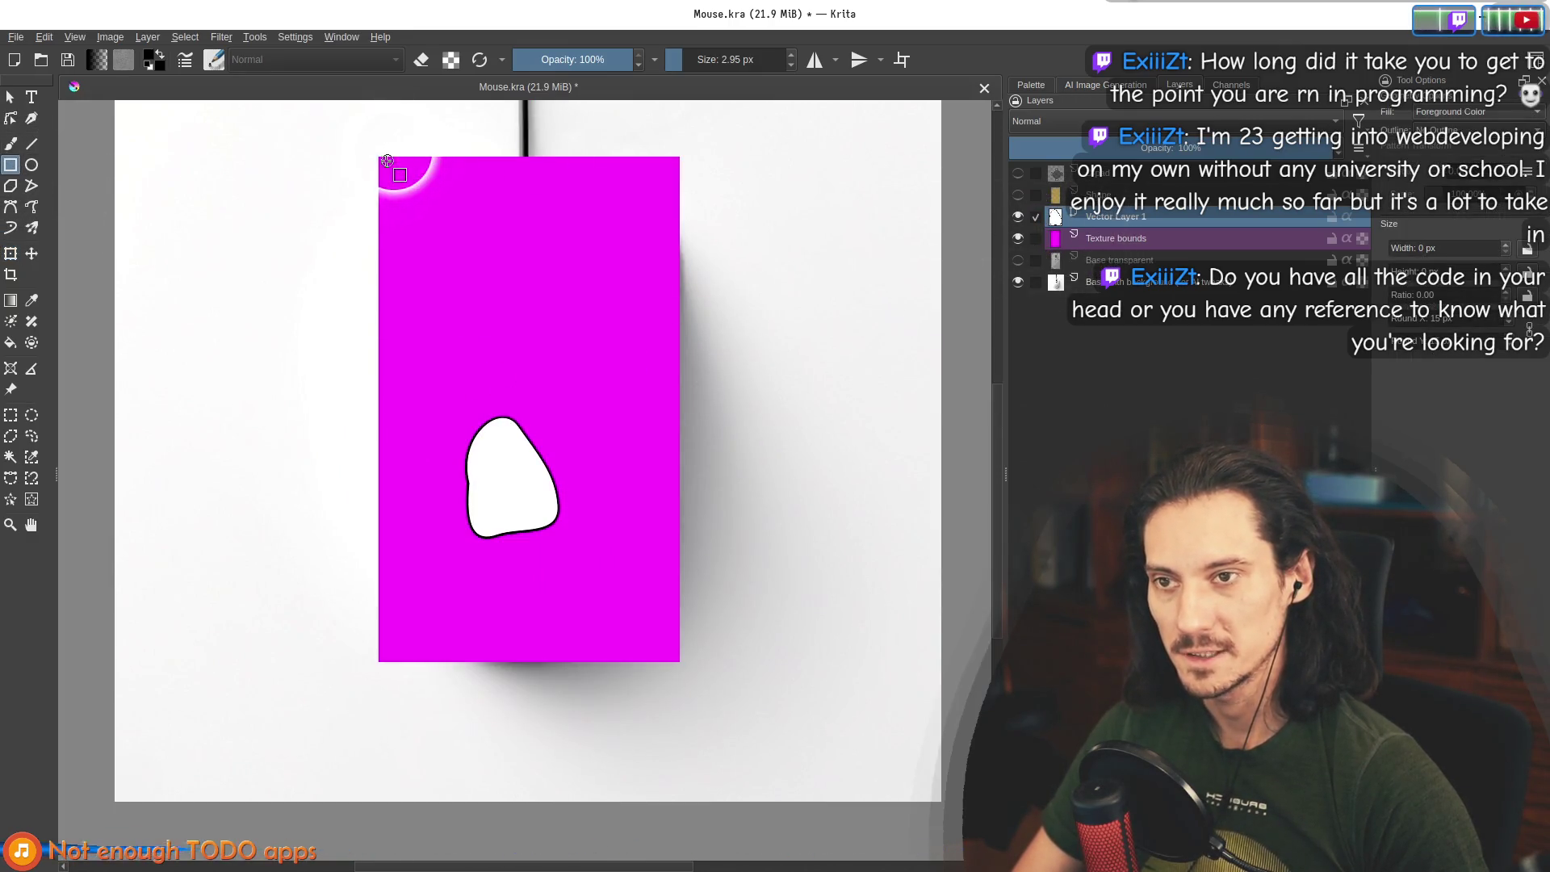
mouse_move(377, 157)
mouse_down()
mouse_move(552, 347)
mouse_move(679, 657)
mouse_up()
scroll(696, 671, up, 1)
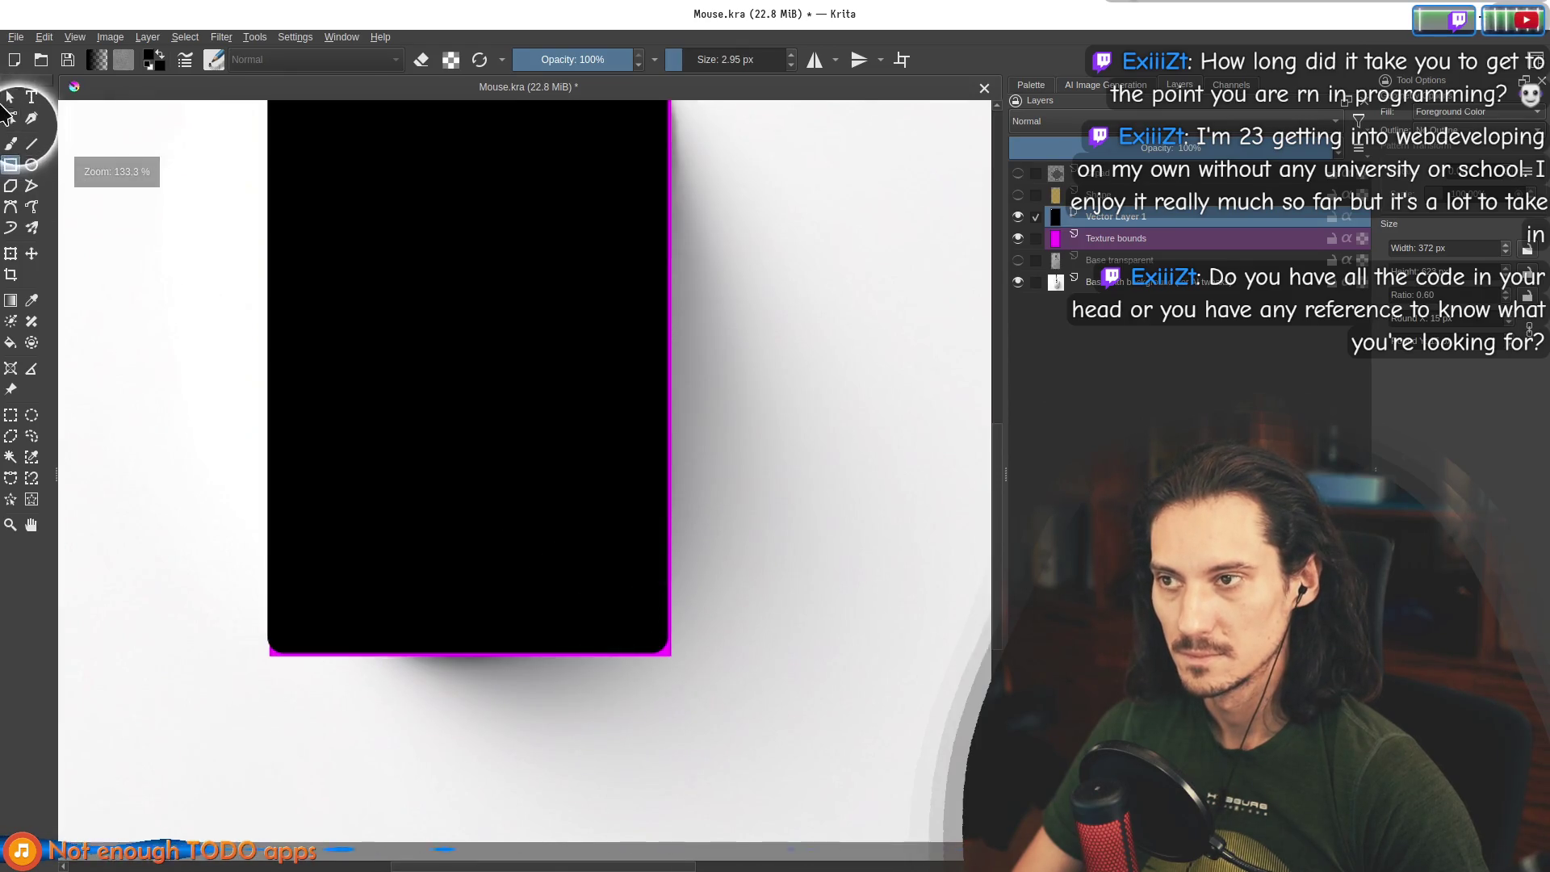
Remove the rectangle's fill, thin its outline to 2 px and align its right edge with the magenta edge.
click(10, 96)
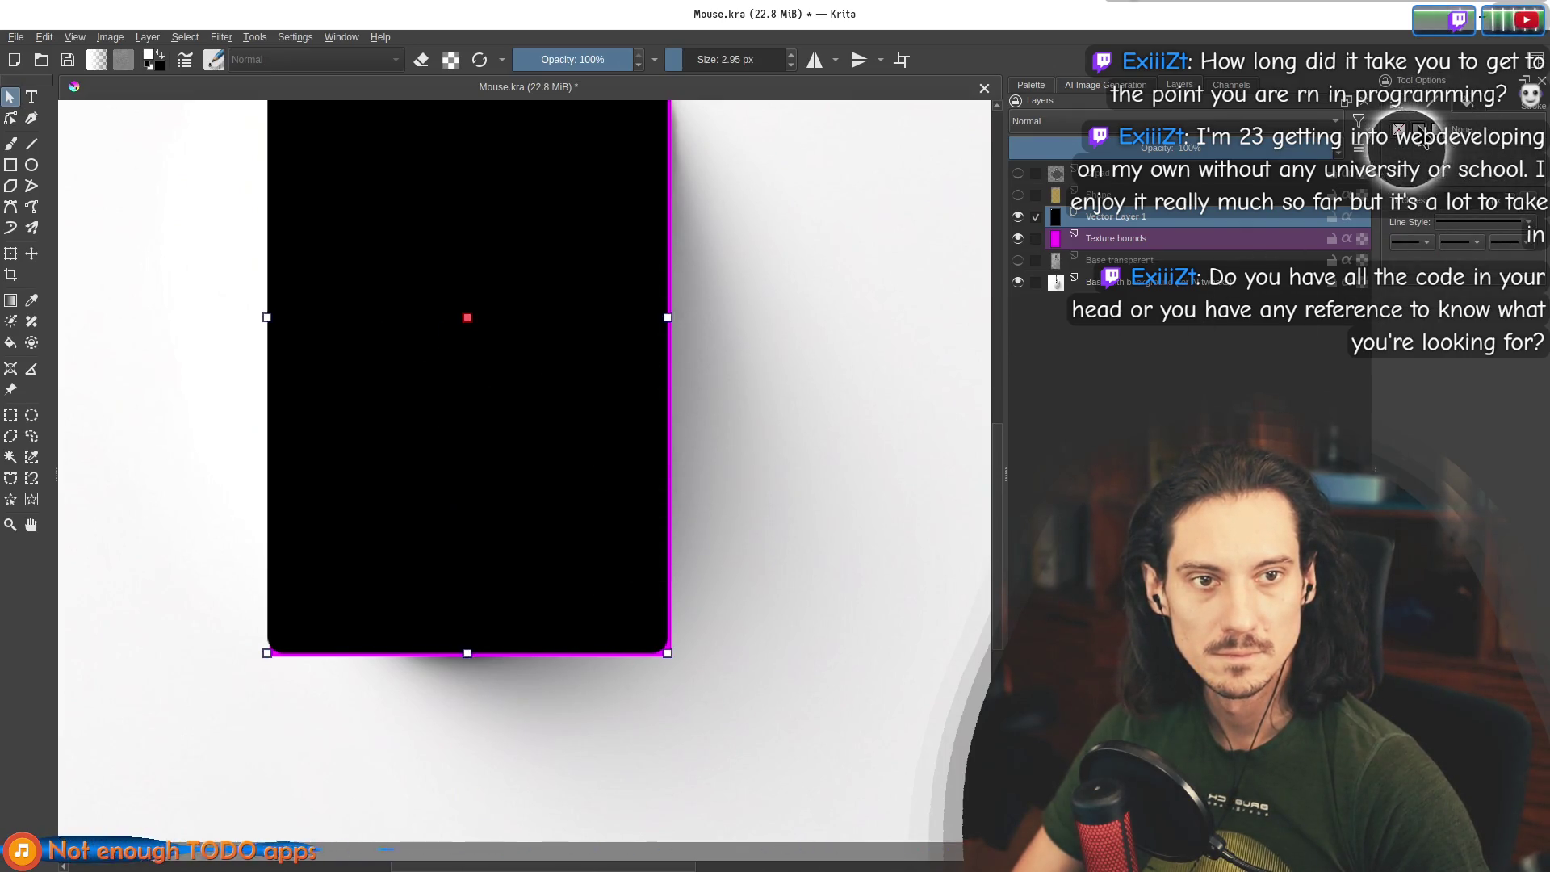
click(1399, 130)
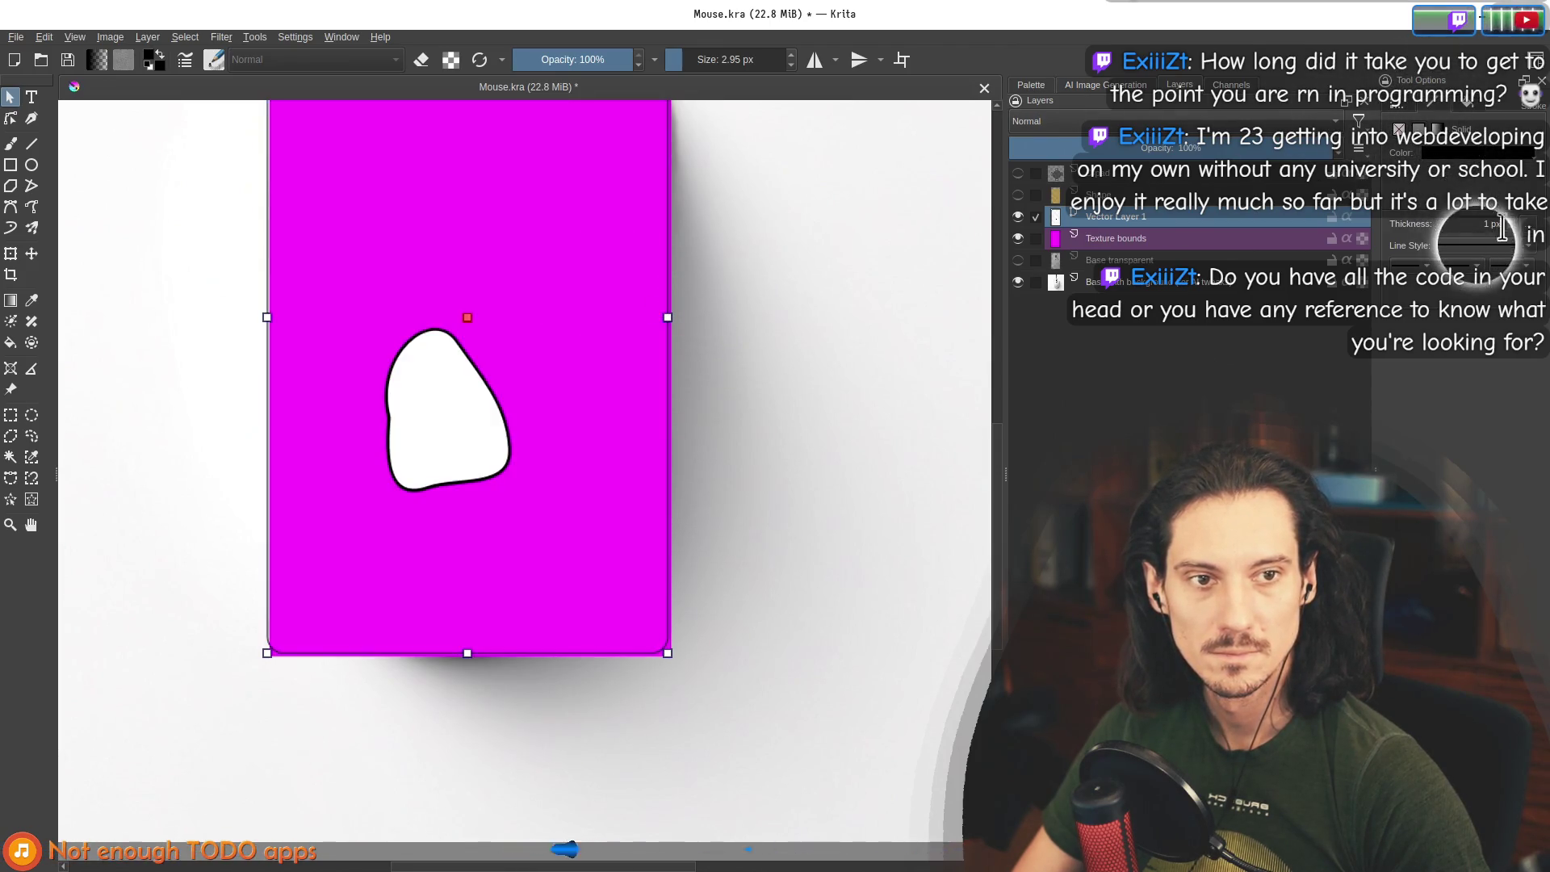
scroll(1511, 220, up, 2)
scroll(672, 318, up, 5)
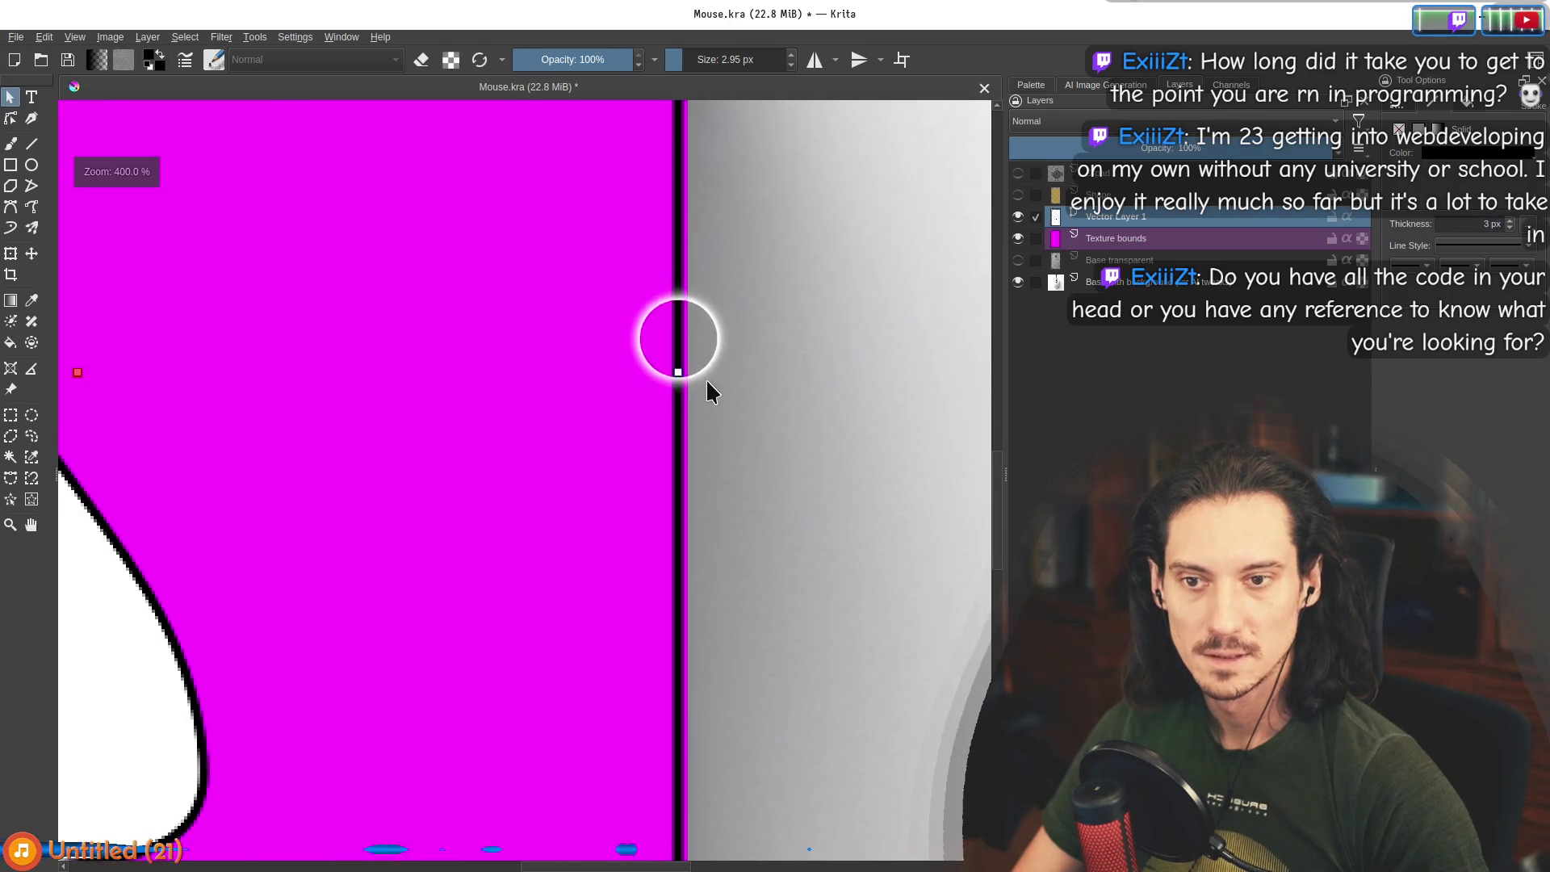
drag(698, 370, 667, 370)
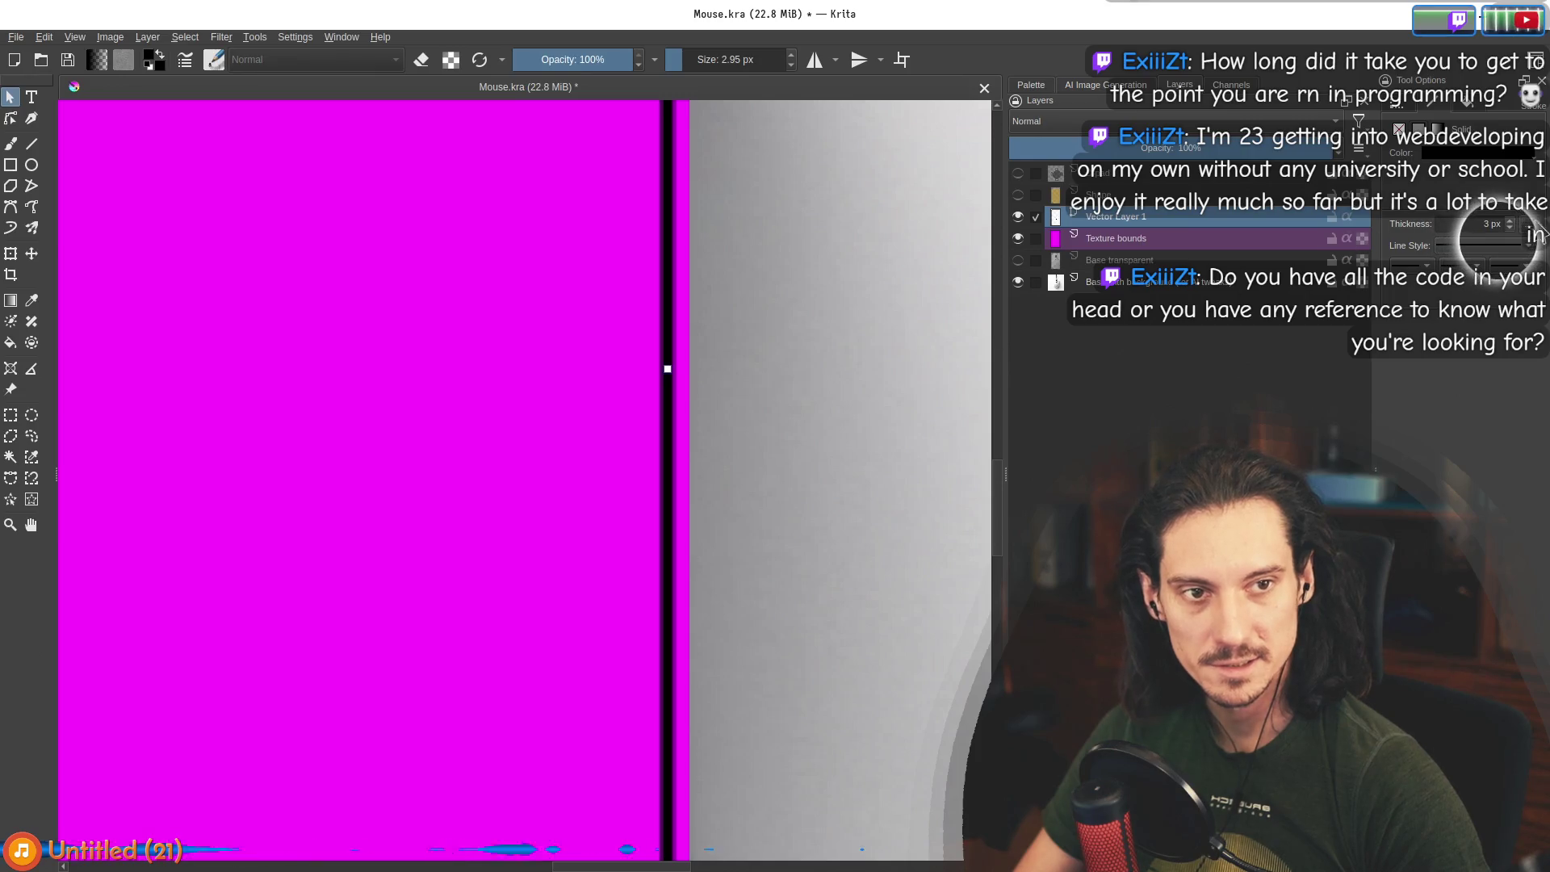
click(1510, 227)
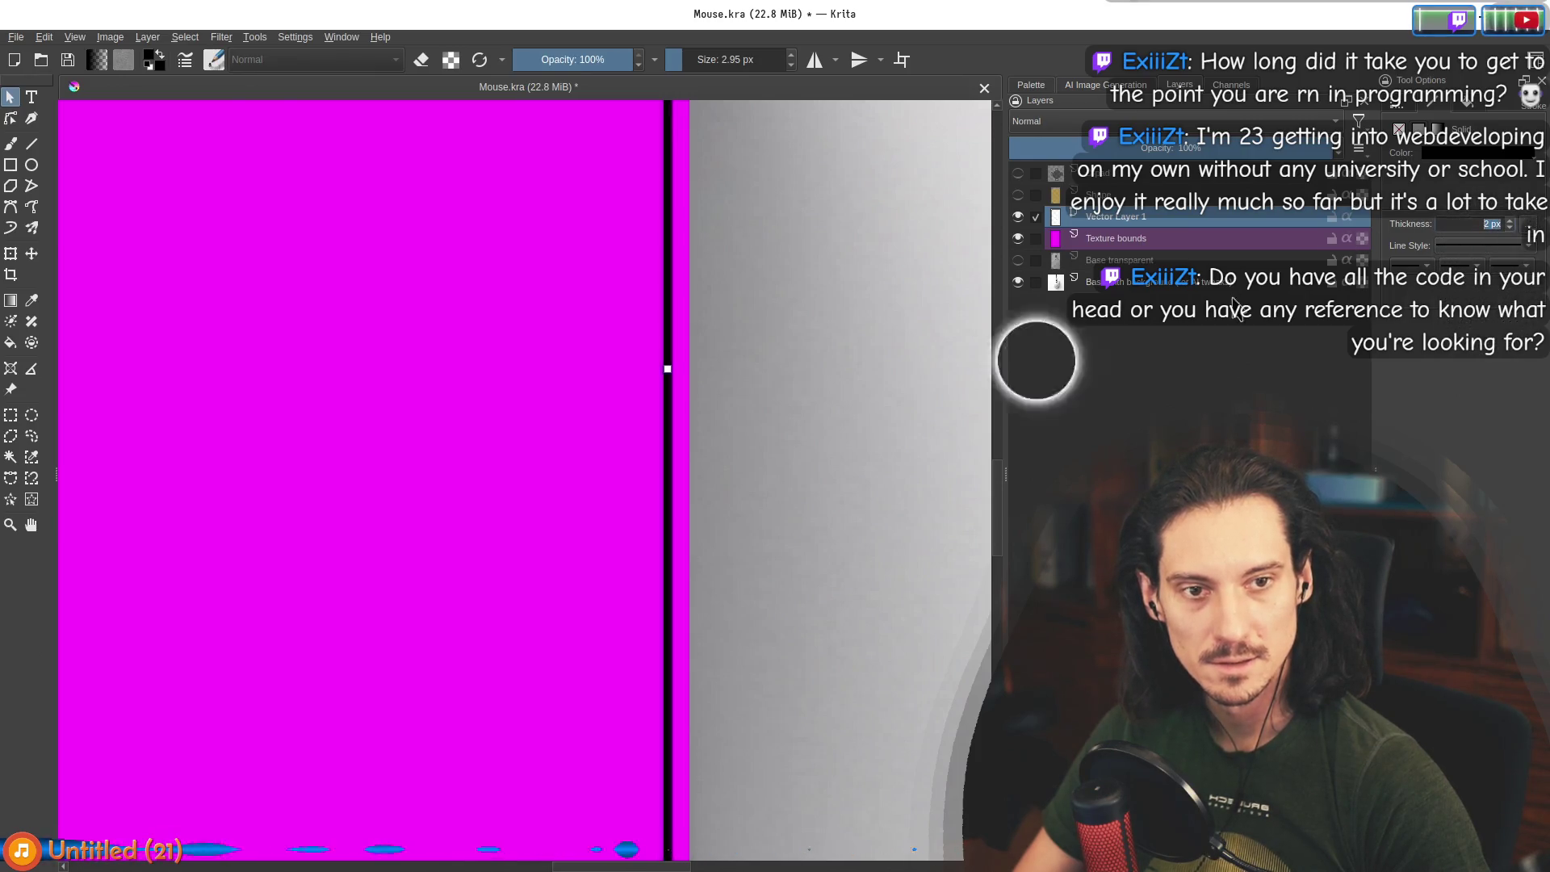
drag(675, 363, 687, 369)
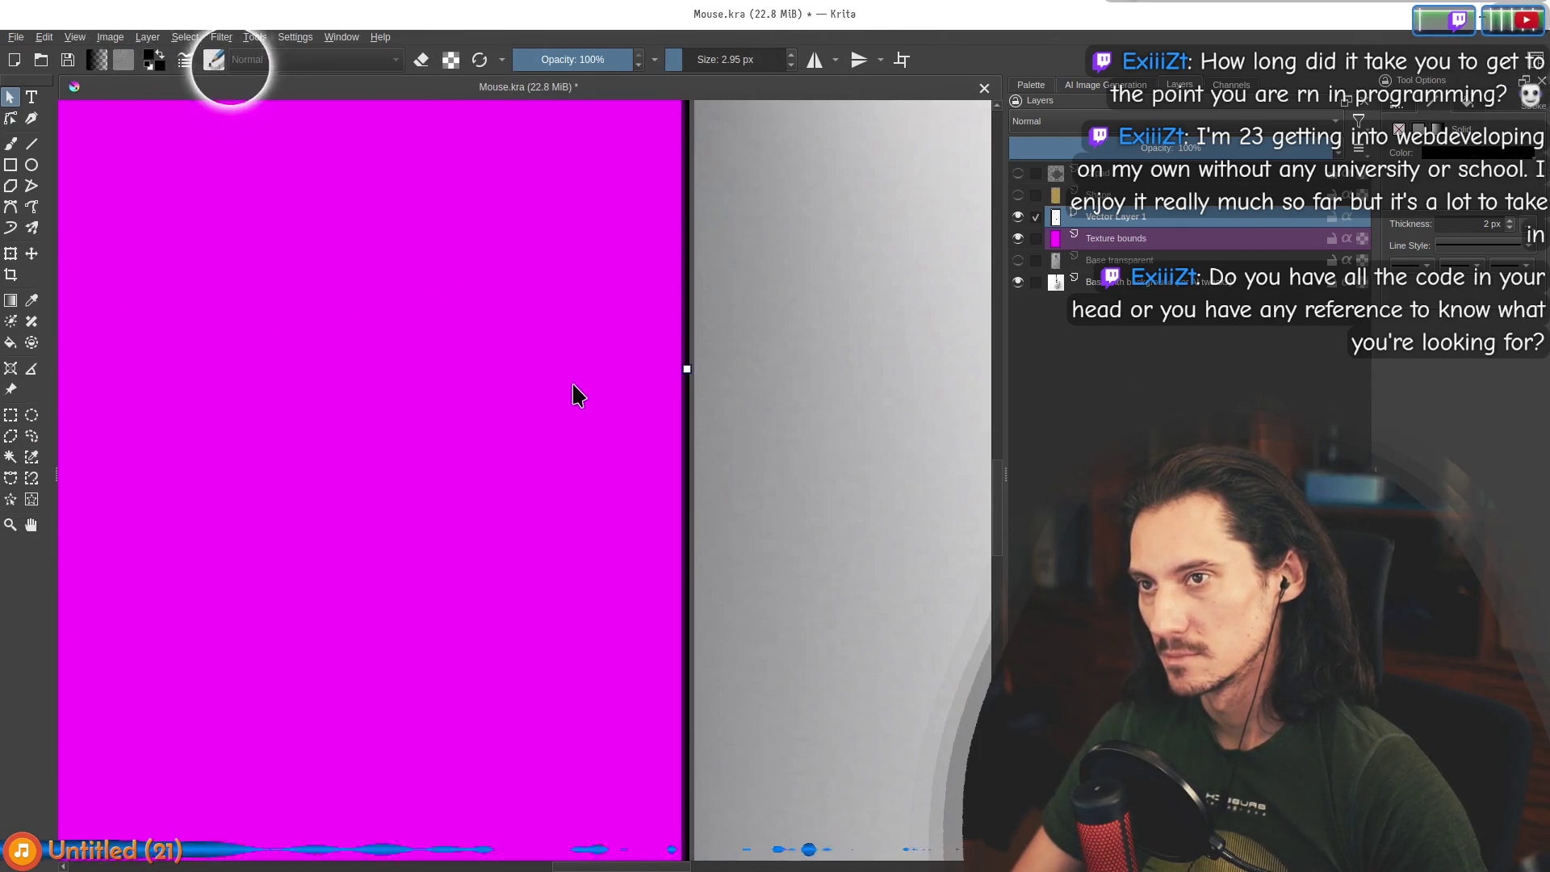
Search Google for 'krita vector snap to pixels', read the Snap to Pixel answer, then return to Krita.
key(alt+Tab)
key(ctrl+t)
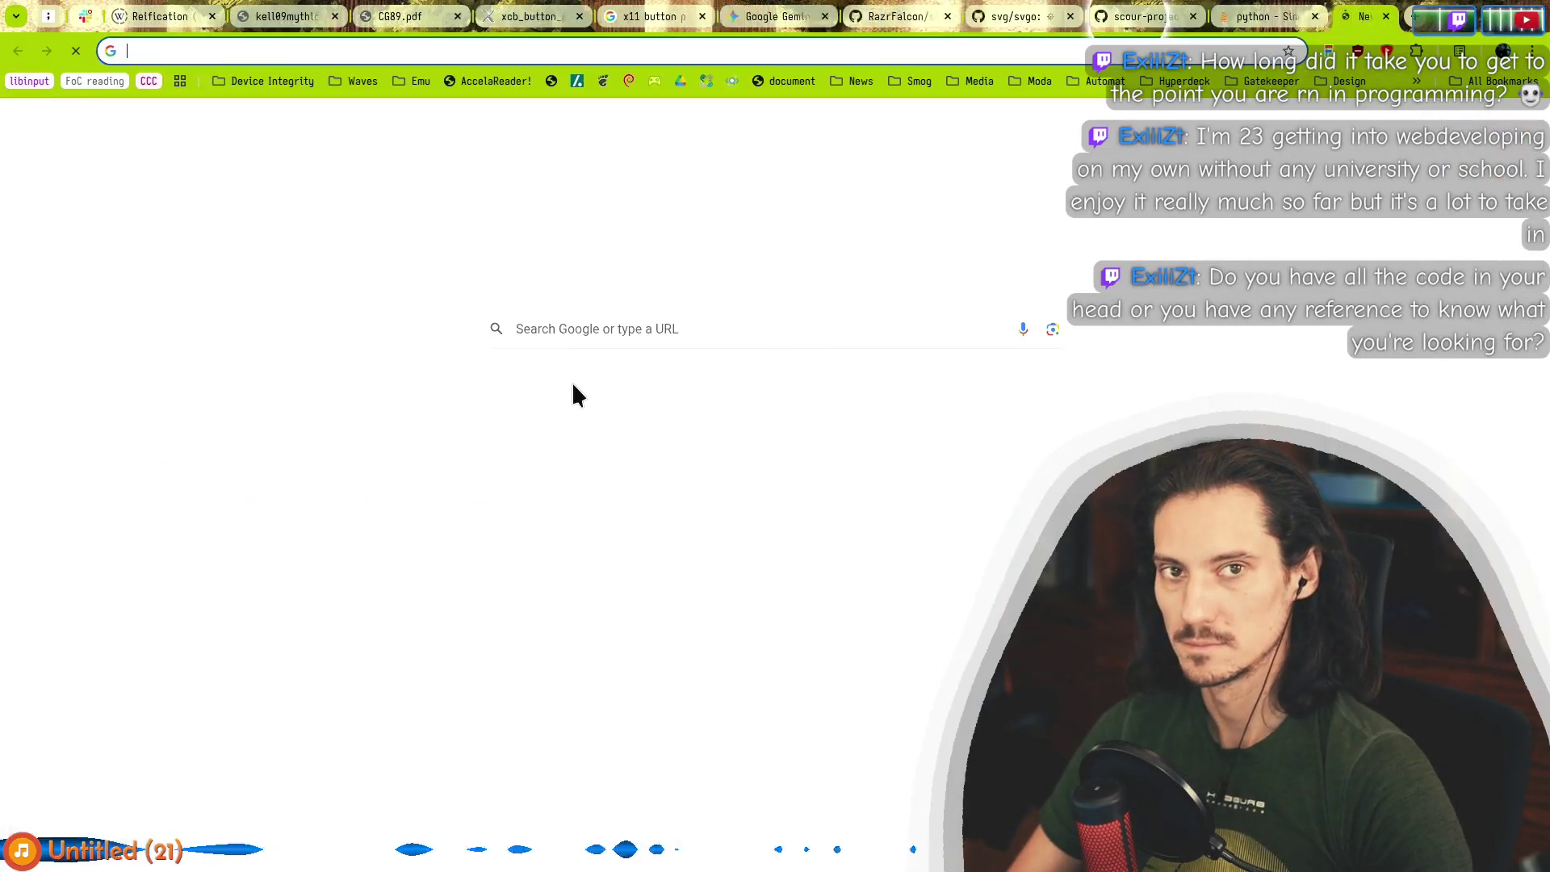
text(krita vector sn)
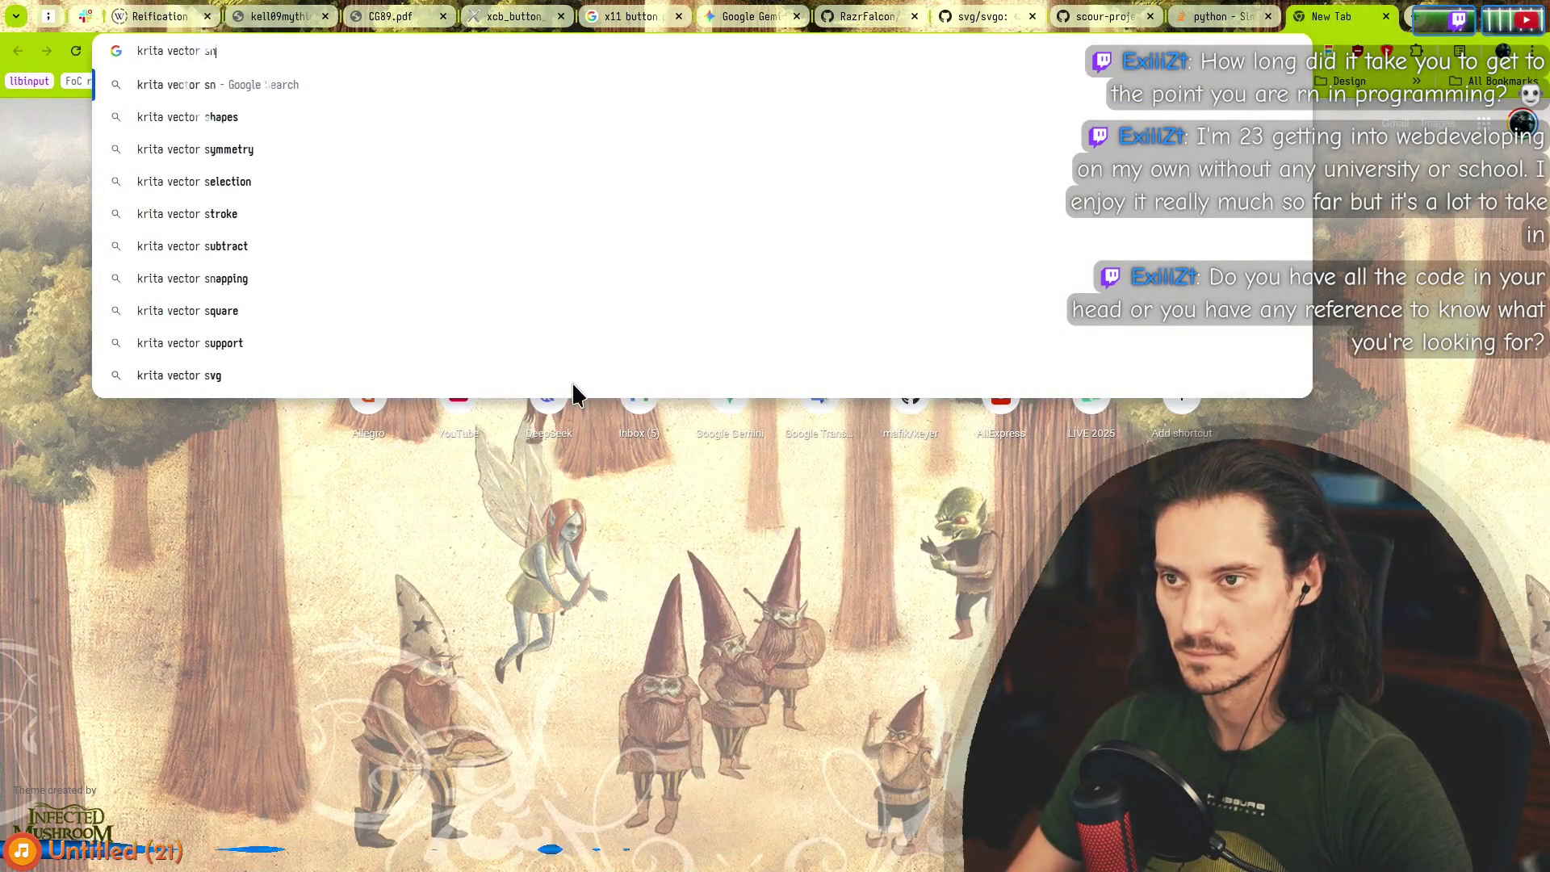
text(ap to pixel)
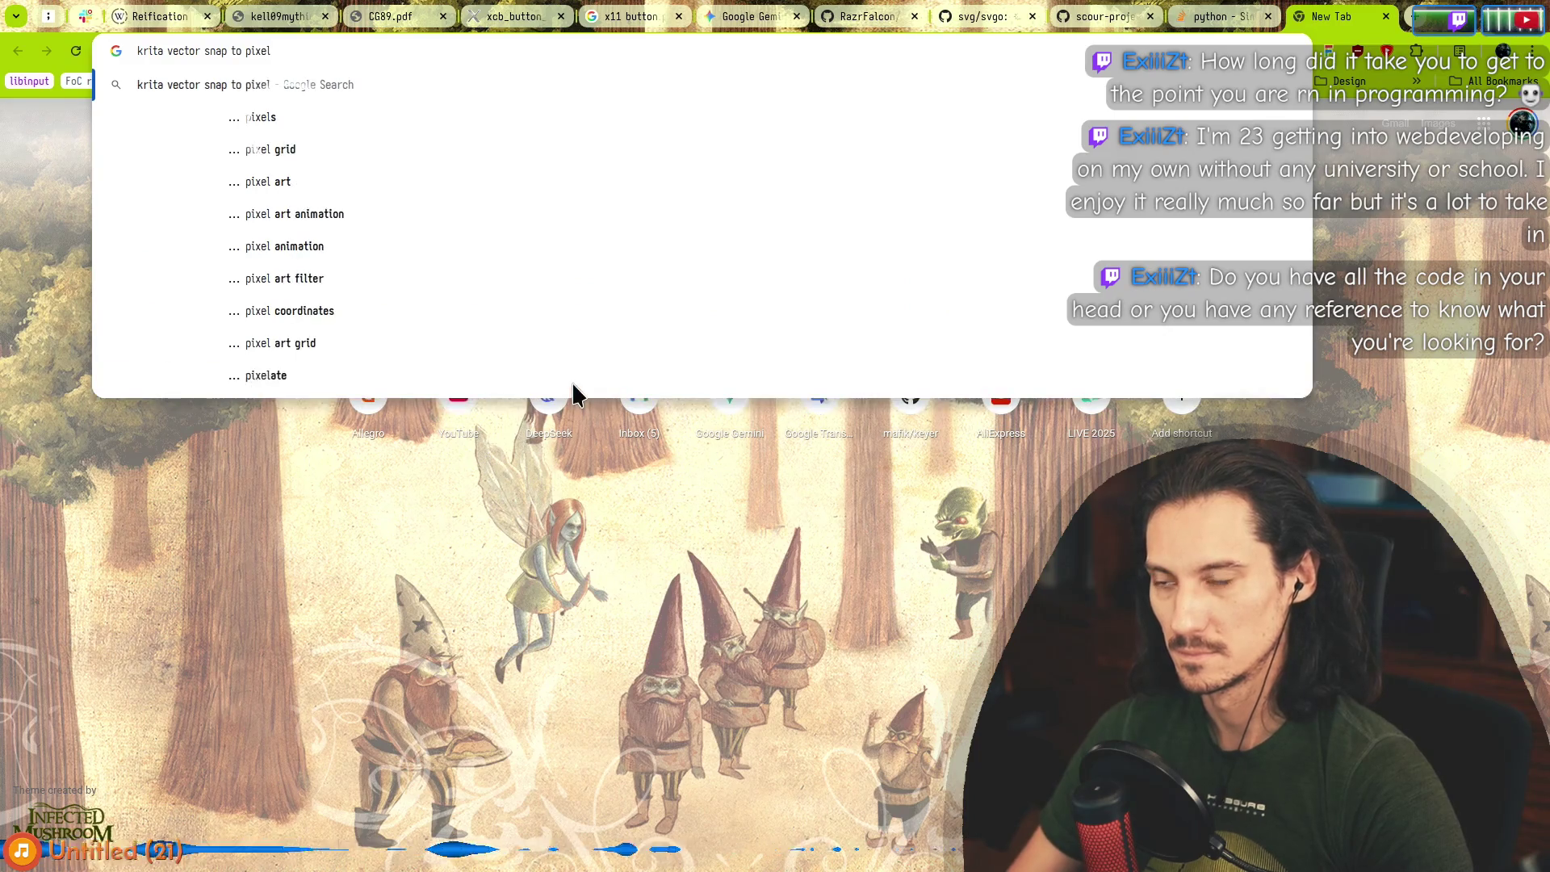
text(s)
key(Return)
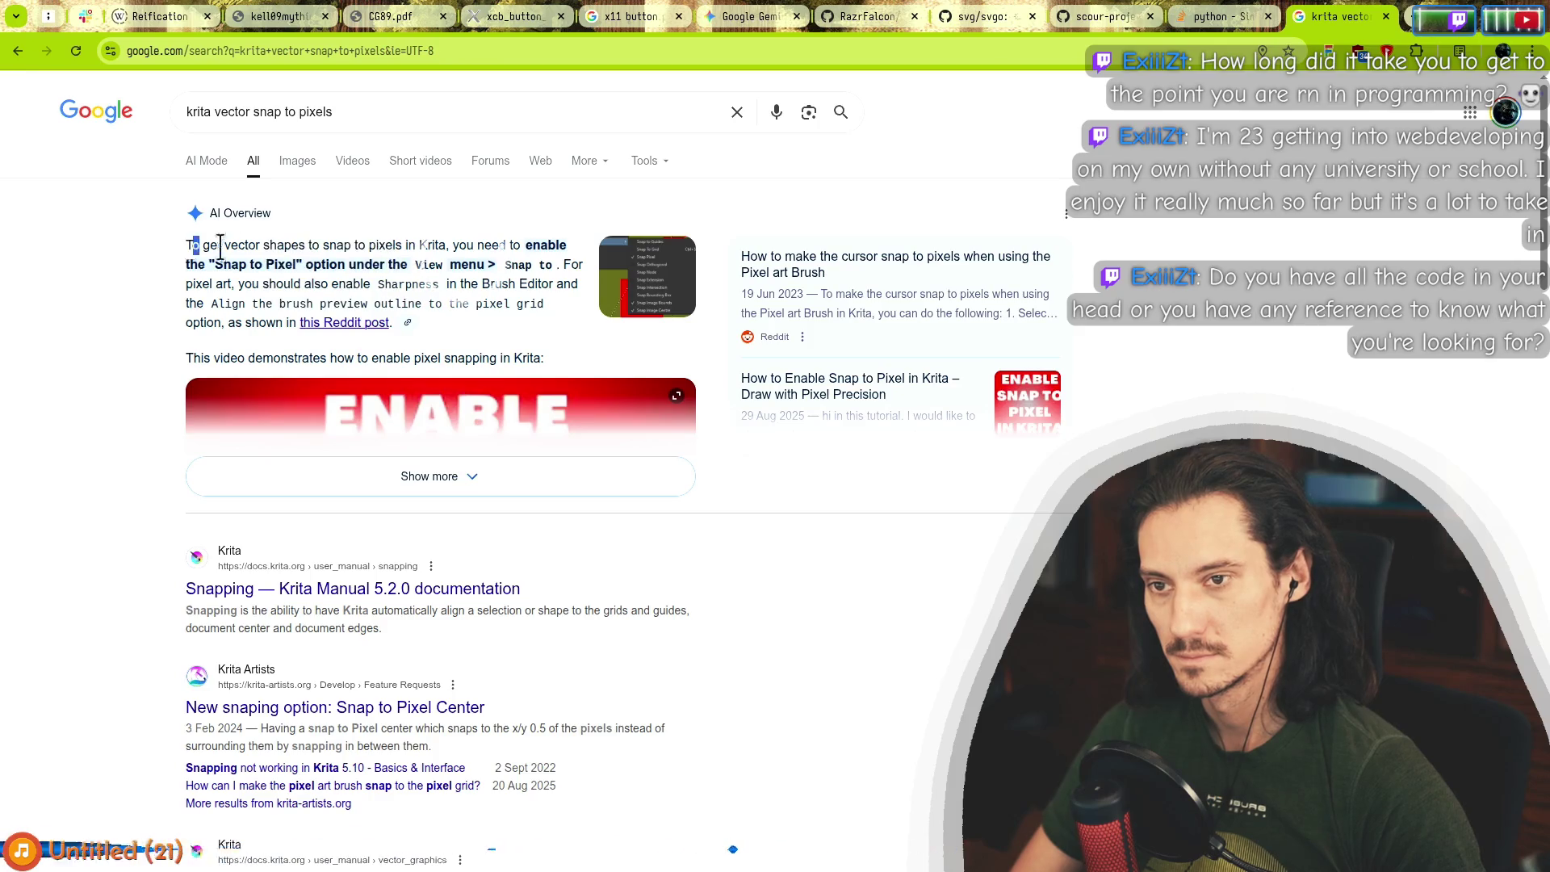
drag(220, 248, 484, 270)
key(alt+Tab)
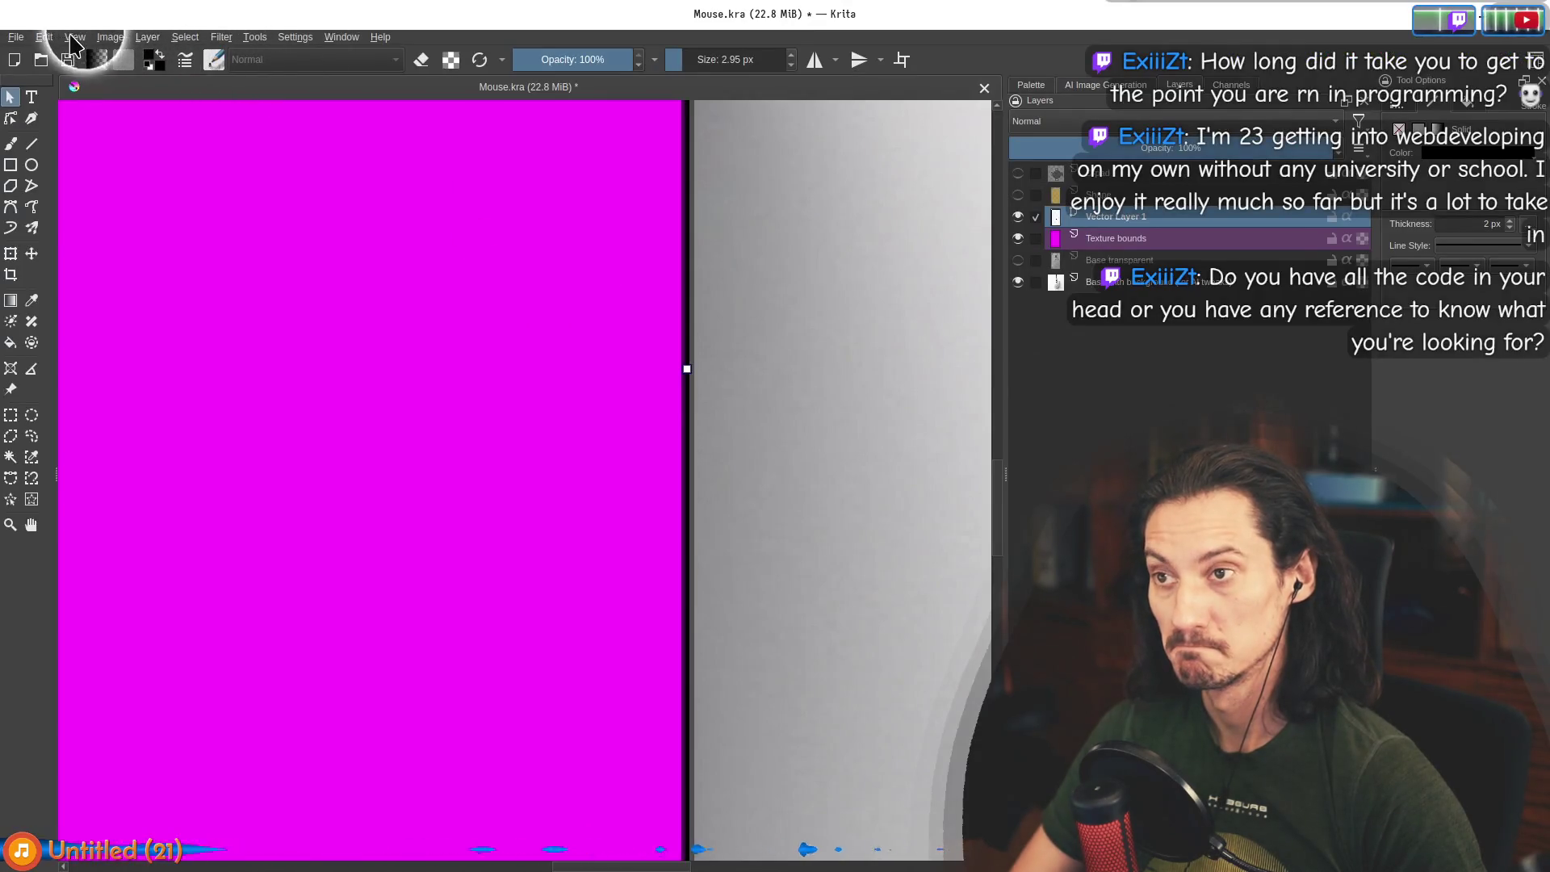
key(alt+Tab)
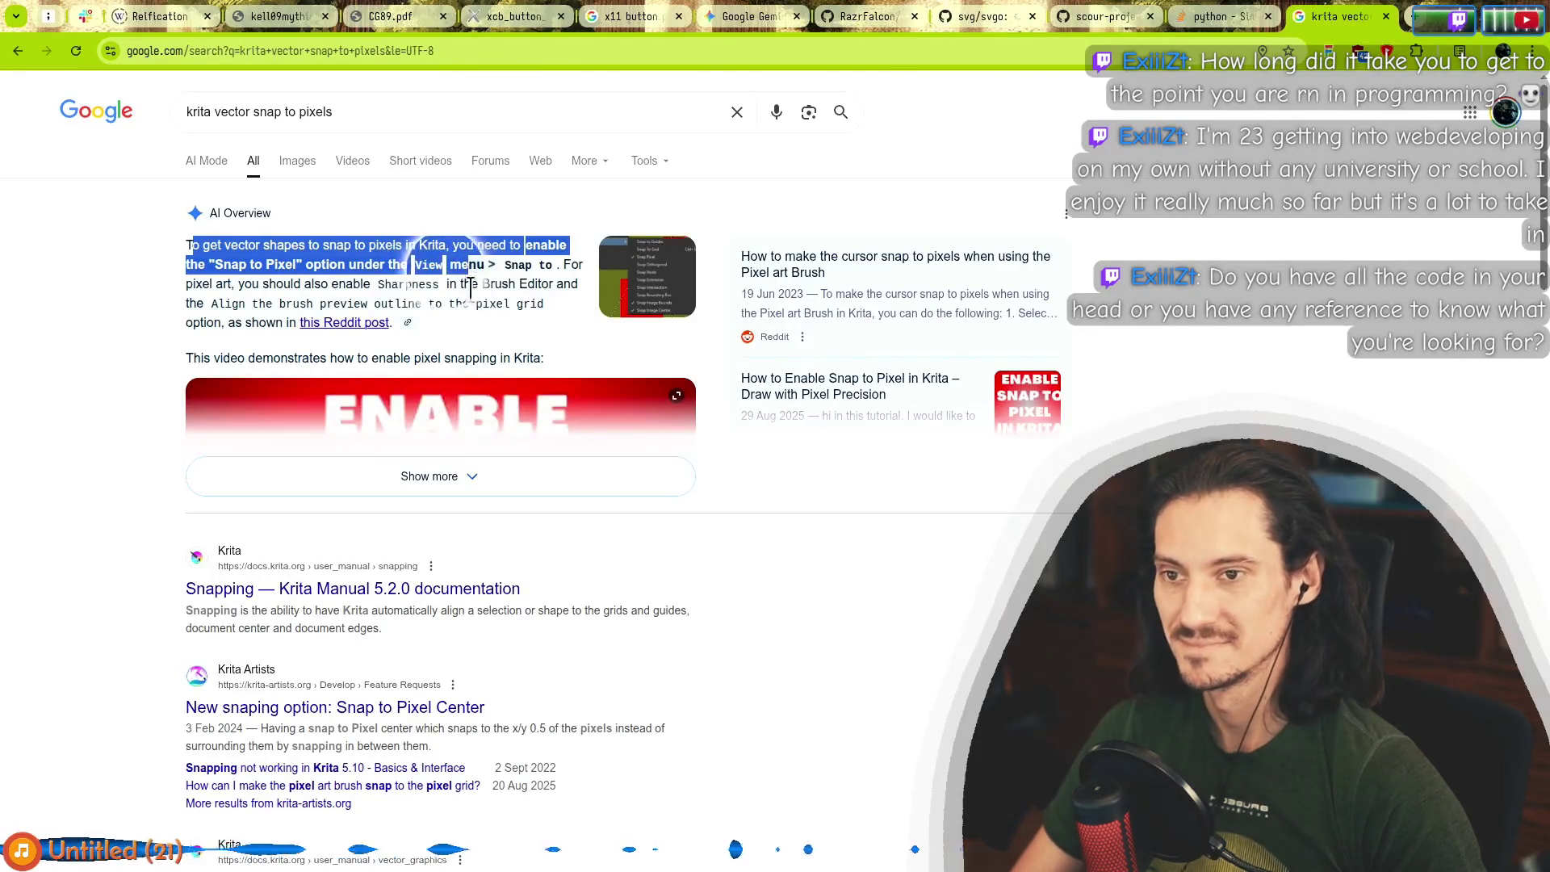
key(alt+Tab)
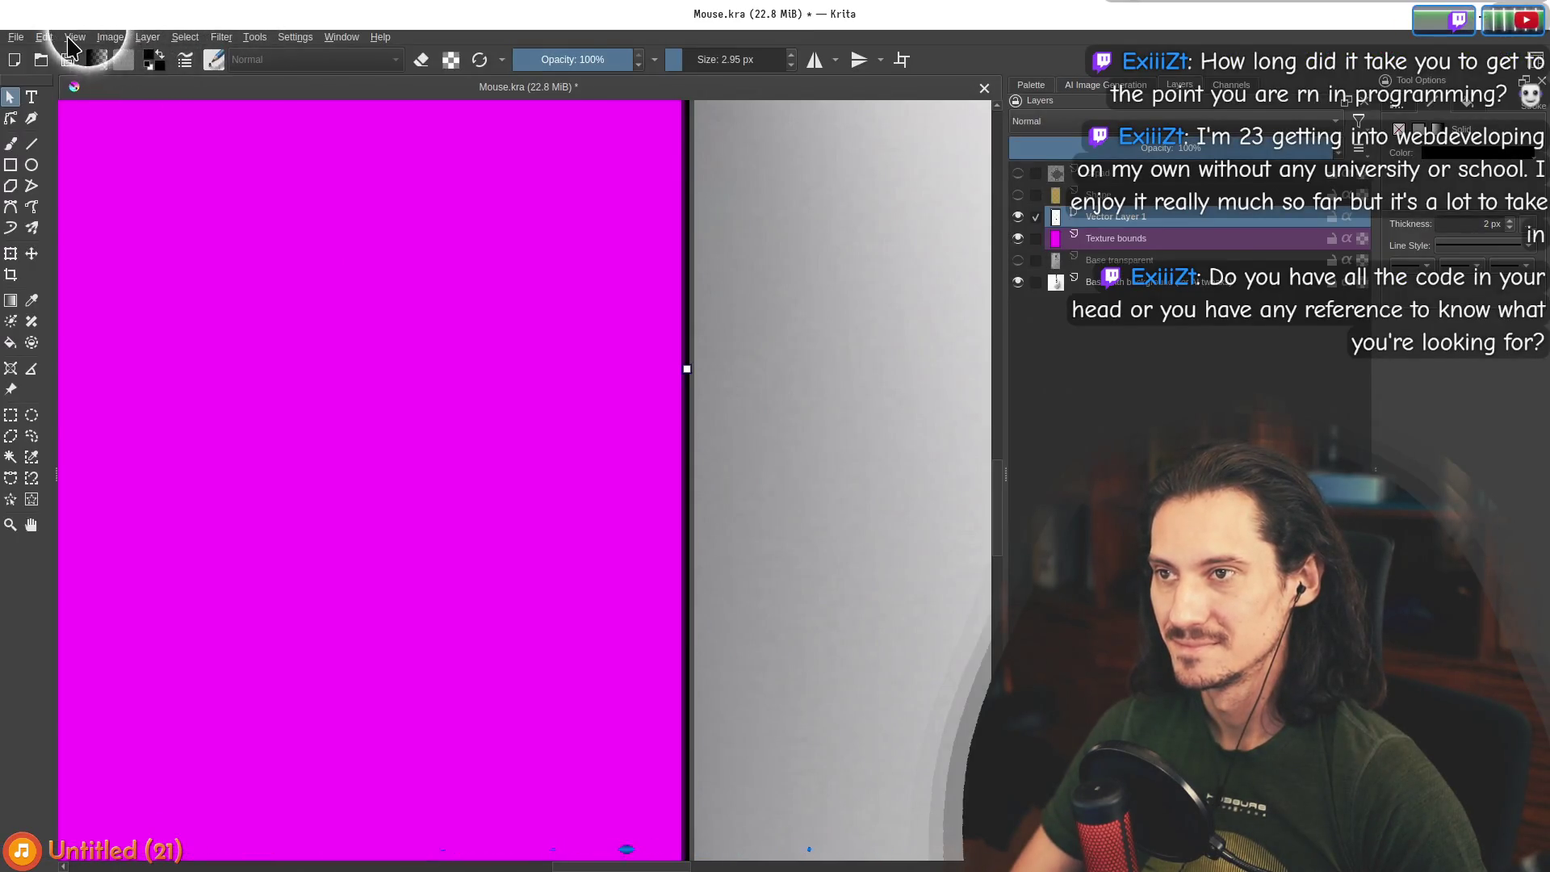
Enable shape snapping from the View > Snap To menu.
click(69, 37)
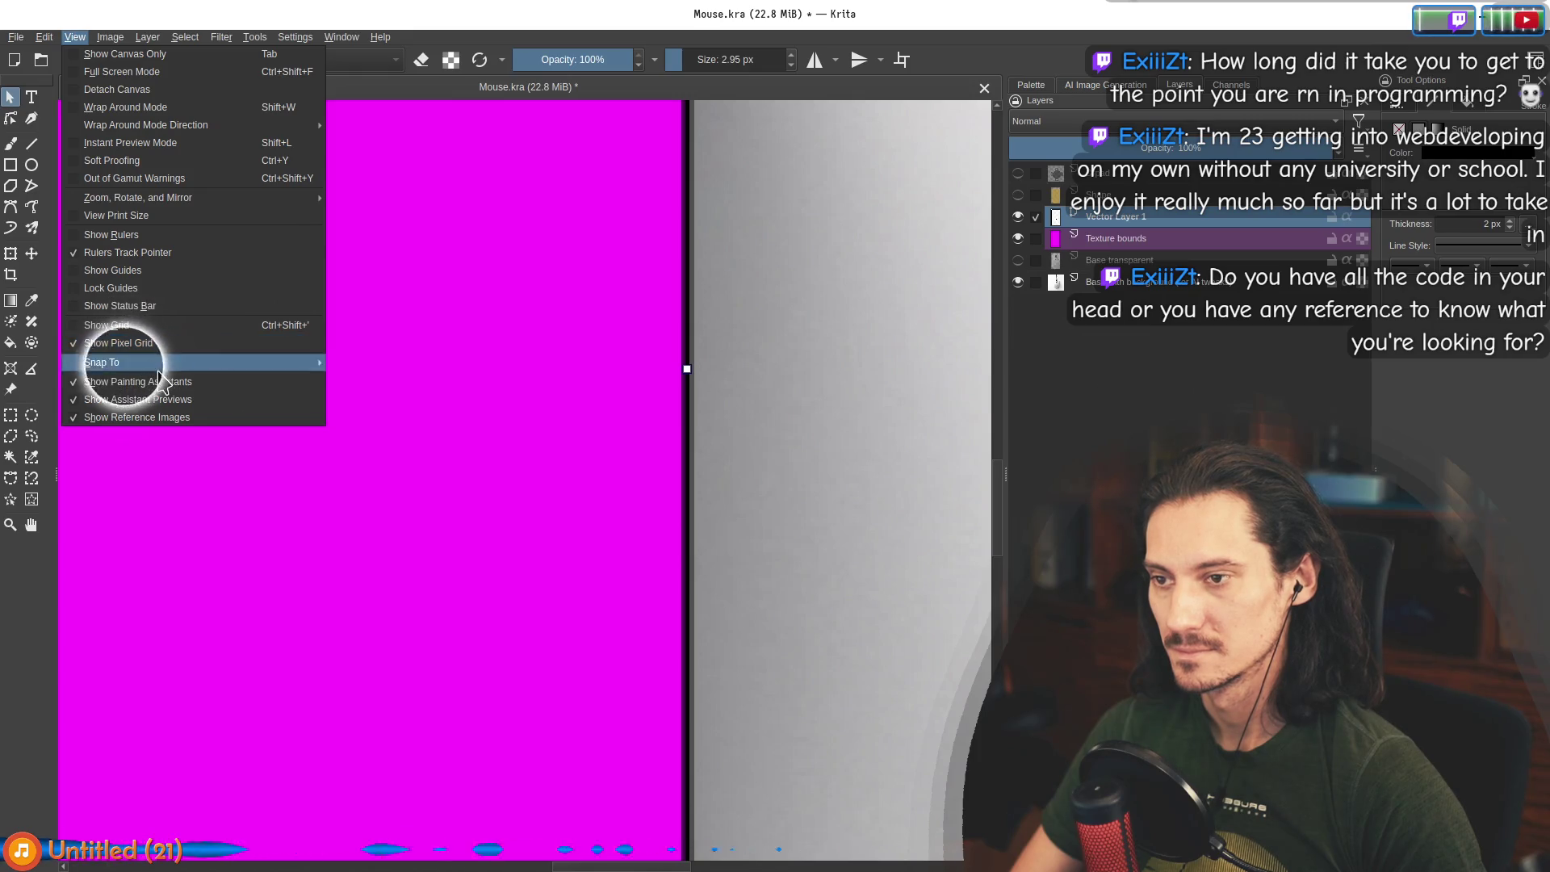
mouse_move(121, 362)
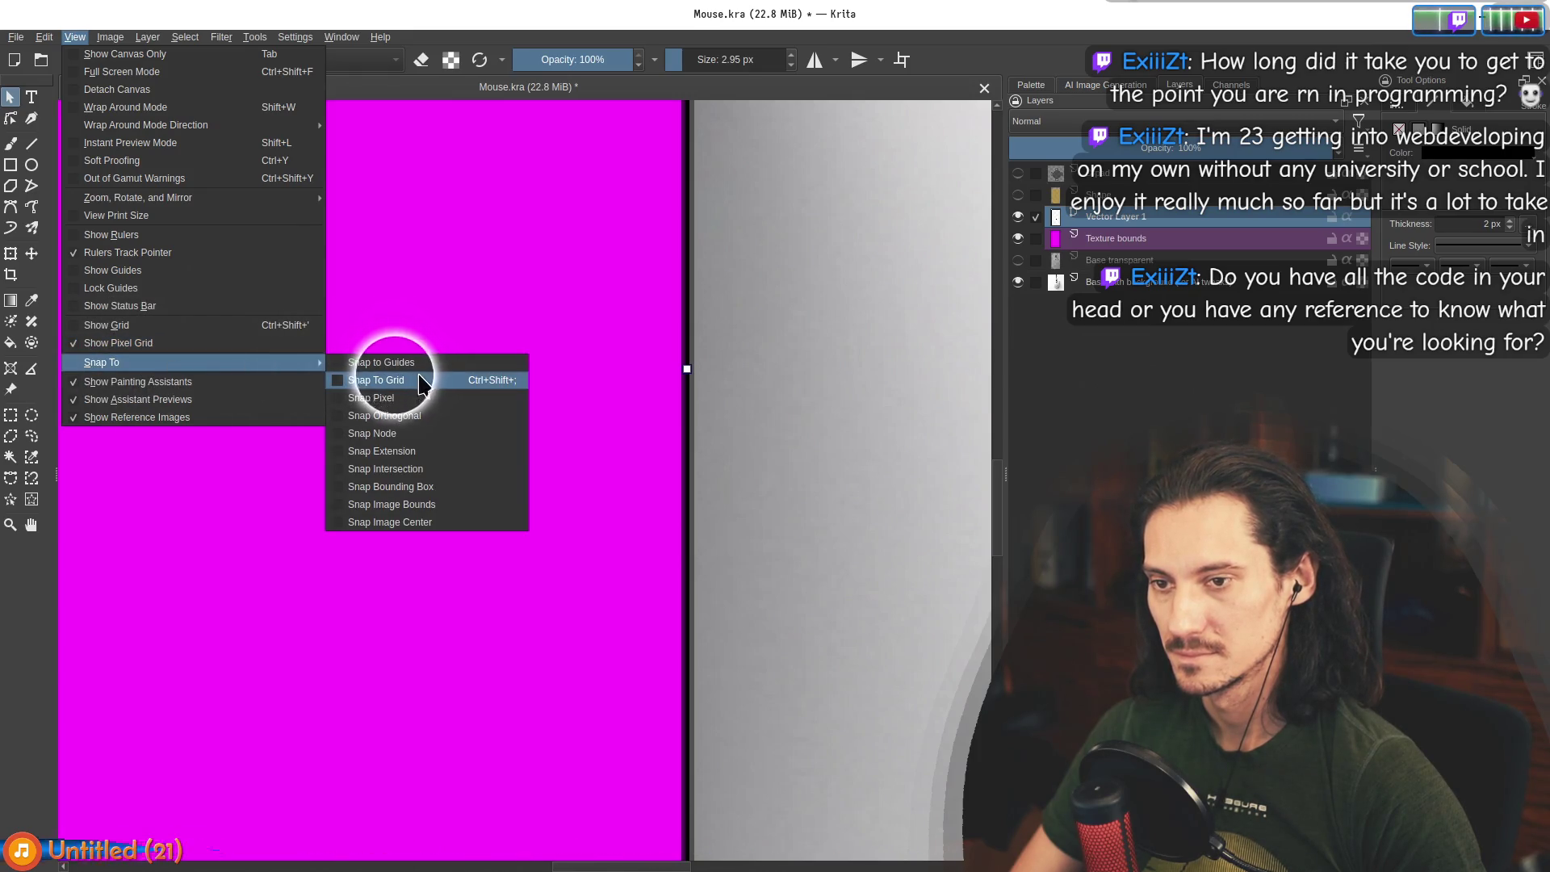
click(380, 381)
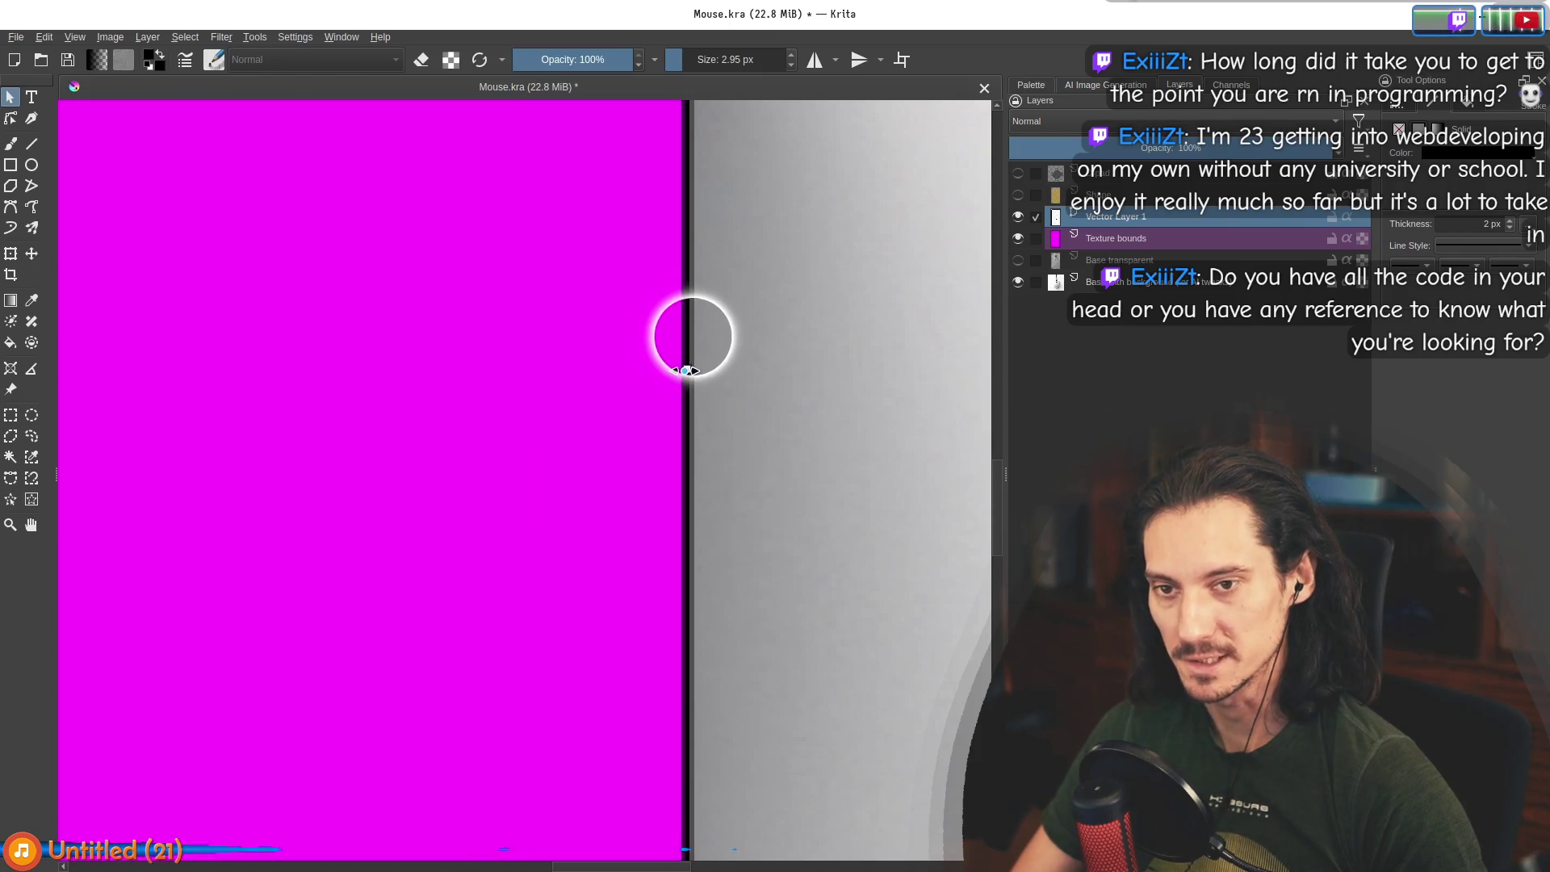
Set the rectangle's outline to 1 px and realign its right edge onto the magenta border.
mouse_move(685, 370)
mouse_down()
mouse_move(647, 370)
mouse_move(679, 370)
mouse_move(664, 369)
mouse_up()
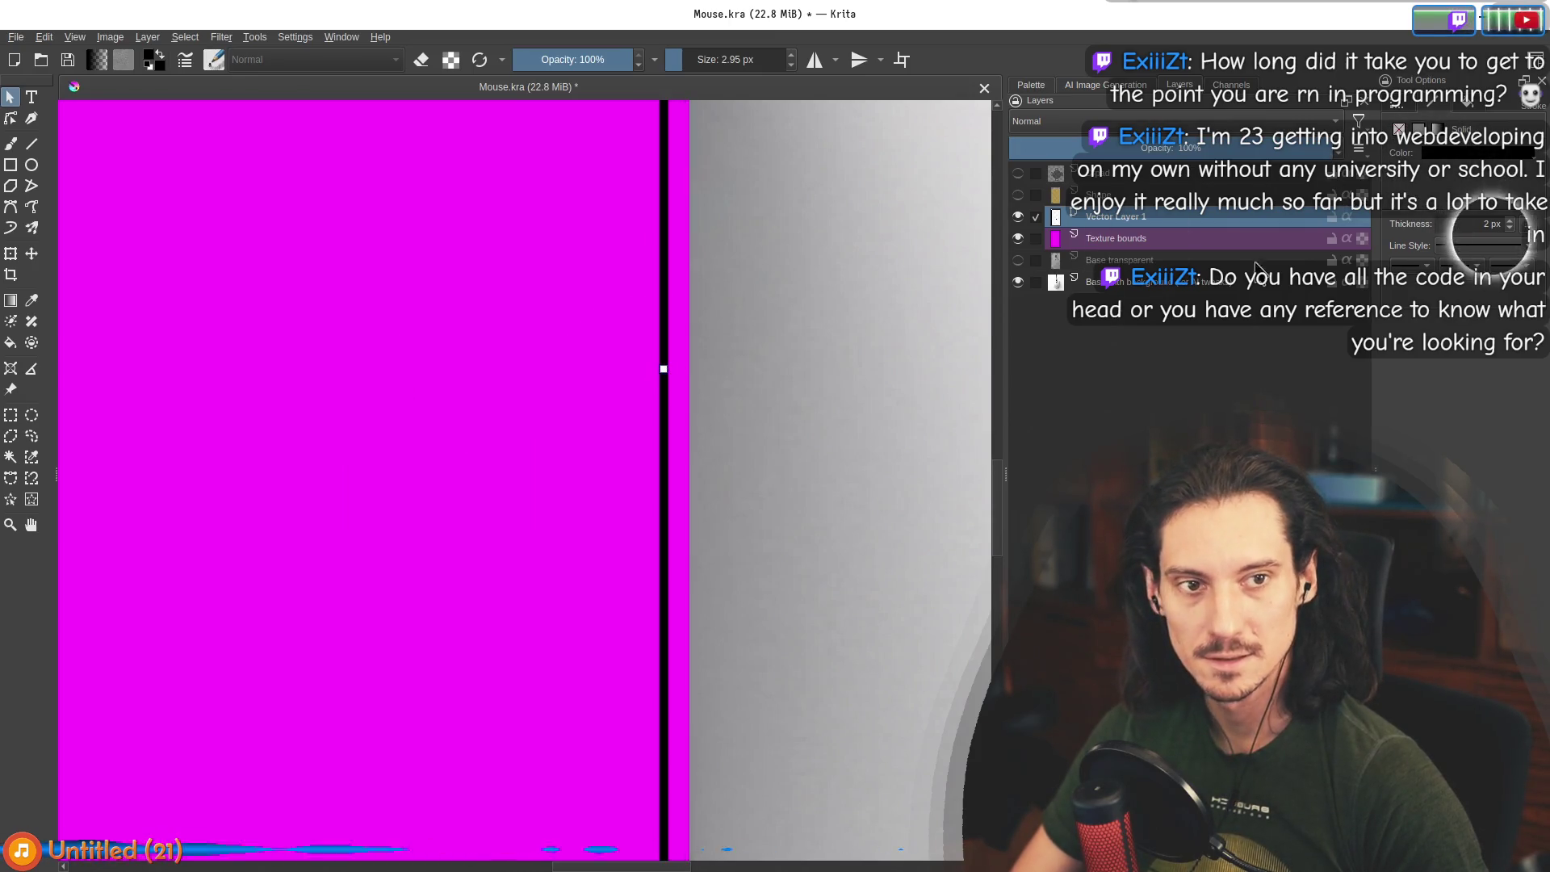
click(1509, 229)
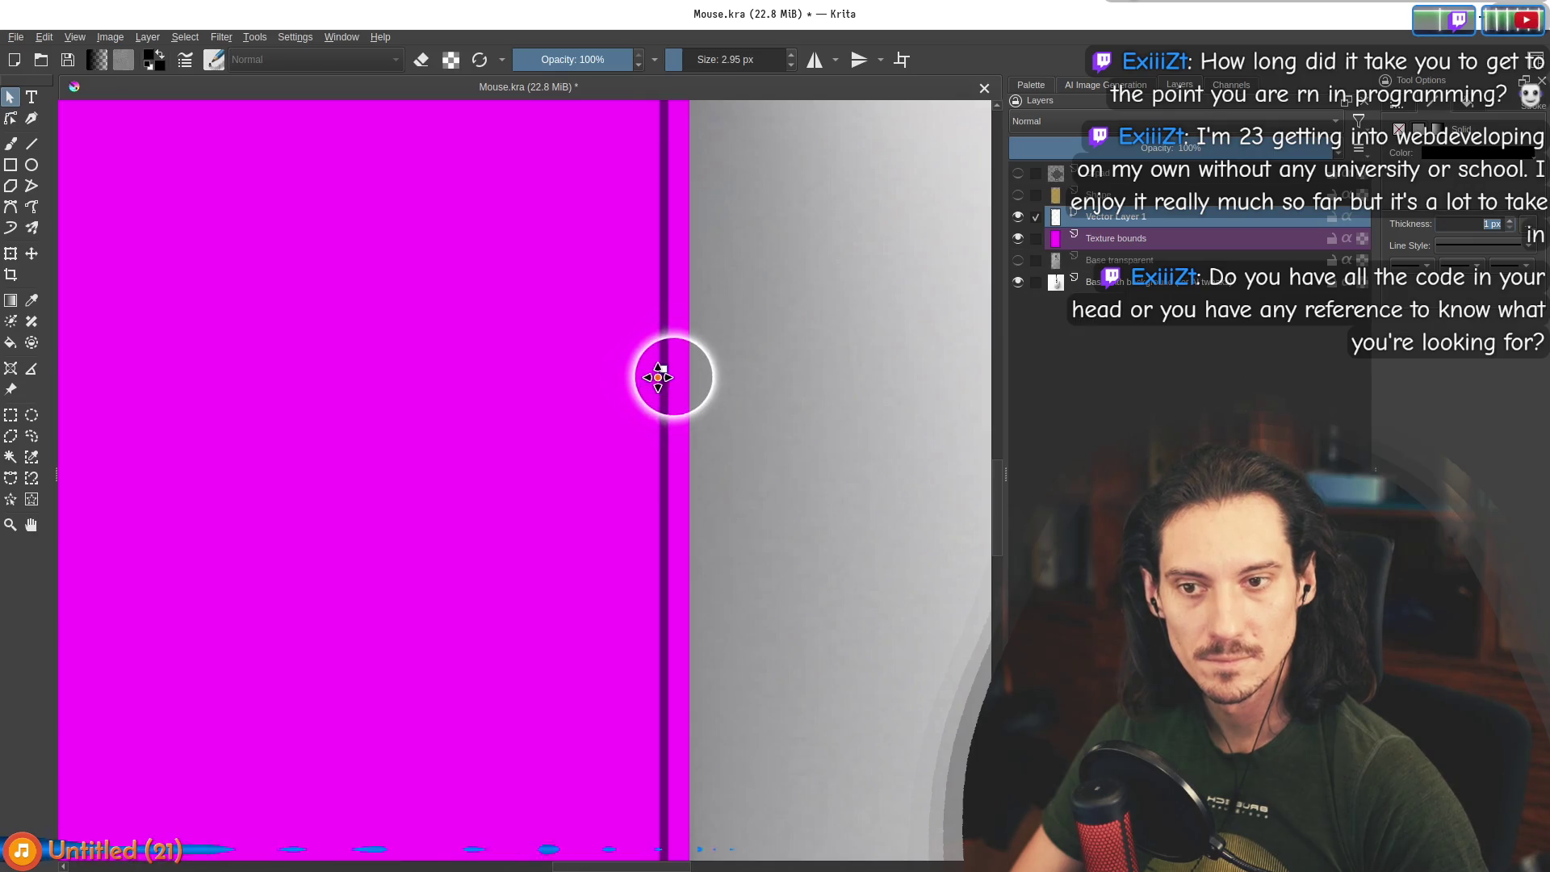
drag(664, 369, 691, 369)
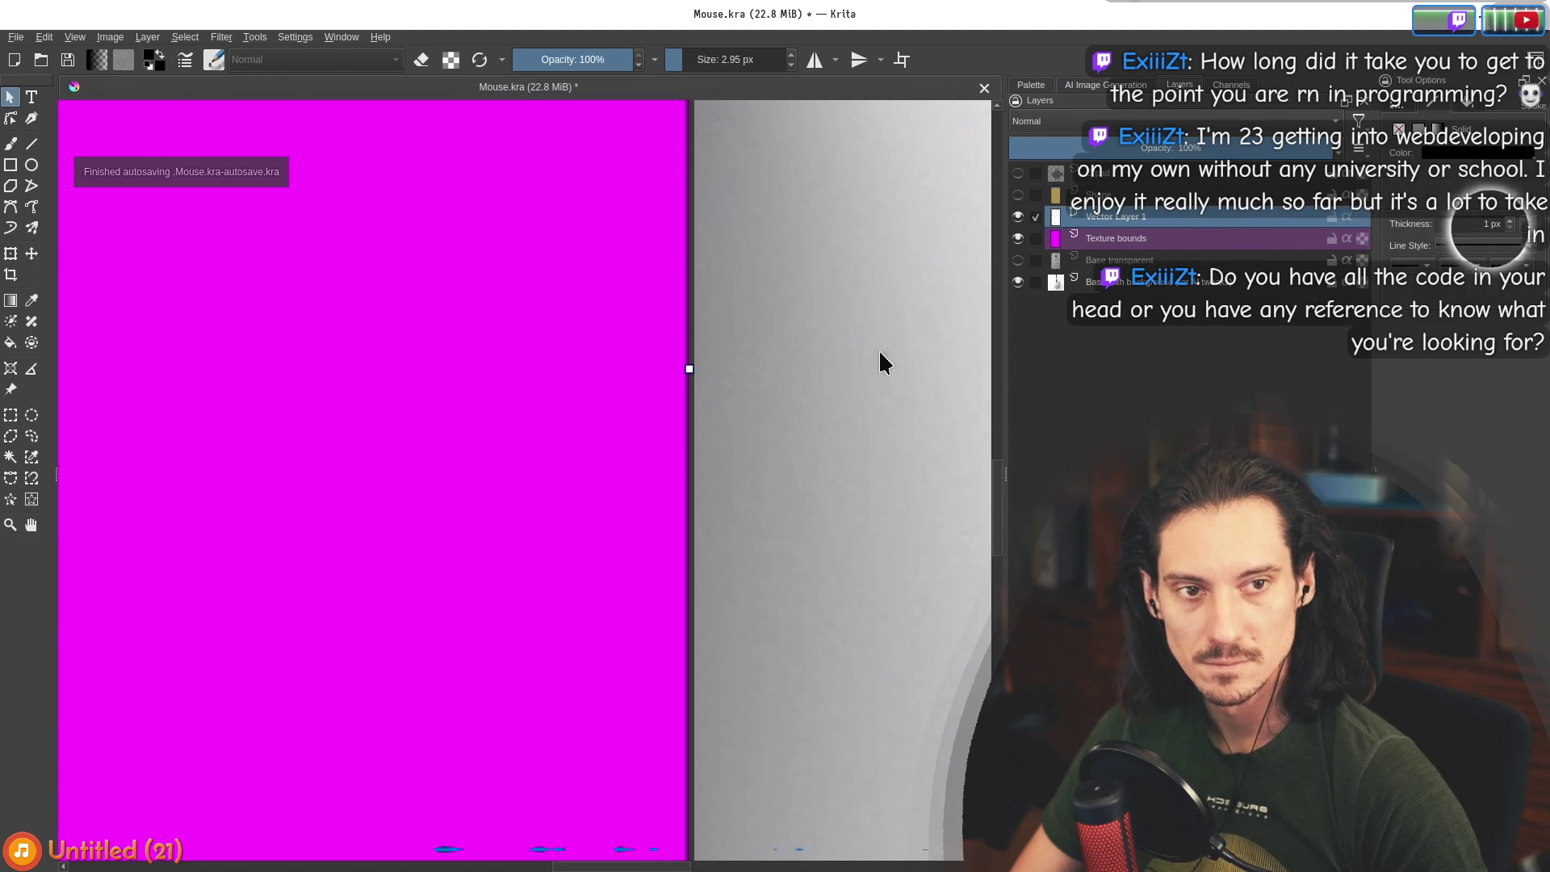
scroll(841, 343, down, 5)
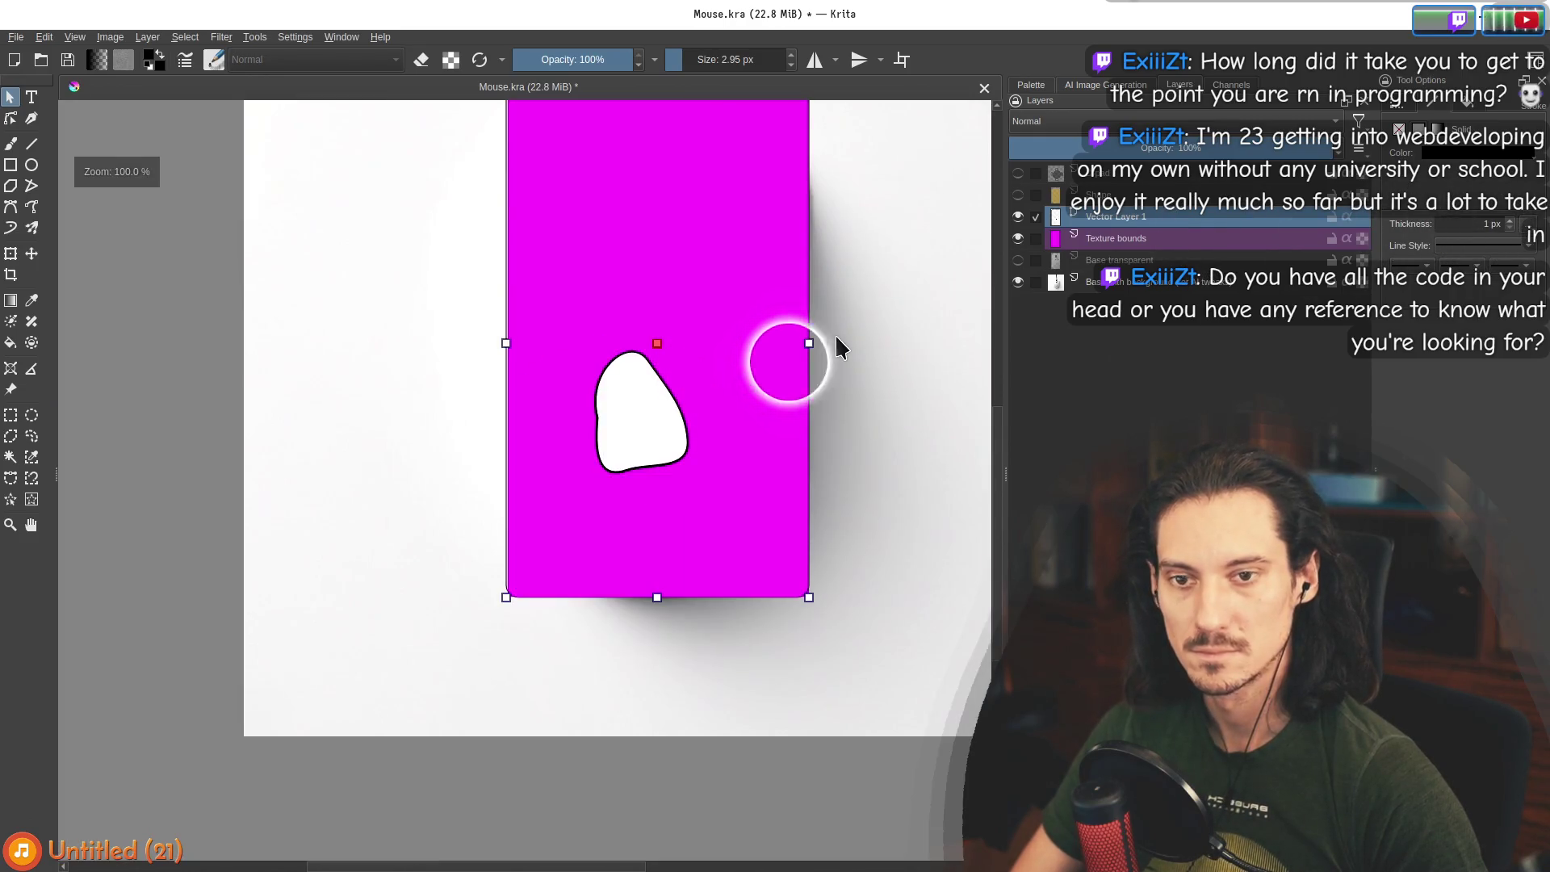
Fit the rectangle's left and bottom edges onto the pink Texture bounds borders.
scroll(501, 335, up, 5)
drag(494, 332, 501, 332)
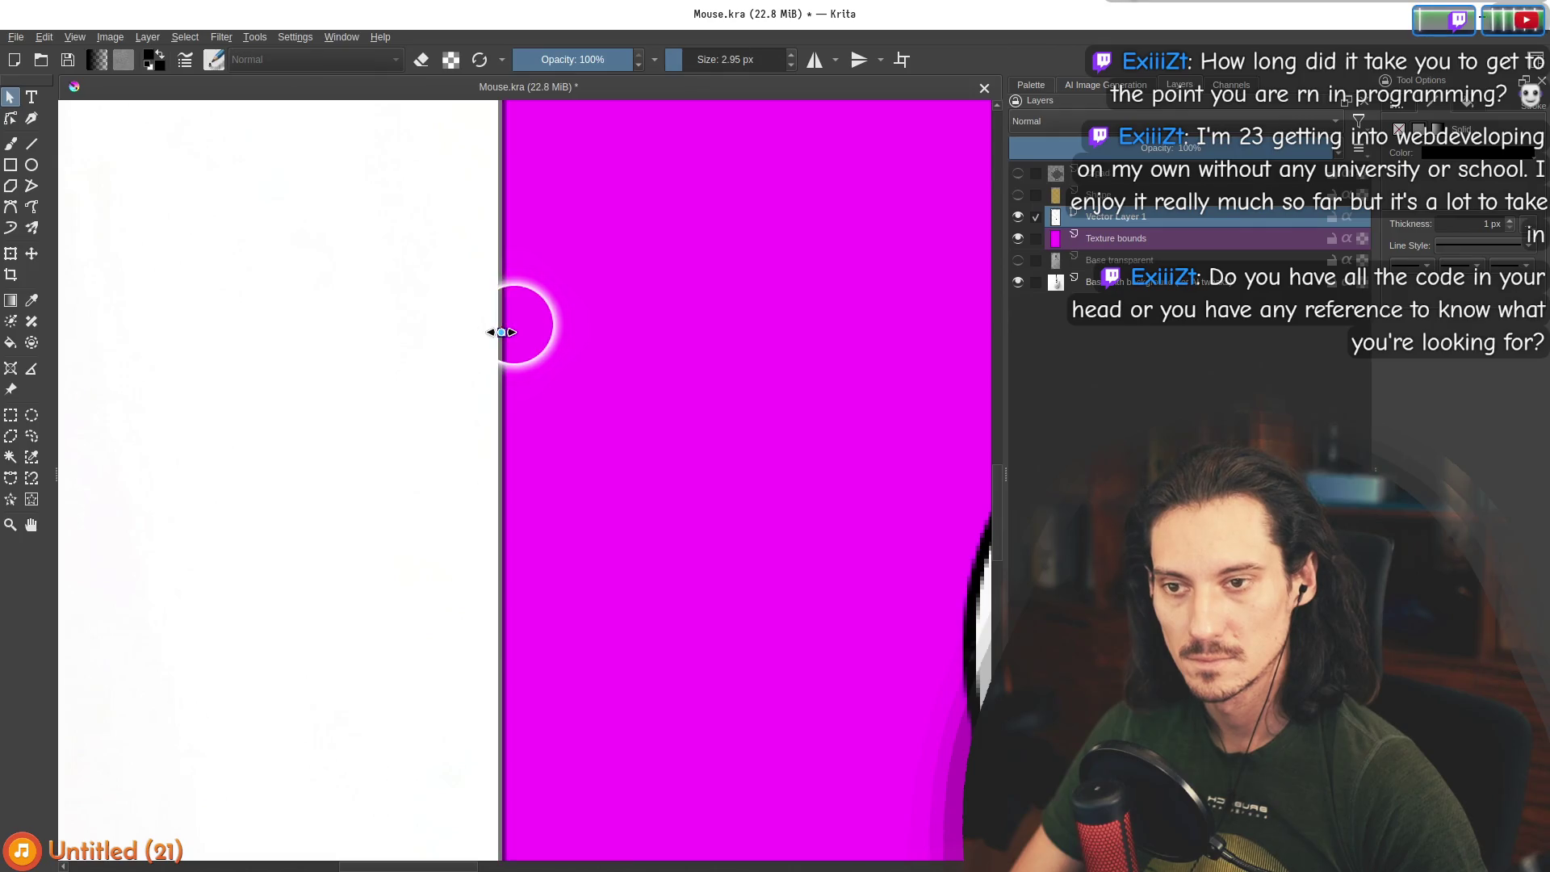
scroll(364, 339, down, 5)
scroll(543, 680, up, 5)
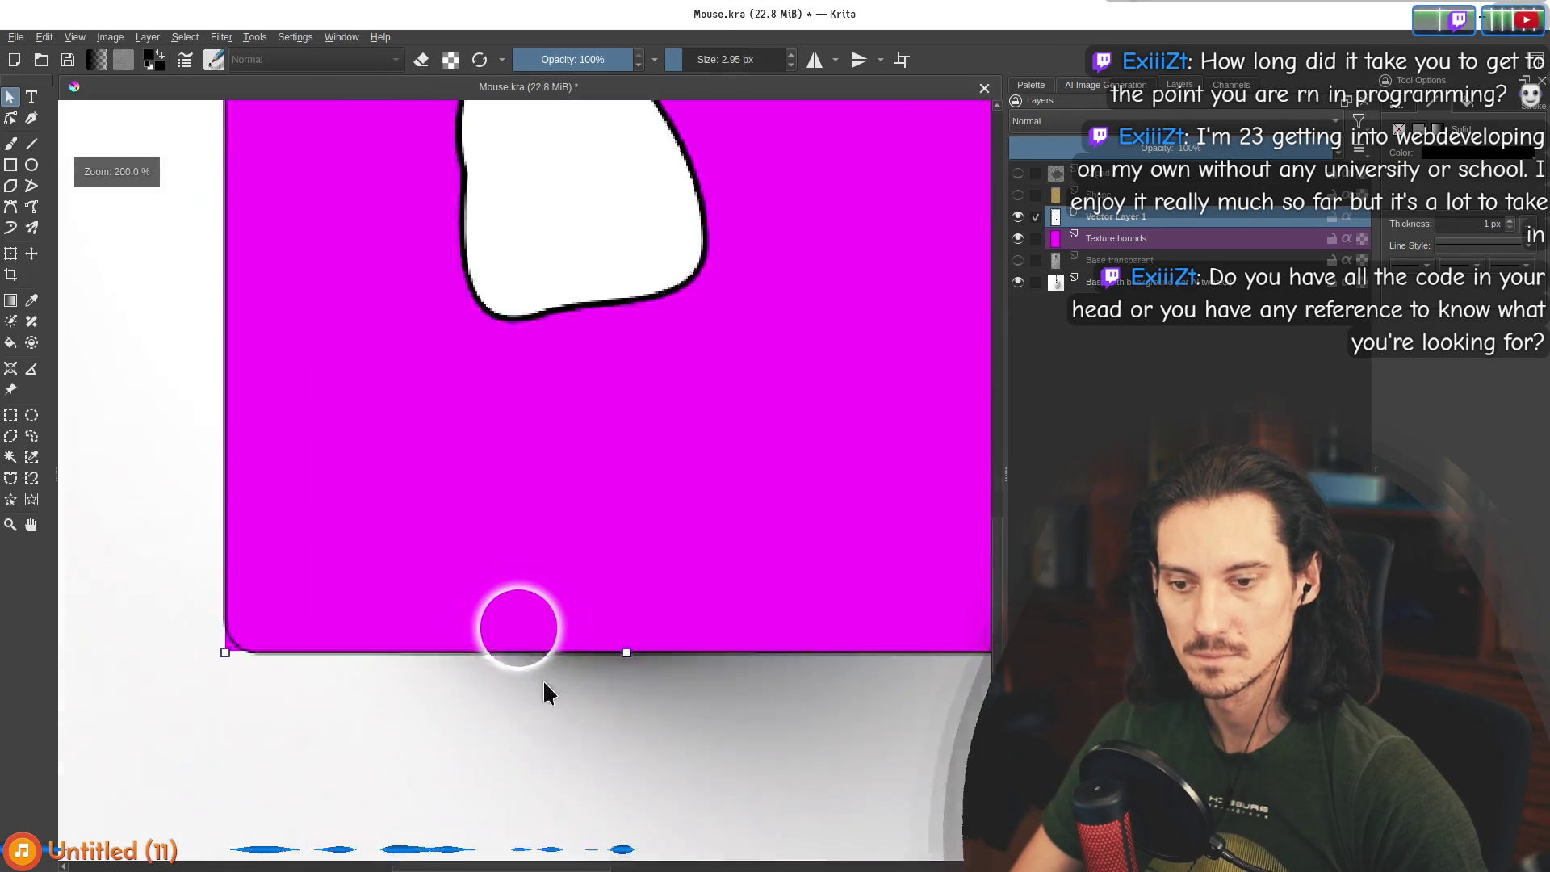
drag(708, 626, 708, 622)
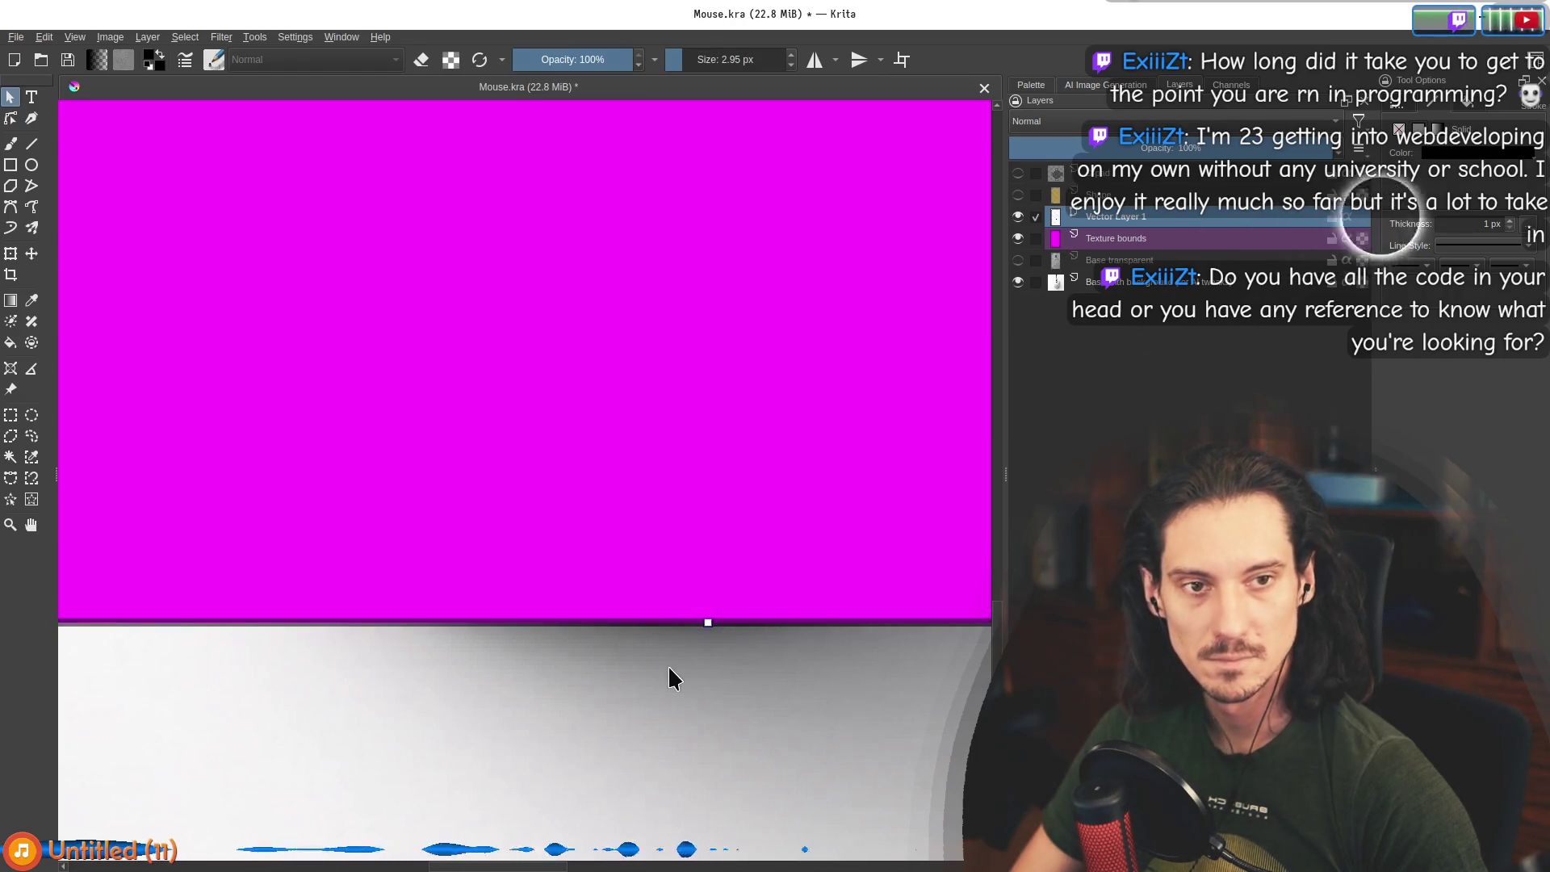
Lower the top edge onto the pink border and review the Fill, Stroke and Geometry settings.
click(1468, 103)
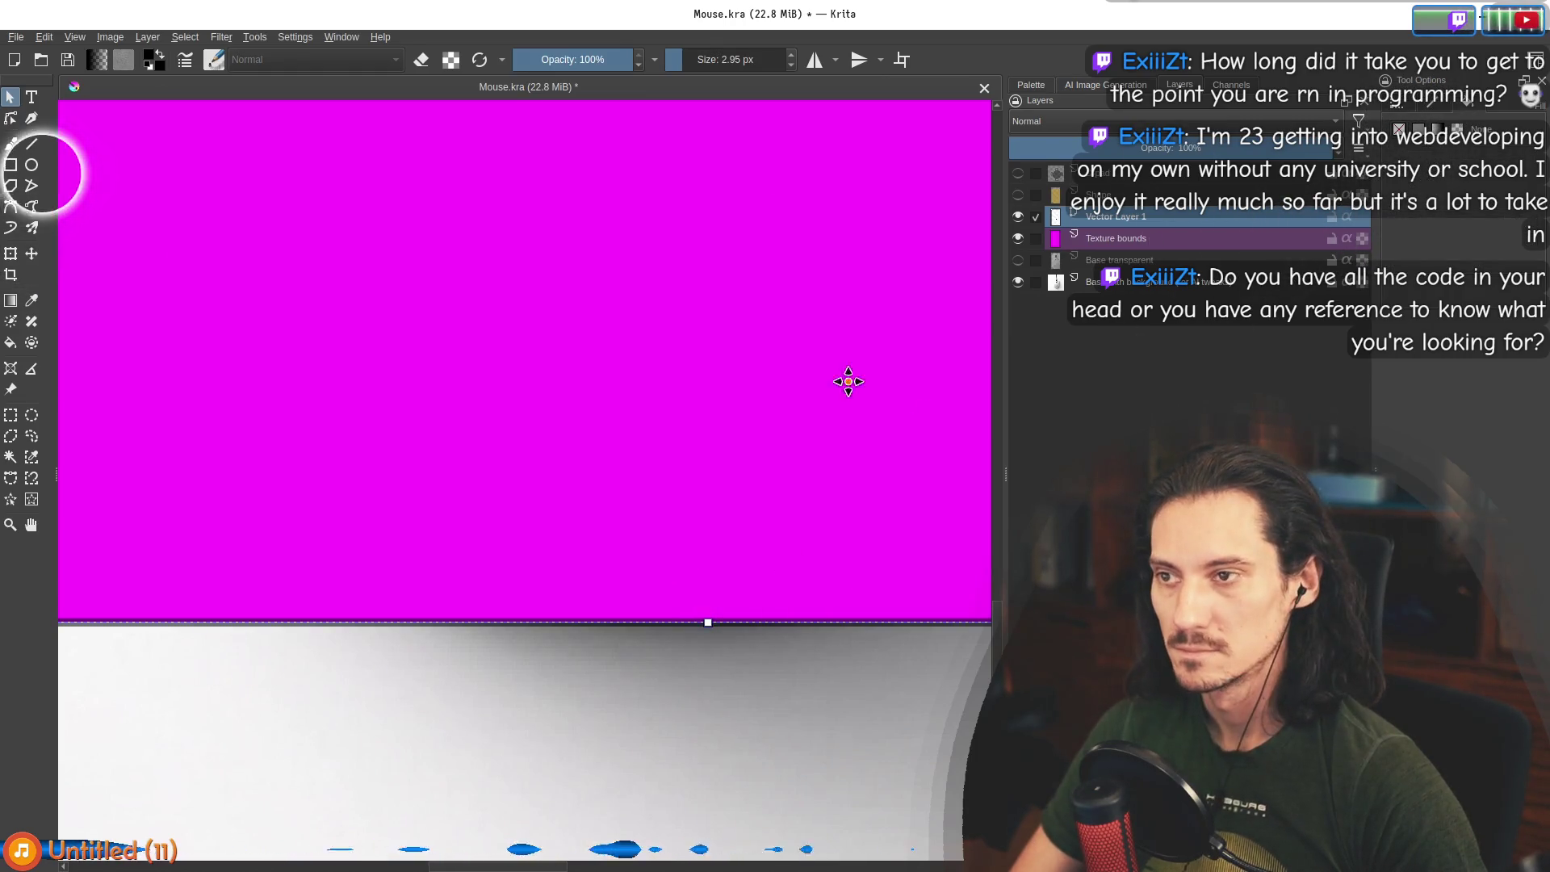
key(1)
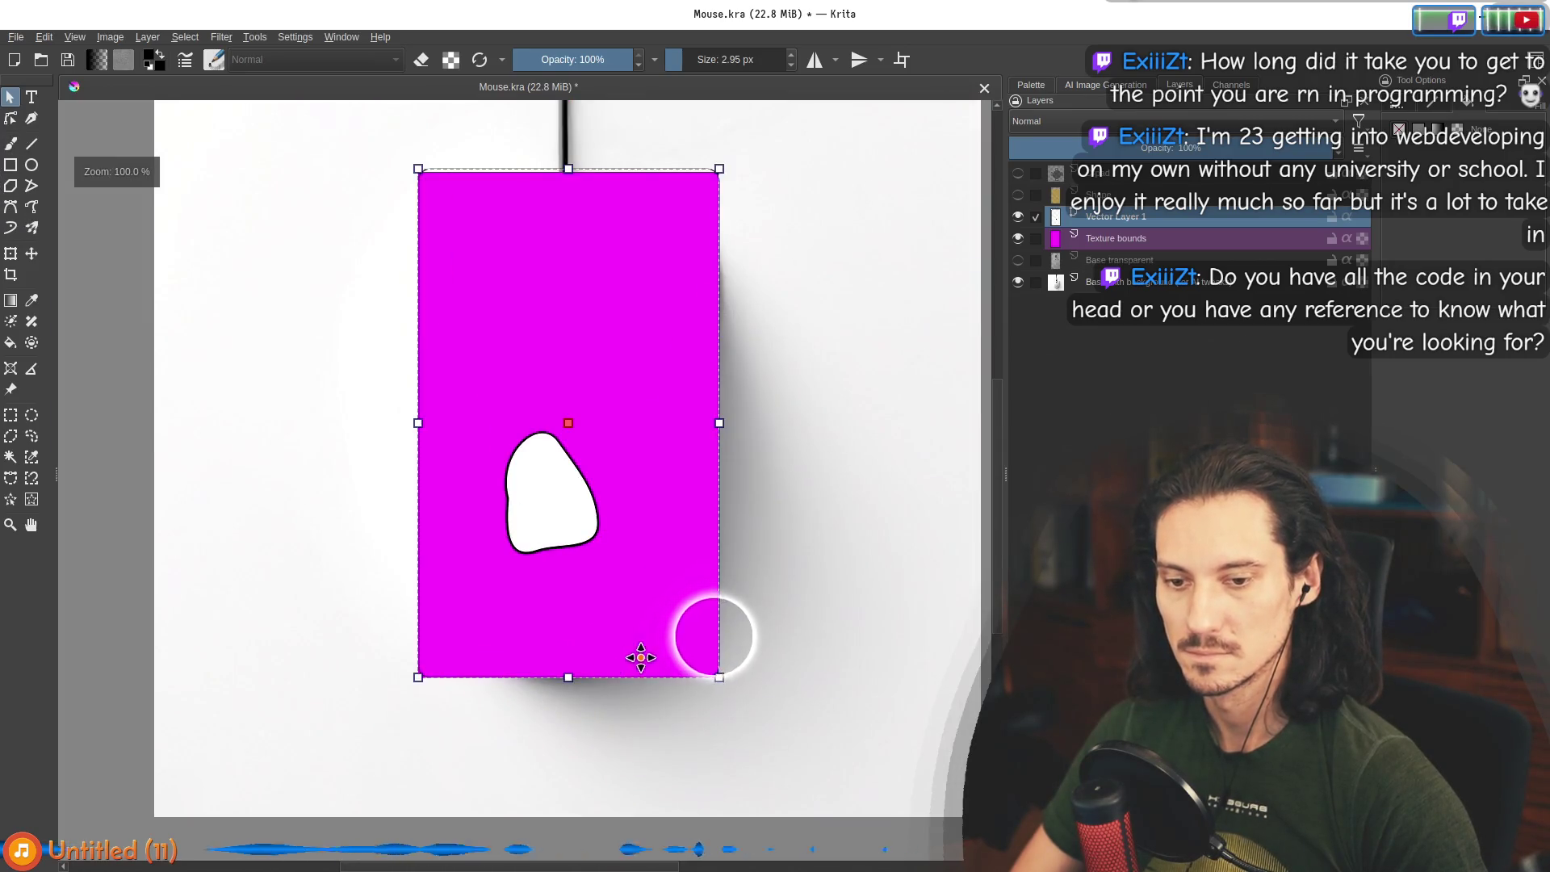
scroll(568, 168, up, 10)
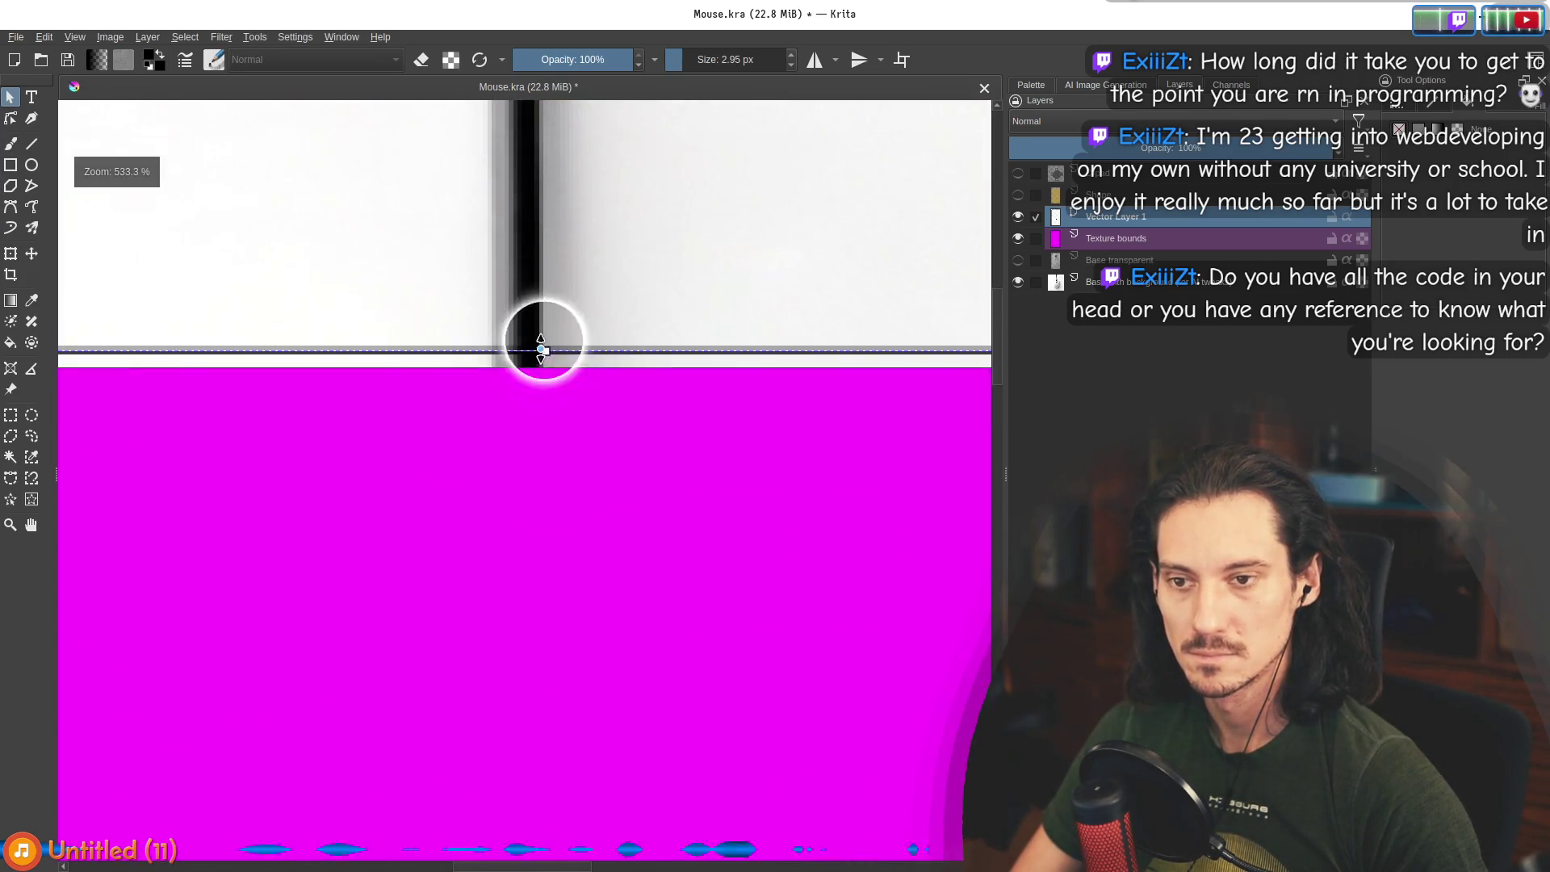
drag(552, 345, 552, 377)
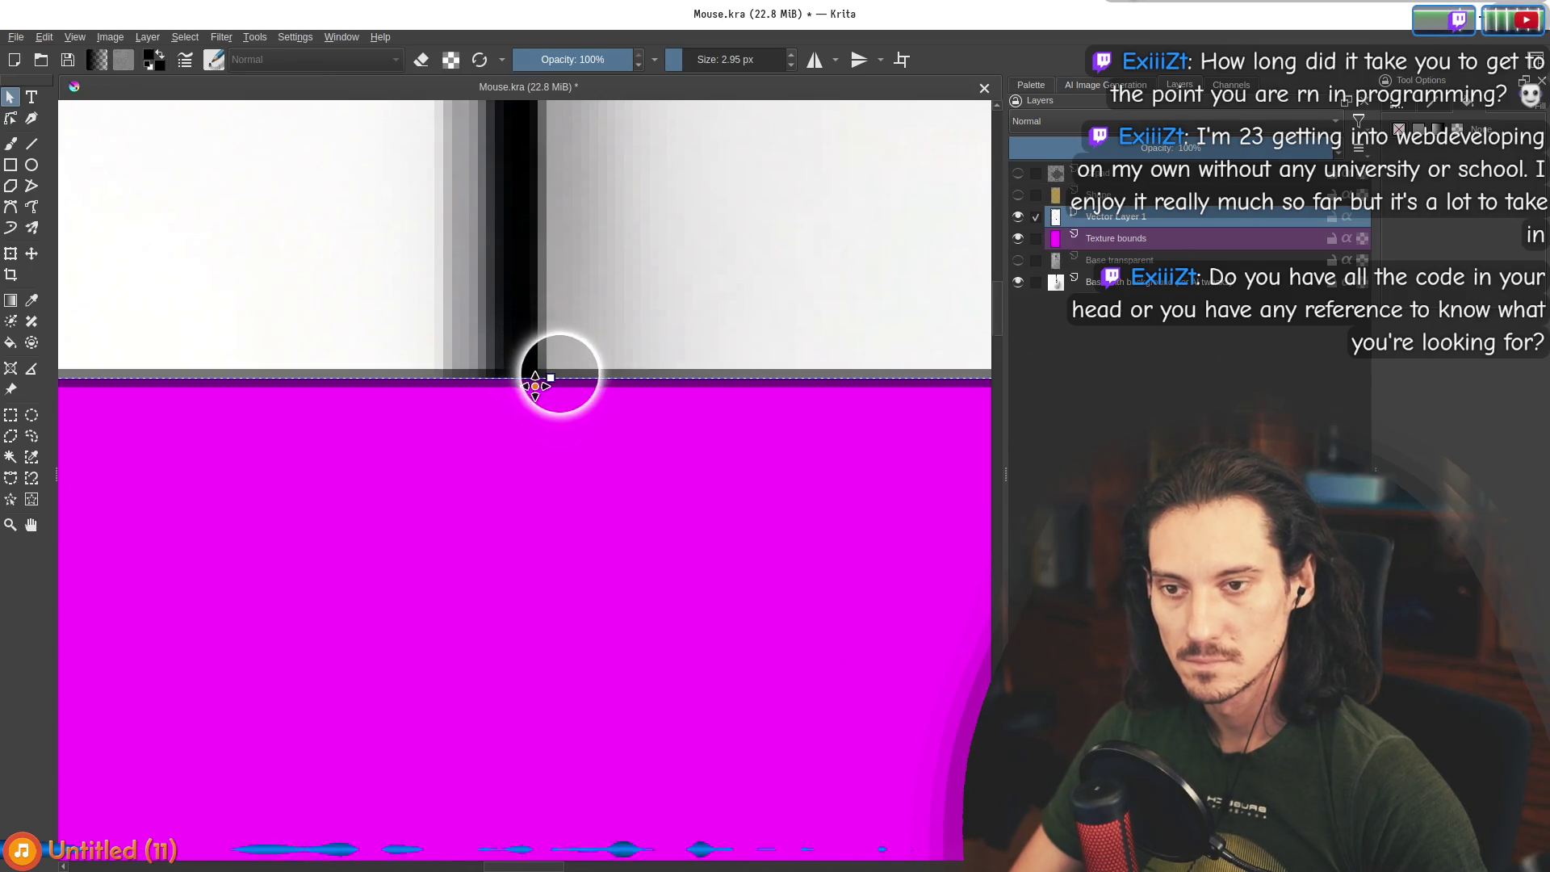
scroll(535, 386, down, 8)
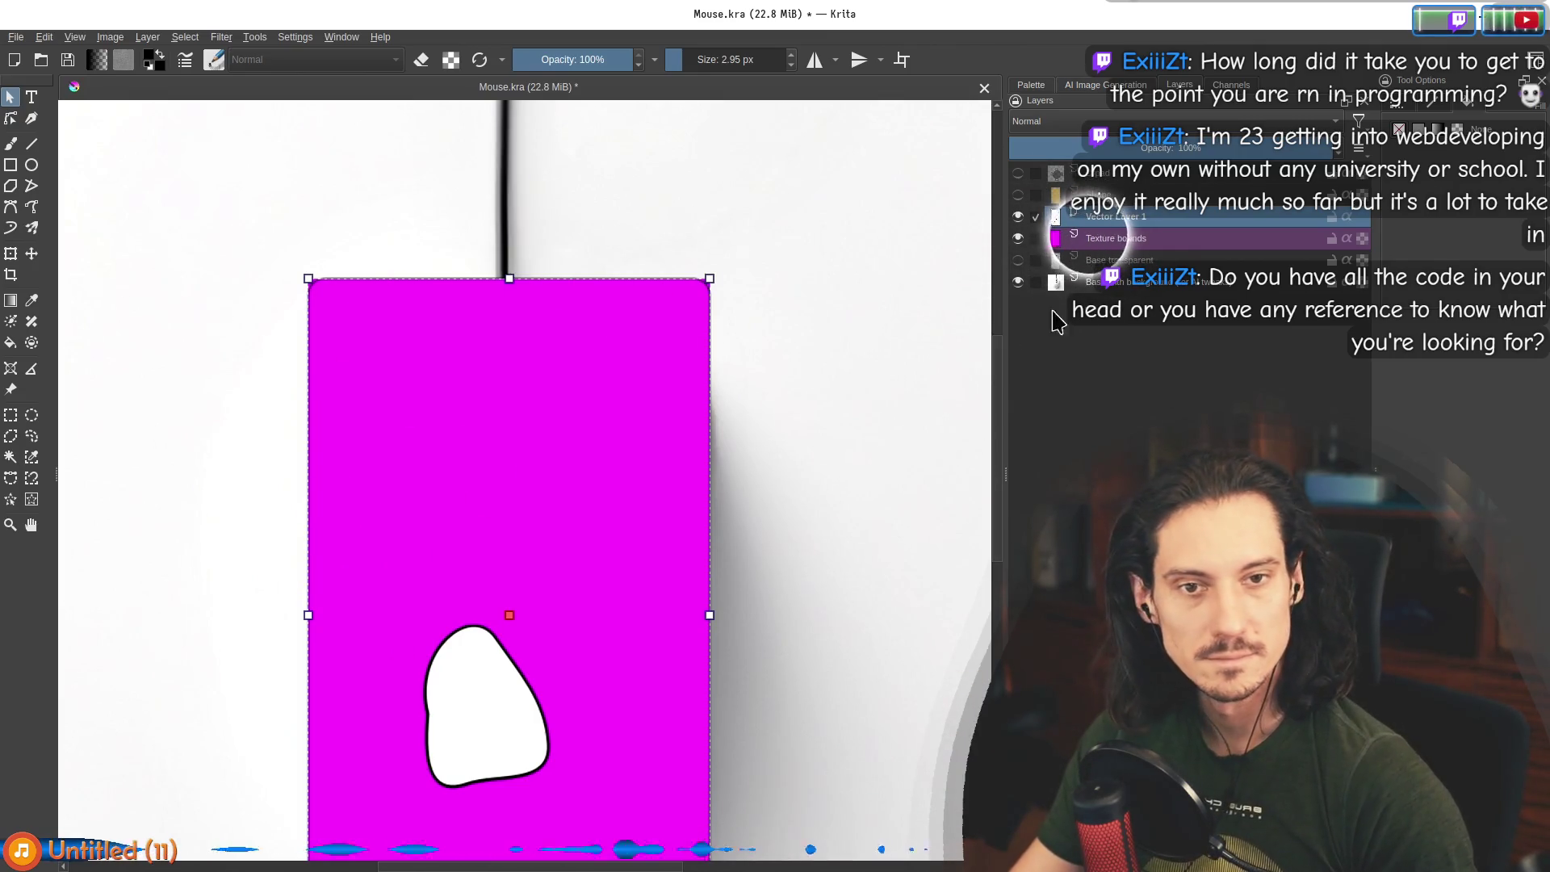
click(1409, 109)
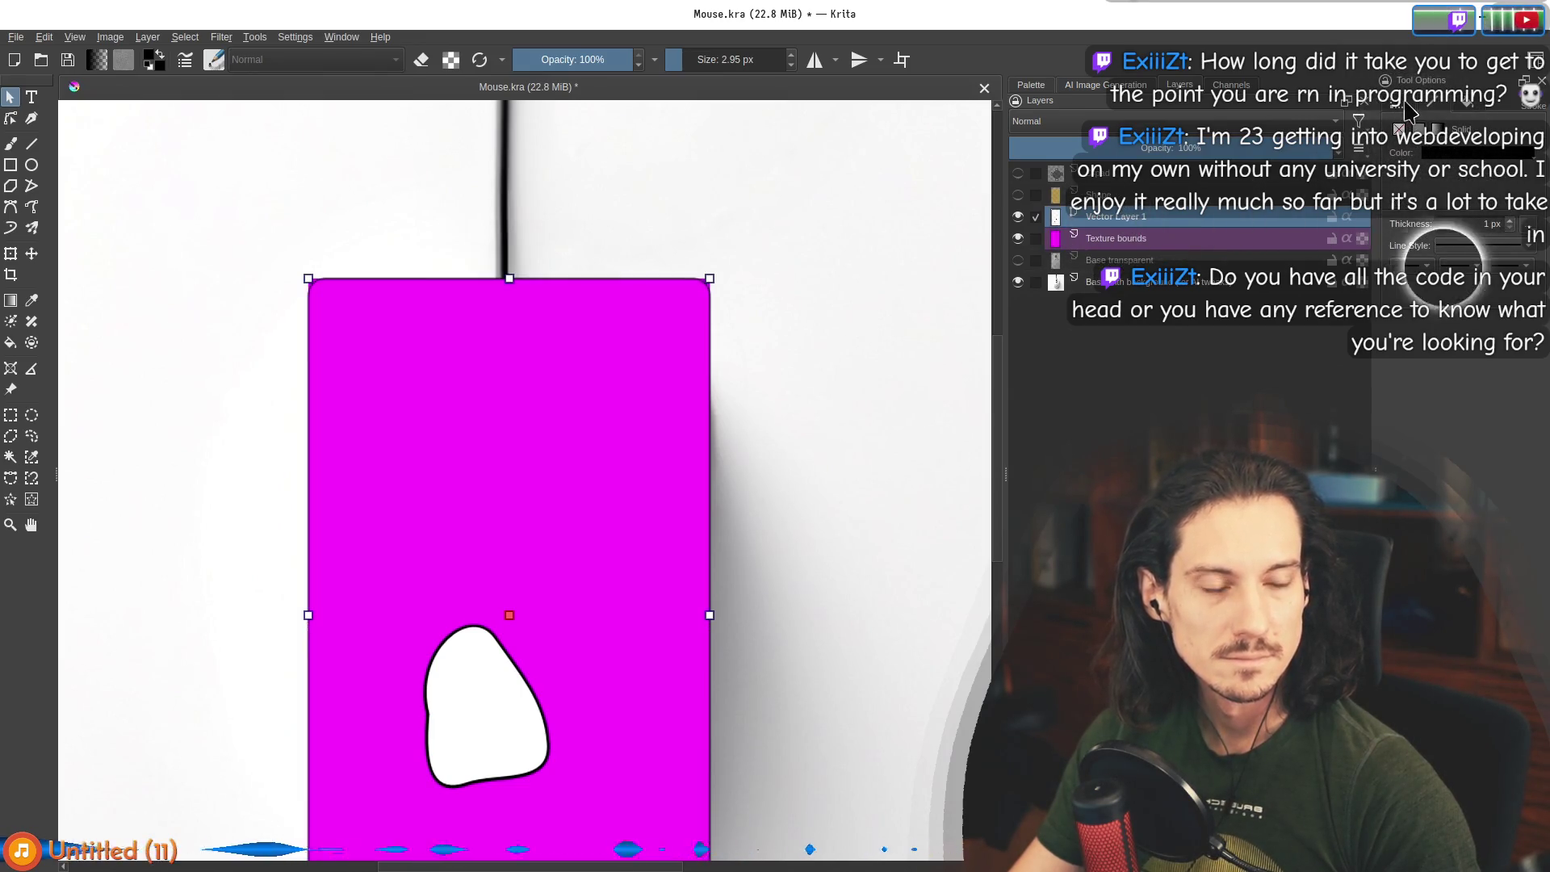
click(1443, 103)
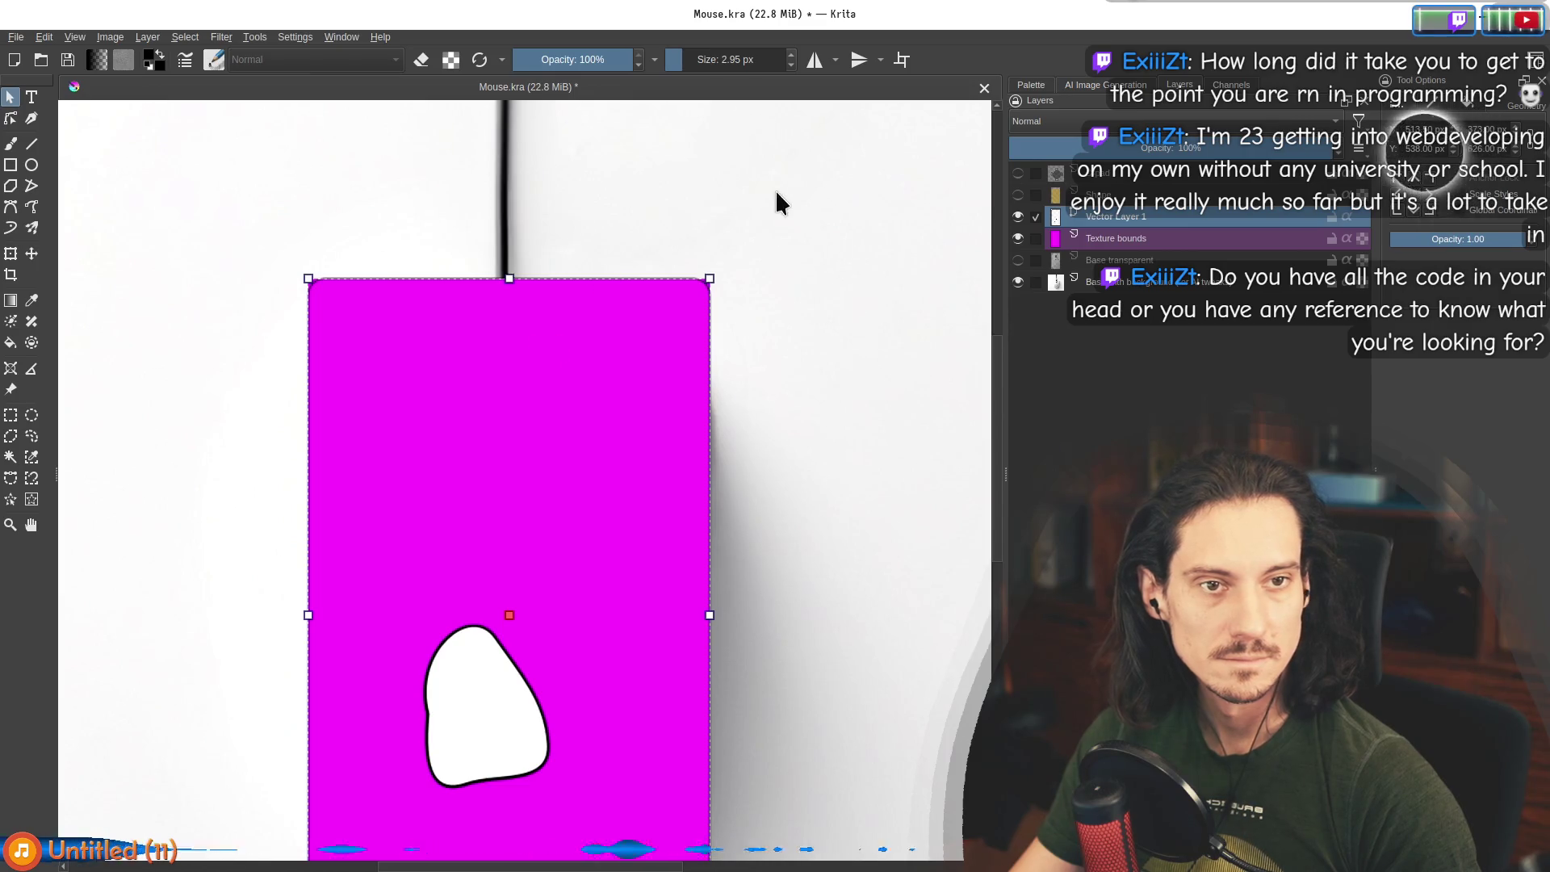
Nudge the rectangle's right edge inward so it sits against the mouse outline.
scroll(310, 583, up, 3)
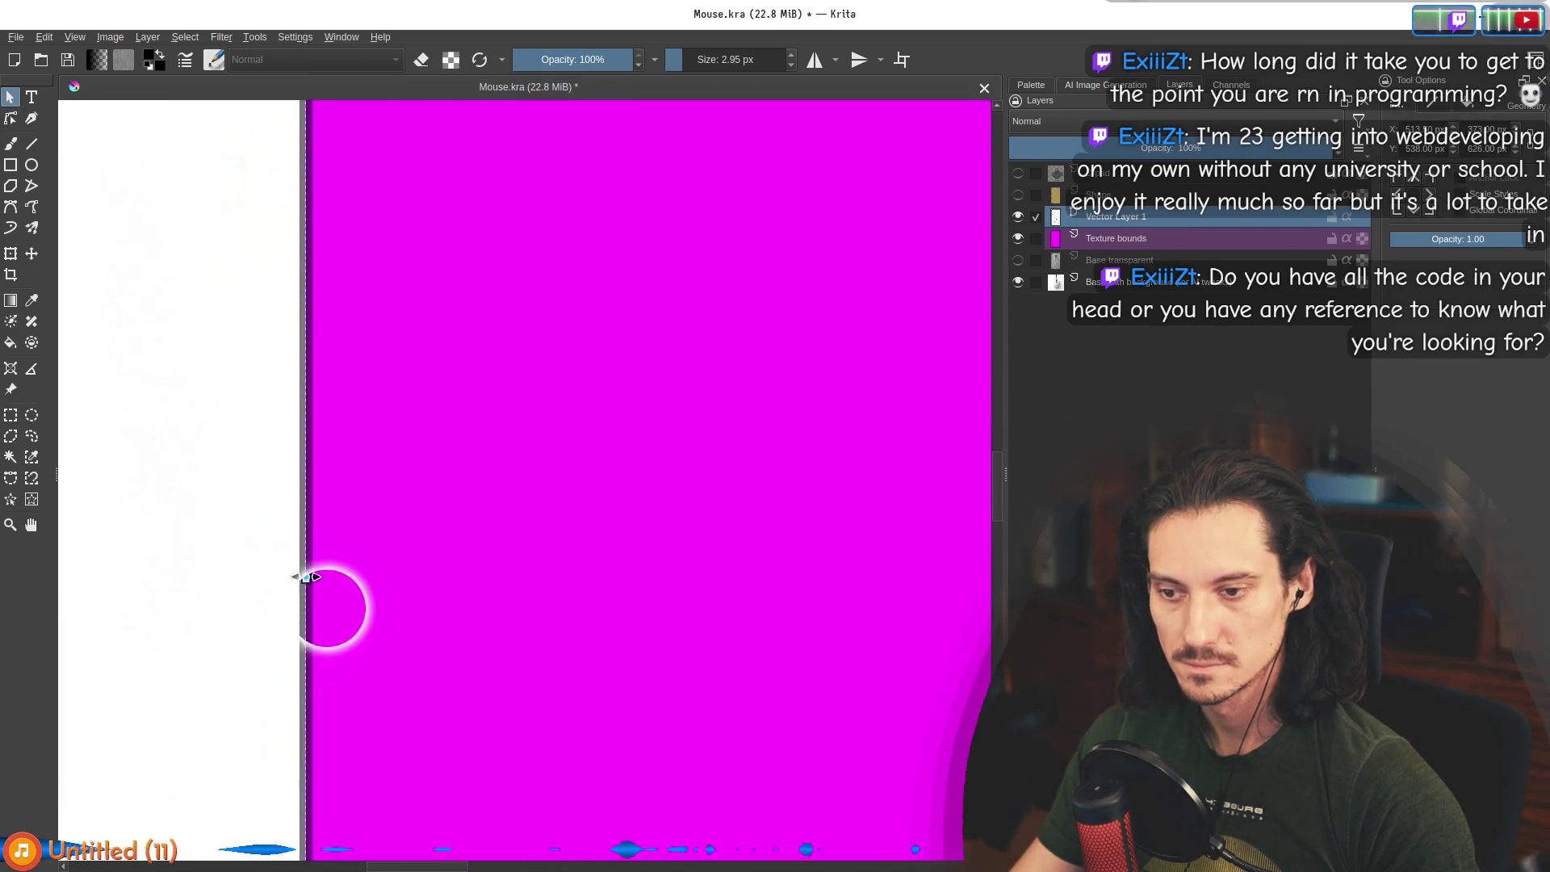
scroll(329, 606, down, 5)
scroll(658, 613, up, 2)
scroll(686, 529, up, 3)
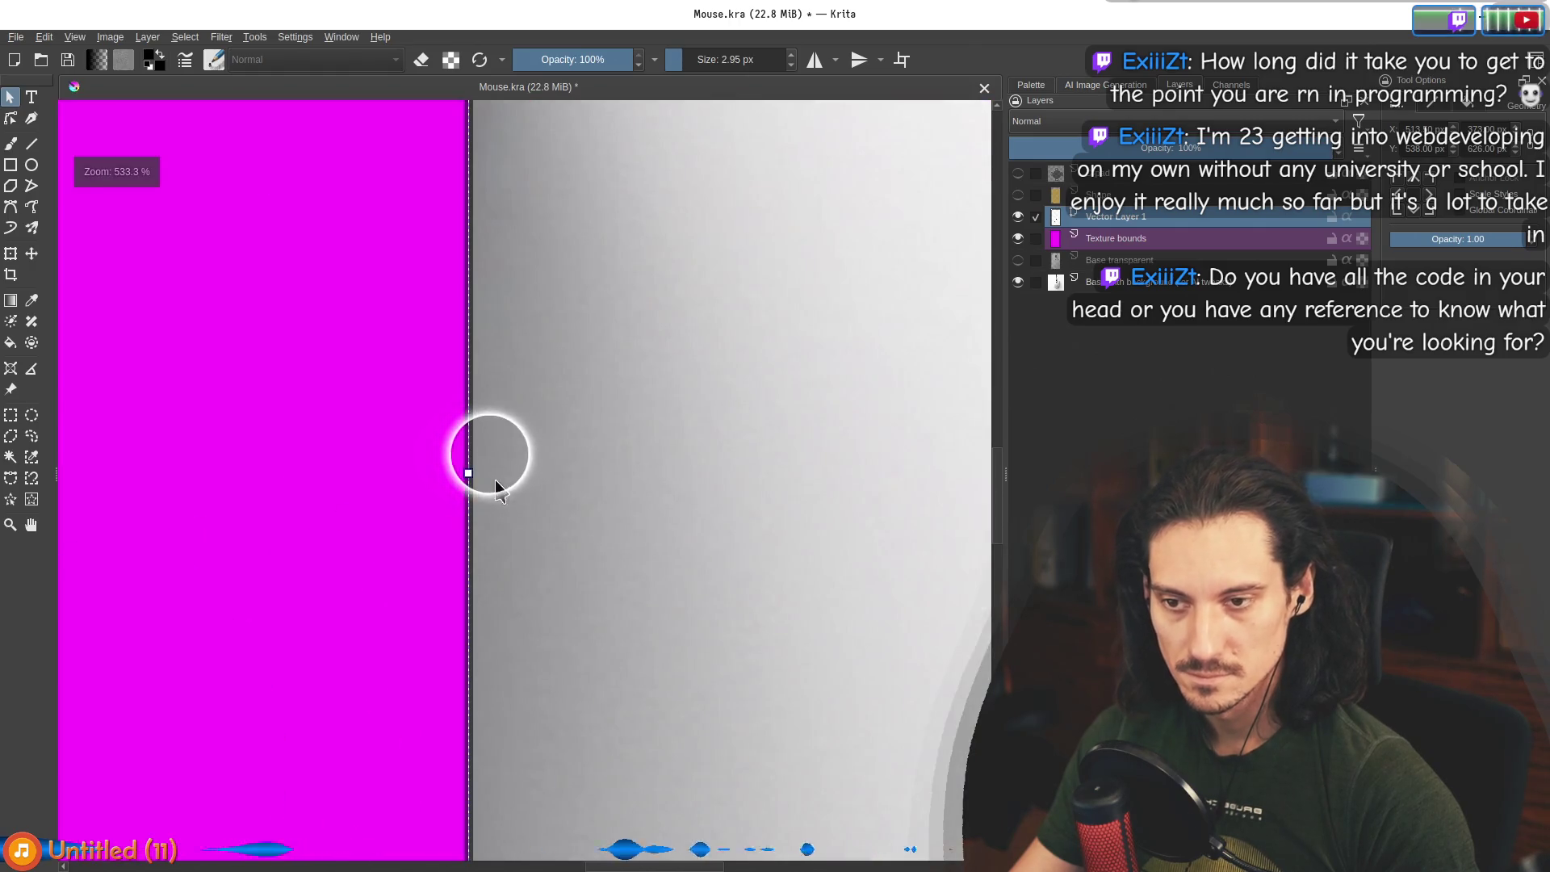
drag(469, 470, 472, 471)
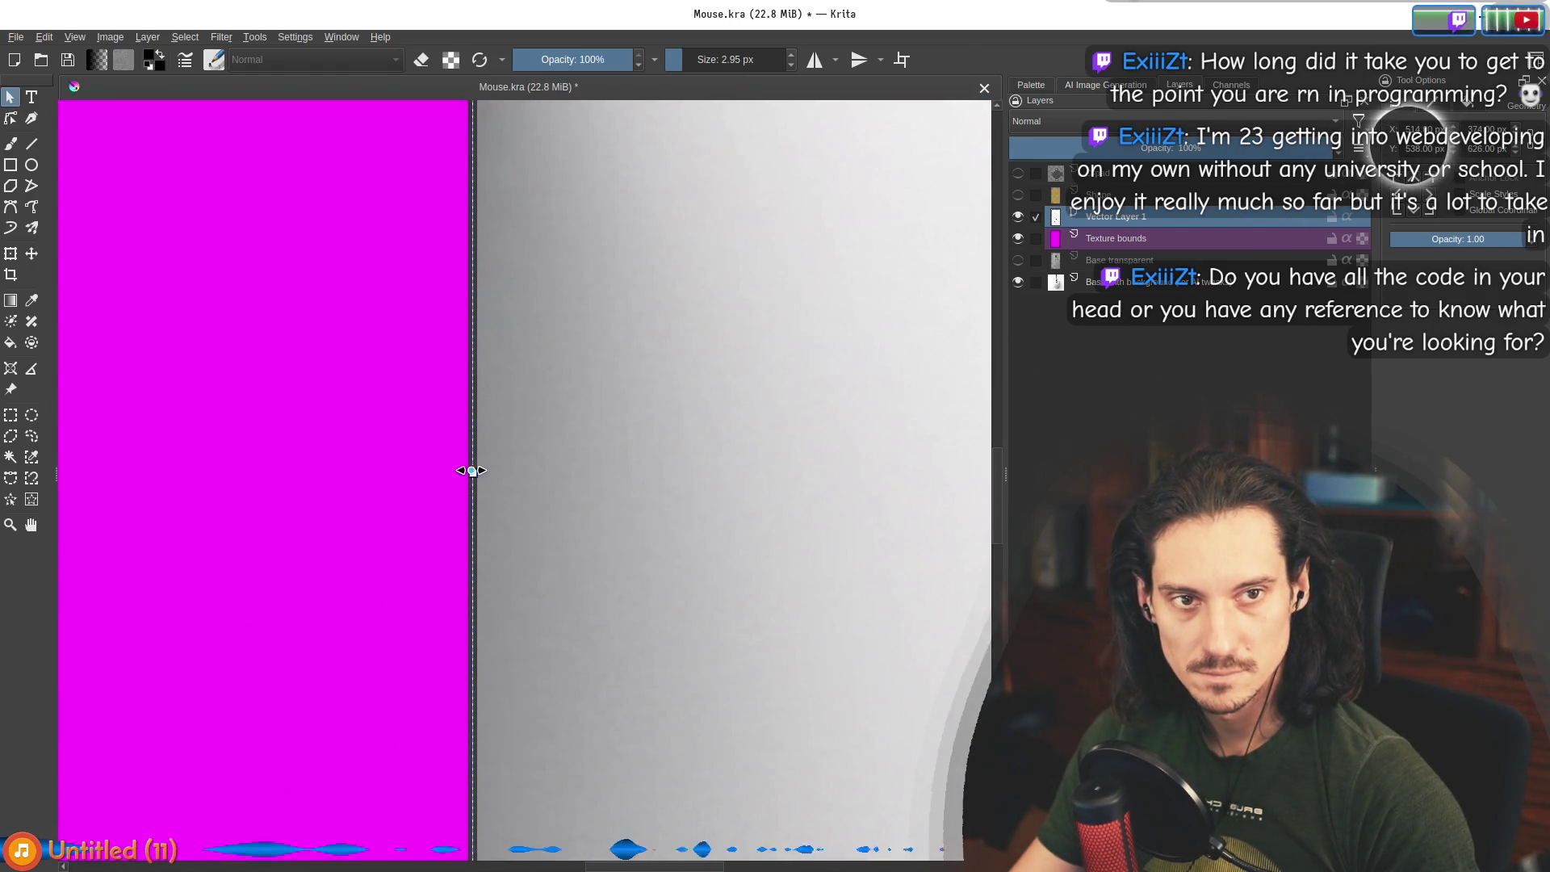
click(472, 471)
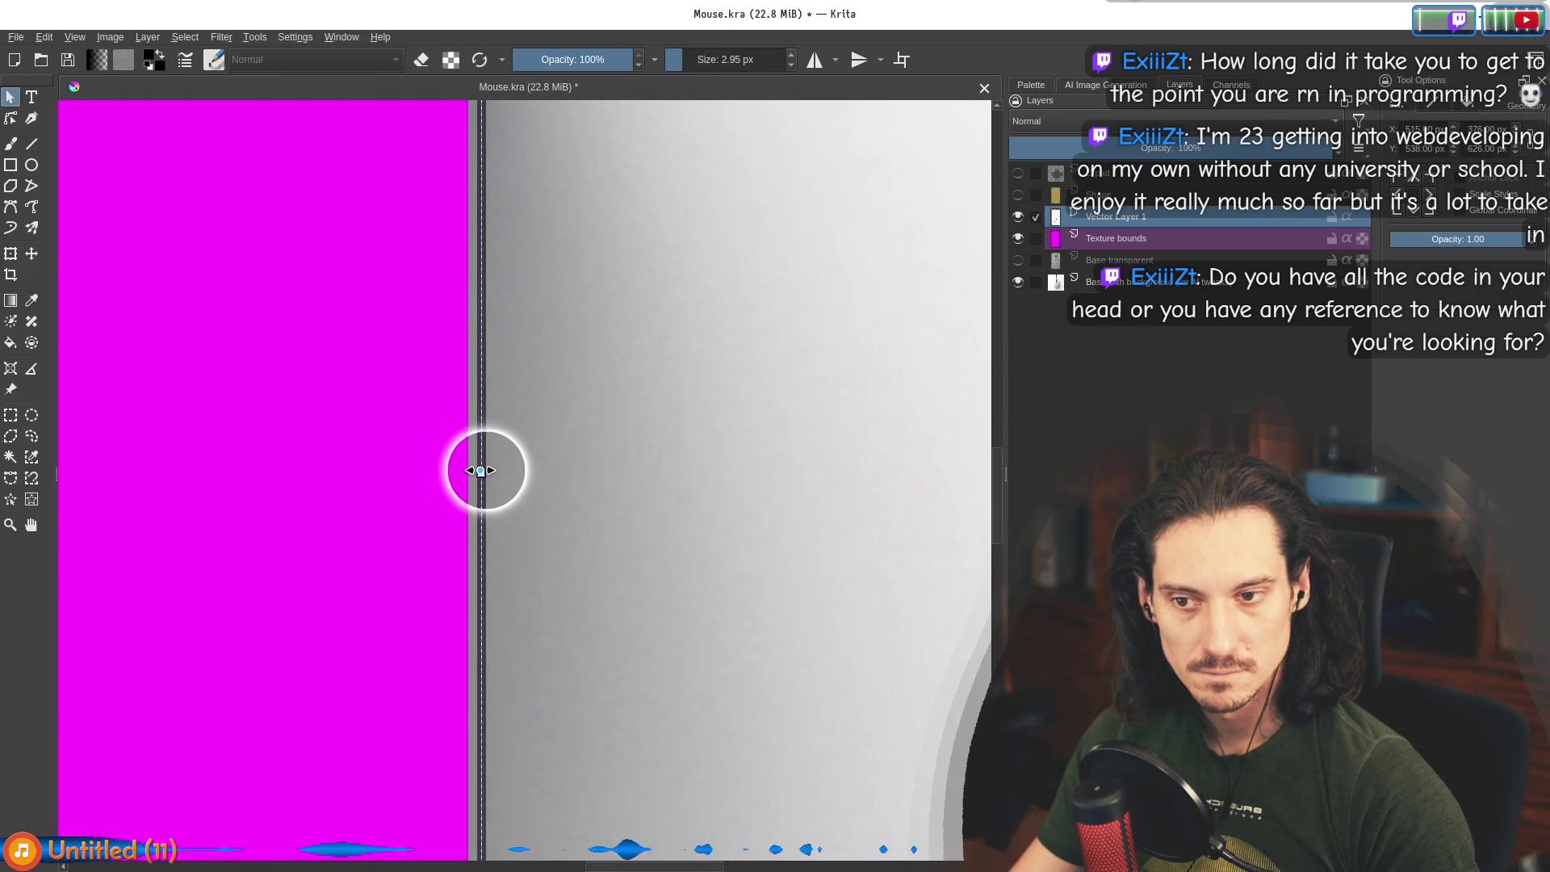
drag(469, 469, 468, 471)
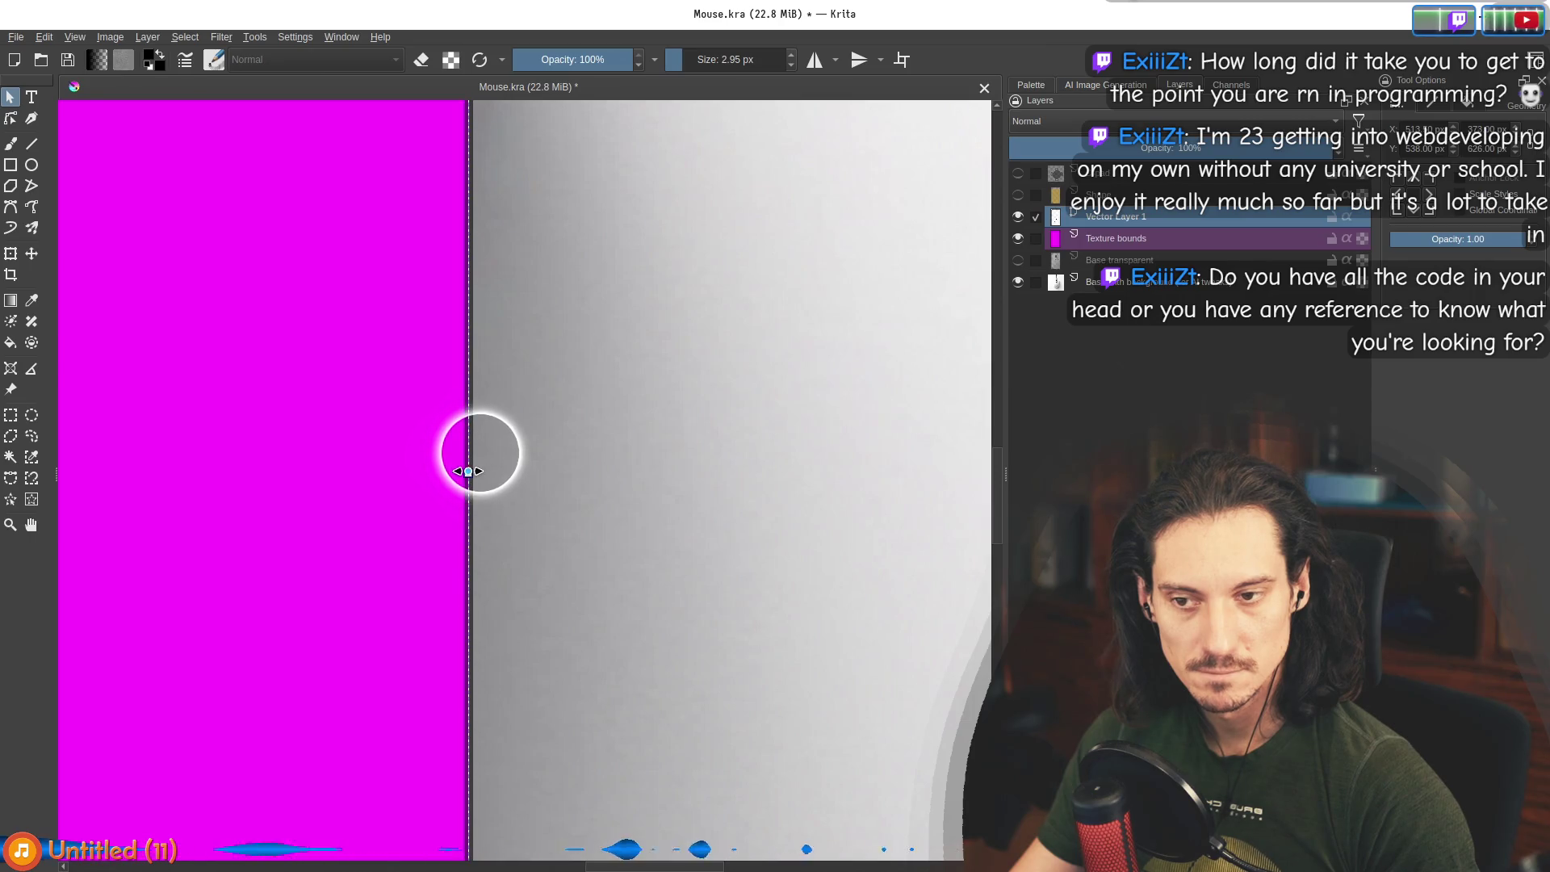
Check the rectangle's Geometry settings and move its left edge about 16 px inward.
scroll(468, 472, down, 3)
scroll(436, 452, up, 5)
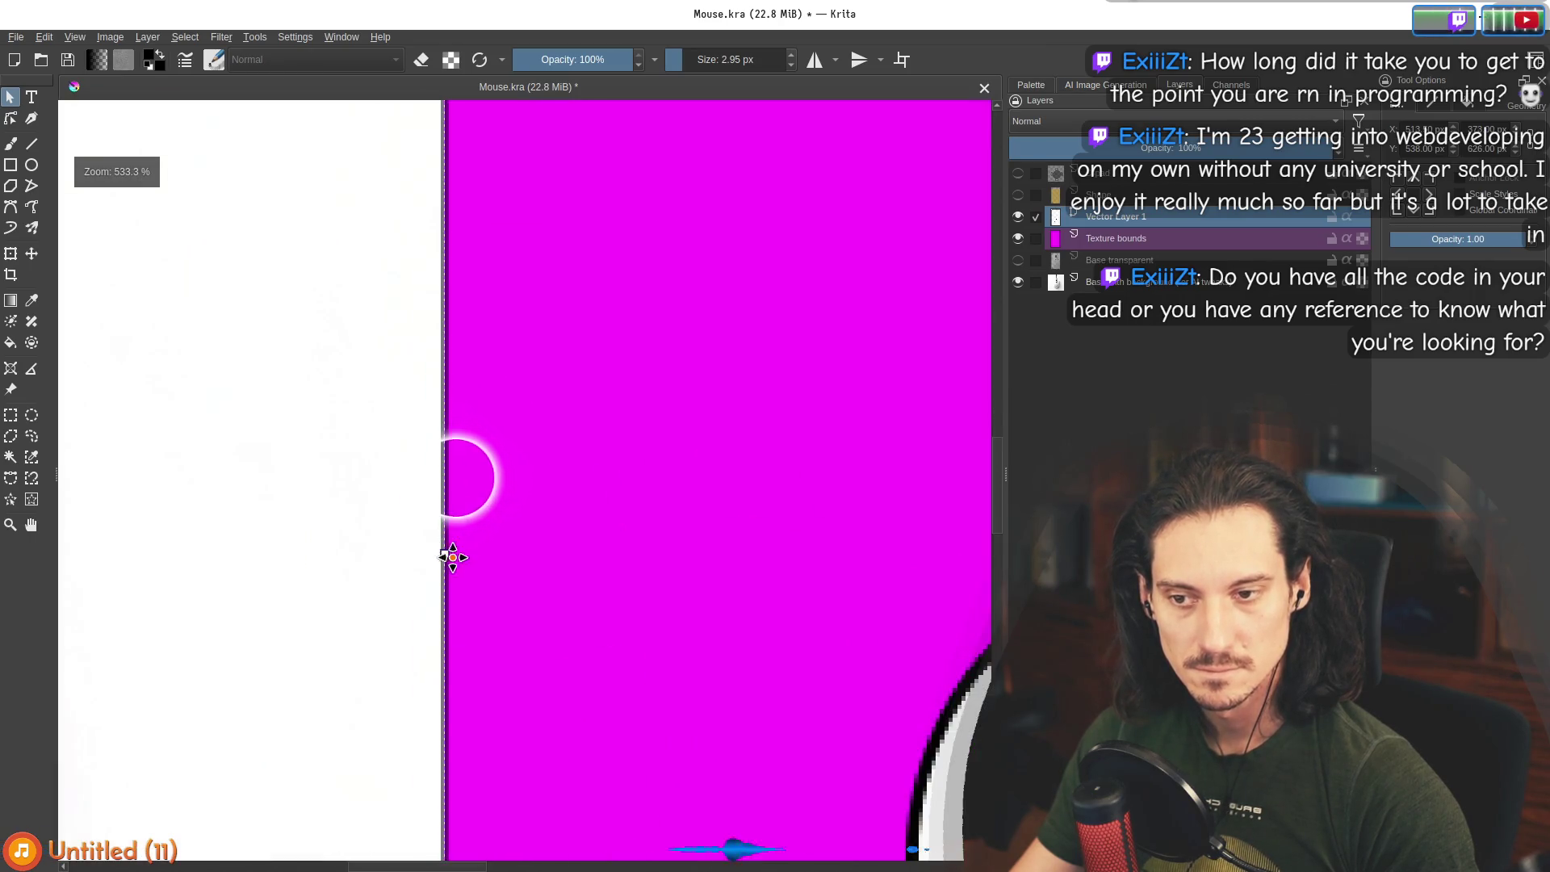
scroll(445, 553, down, 3)
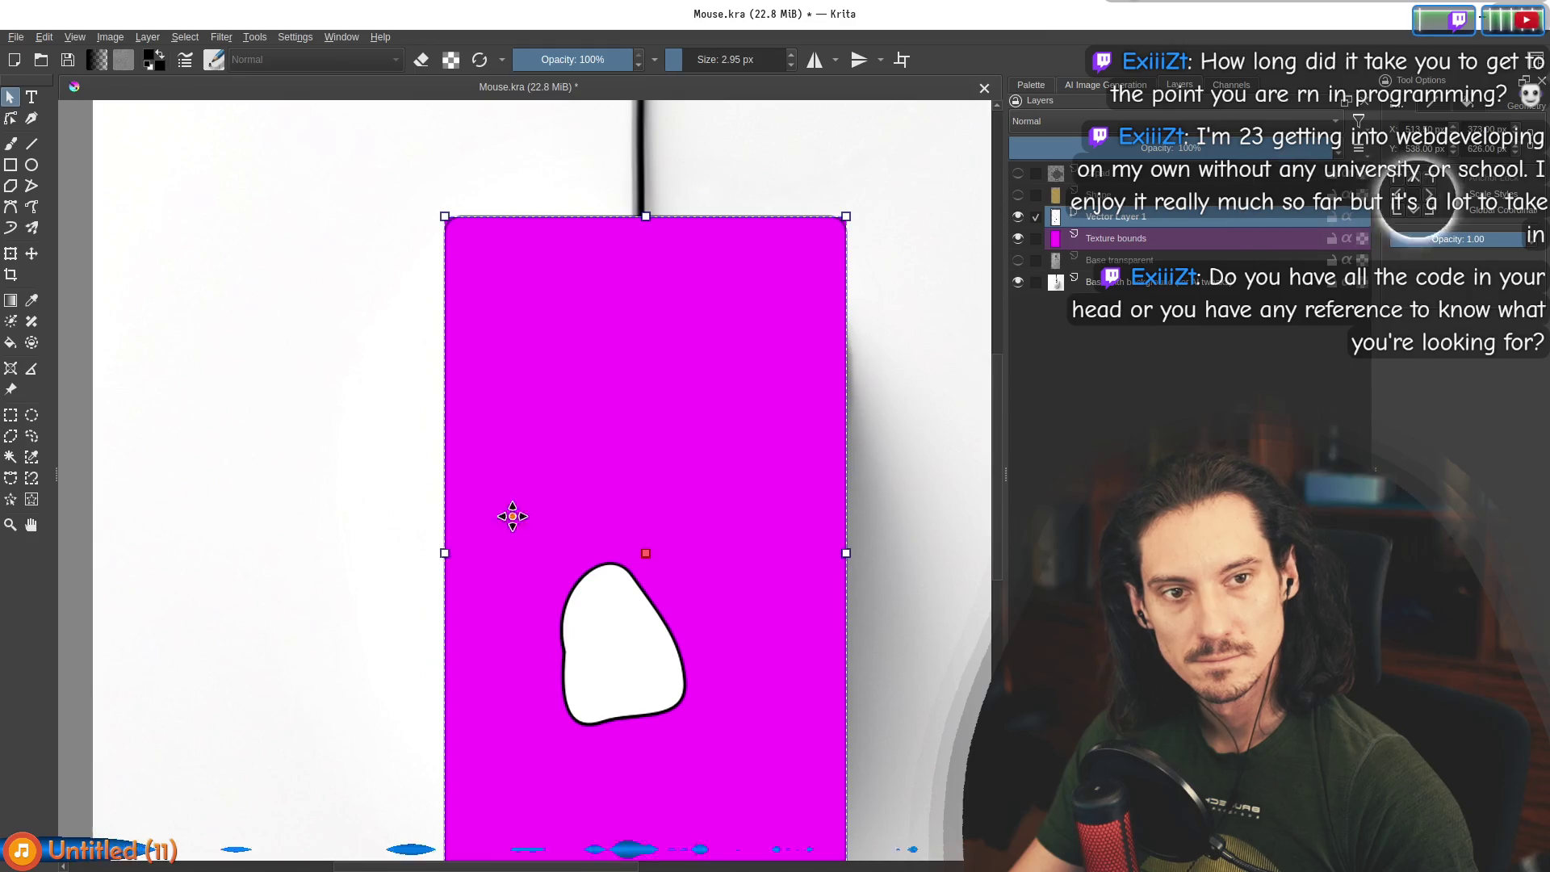
click(1435, 106)
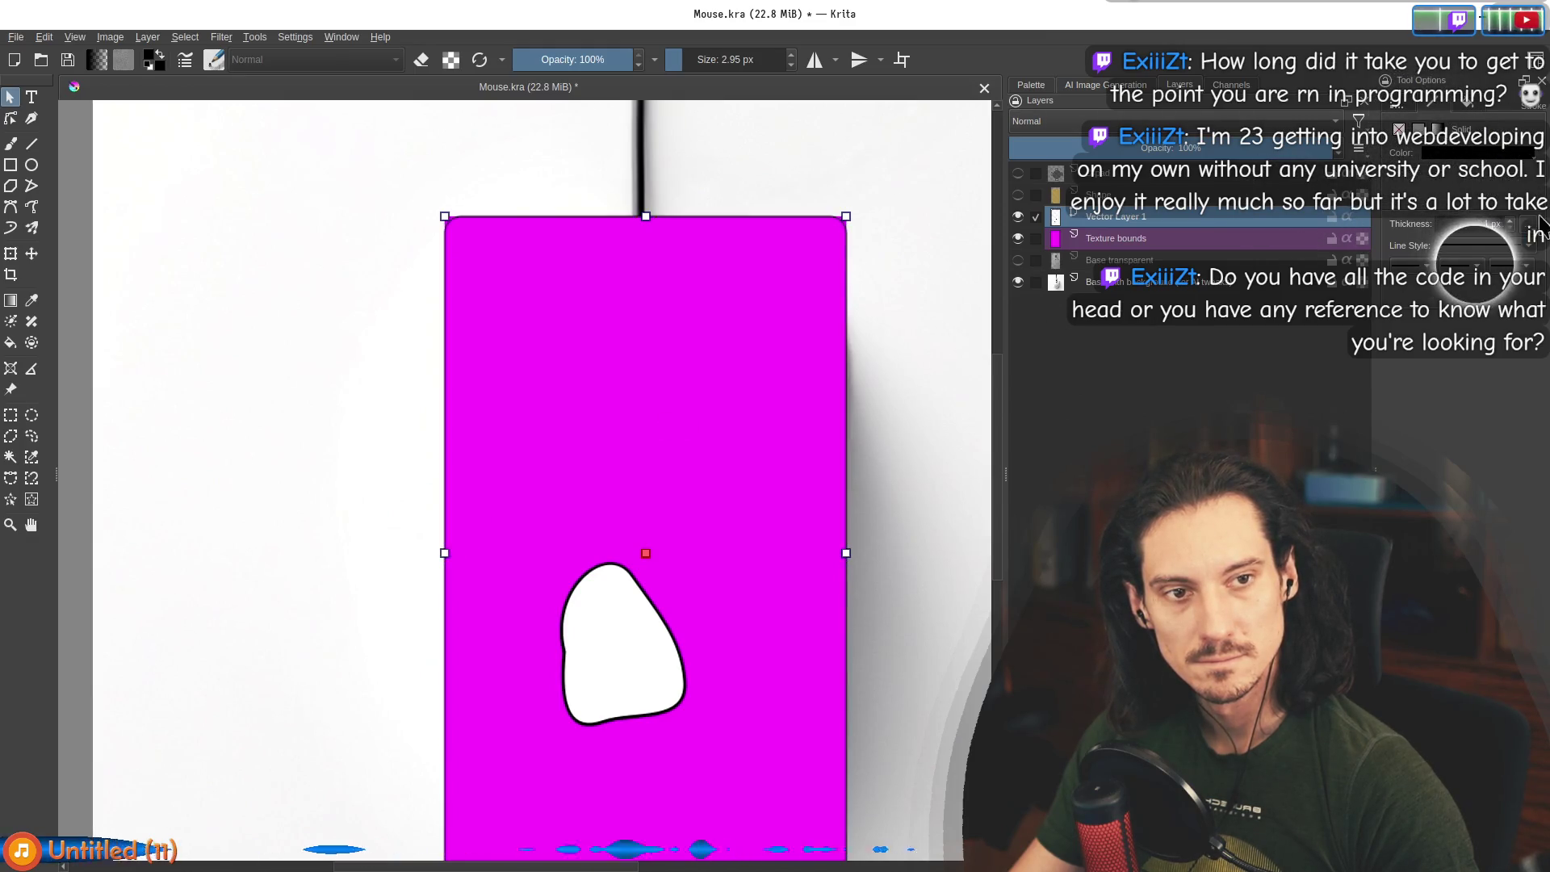
click(1398, 108)
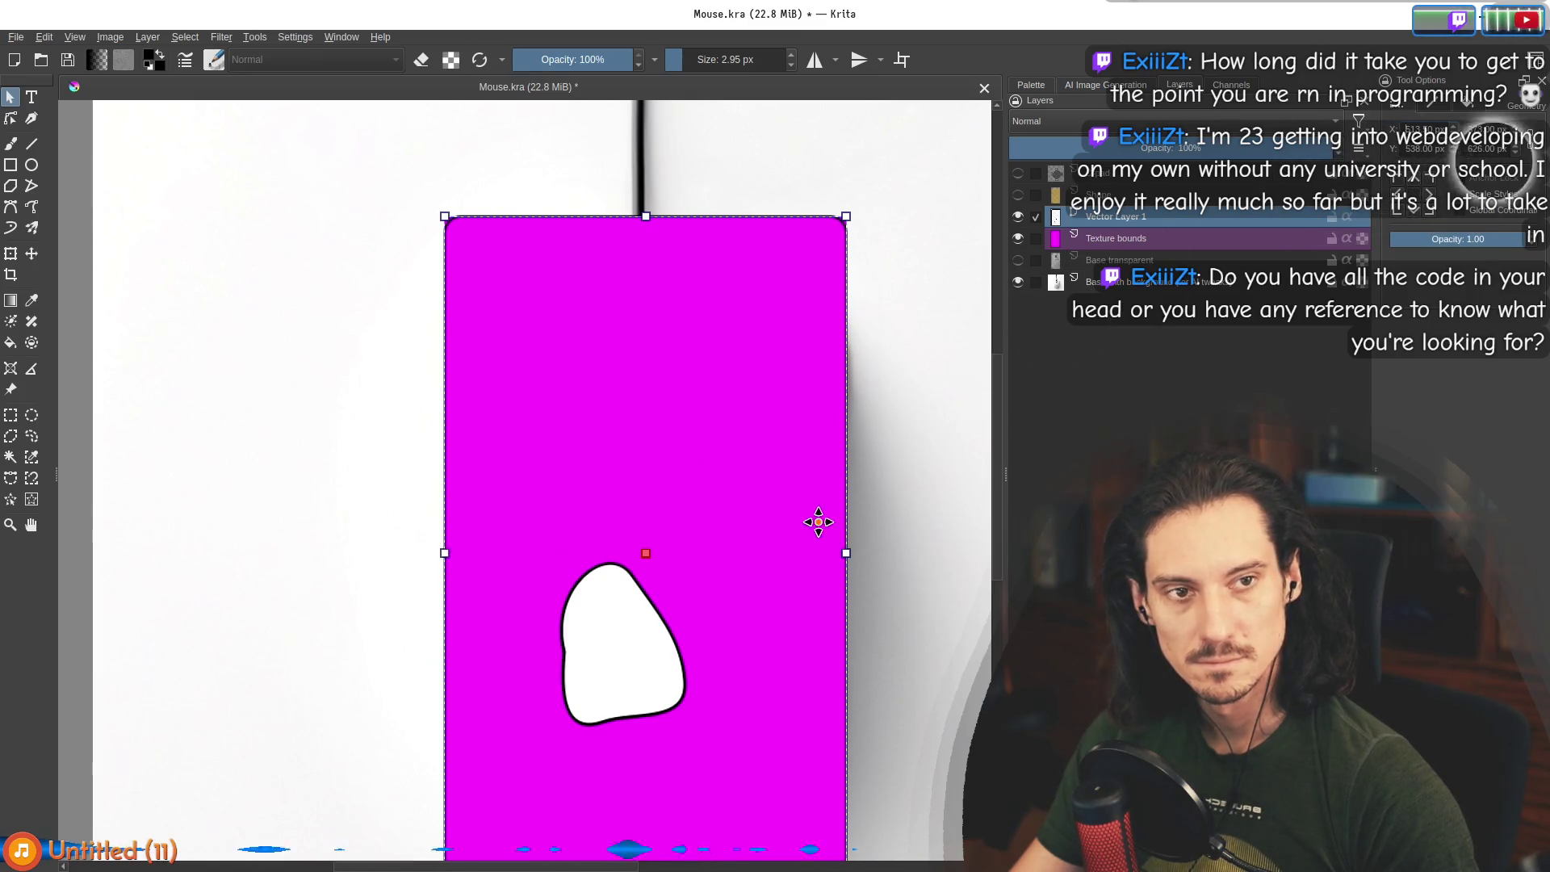
scroll(498, 605, up, 3)
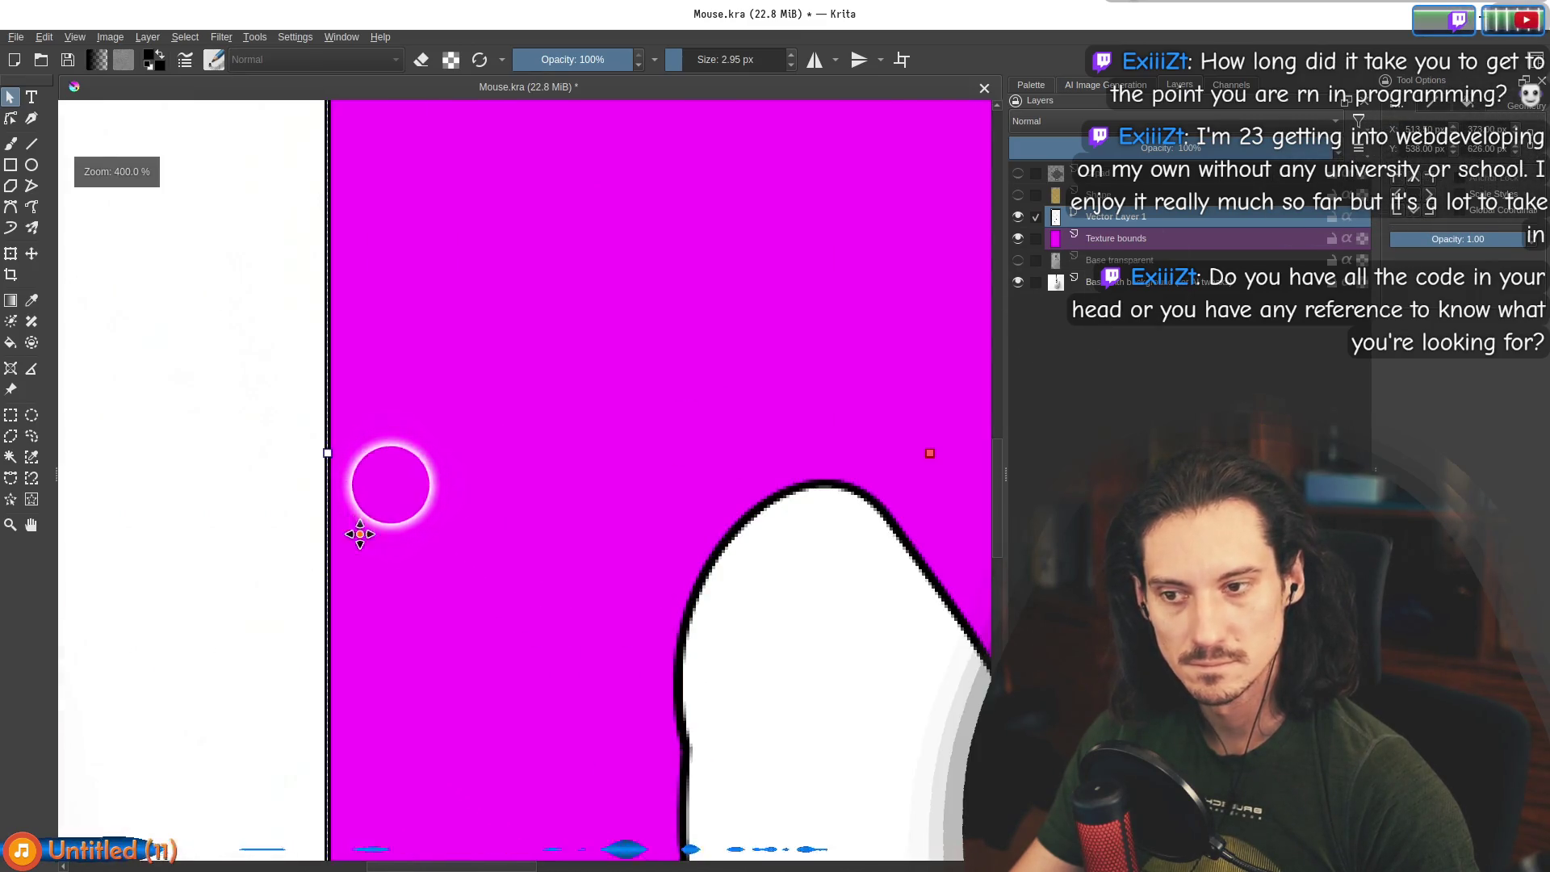
scroll(318, 461, up, 5)
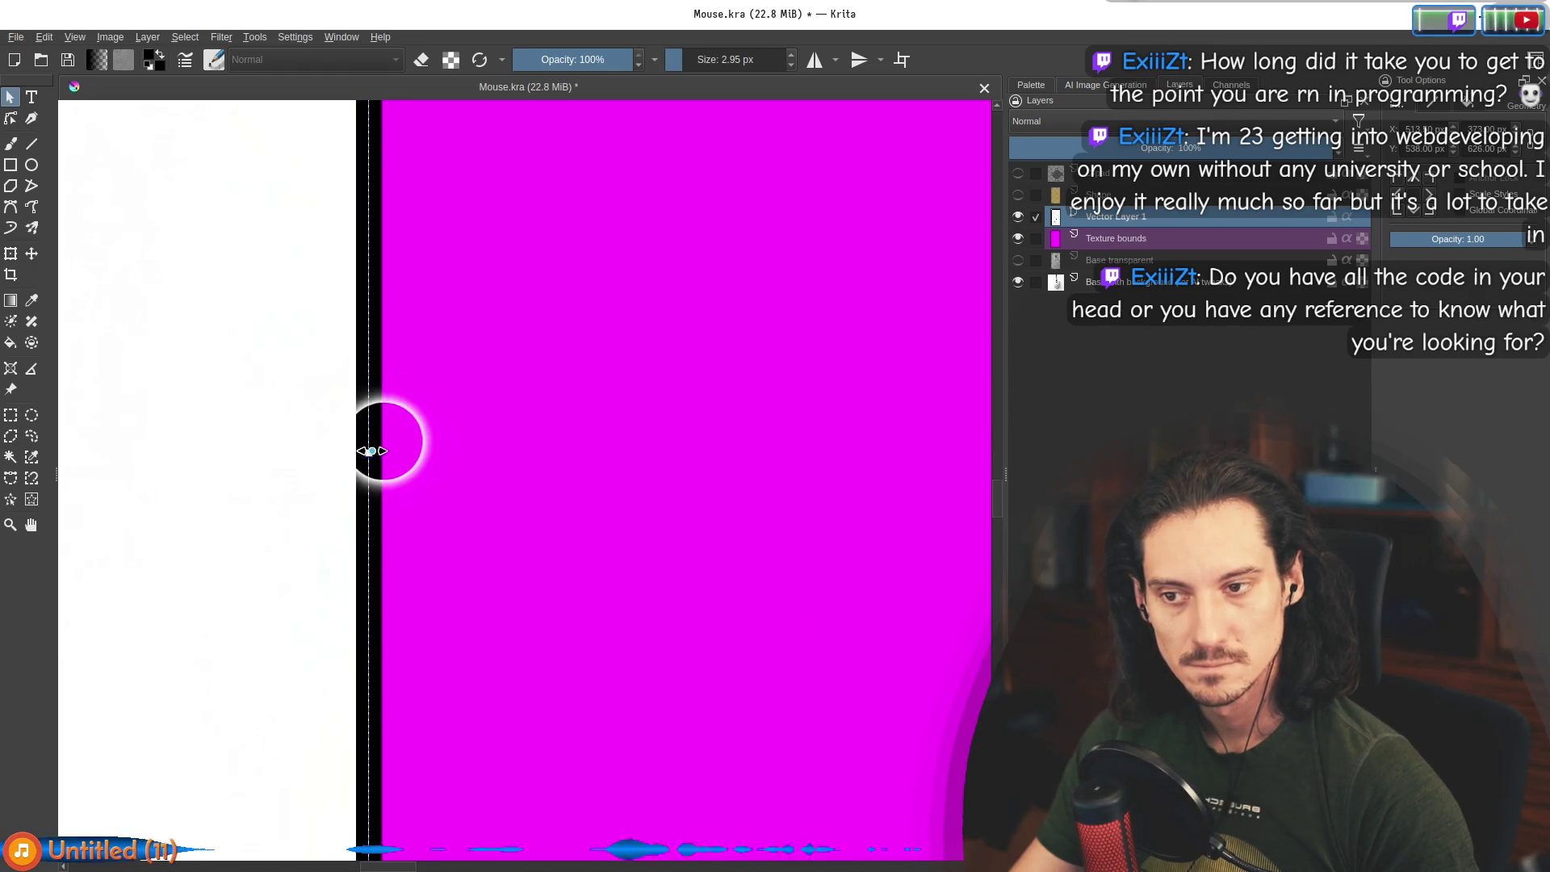
drag(360, 453, 364, 453)
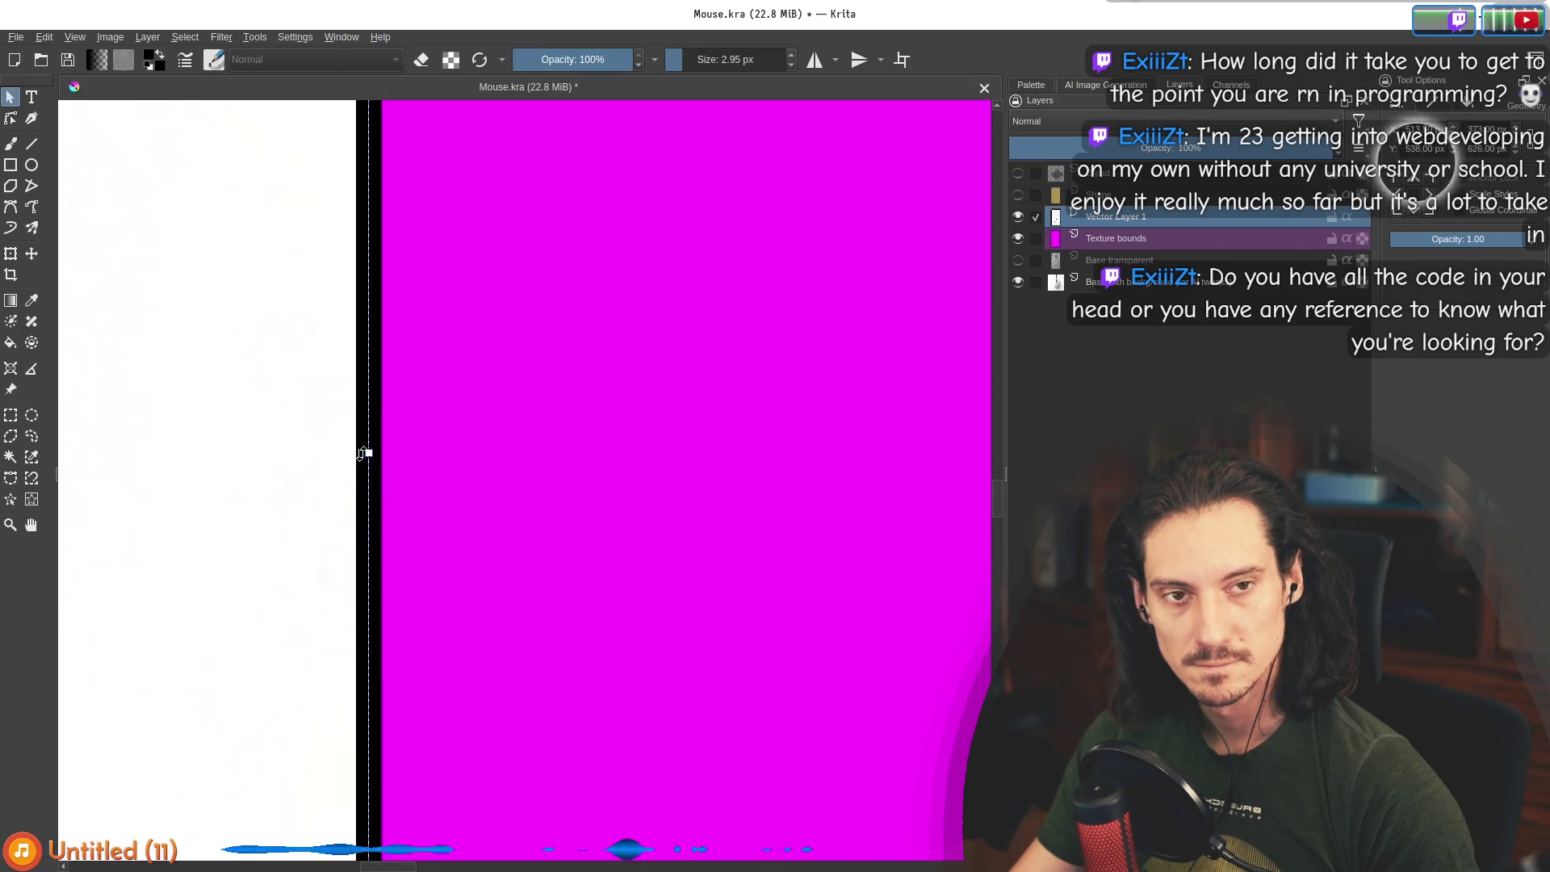
scroll(339, 488, down, 3)
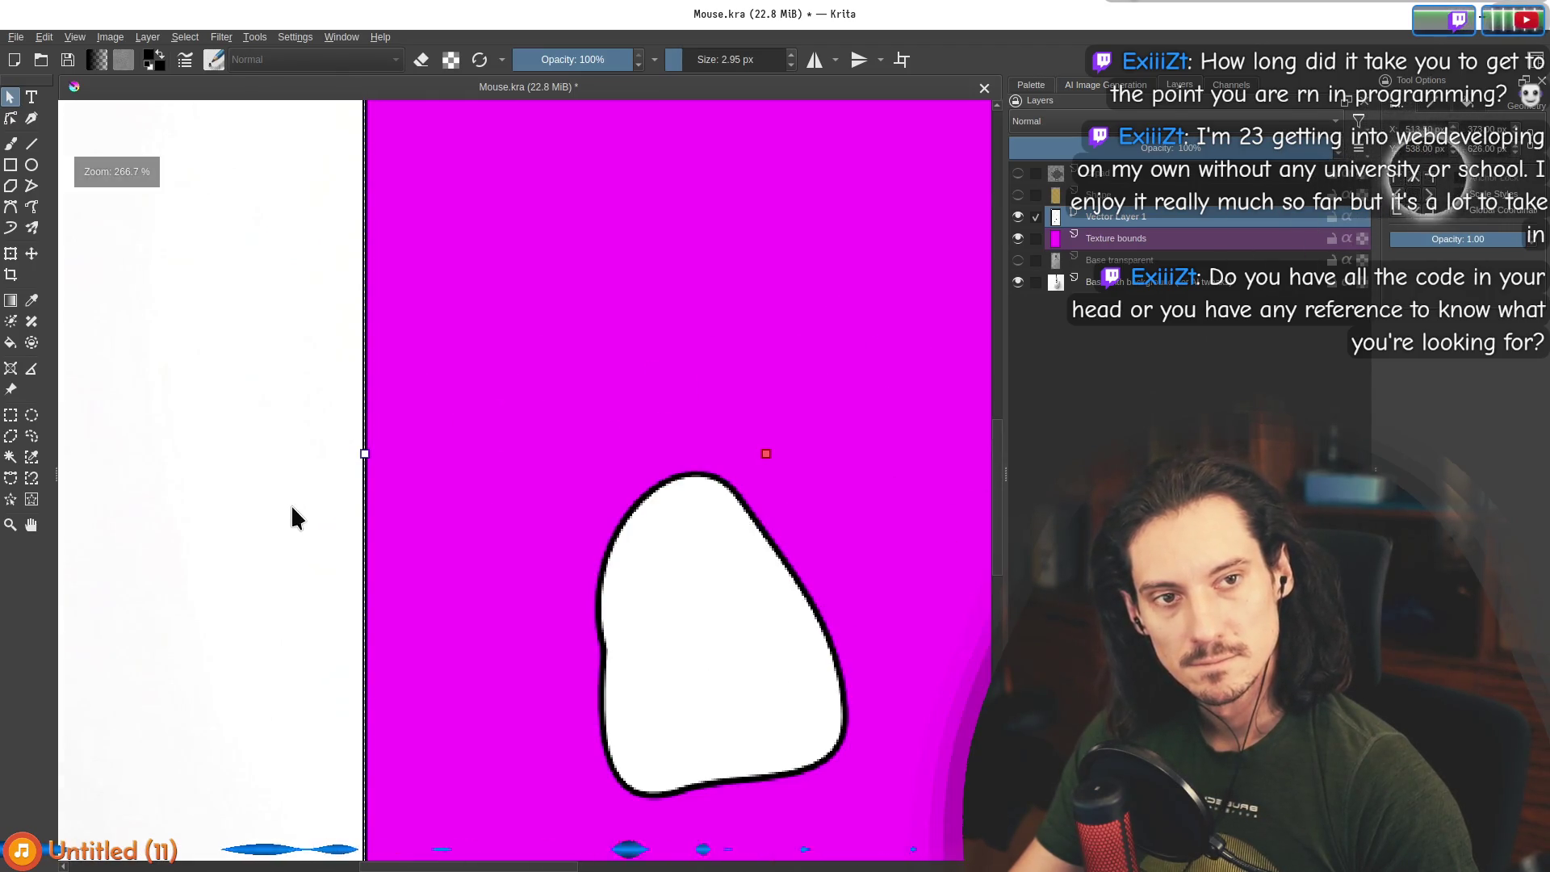
scroll(290, 516, down, 2)
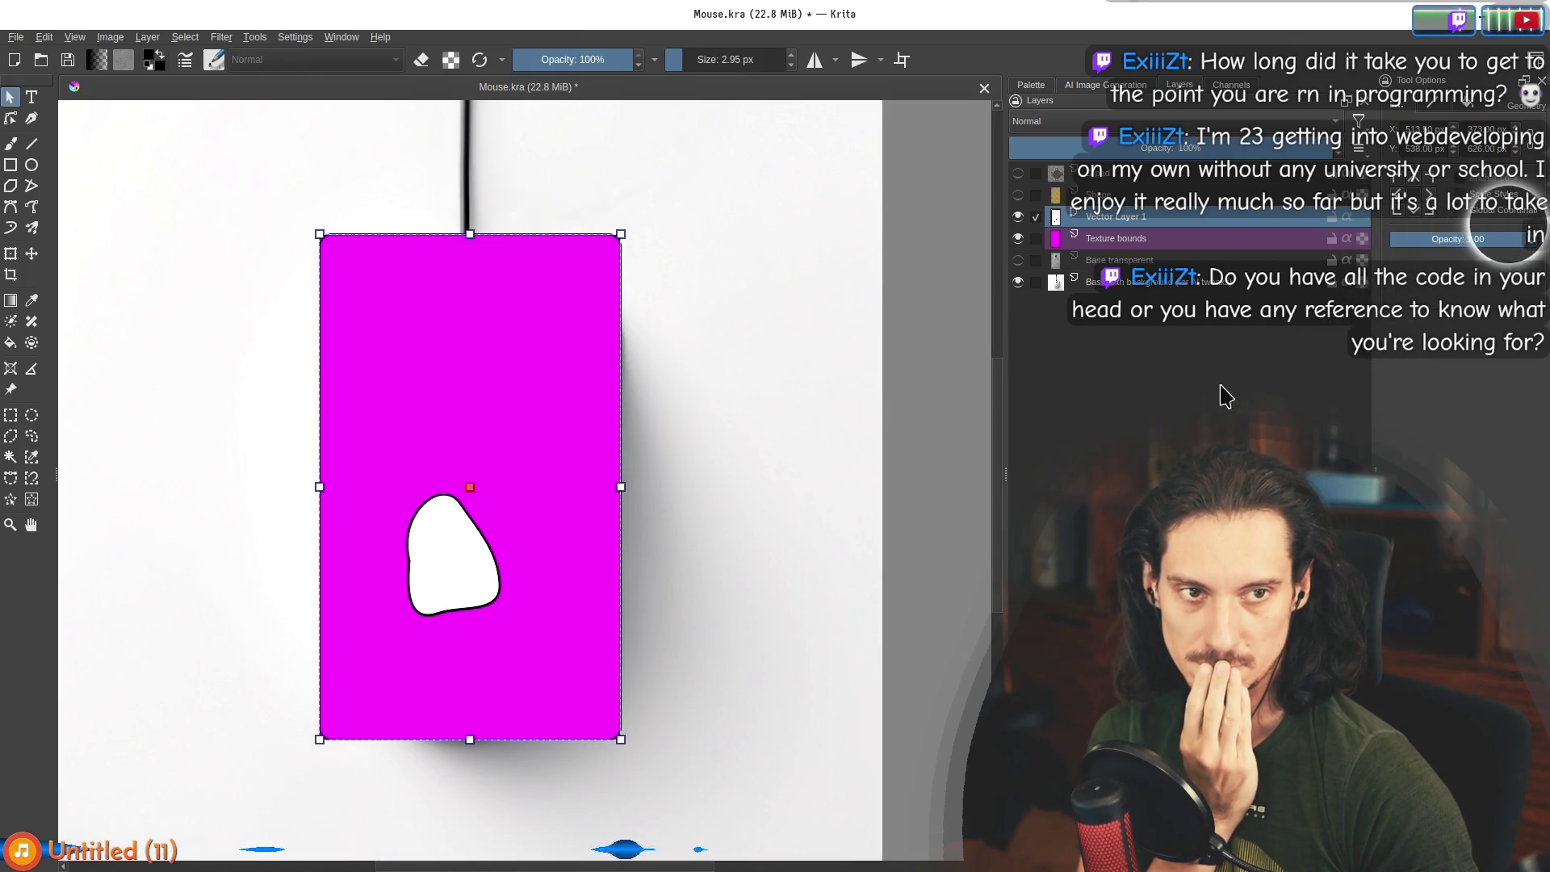
drag(1001, 404, 934, 453)
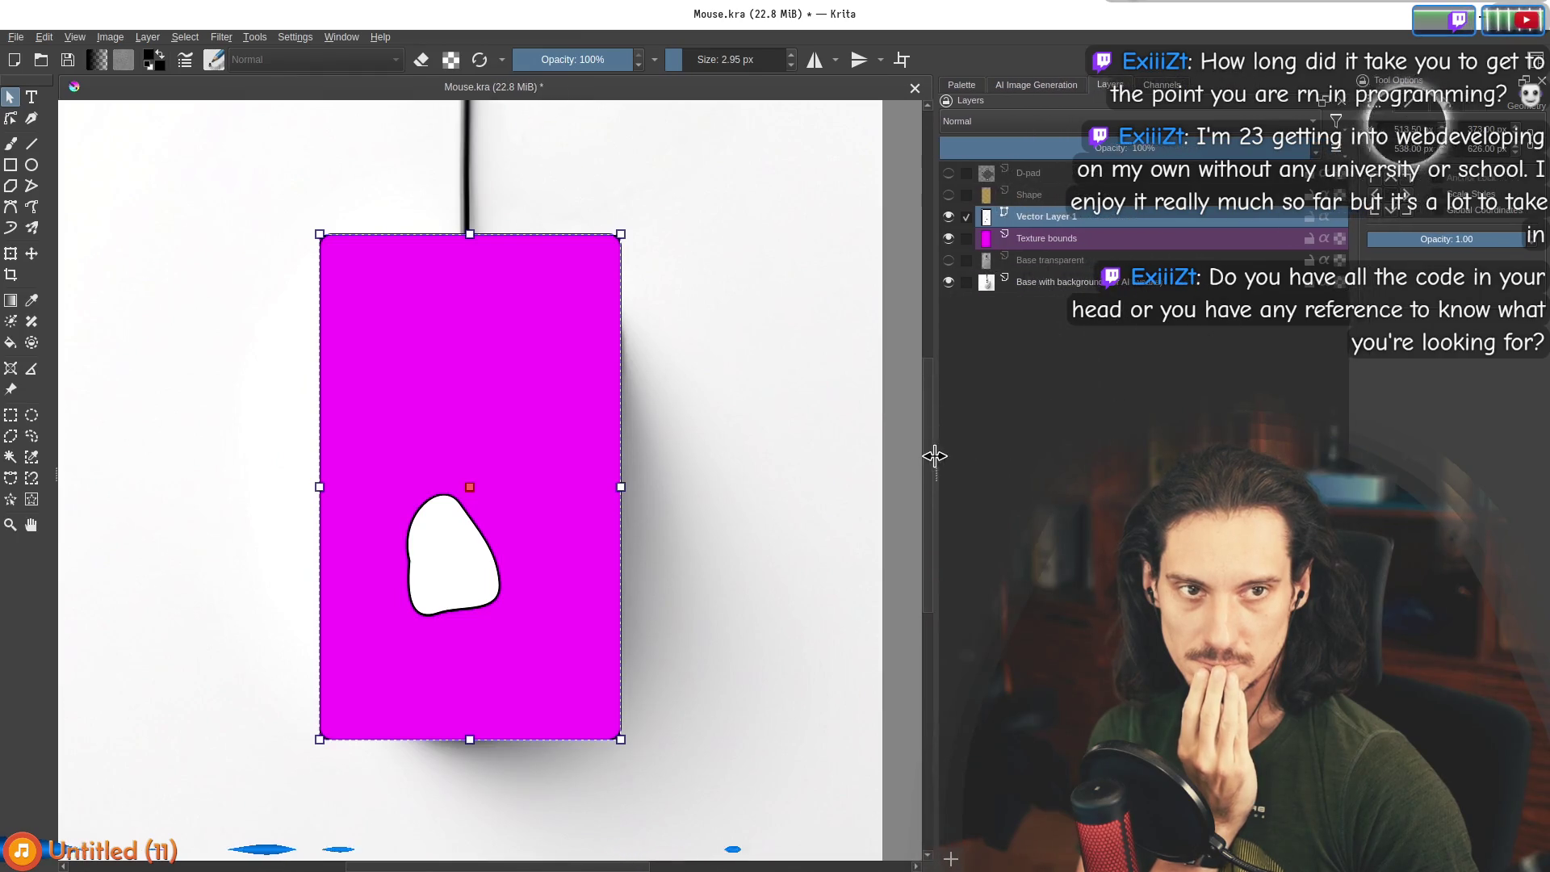
Widen the tool settings panel and confirm the rectangle's corner radius stays at 0 px.
drag(1348, 387, 1302, 387)
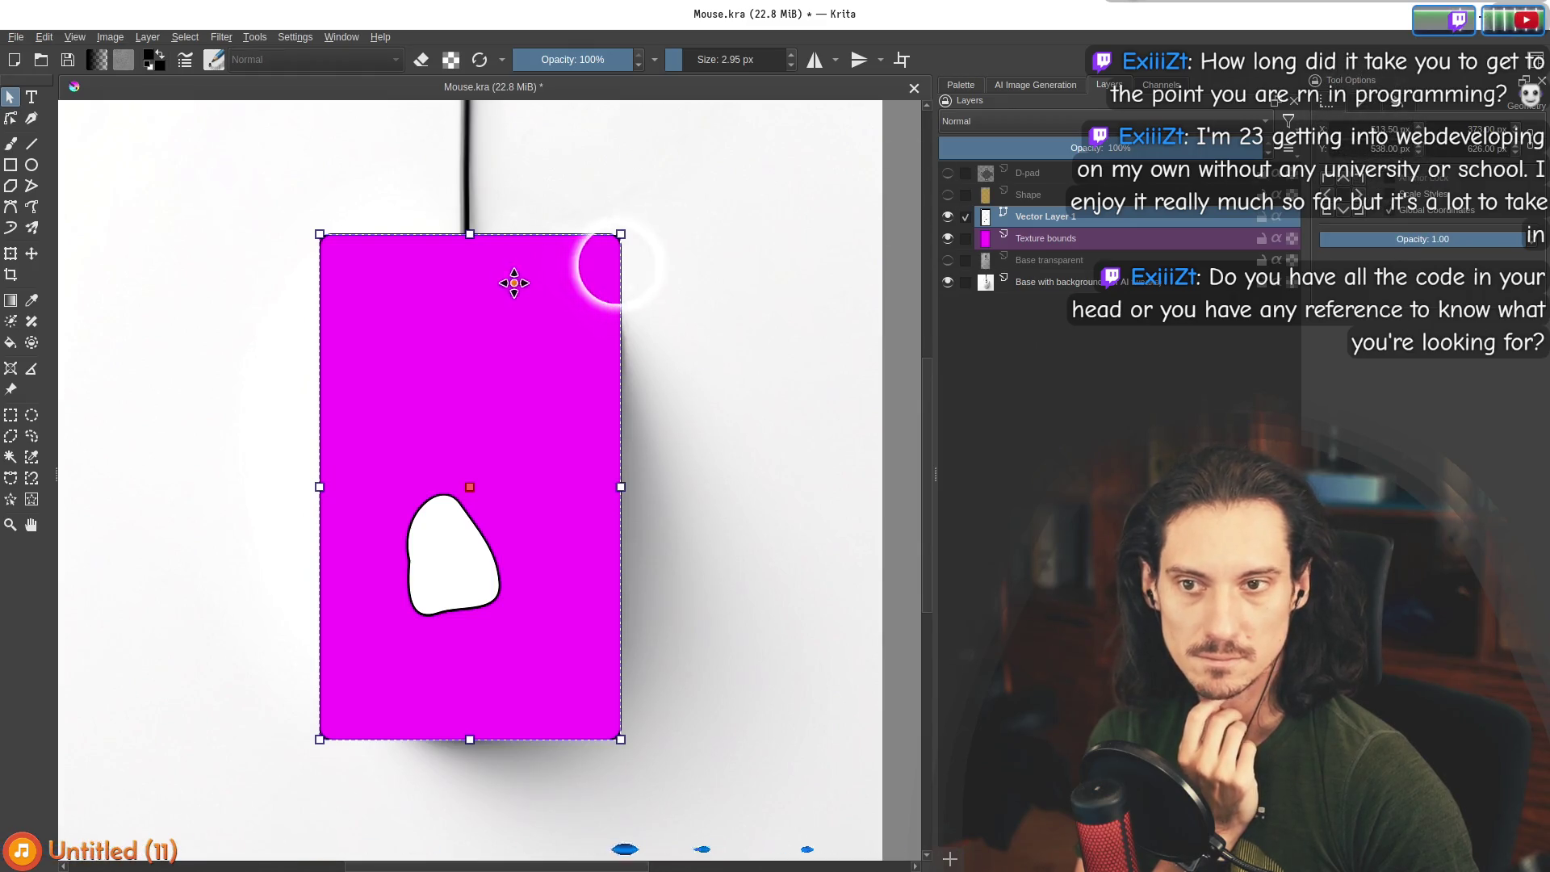
double_click(509, 290)
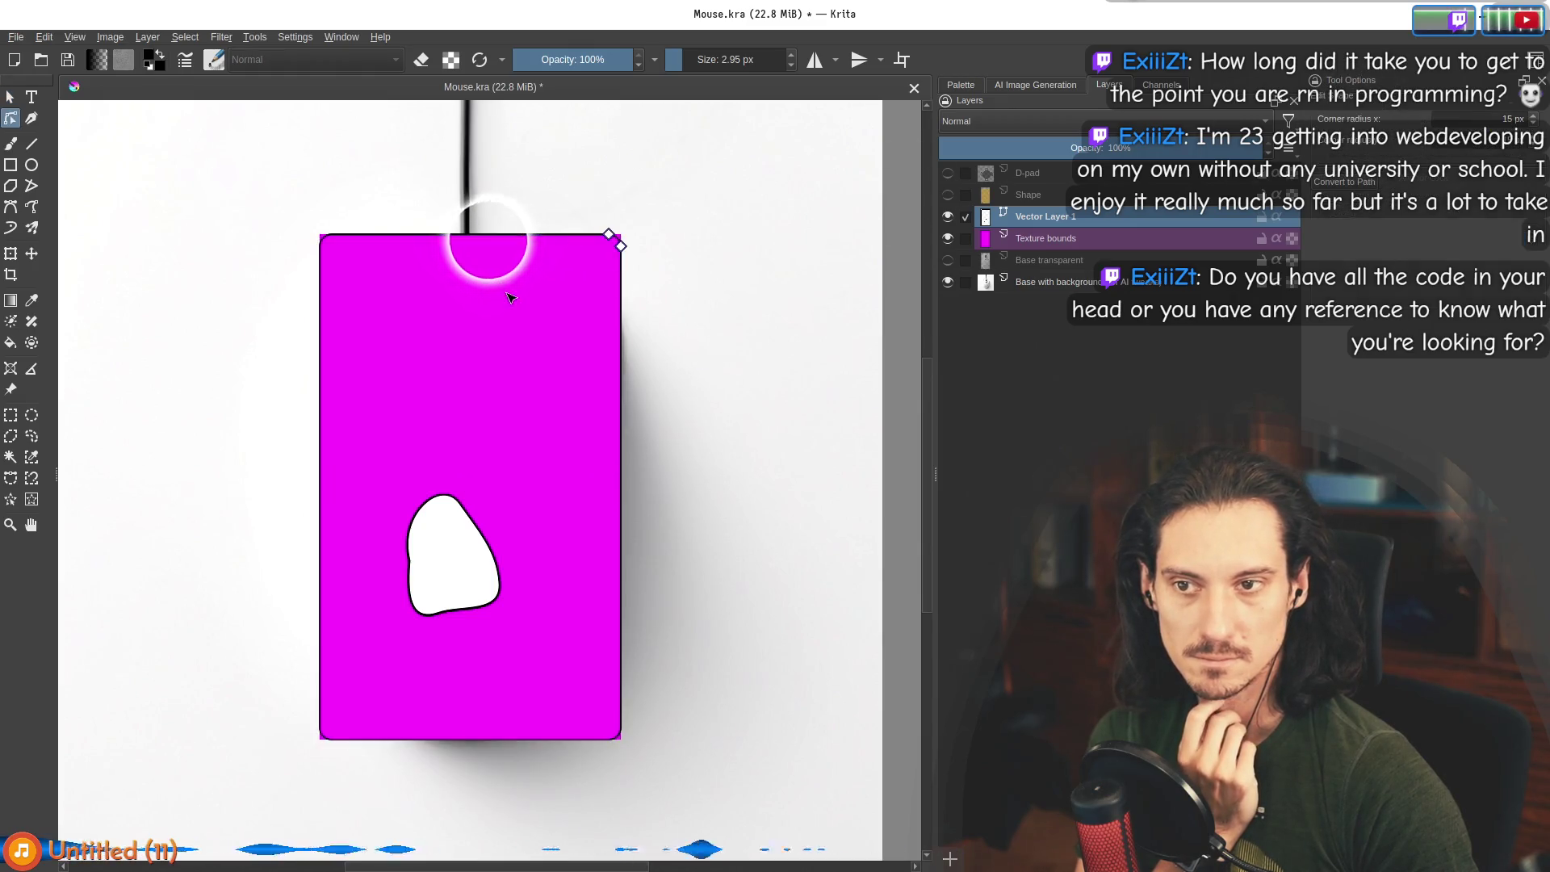
click(621, 245)
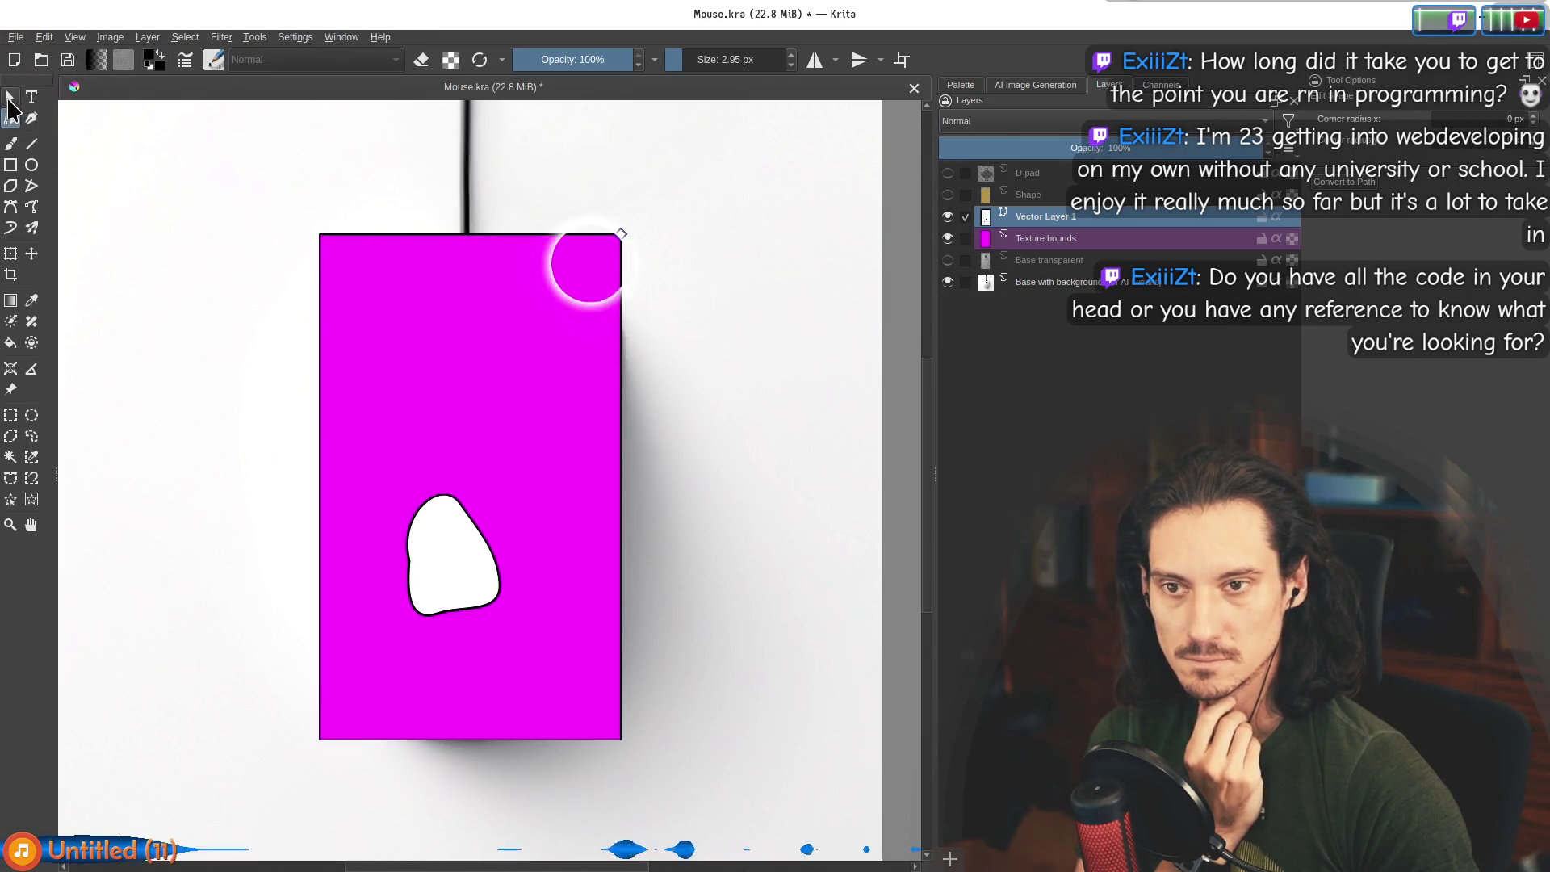
click(10, 98)
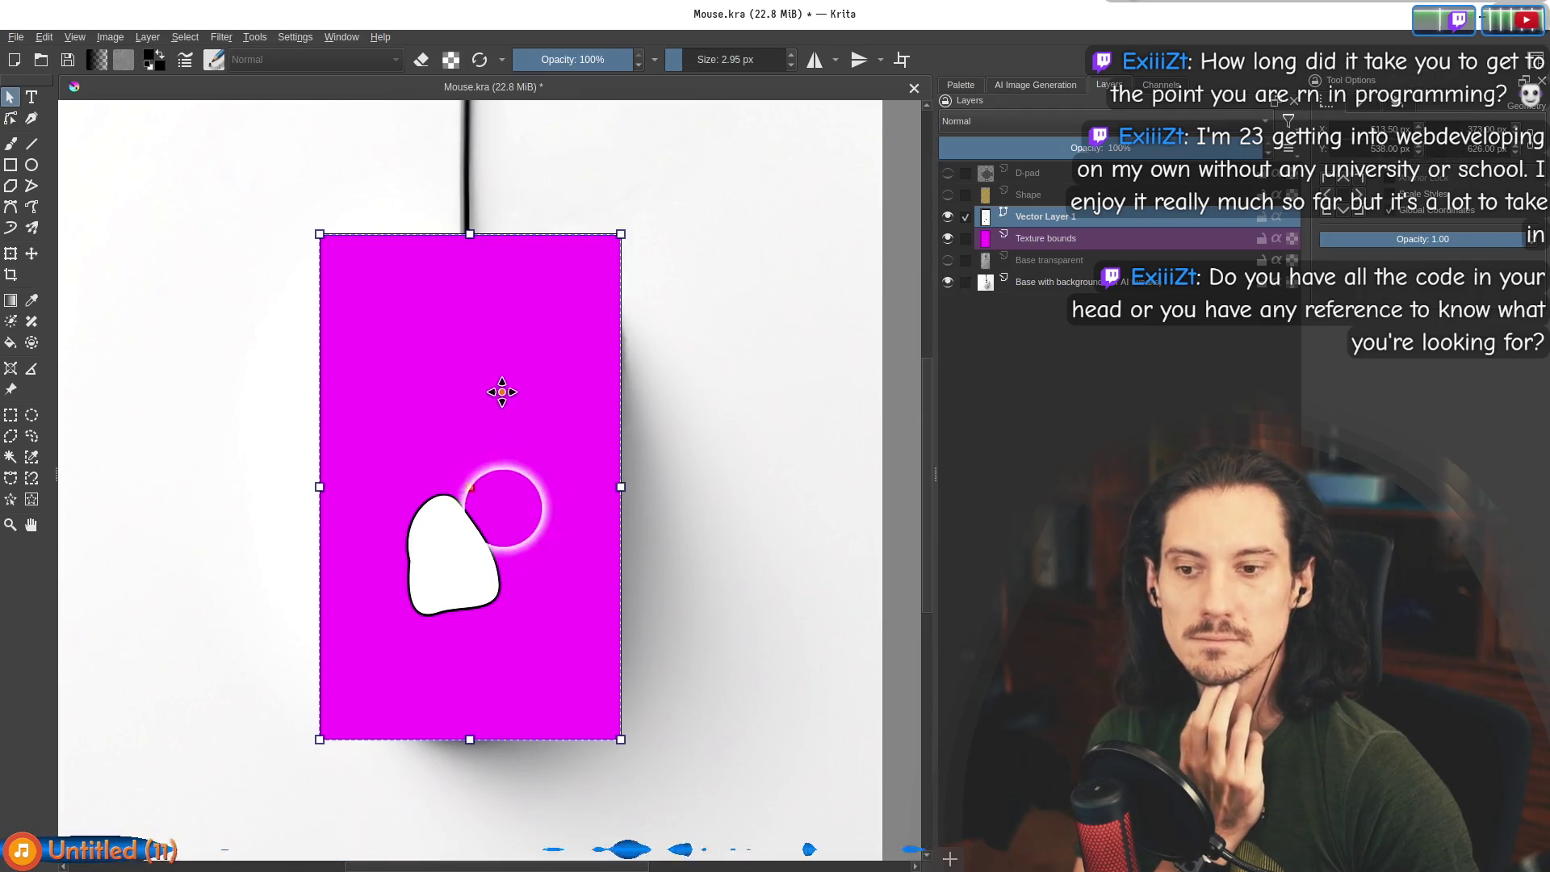
scroll(622, 440, up, 10)
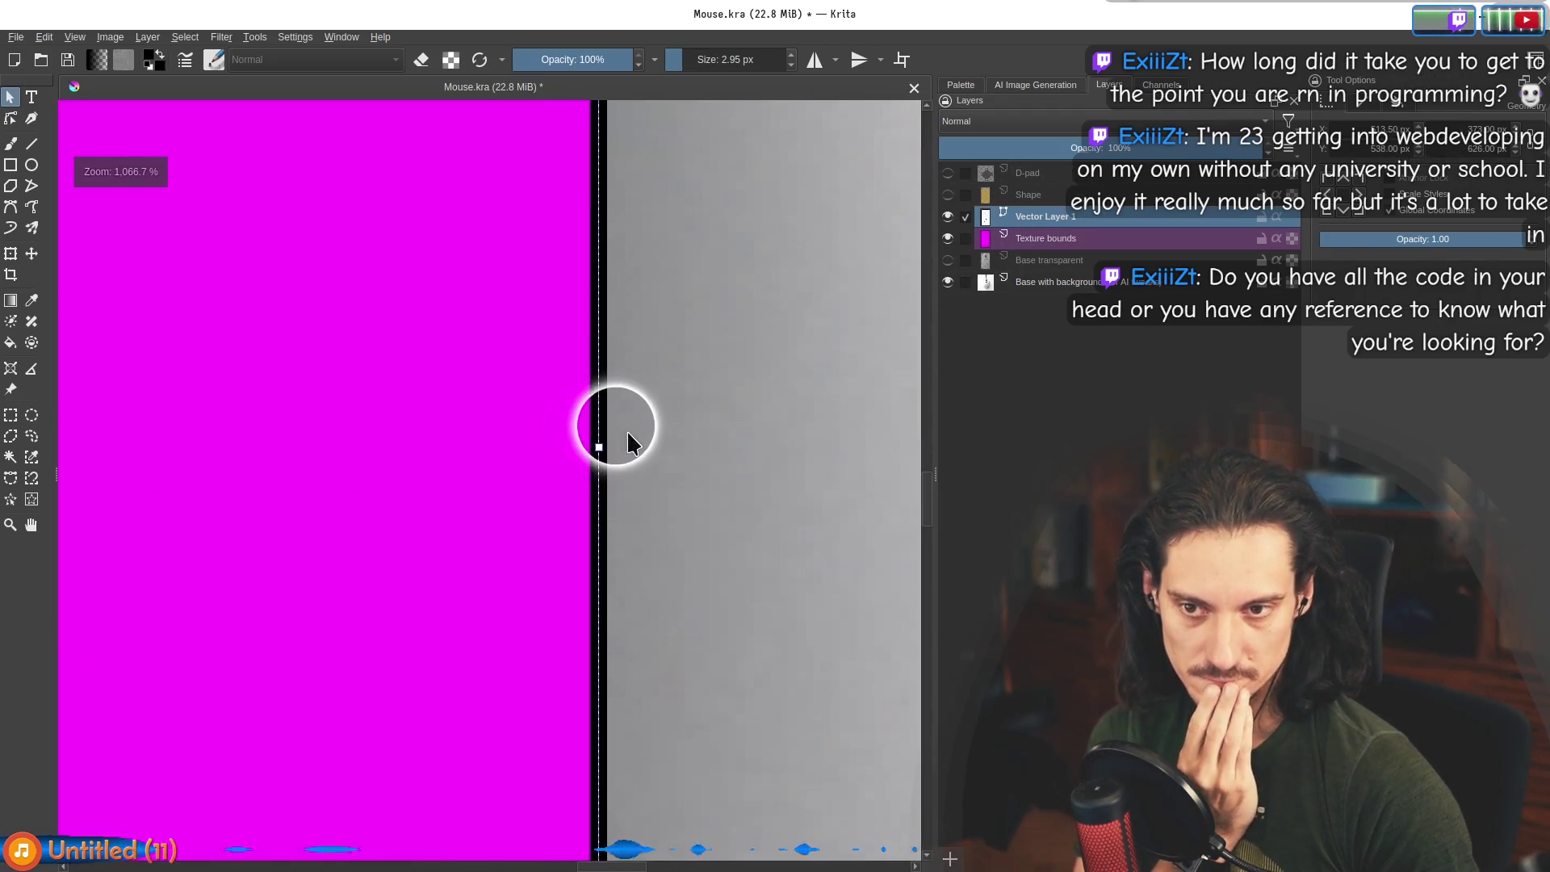
Set the rectangle's outline thickness to 1 px in the Stroke settings.
scroll(613, 452, down, 10)
scroll(336, 450, up, 12)
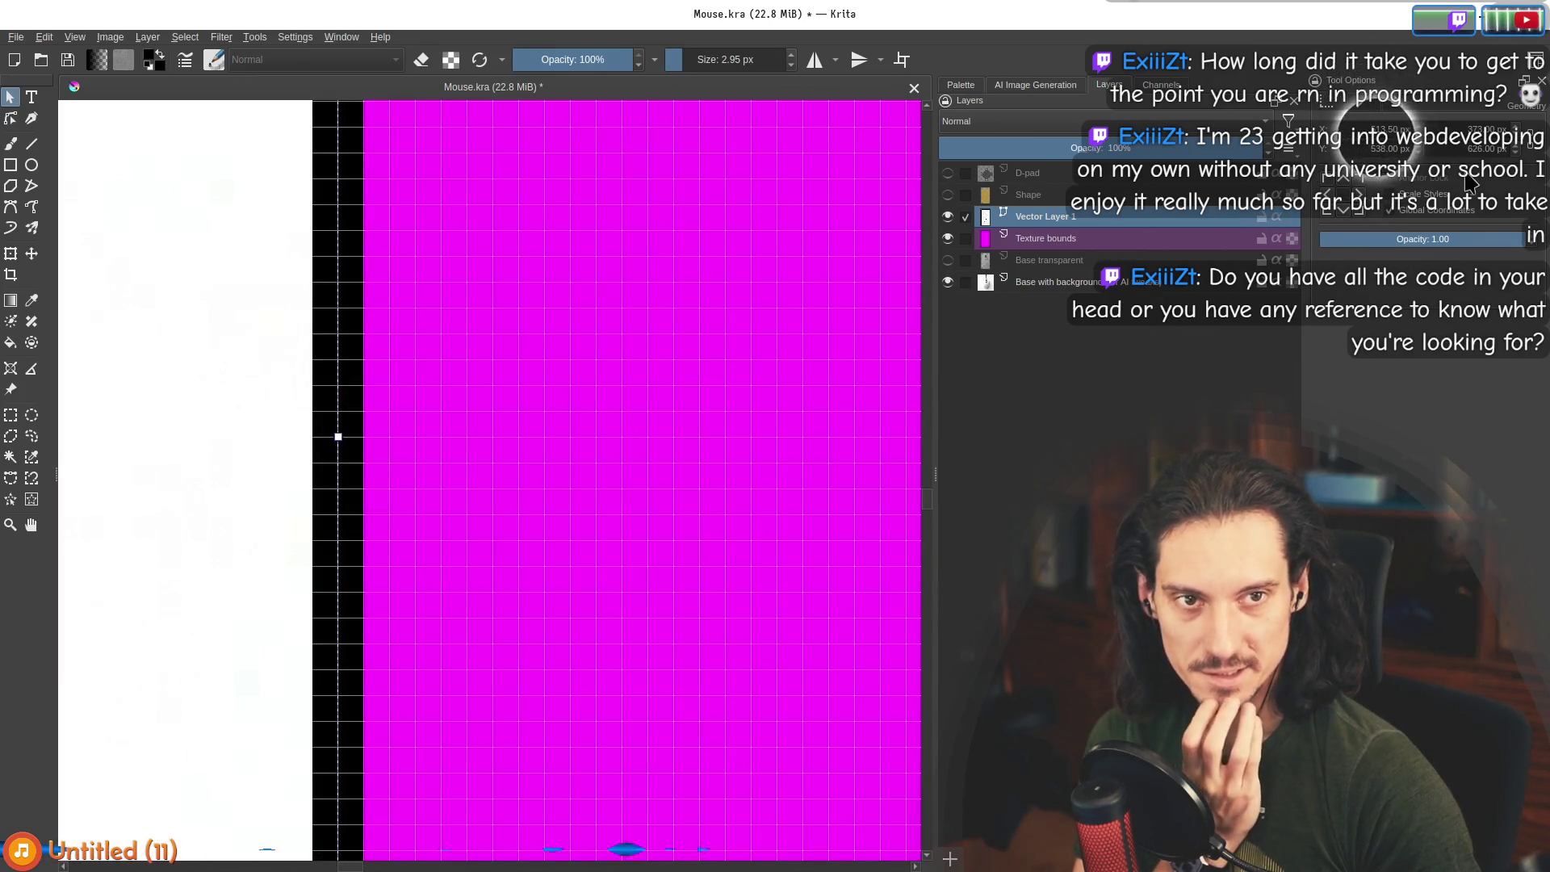
click(1356, 103)
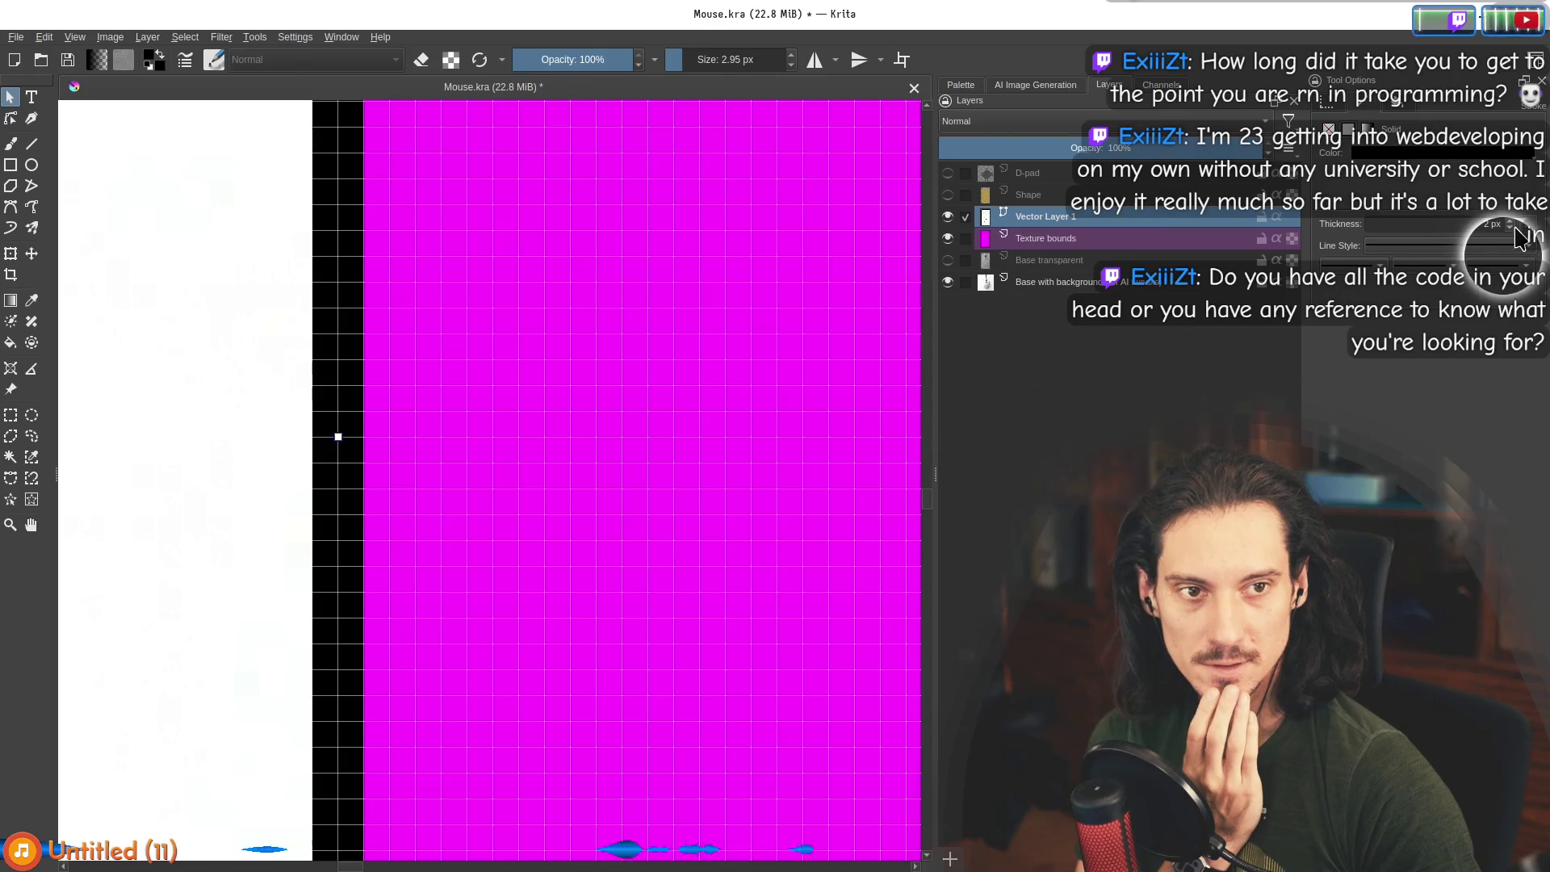
scroll(1512, 222, up, 7)
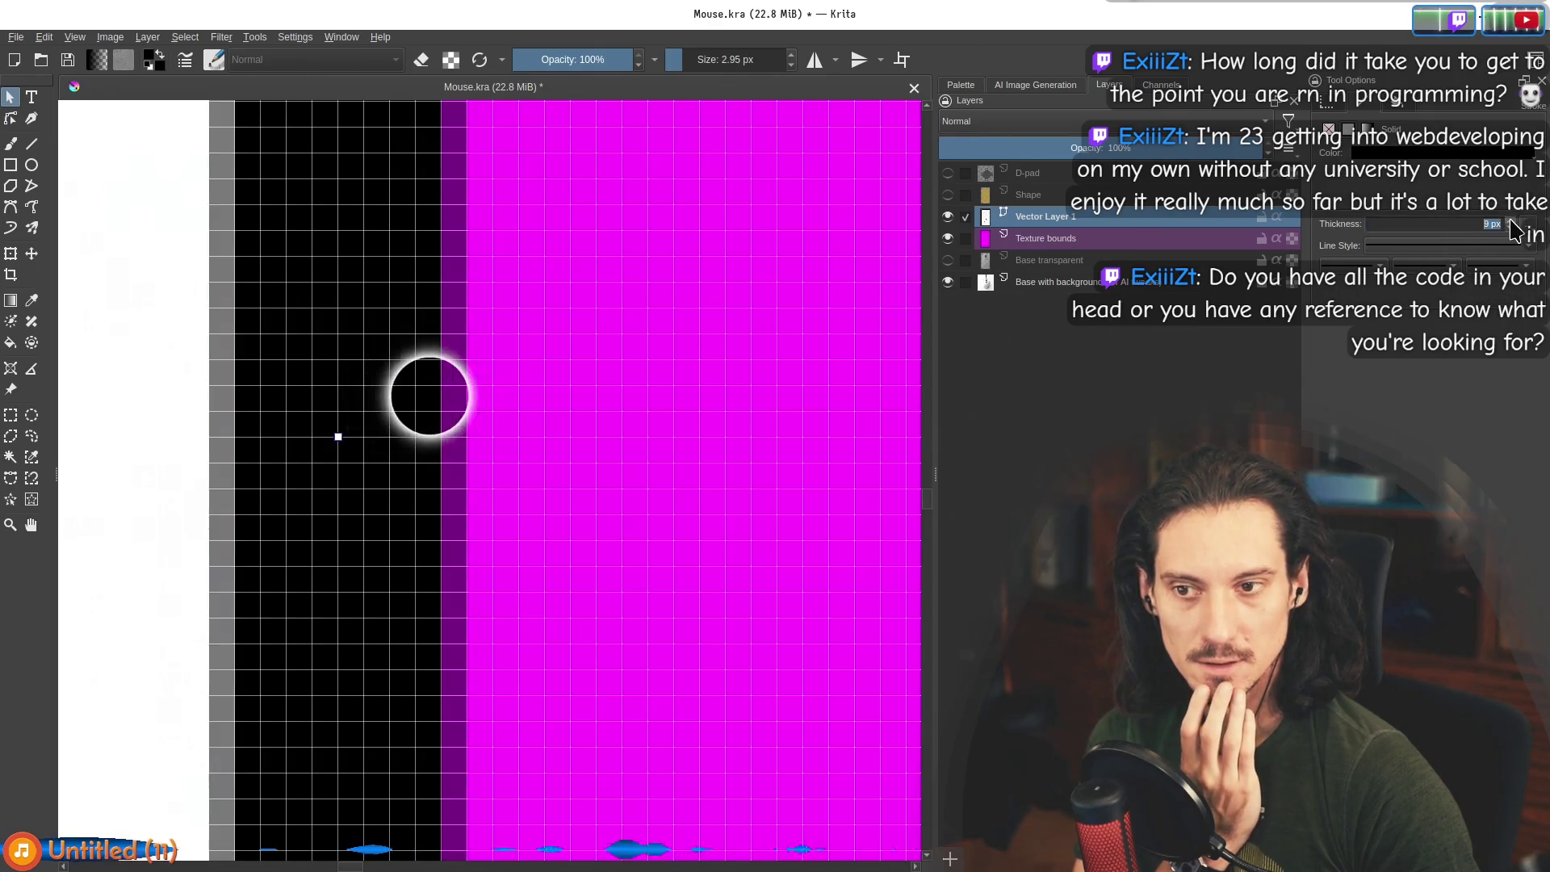
key(Delete)
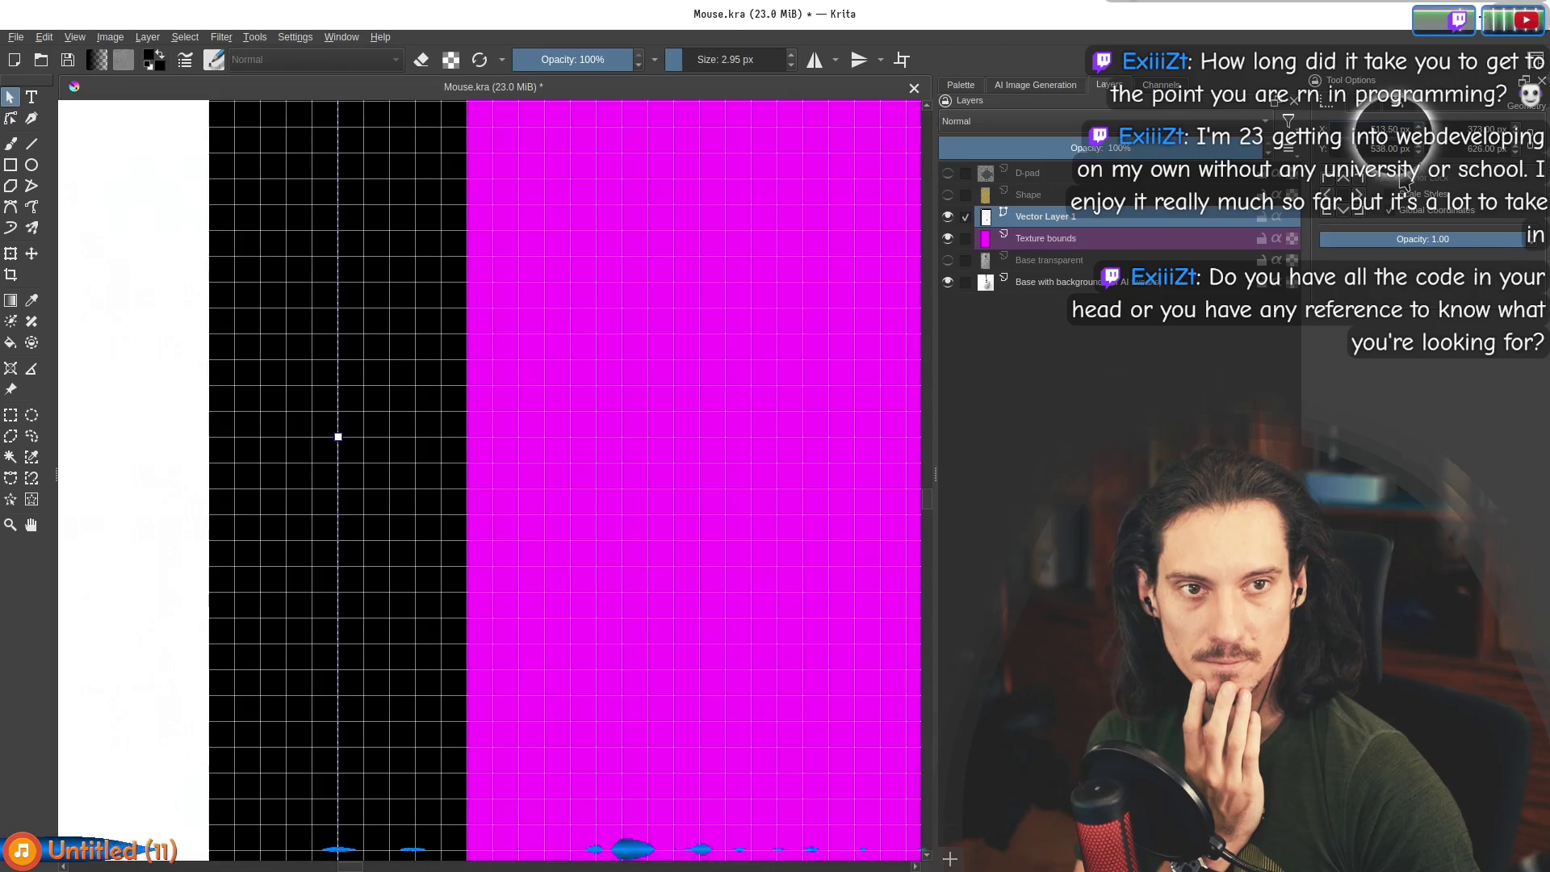
key(ctrl+z)
key(ctrl+z)
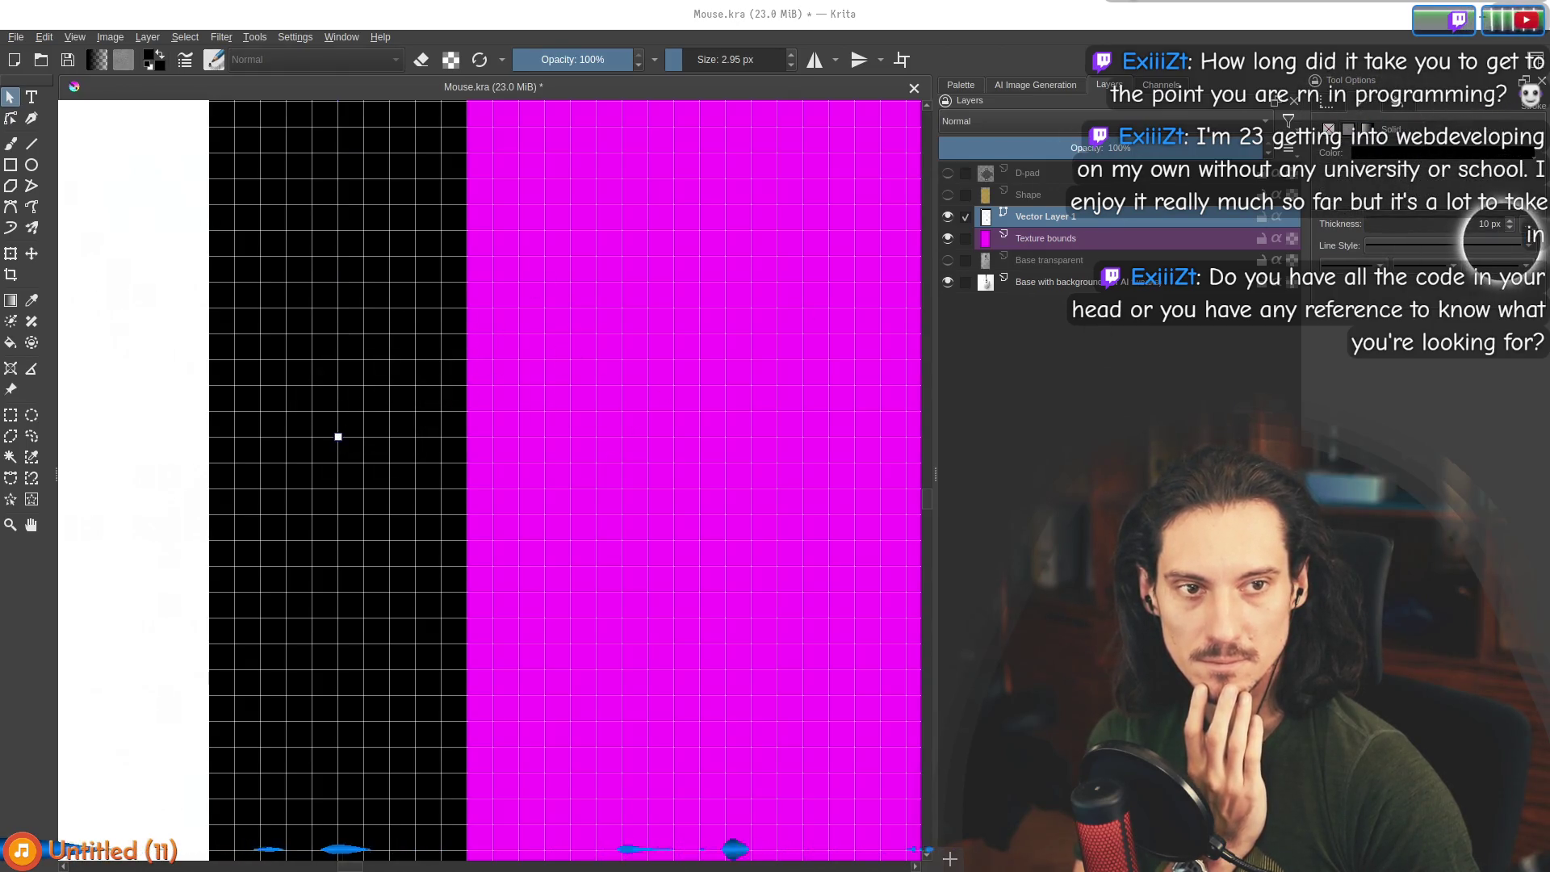
Return to the Geometry settings, pan the whole mouse into view and open the View menu.
scroll(1510, 230, down, 8)
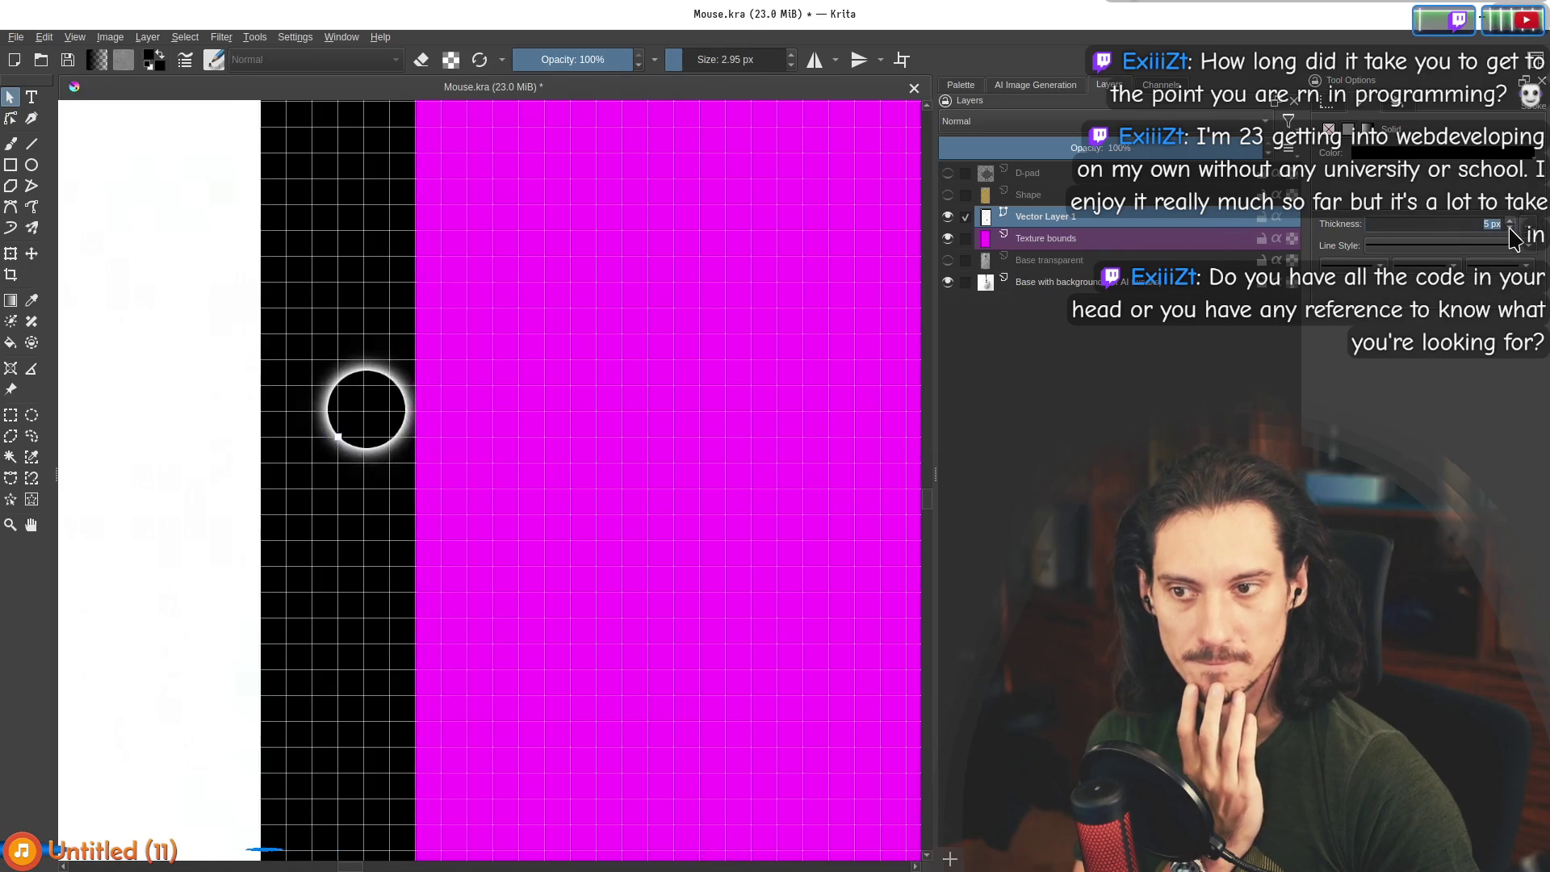
scroll(1515, 238, down, 1)
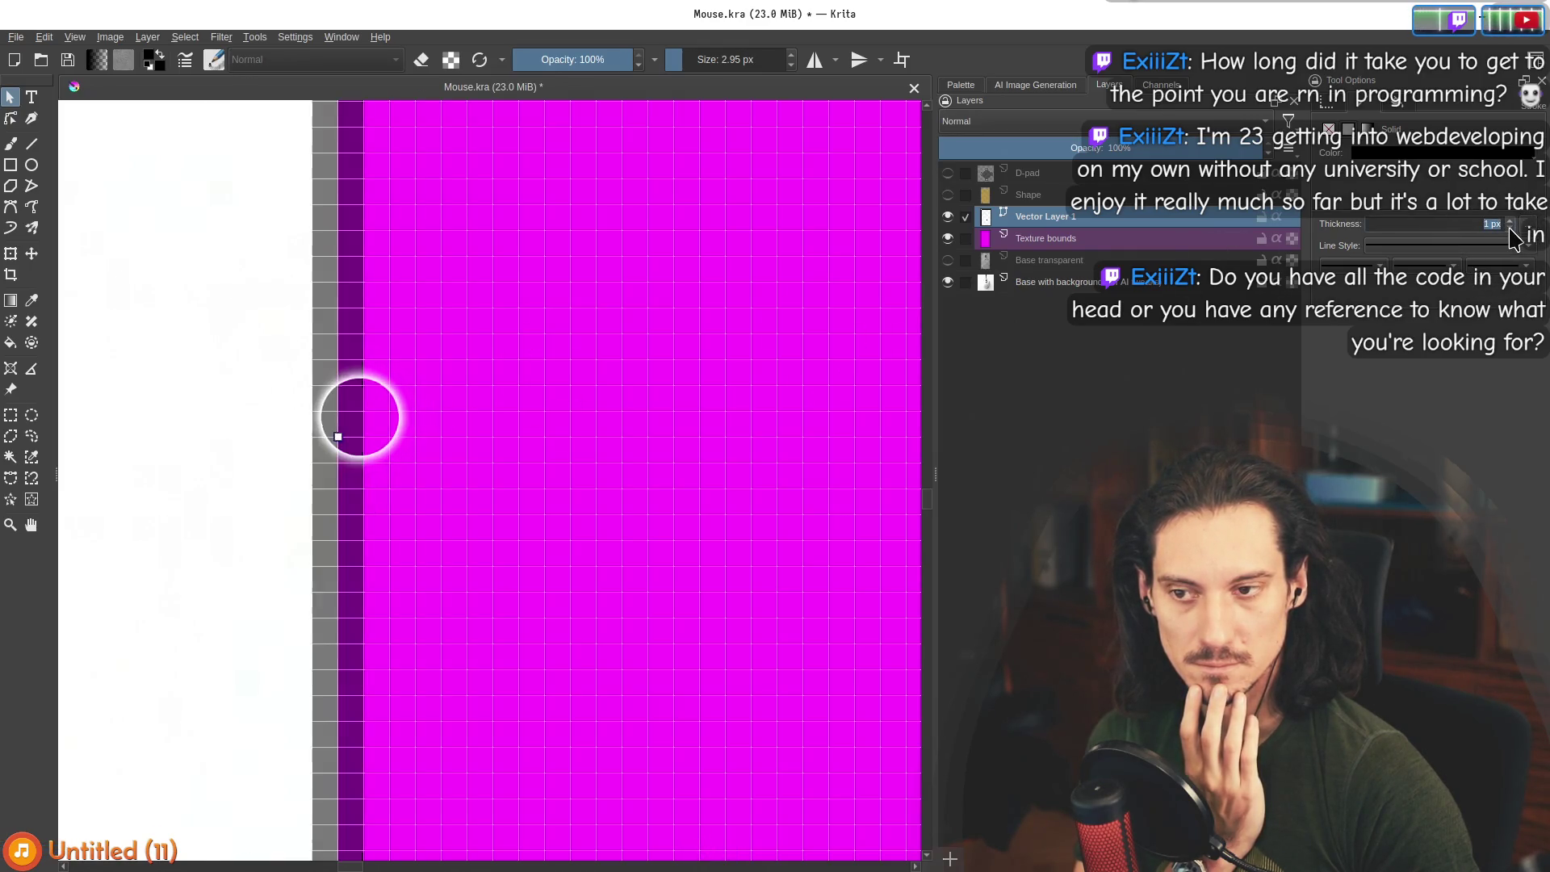
scroll(231, 460, down, 3)
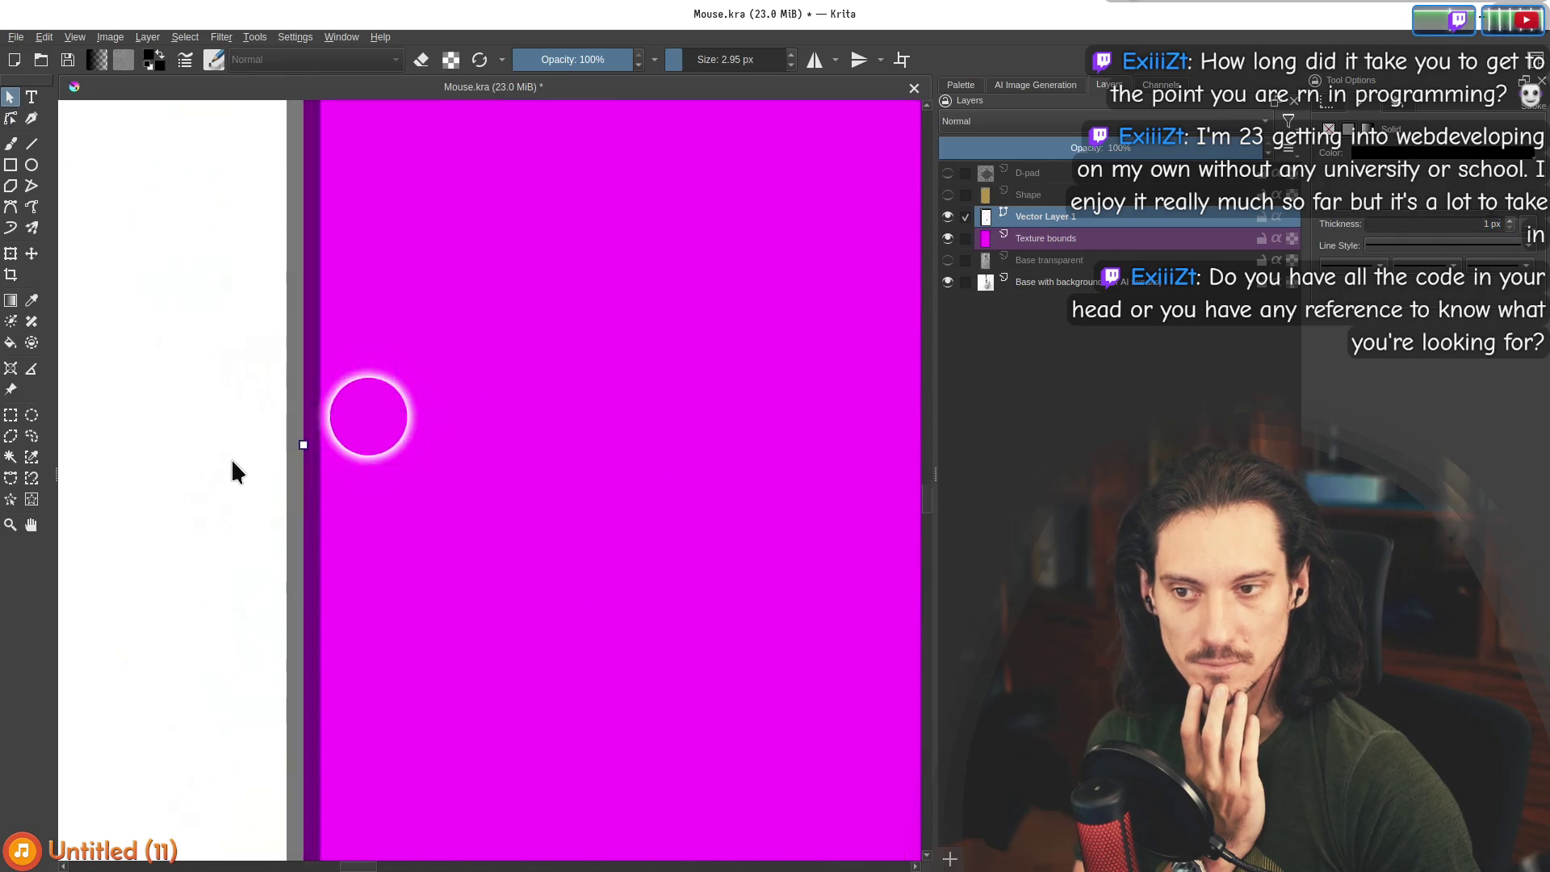
click(1329, 123)
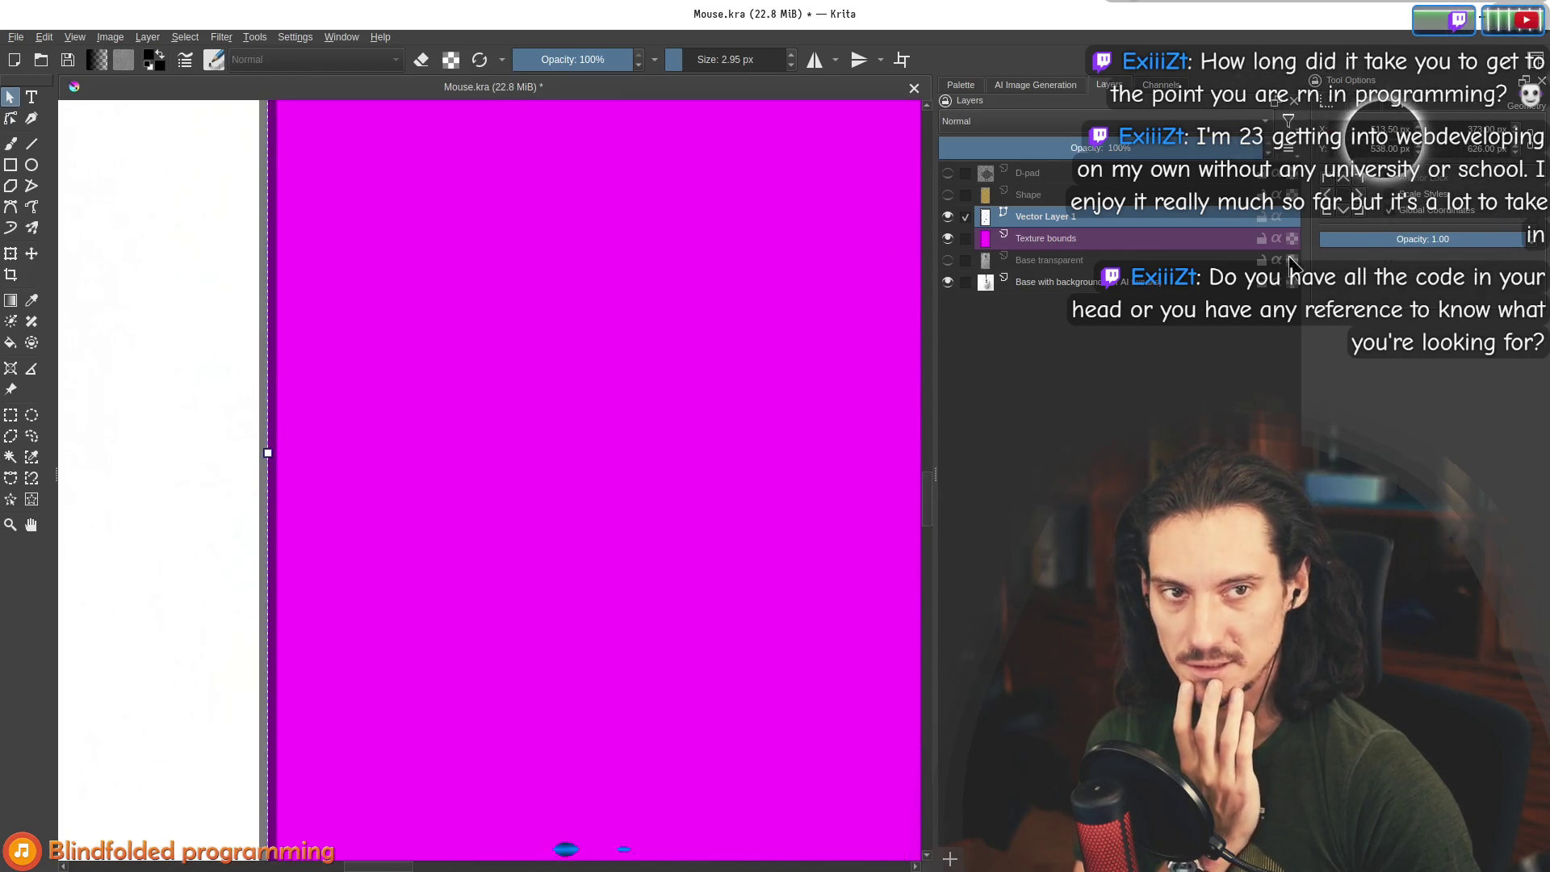
scroll(777, 280, down, 5)
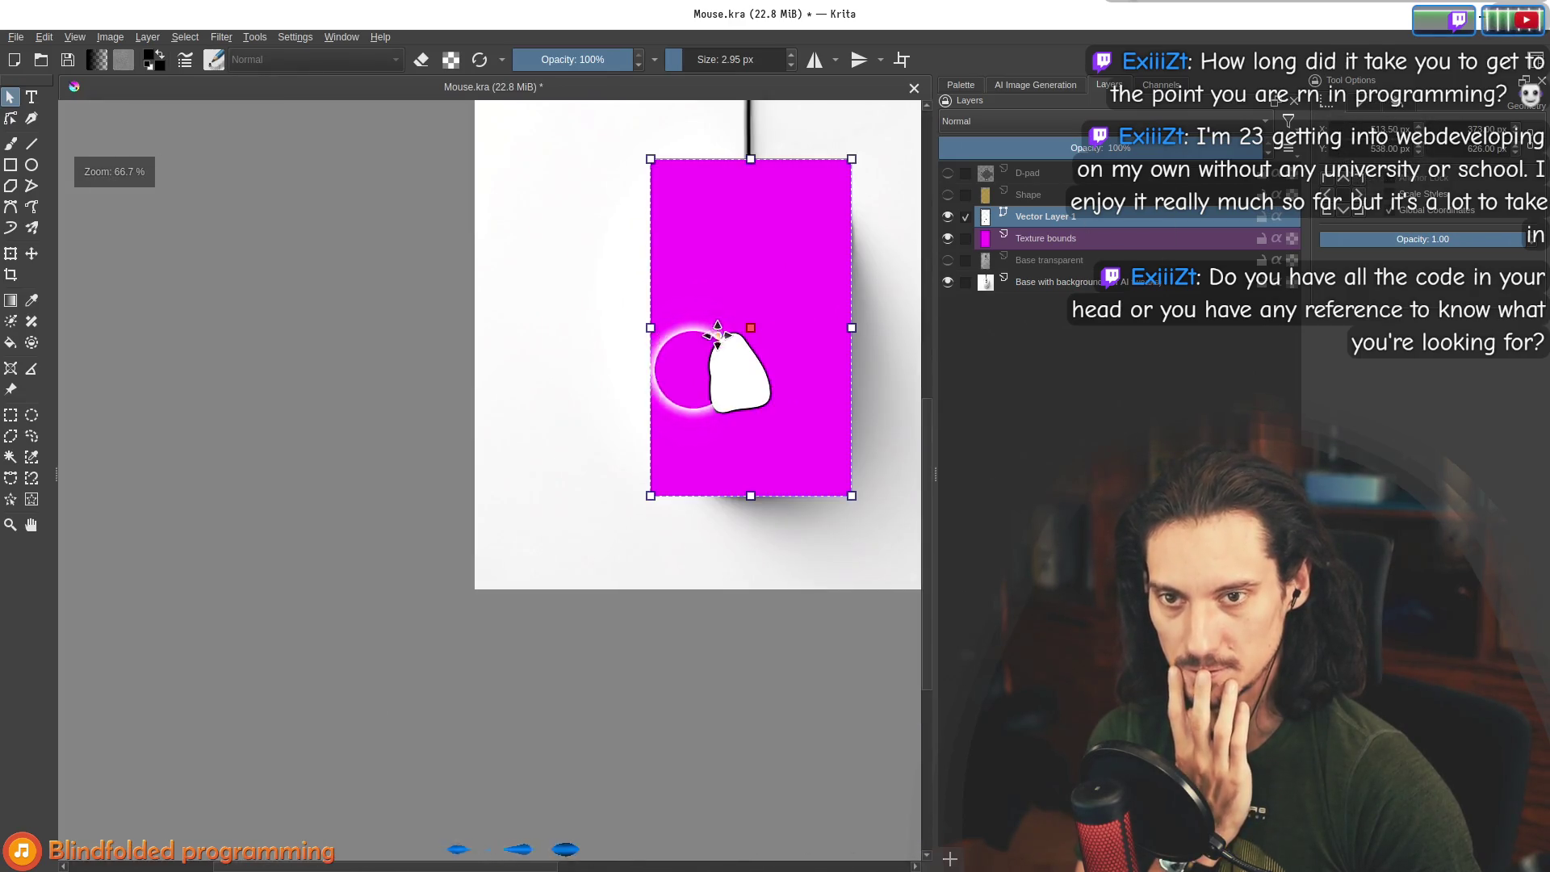
drag(716, 347, 576, 387)
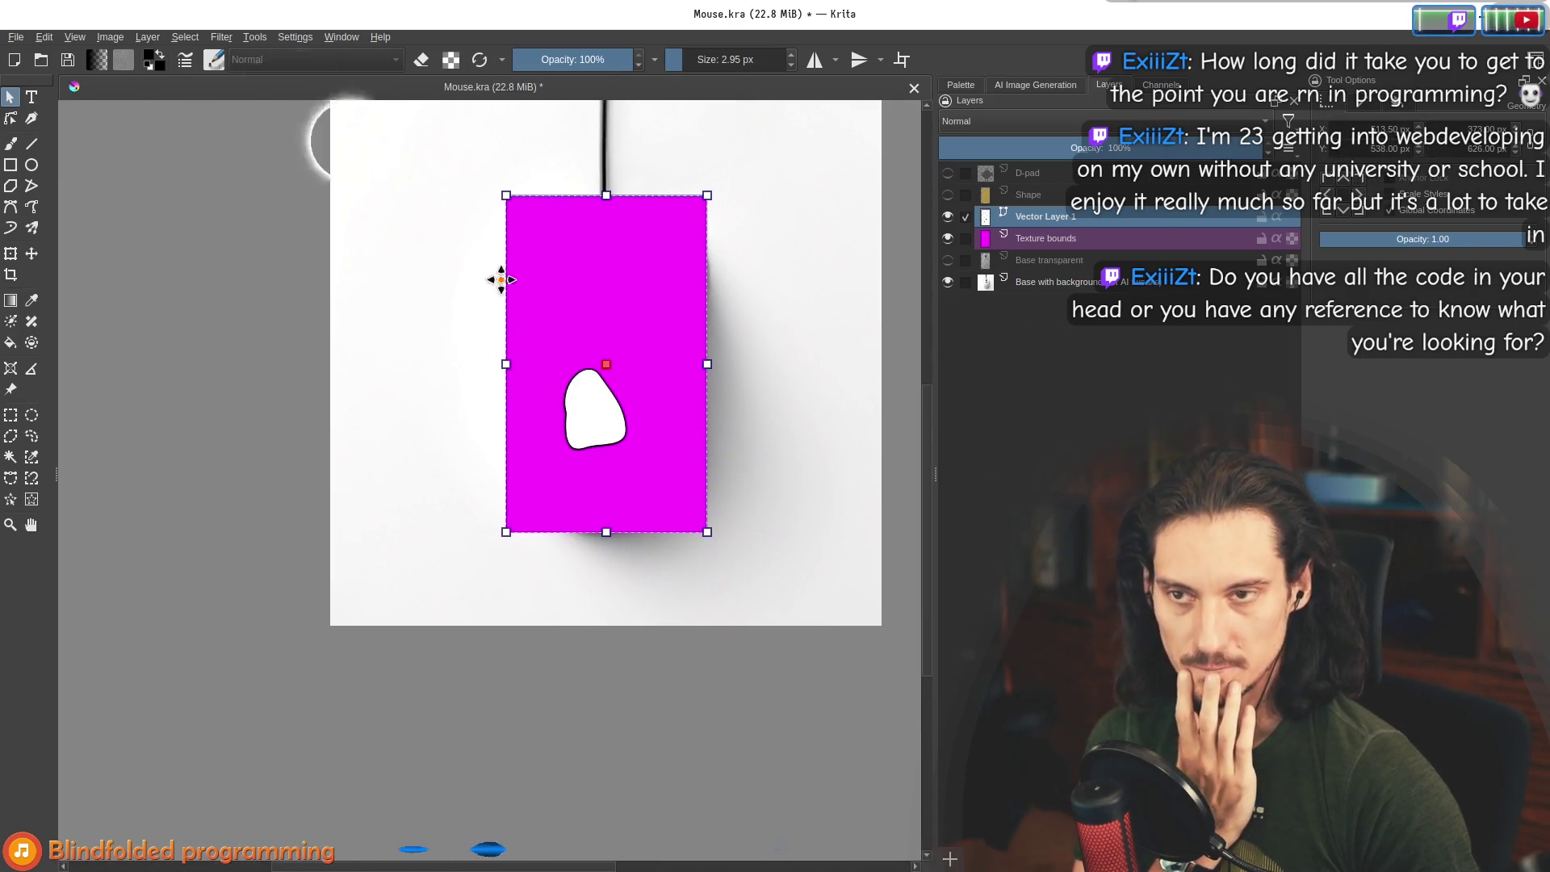
click(74, 37)
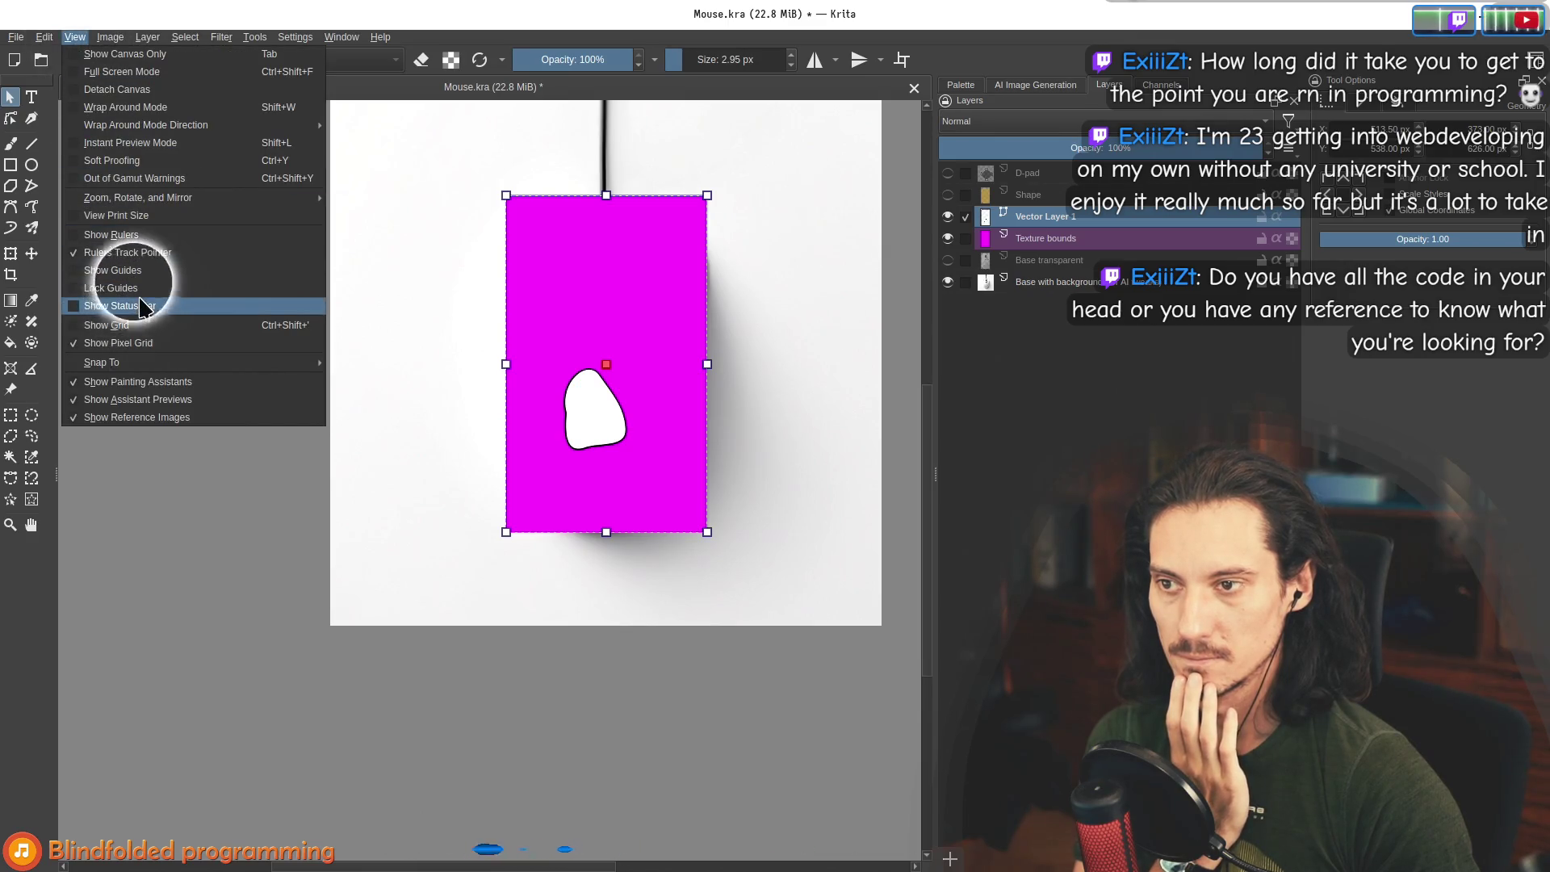
Turn on canvas rulers, then zoom and pan until the whole magenta page is centred.
click(171, 245)
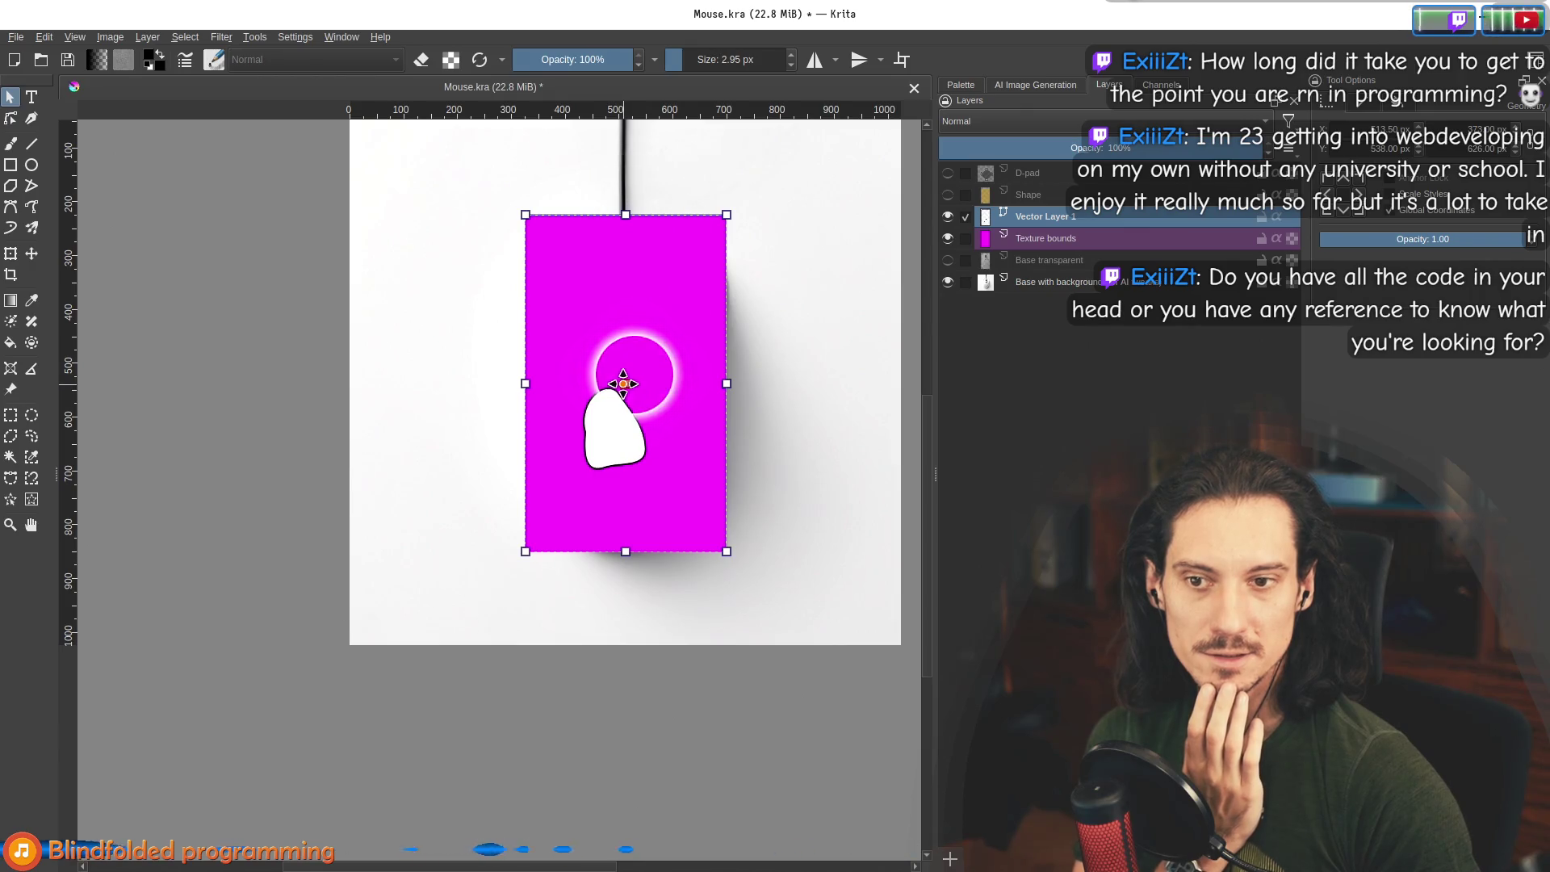
scroll(623, 383, up, 4)
scroll(633, 356, up, 4)
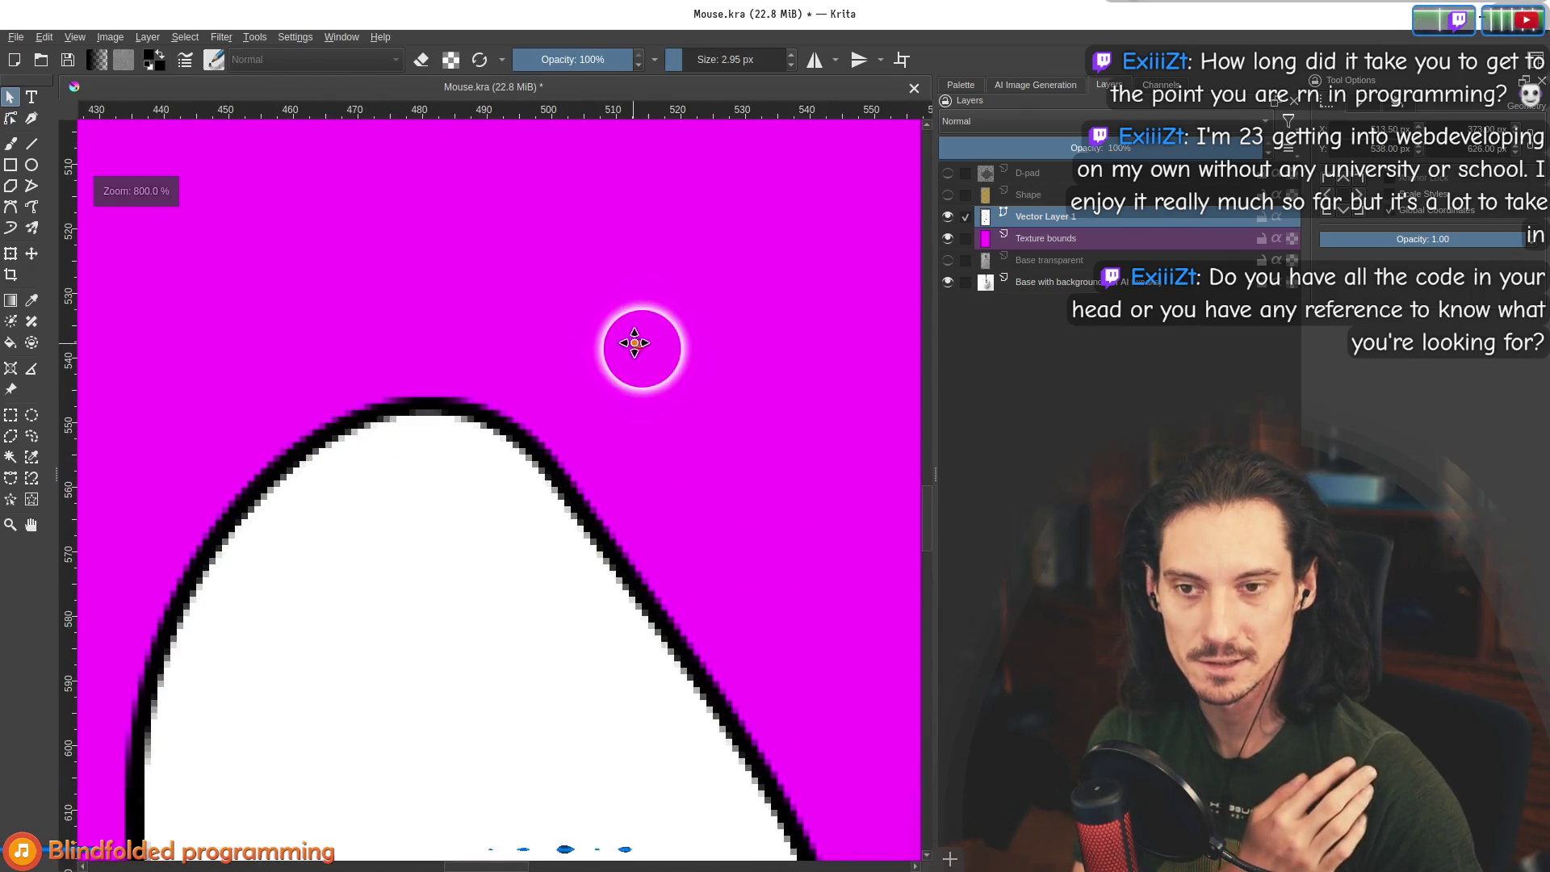
scroll(634, 345, down, 8)
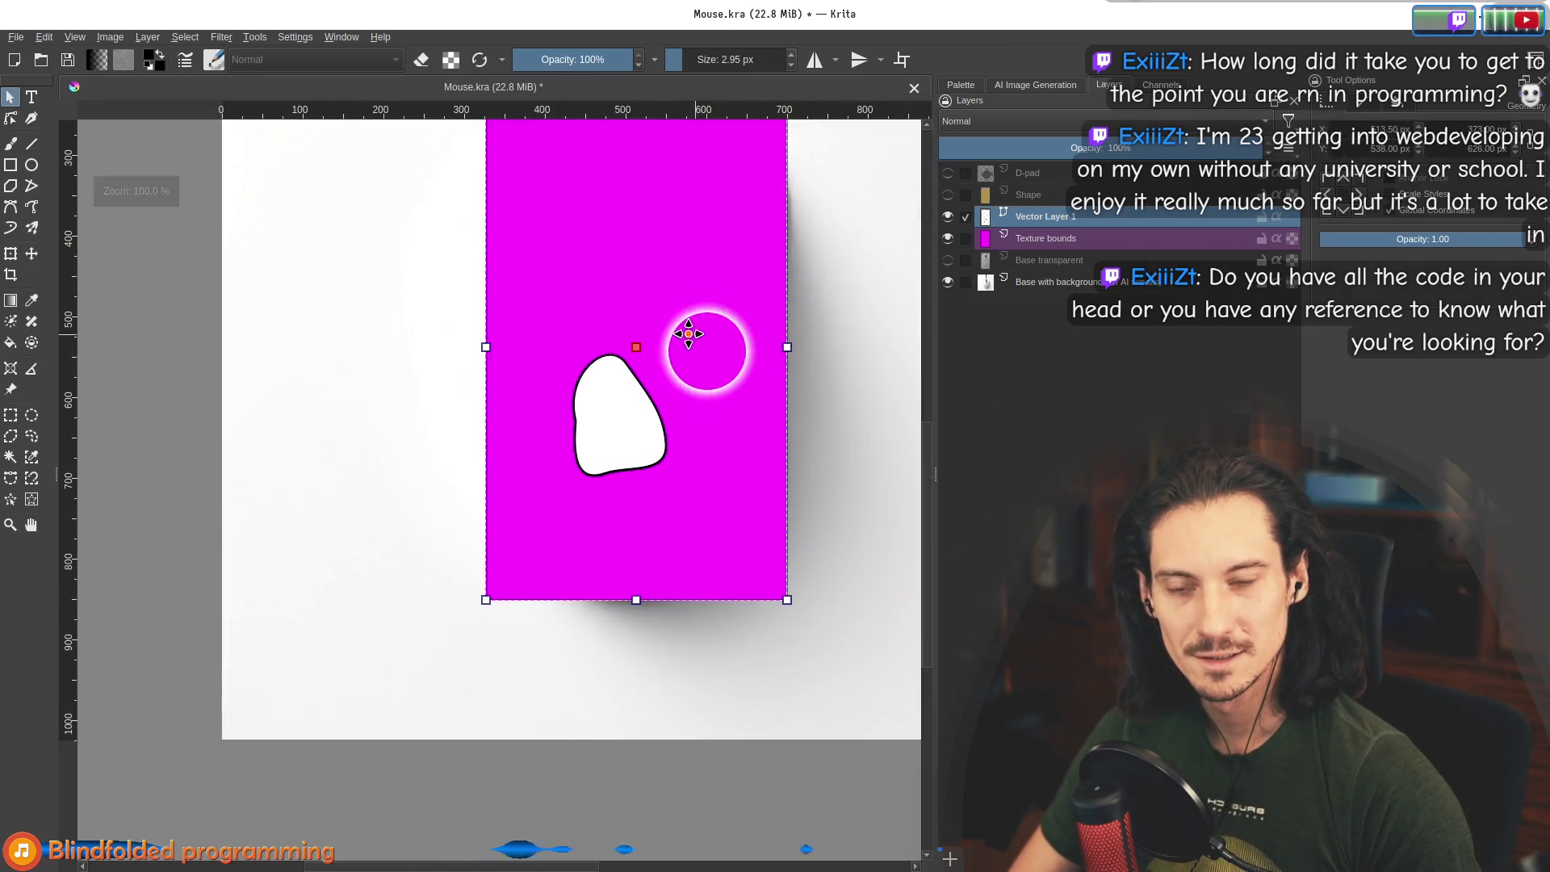
drag(688, 332, 609, 404)
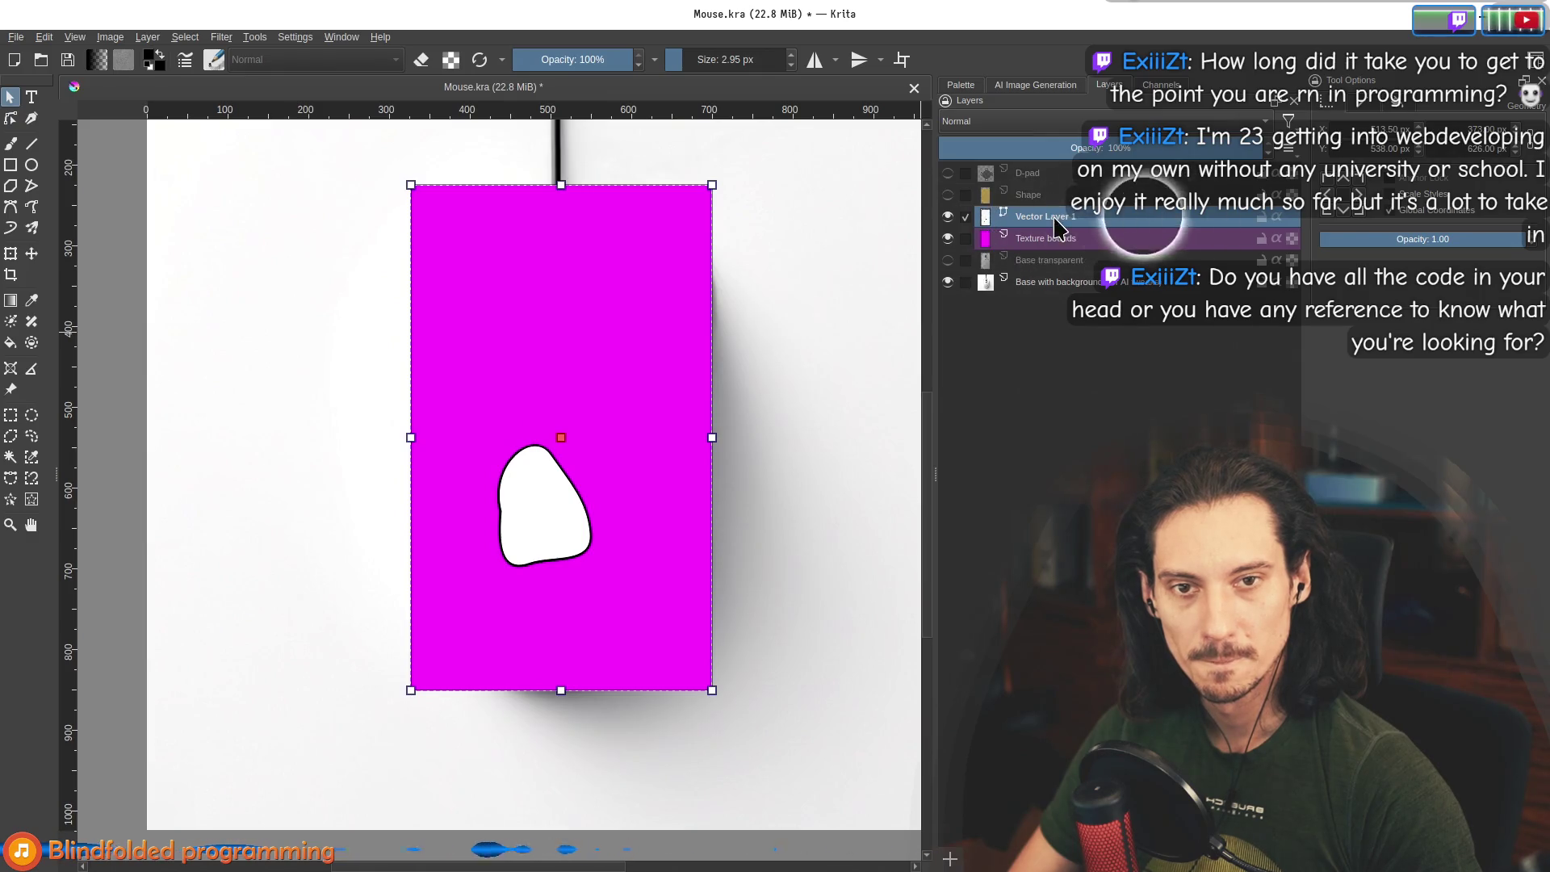
Rename Vector Layer 1 to CoarseBounds.
right_click(1054, 218)
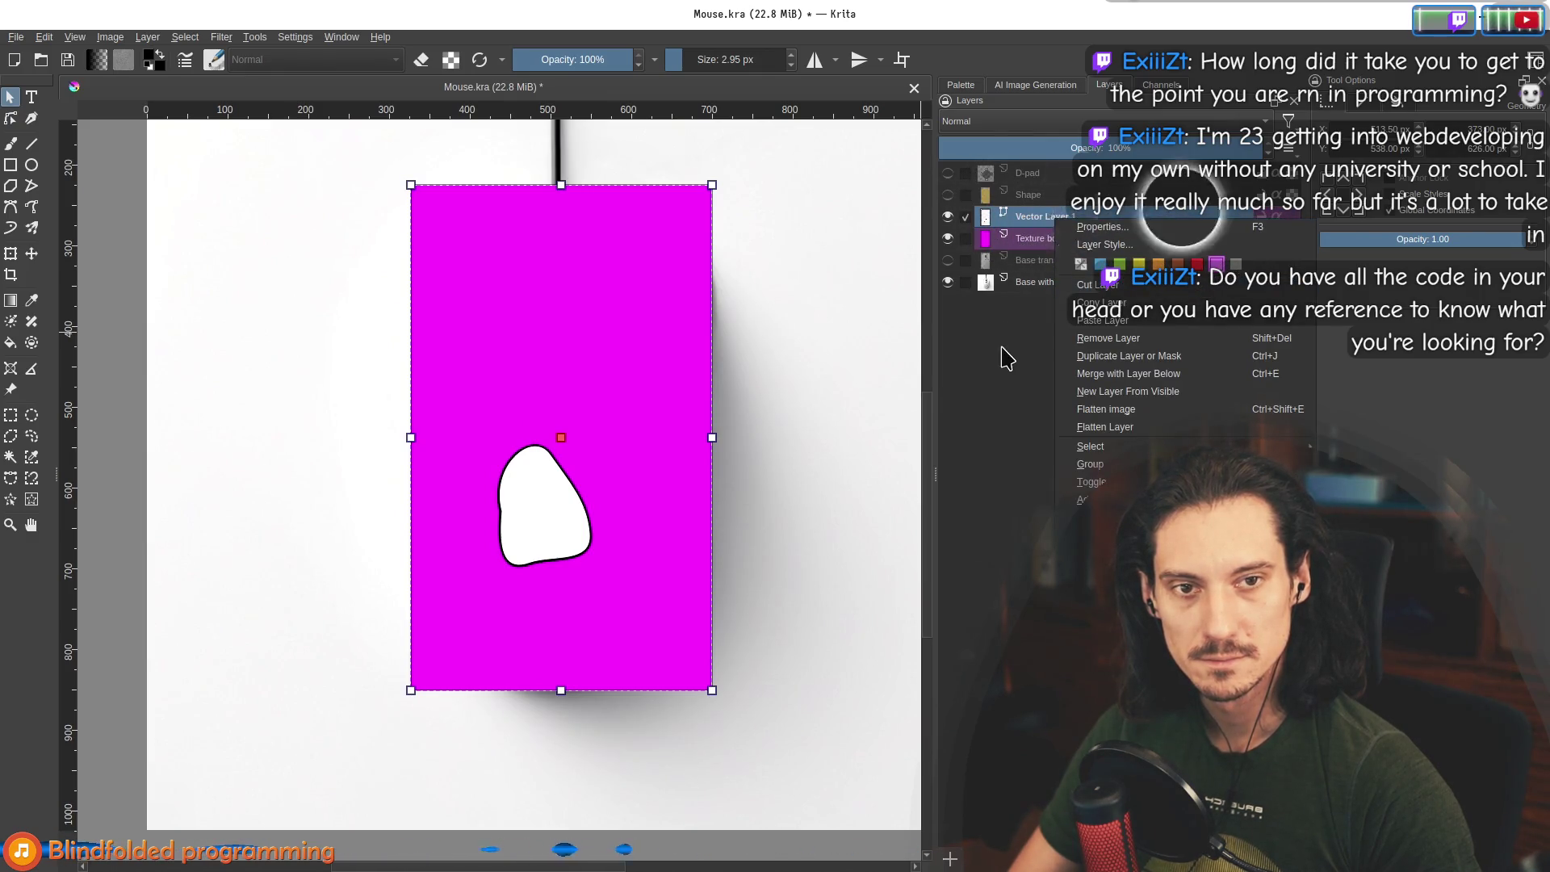
click(1005, 357)
double_click(1072, 220)
text(CoarseBounds)
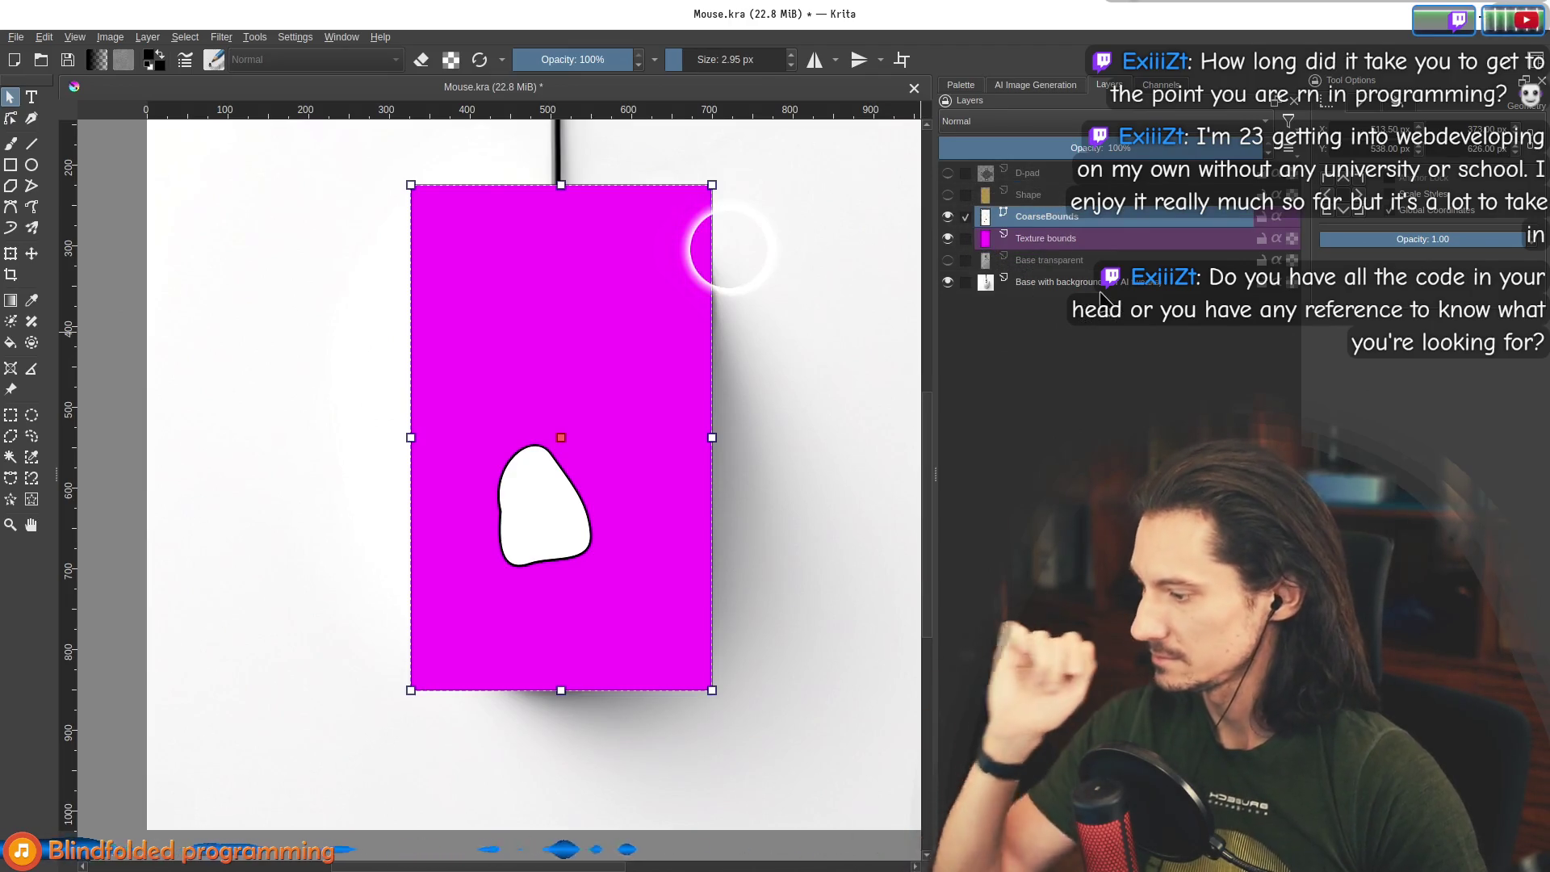
Alternate between the Base with background and Texture bounds layers, then switch to the tldraw roadmap board.
click(1060, 282)
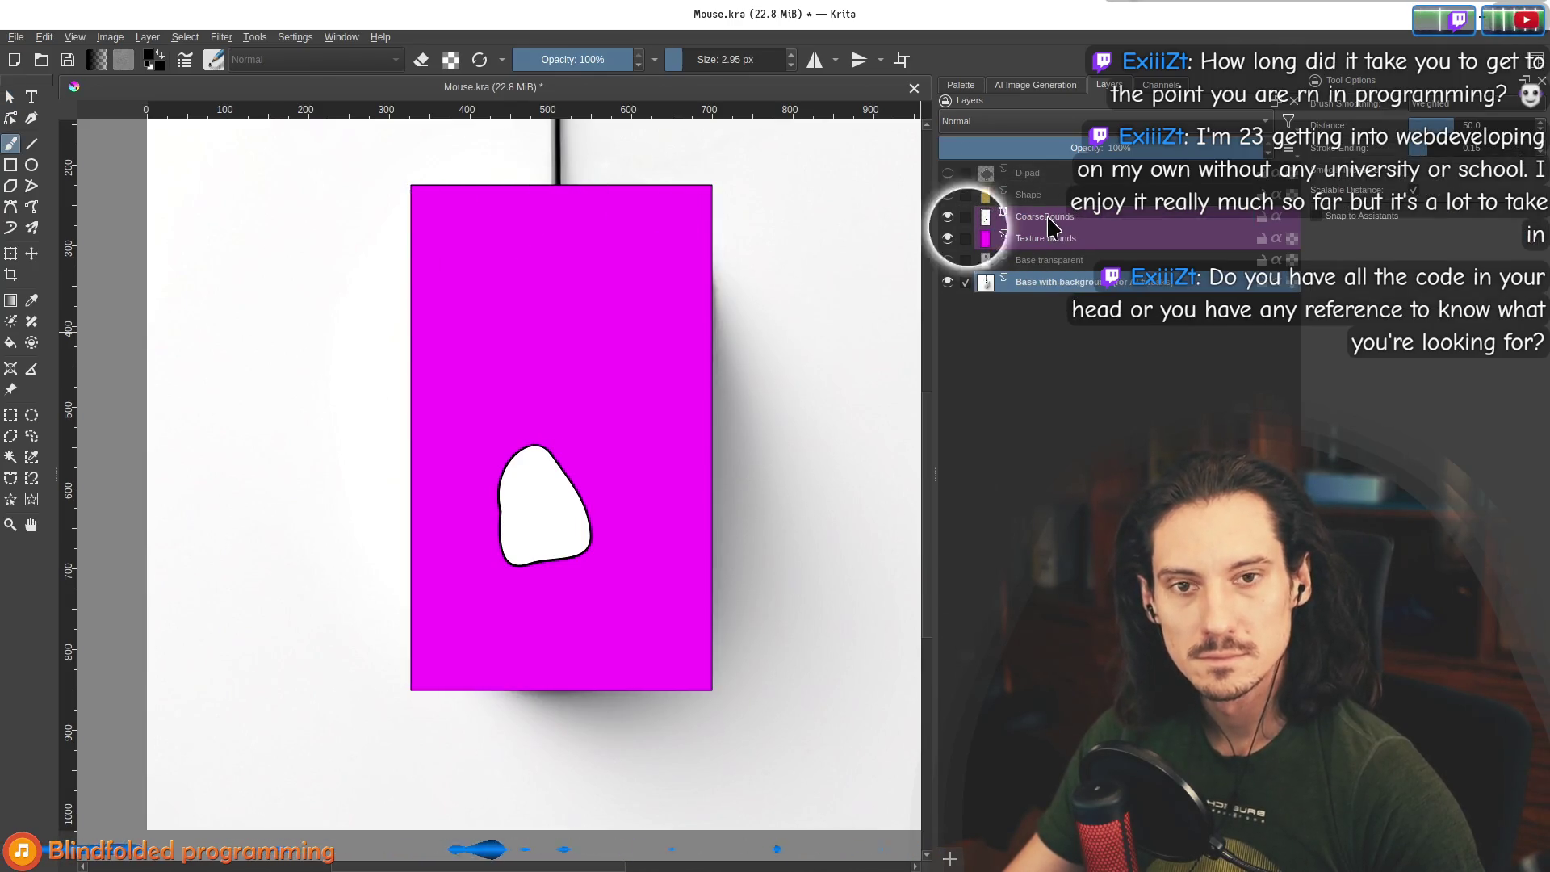
mouse_move(1051, 227)
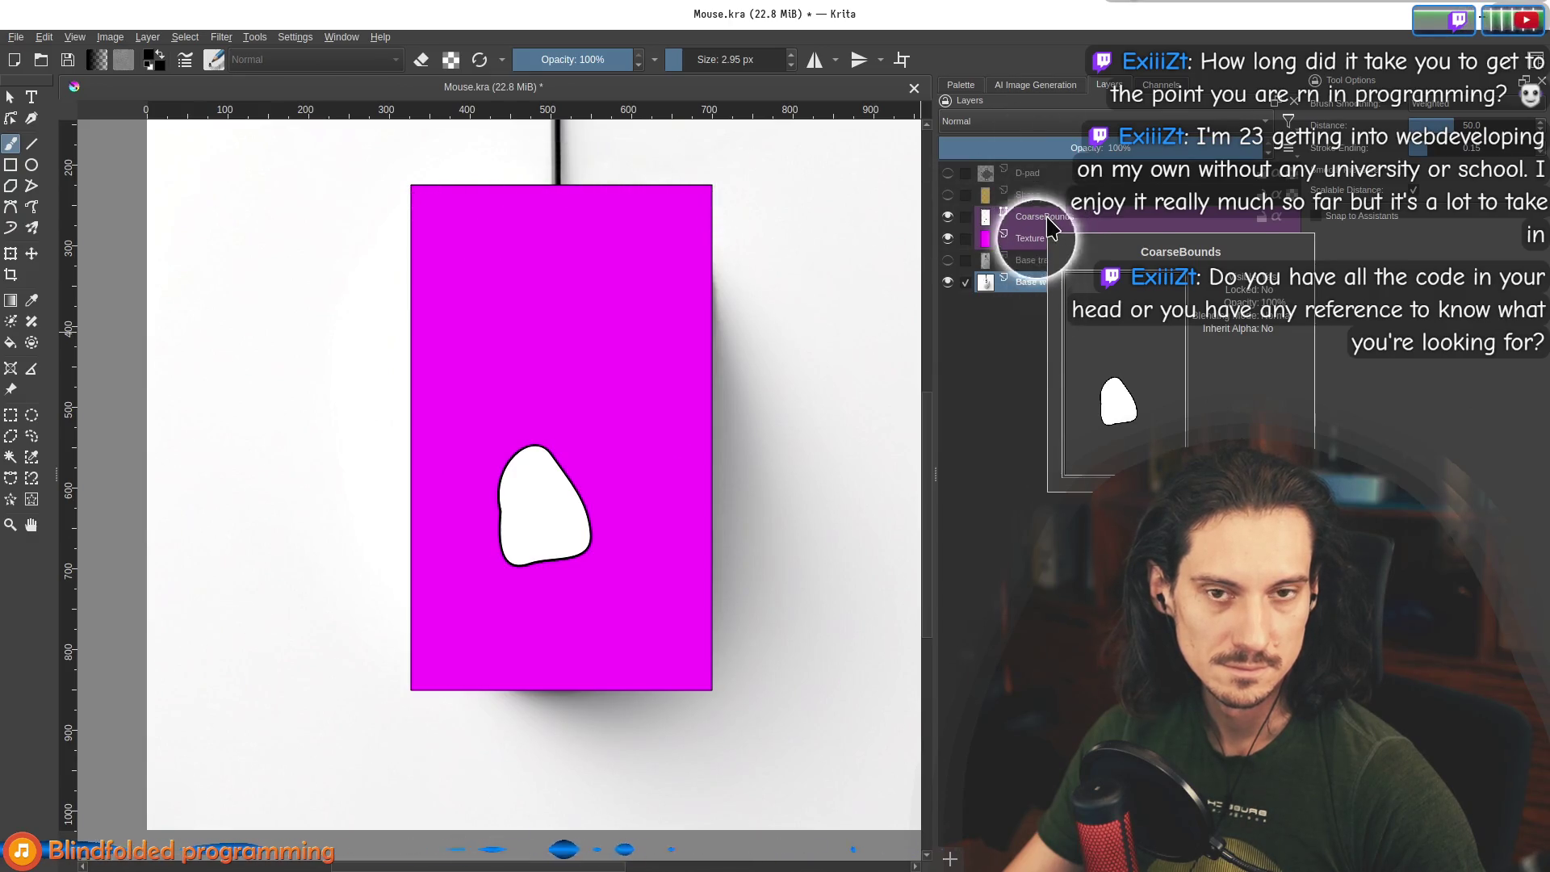
click(1048, 239)
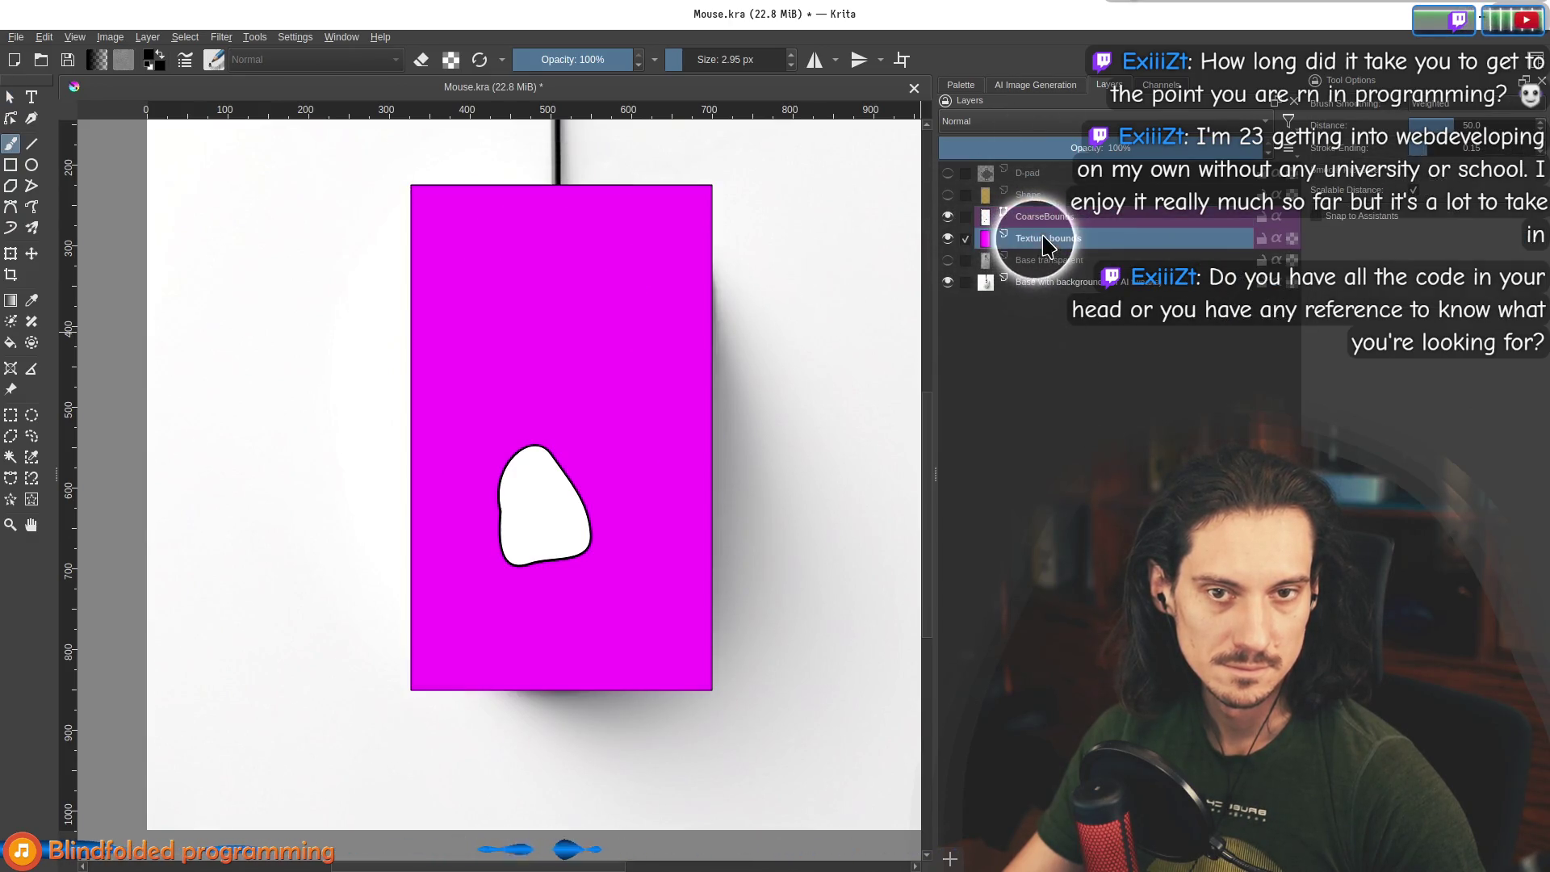
click(1058, 282)
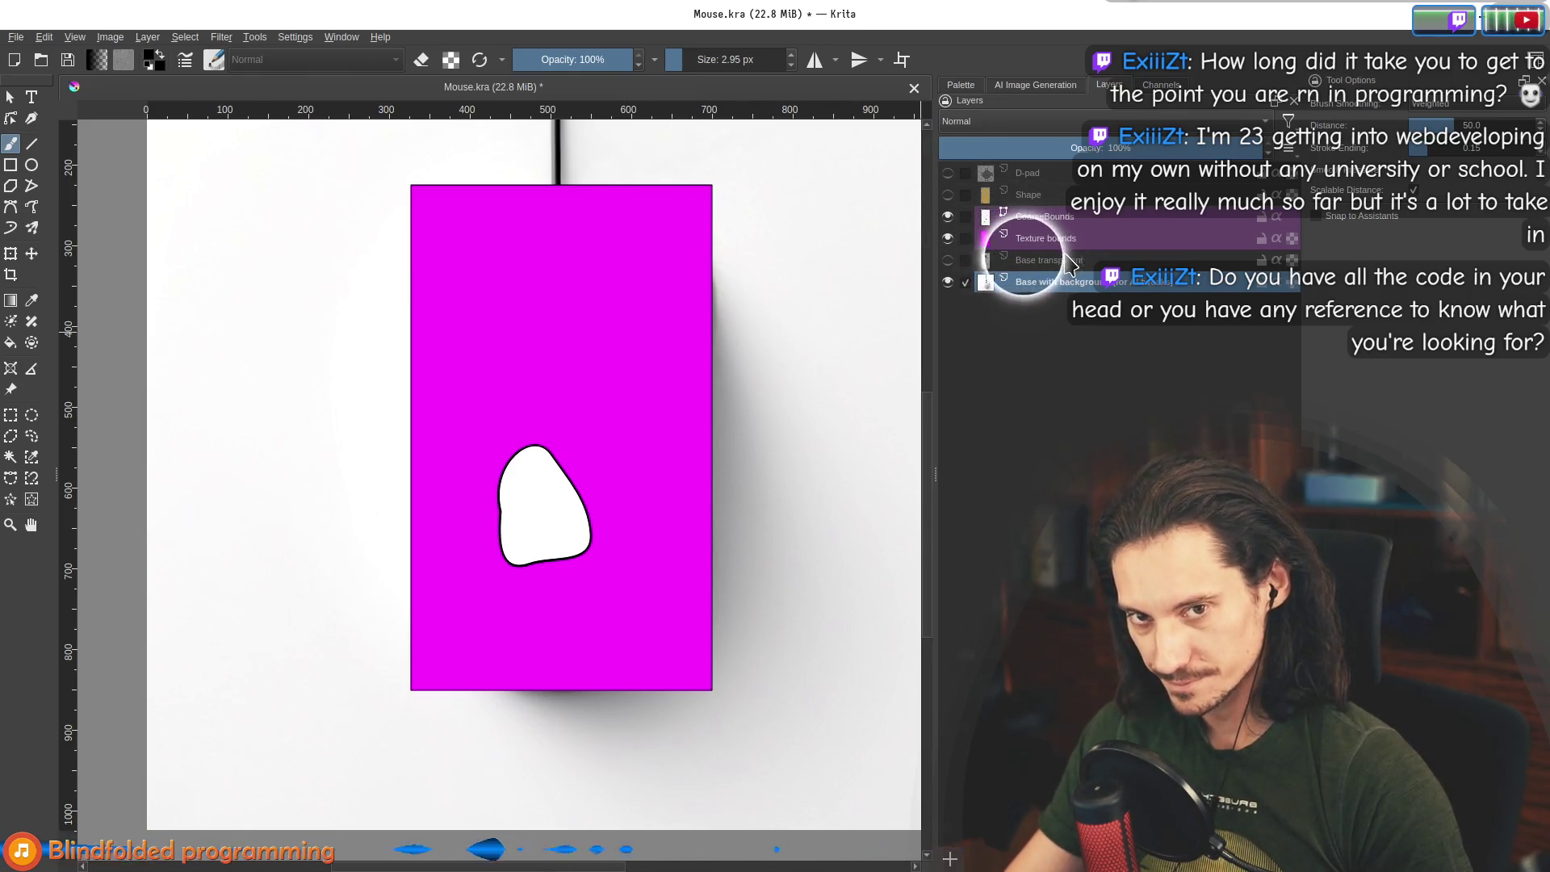
click(1041, 239)
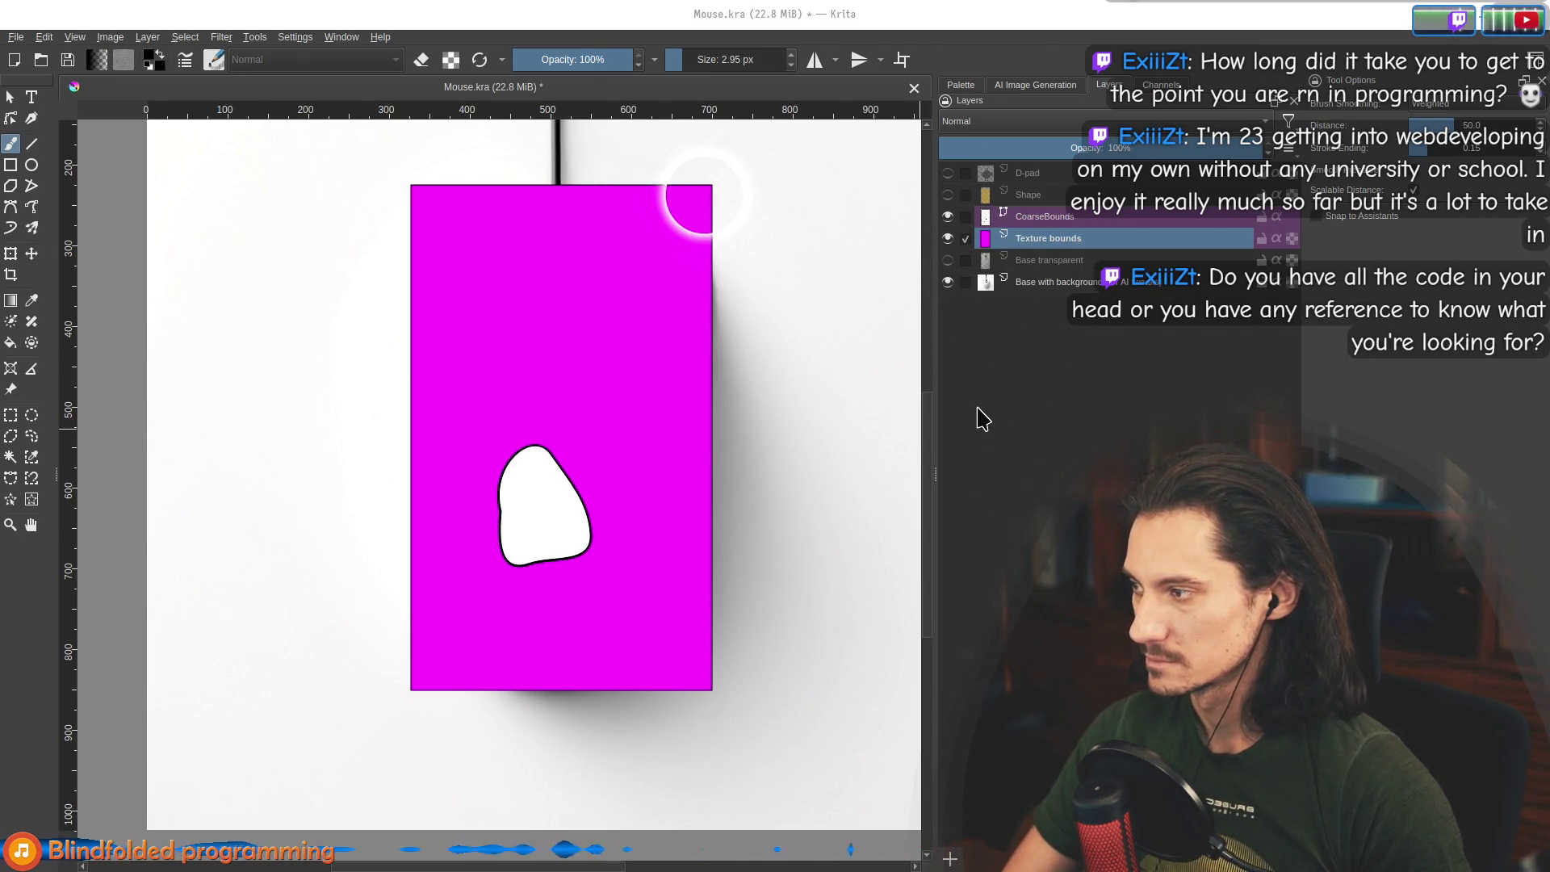
key(alt+Tab)
click(46, 17)
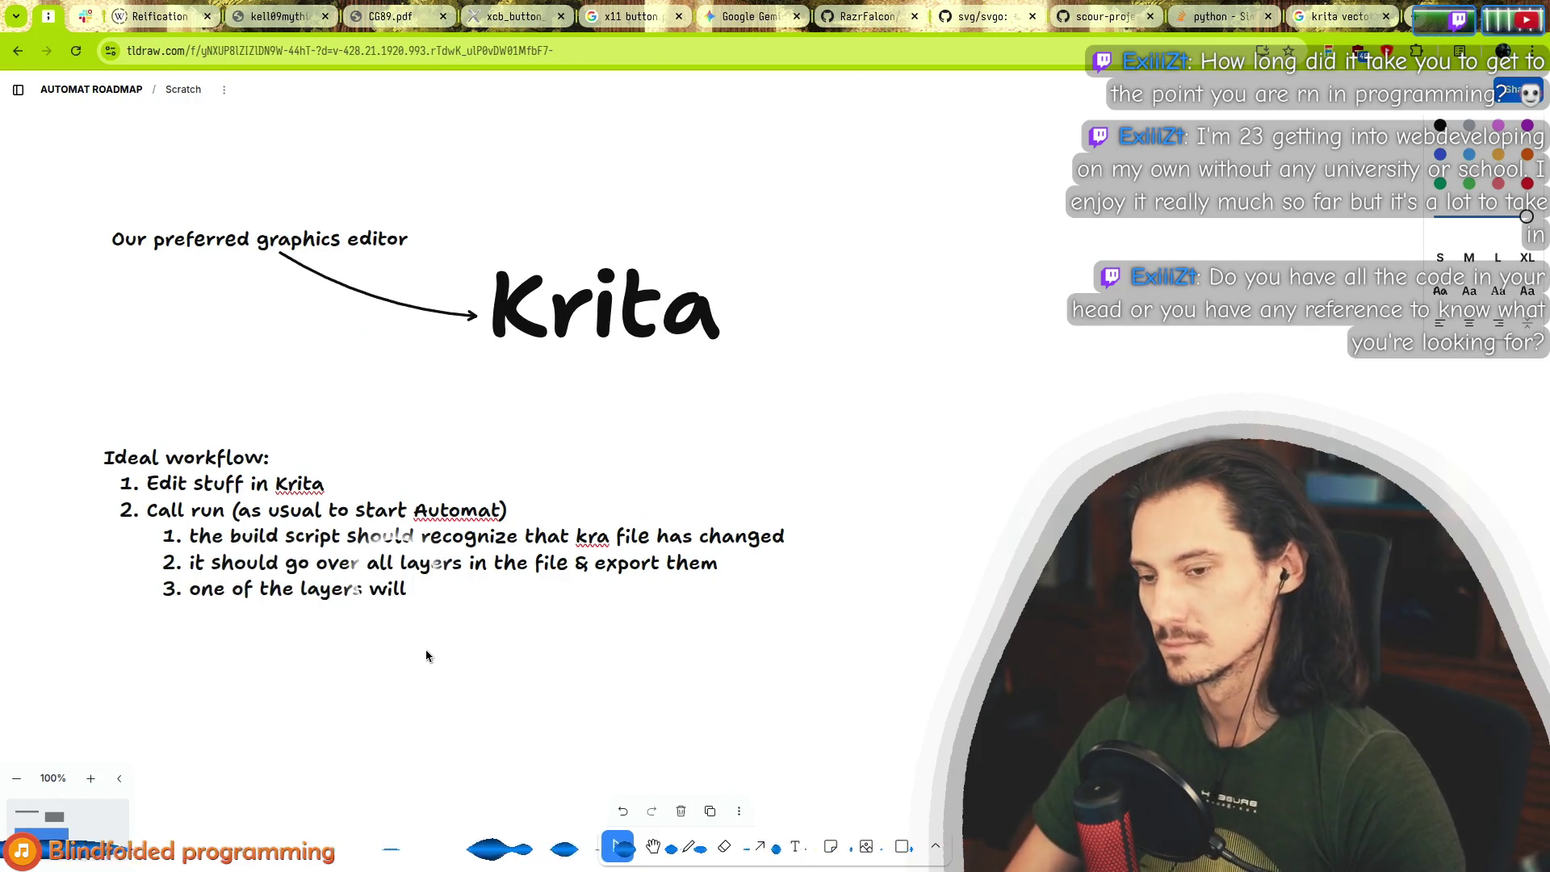
Replace 'be' in the third note with 'define the bounds of the', then return to Krita and show the Shape layer.
key(ctrl+shift+Left)
text(define the bounds of the)
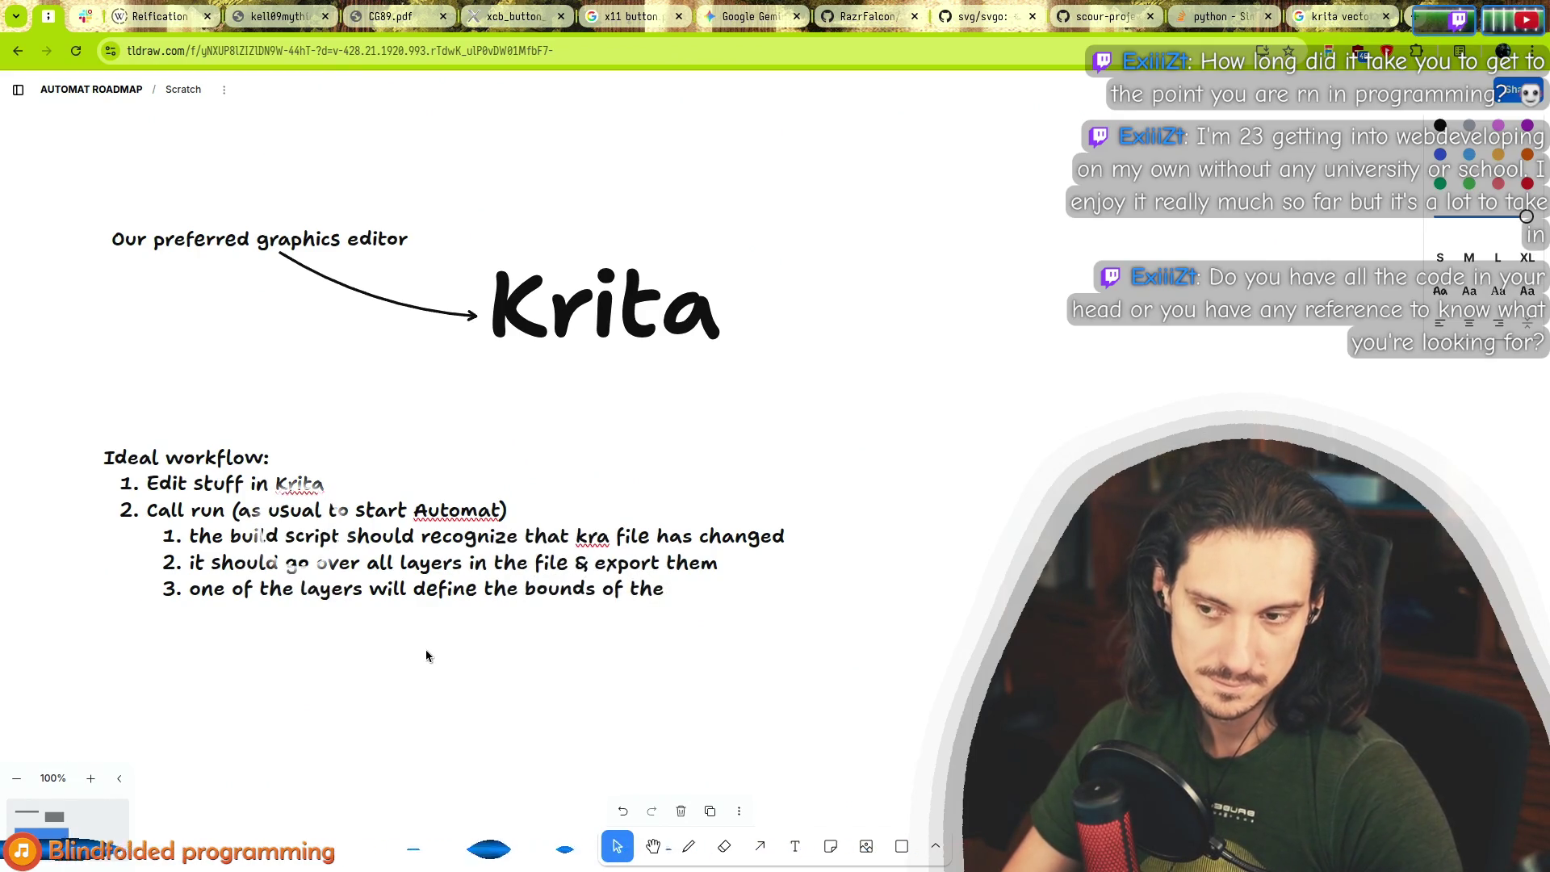
key(alt+Tab)
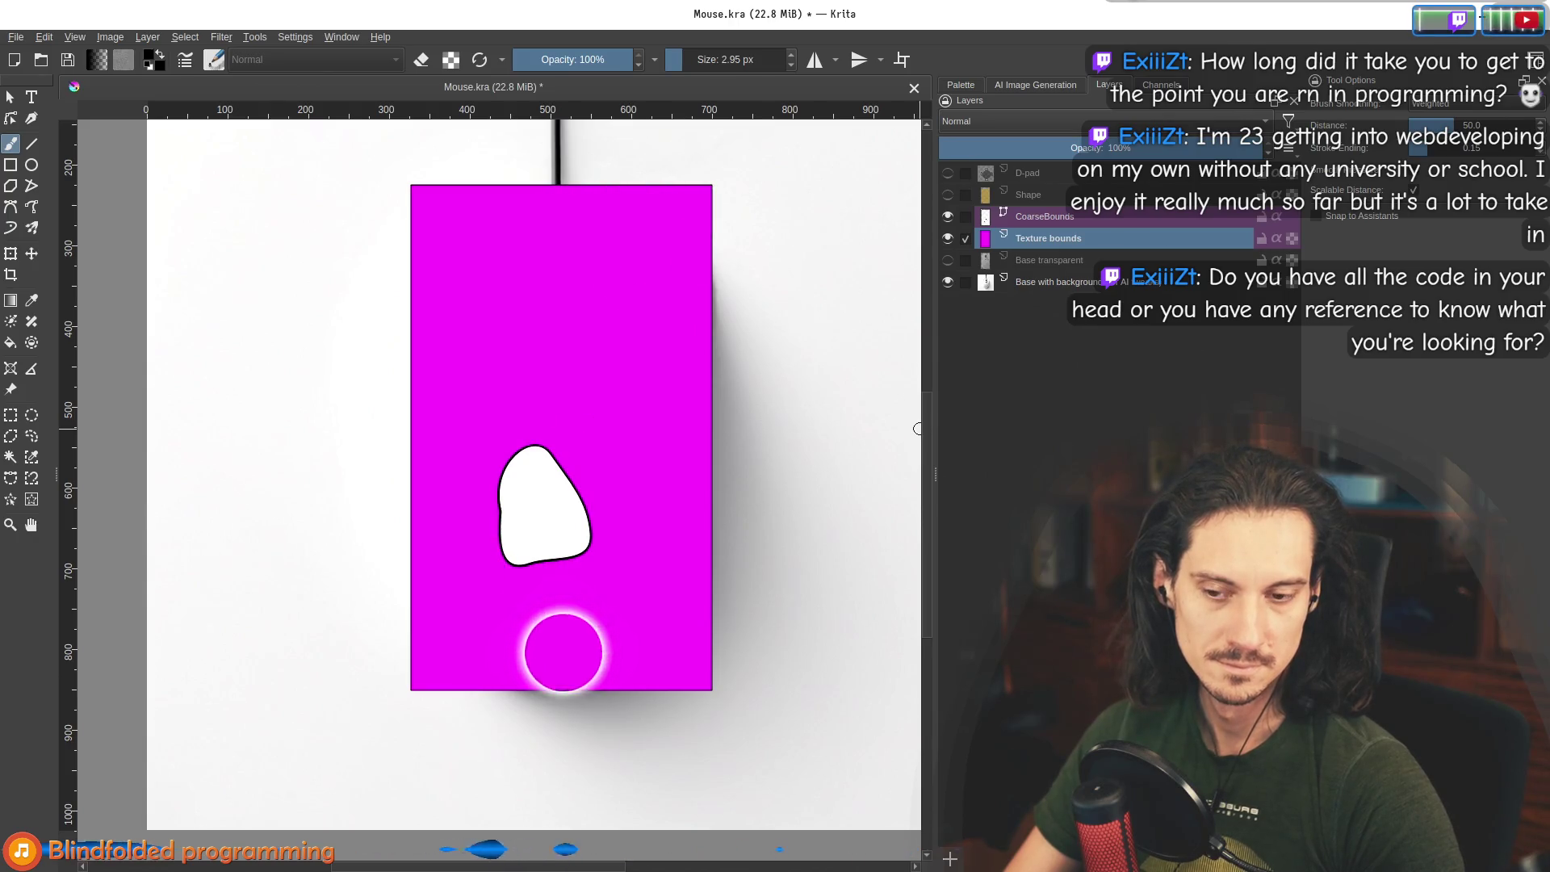
key(alt+Tab)
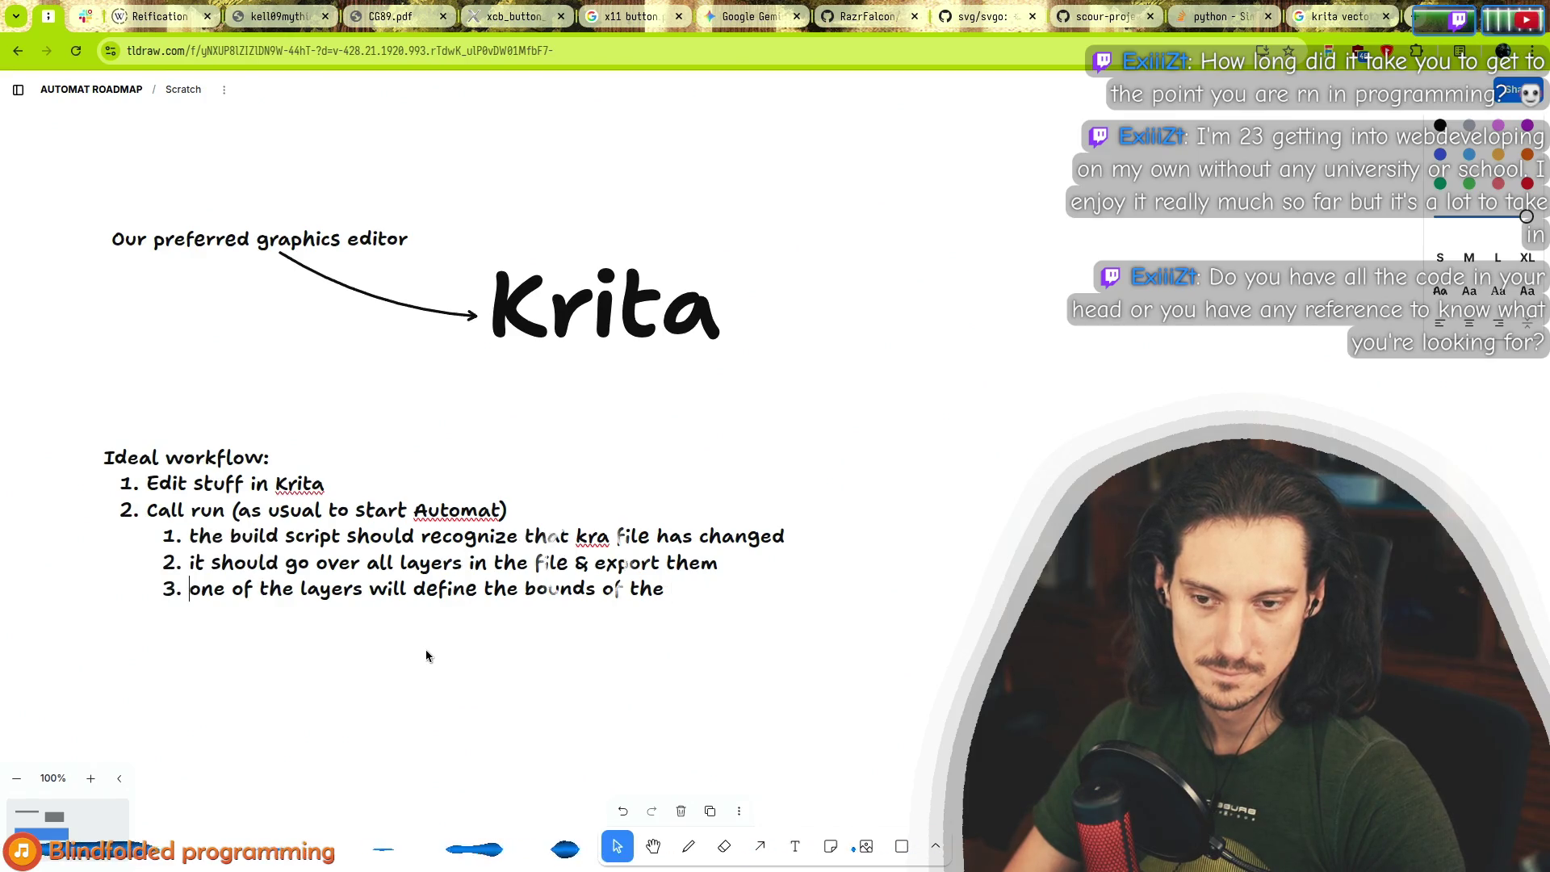
key(alt+Tab)
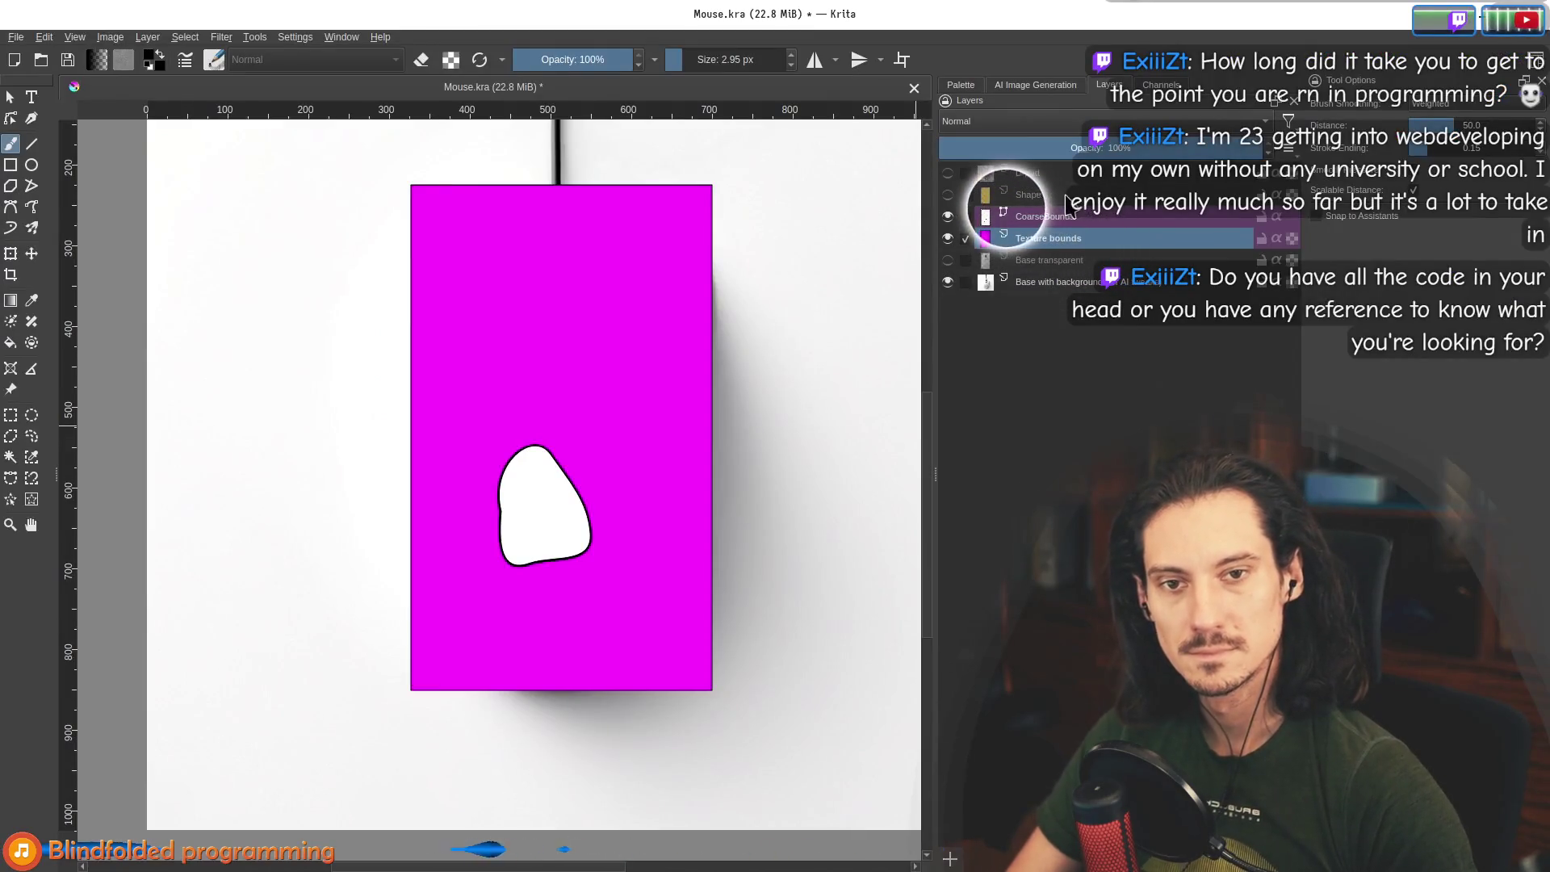
click(947, 195)
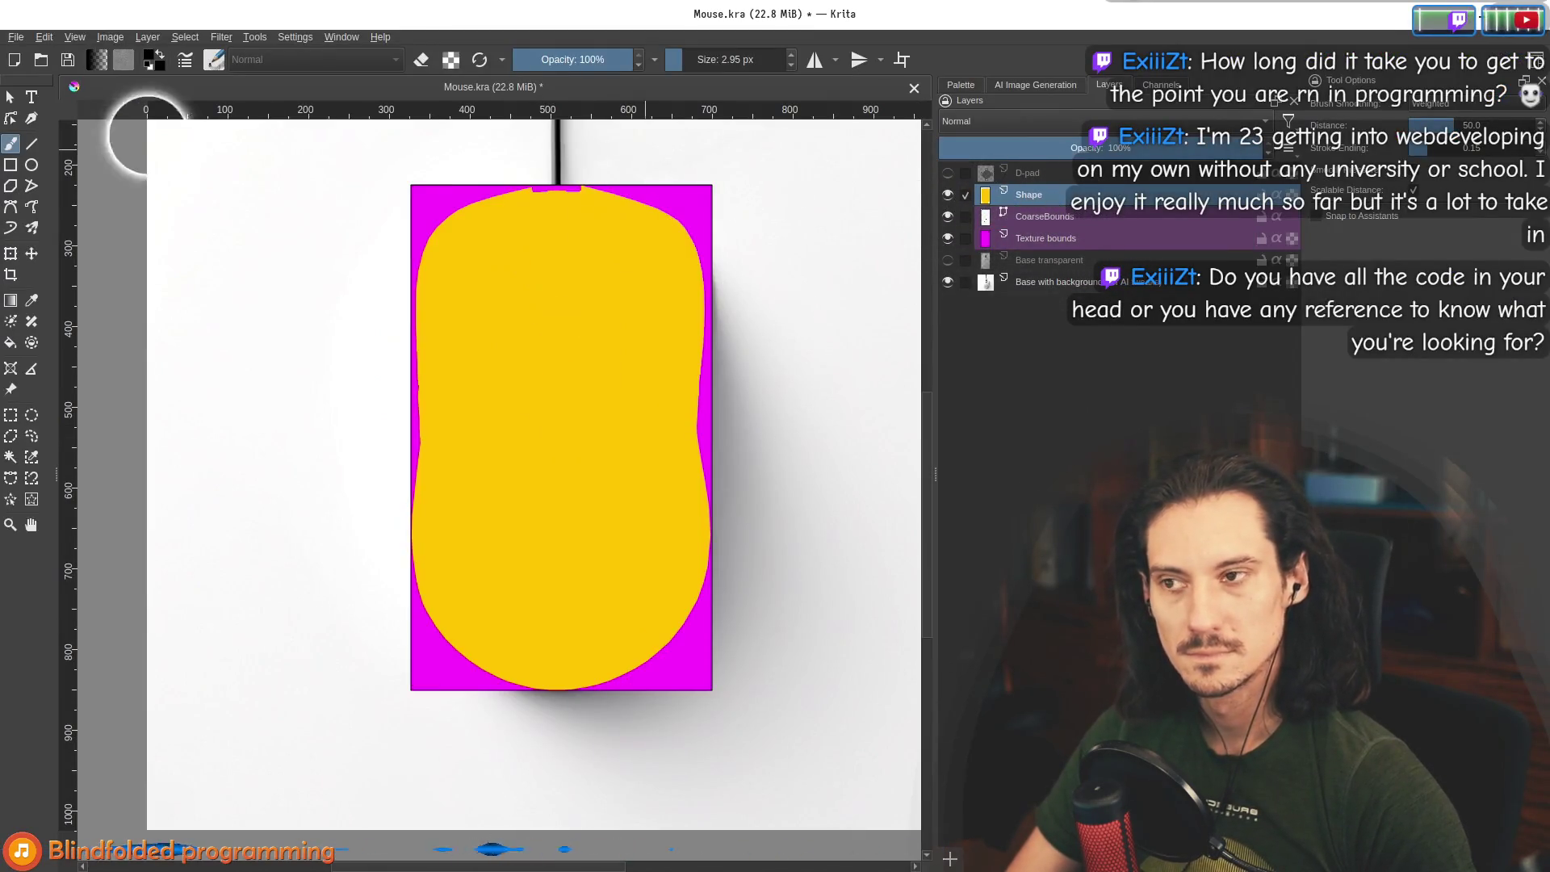
Try the Select Shapes, freehand brush and Transform tools on the Shape layer, then make D-pad active.
click(9, 97)
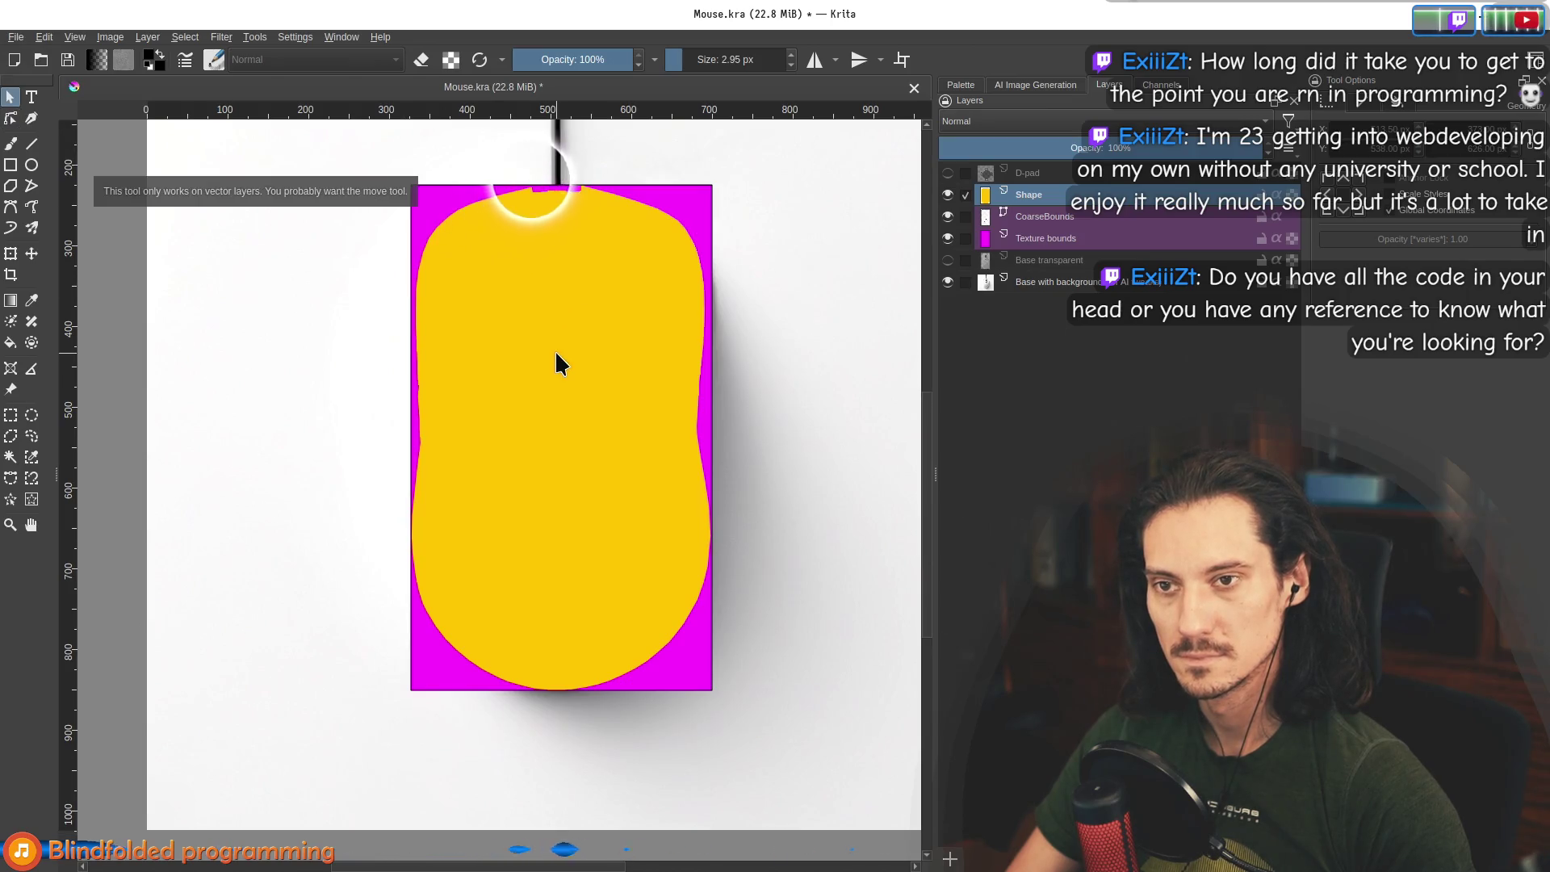
click(10, 253)
key(b)
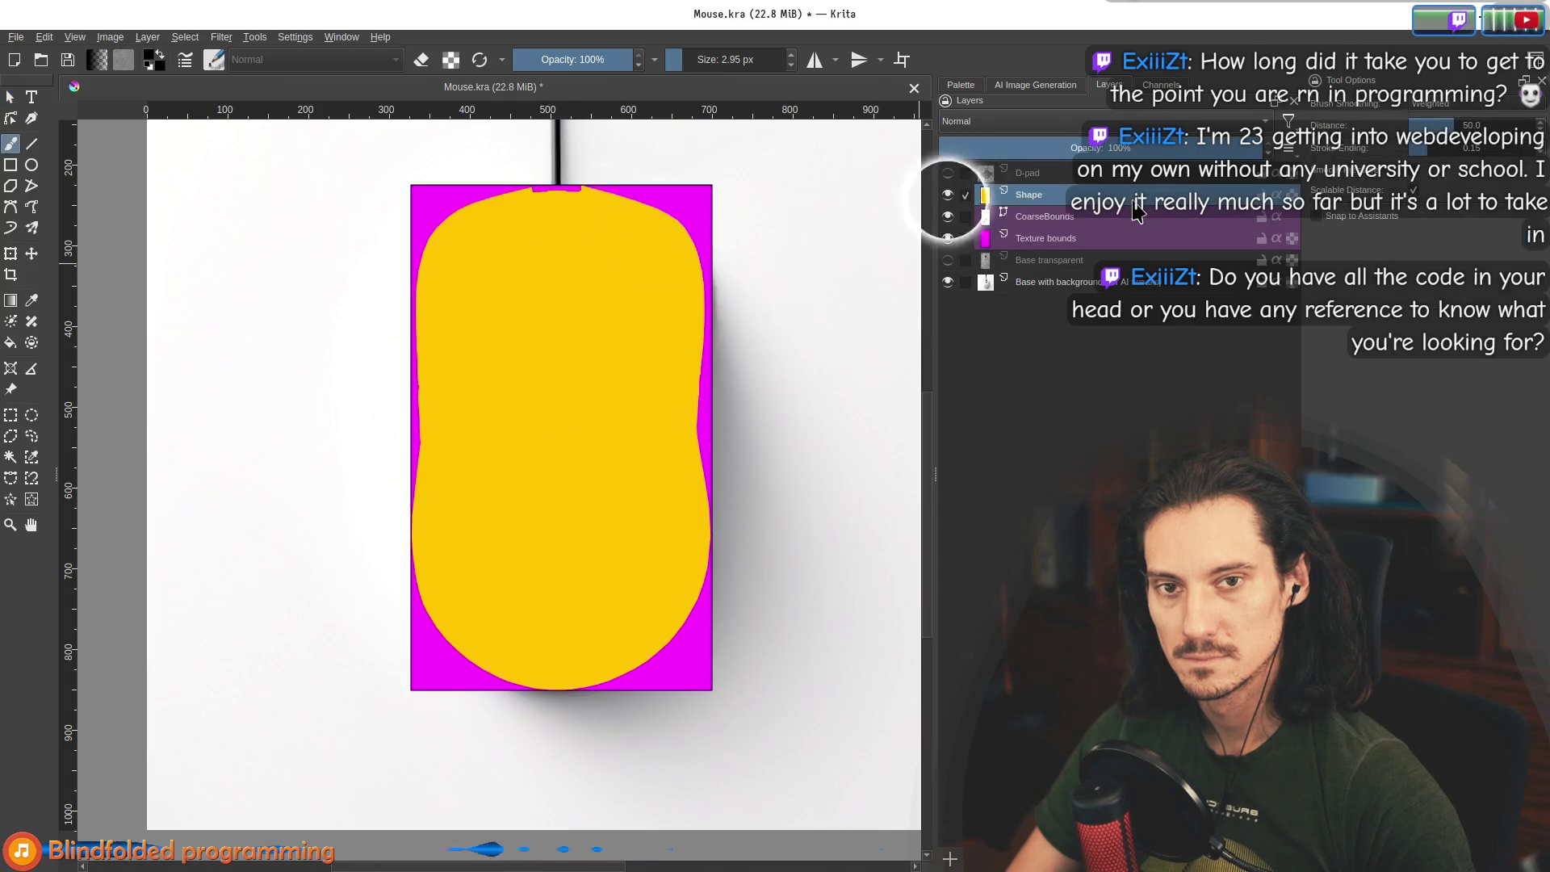
click(11, 257)
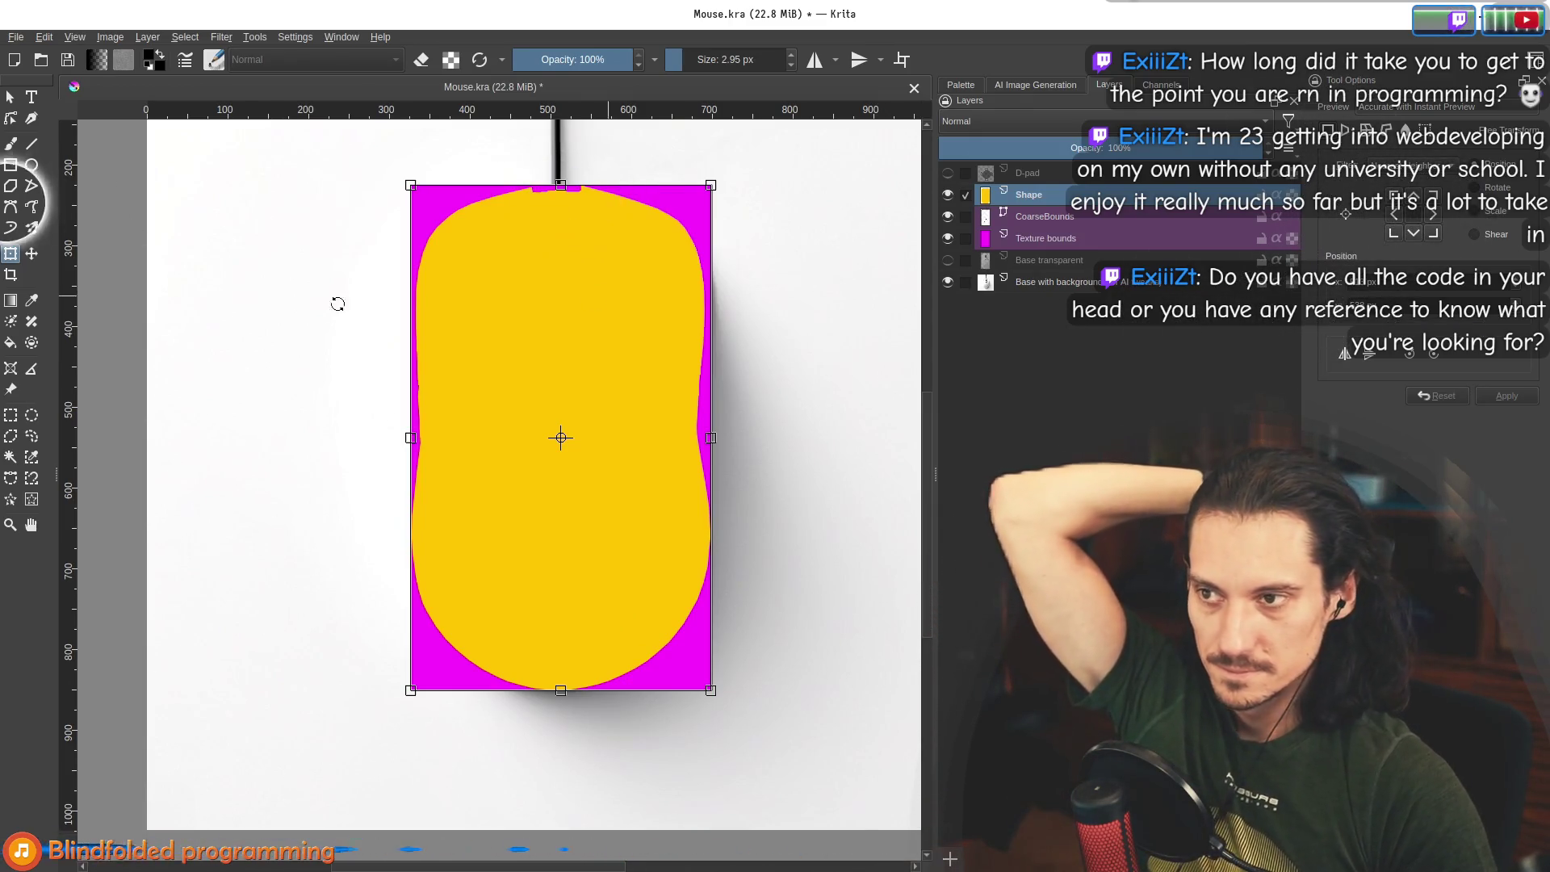
click(981, 175)
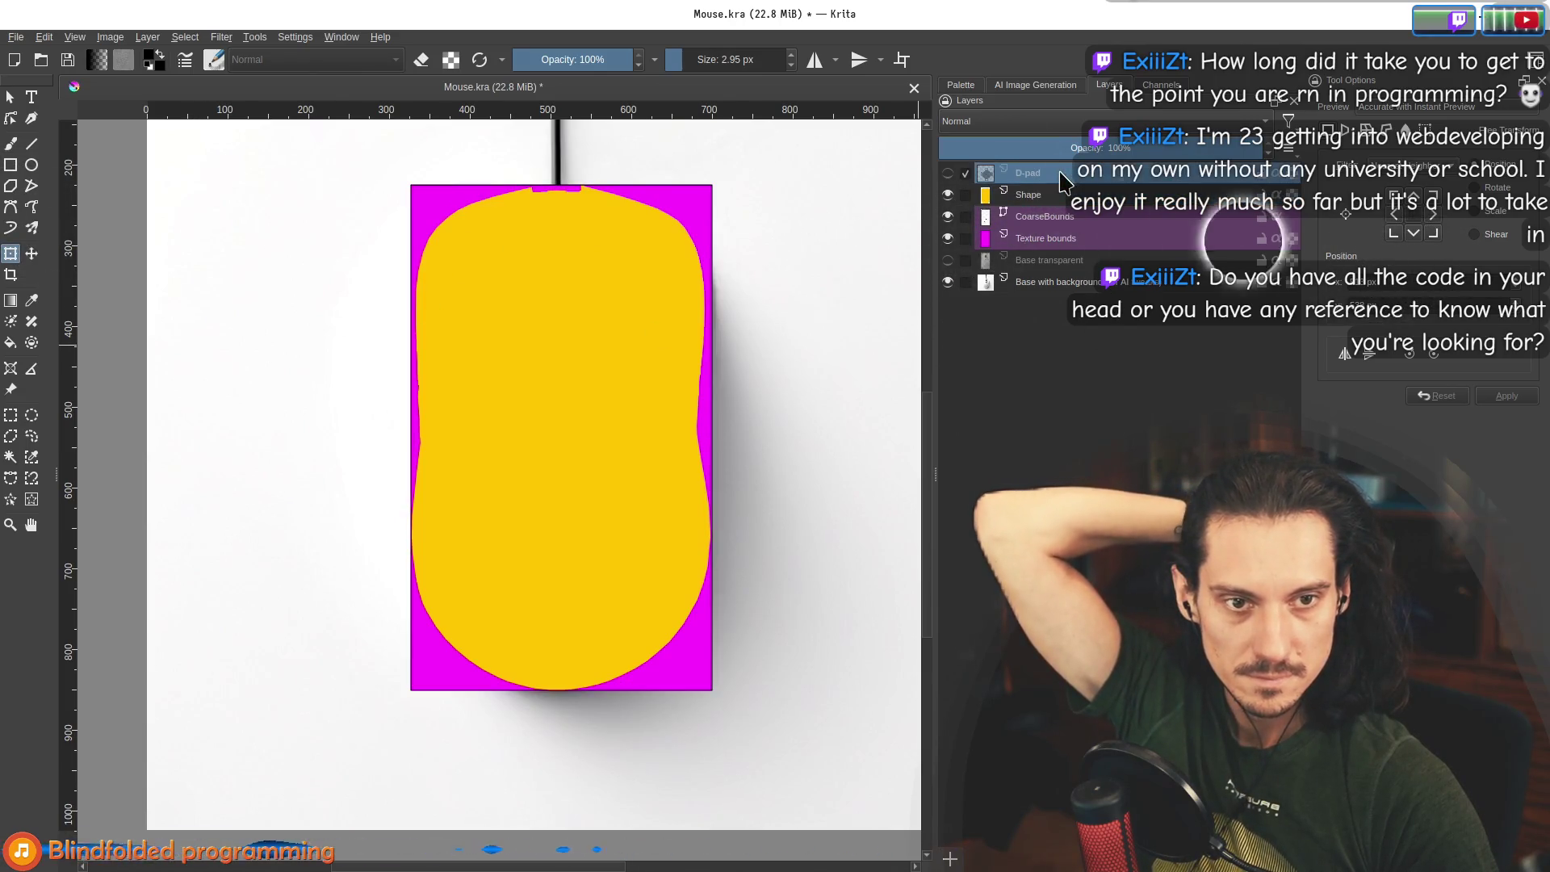
Show the D-pad layer, select the CoarseBounds rectangle, then activate Texture bounds with the brush tool.
click(948, 172)
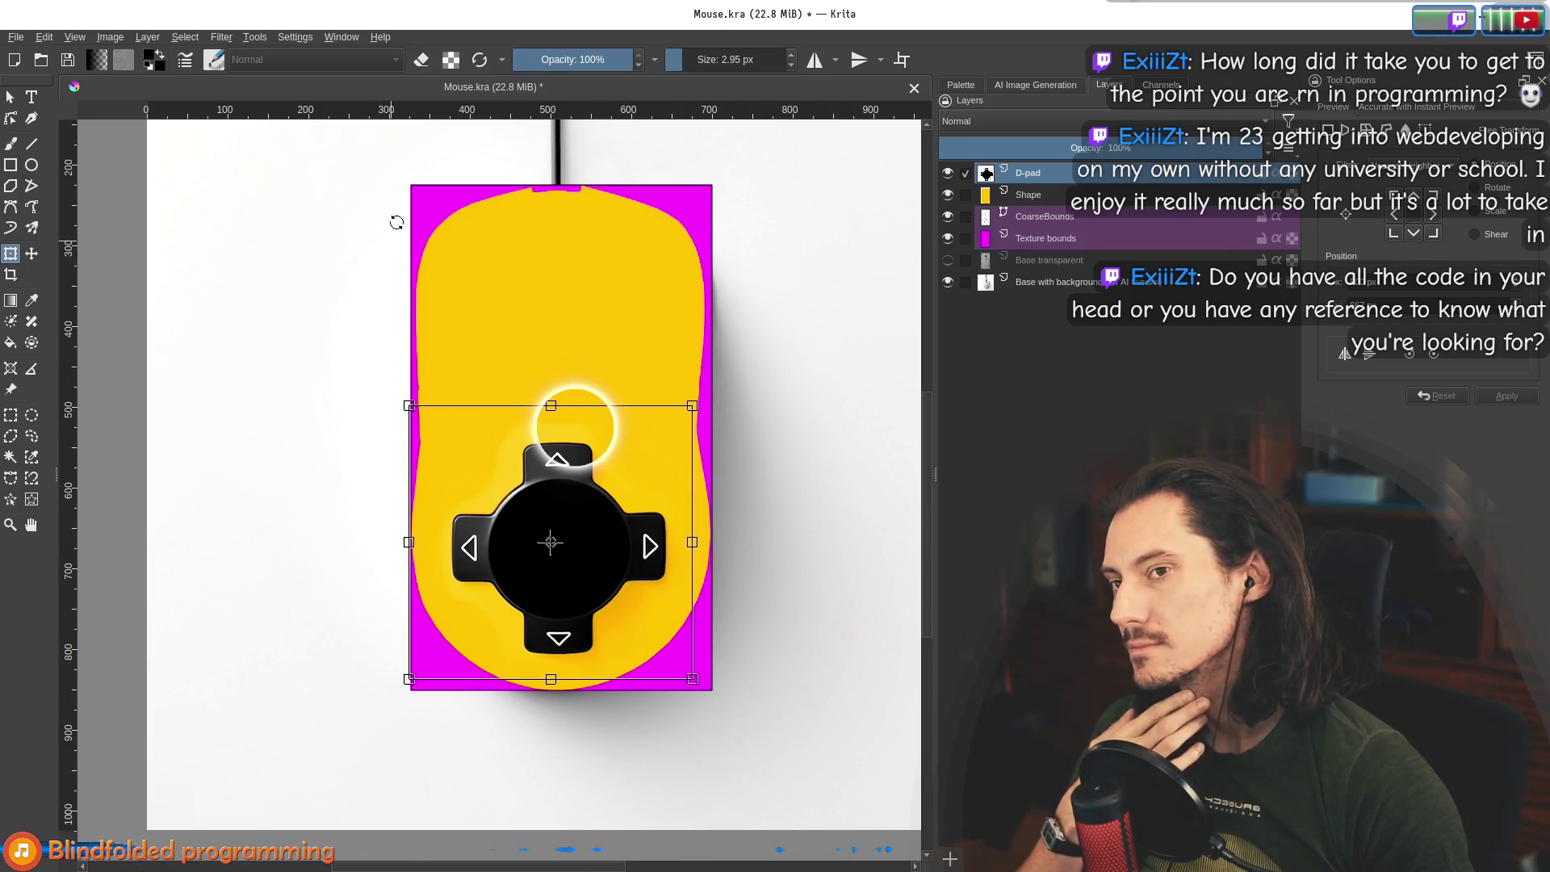
click(1044, 216)
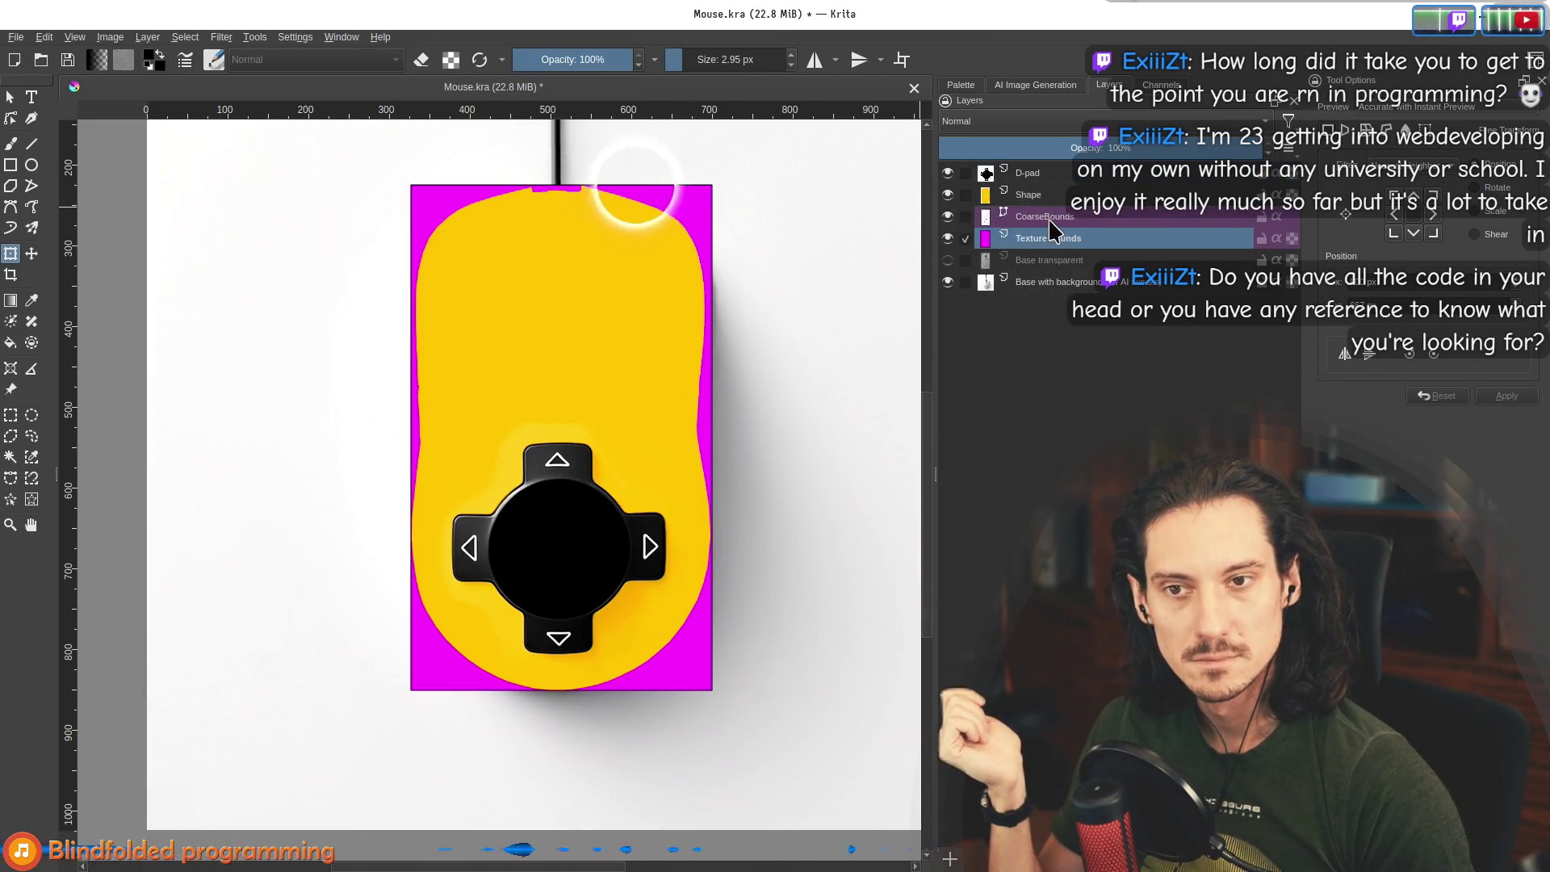
click(713, 193)
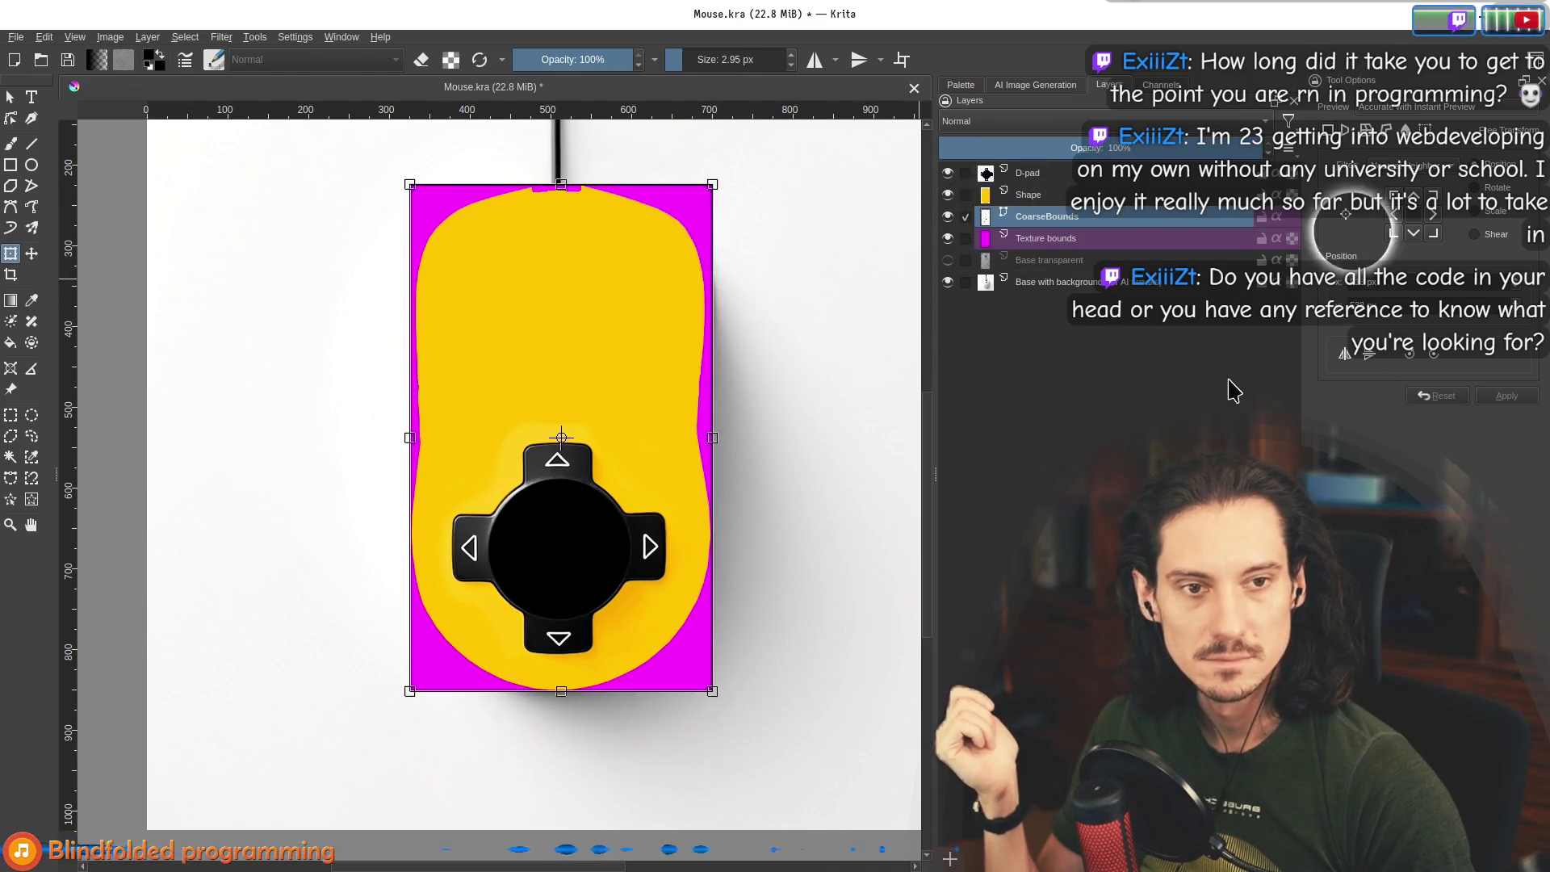
click(9, 96)
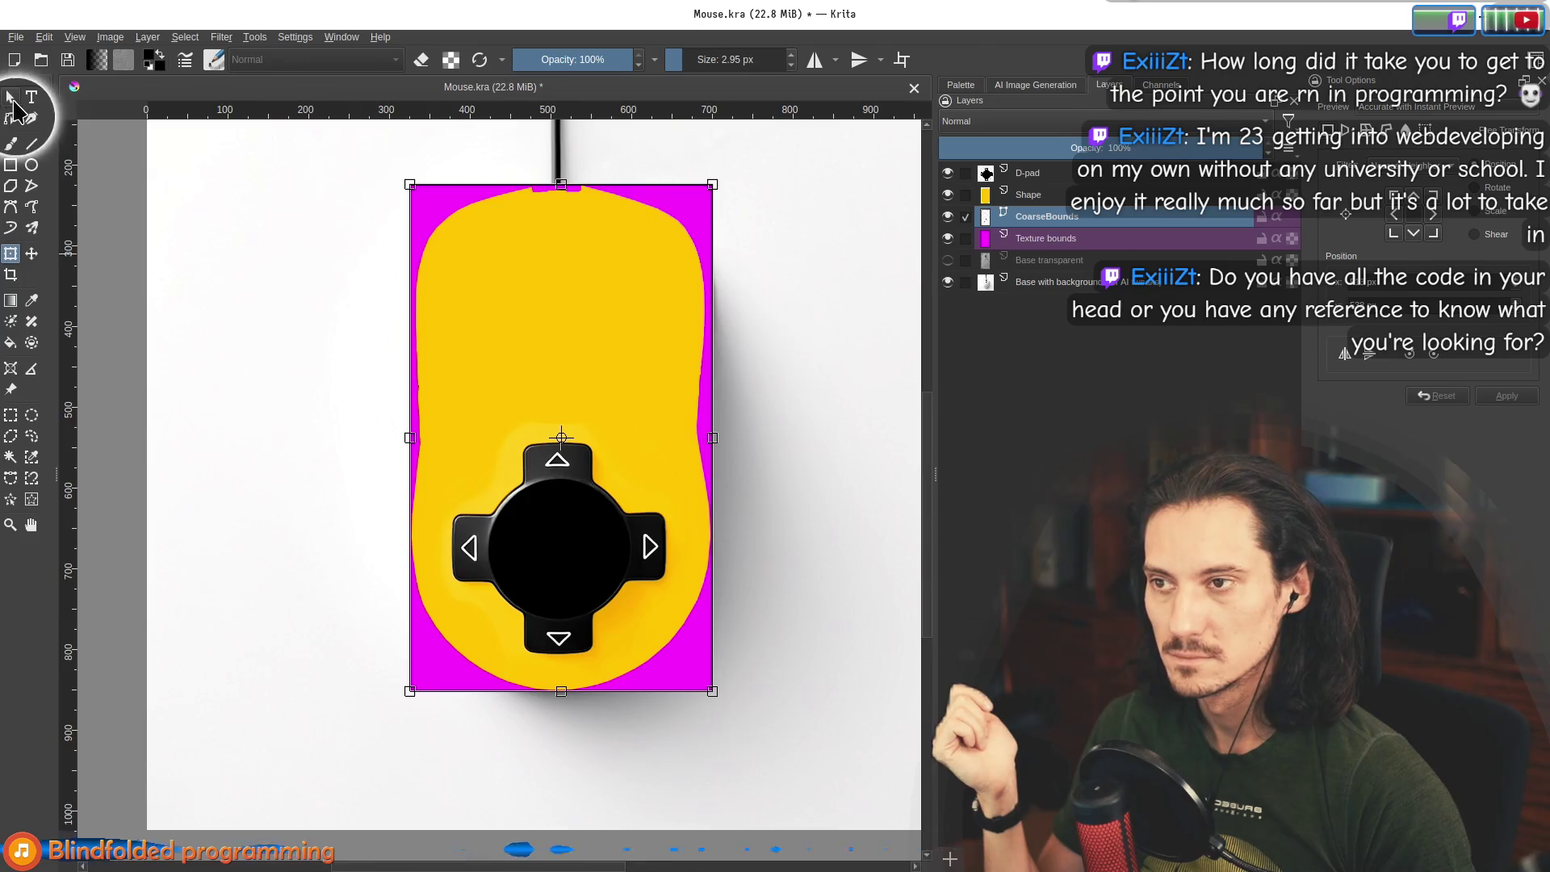
click(496, 259)
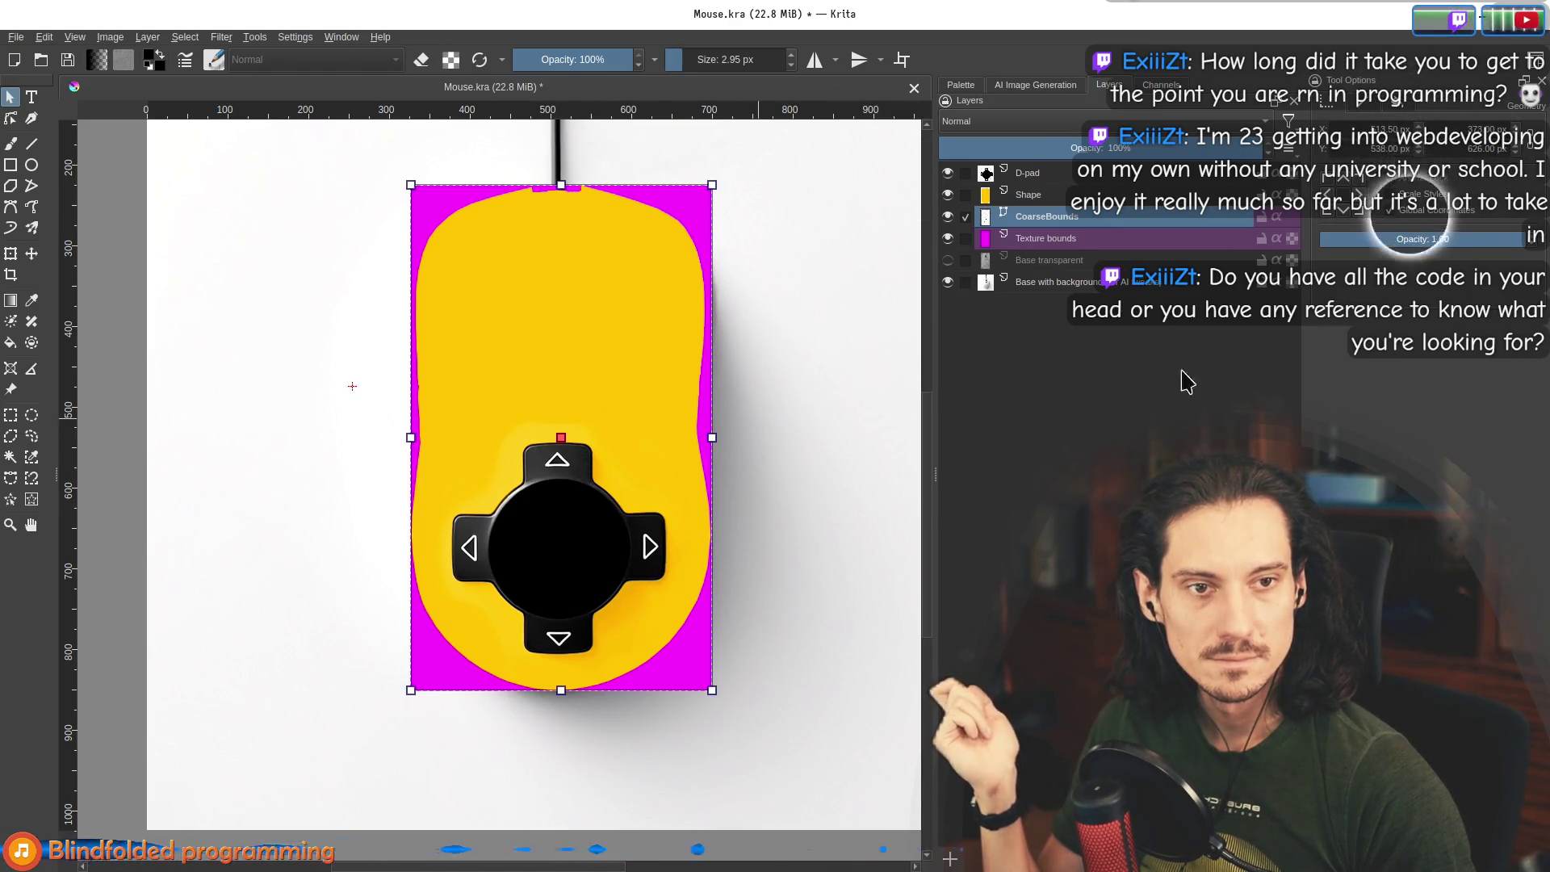
click(1066, 239)
key(b)
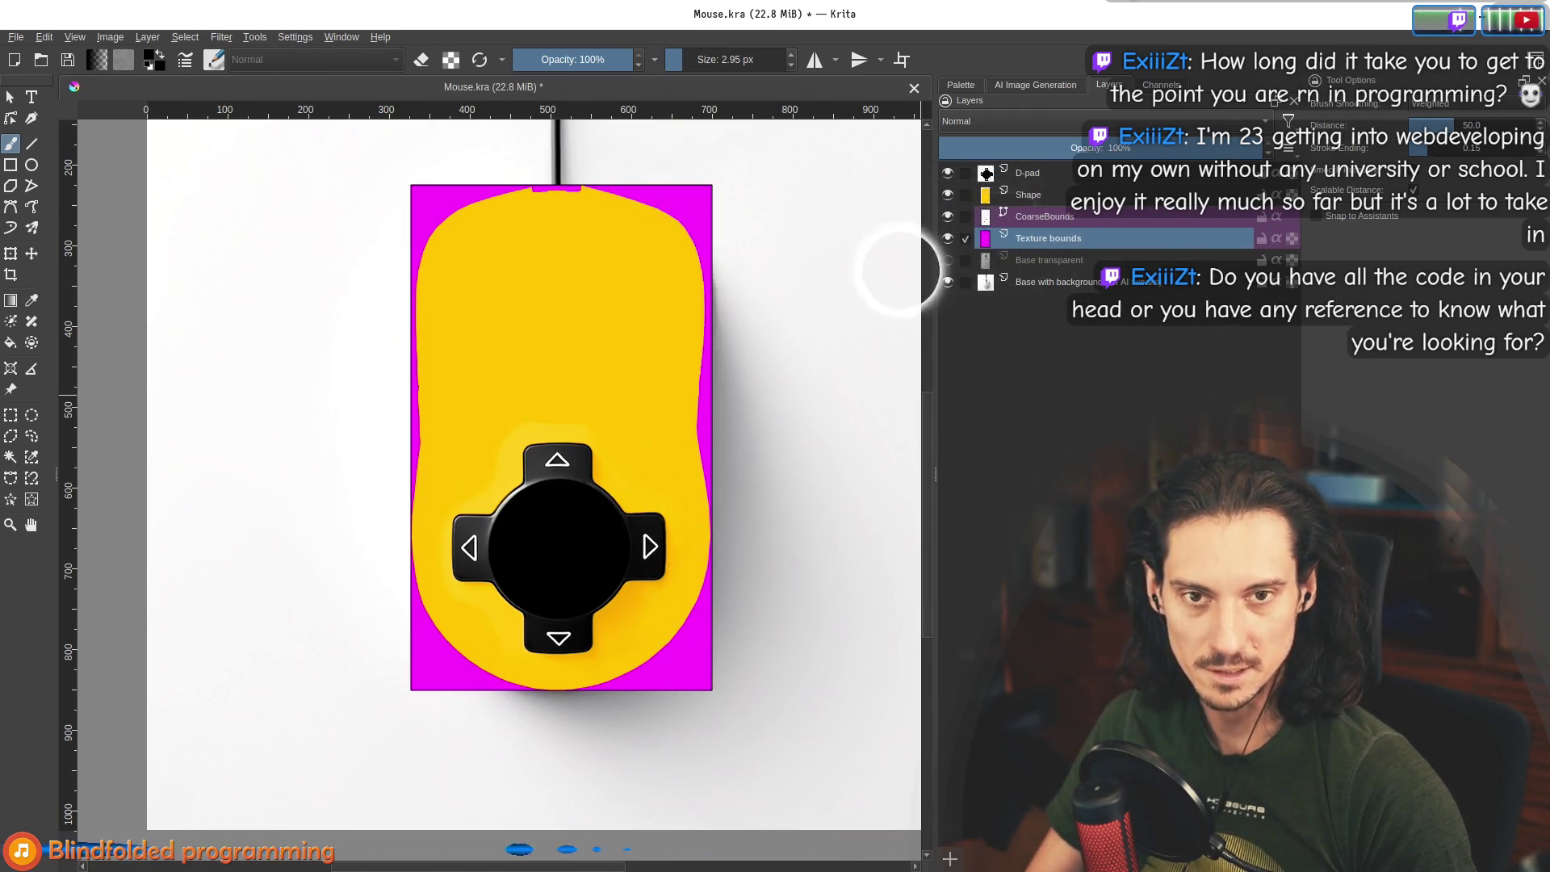
Remove the old Texture bounds layer, give CoarseBounds a light pink fill and name it TextureBounds.
key(shift+Delete)
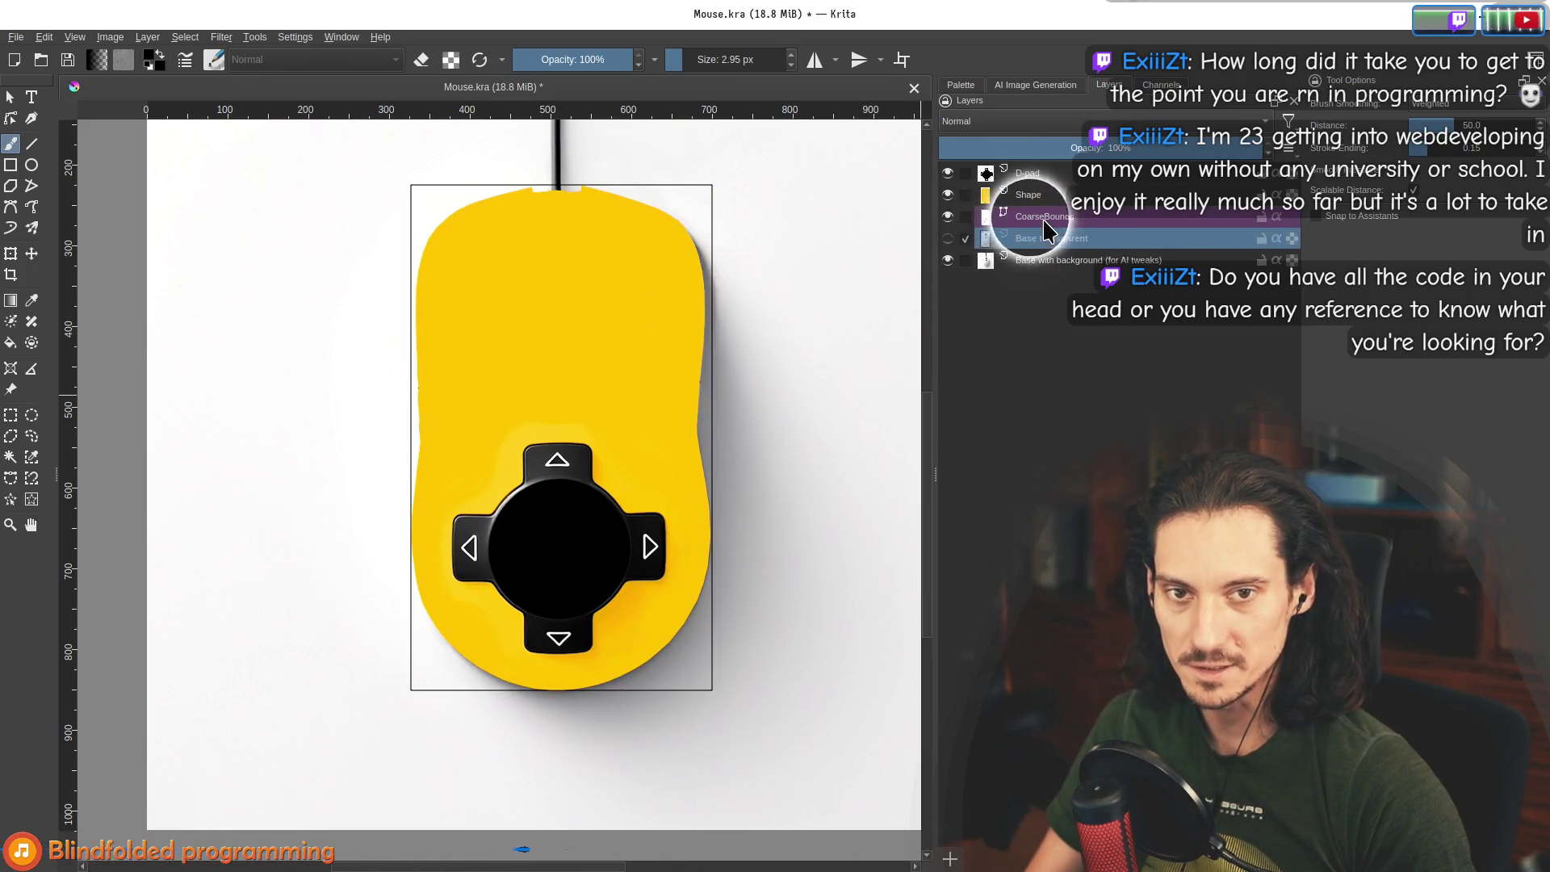
click(1046, 216)
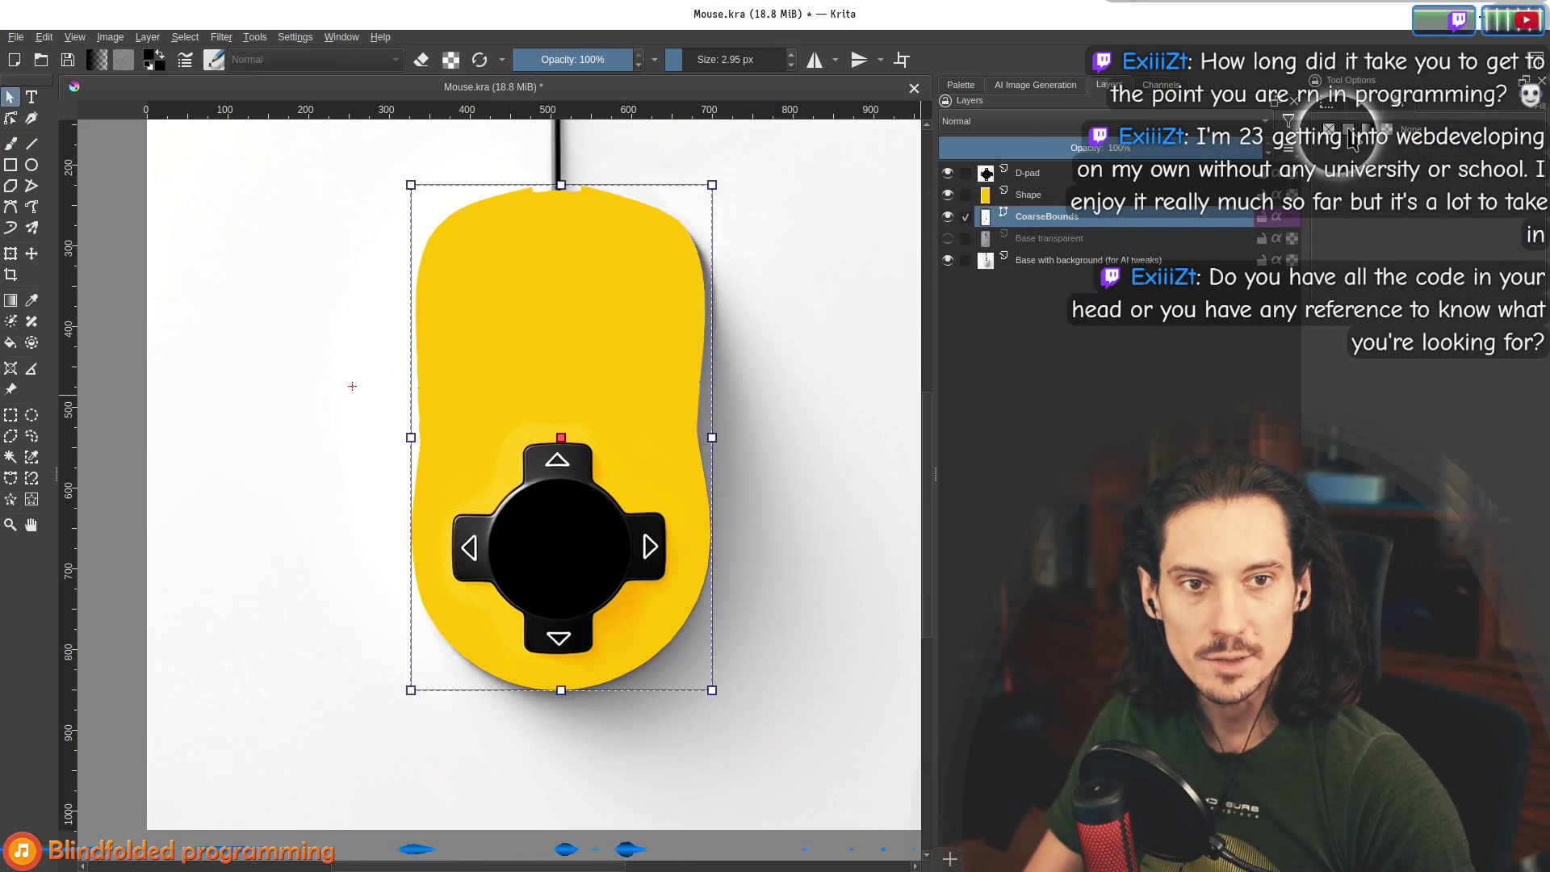
click(1349, 131)
click(1396, 153)
click(1361, 298)
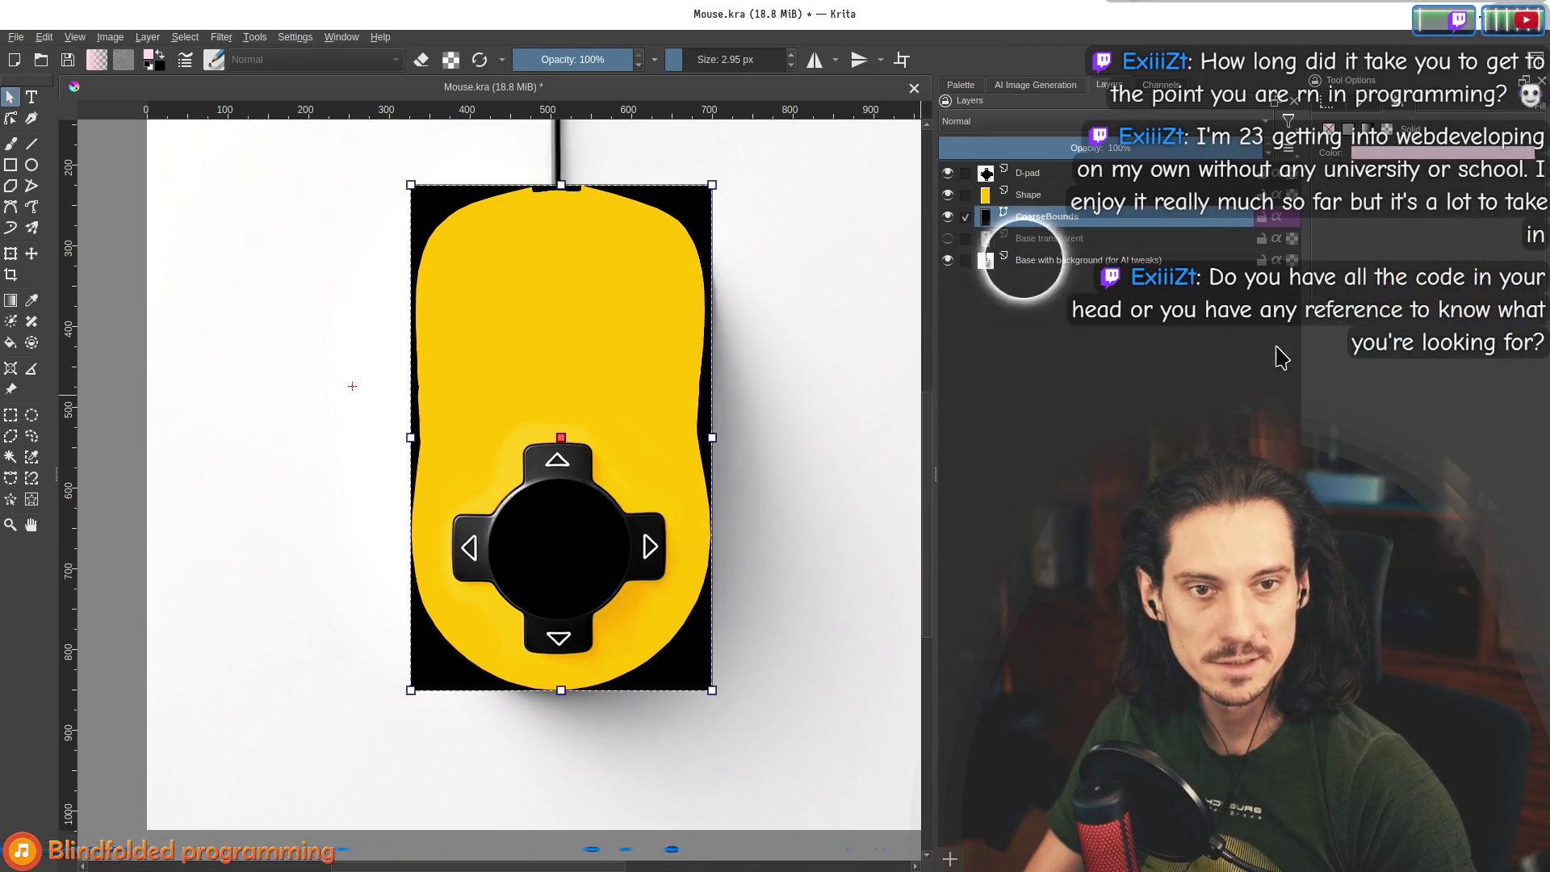
double_click(1050, 218)
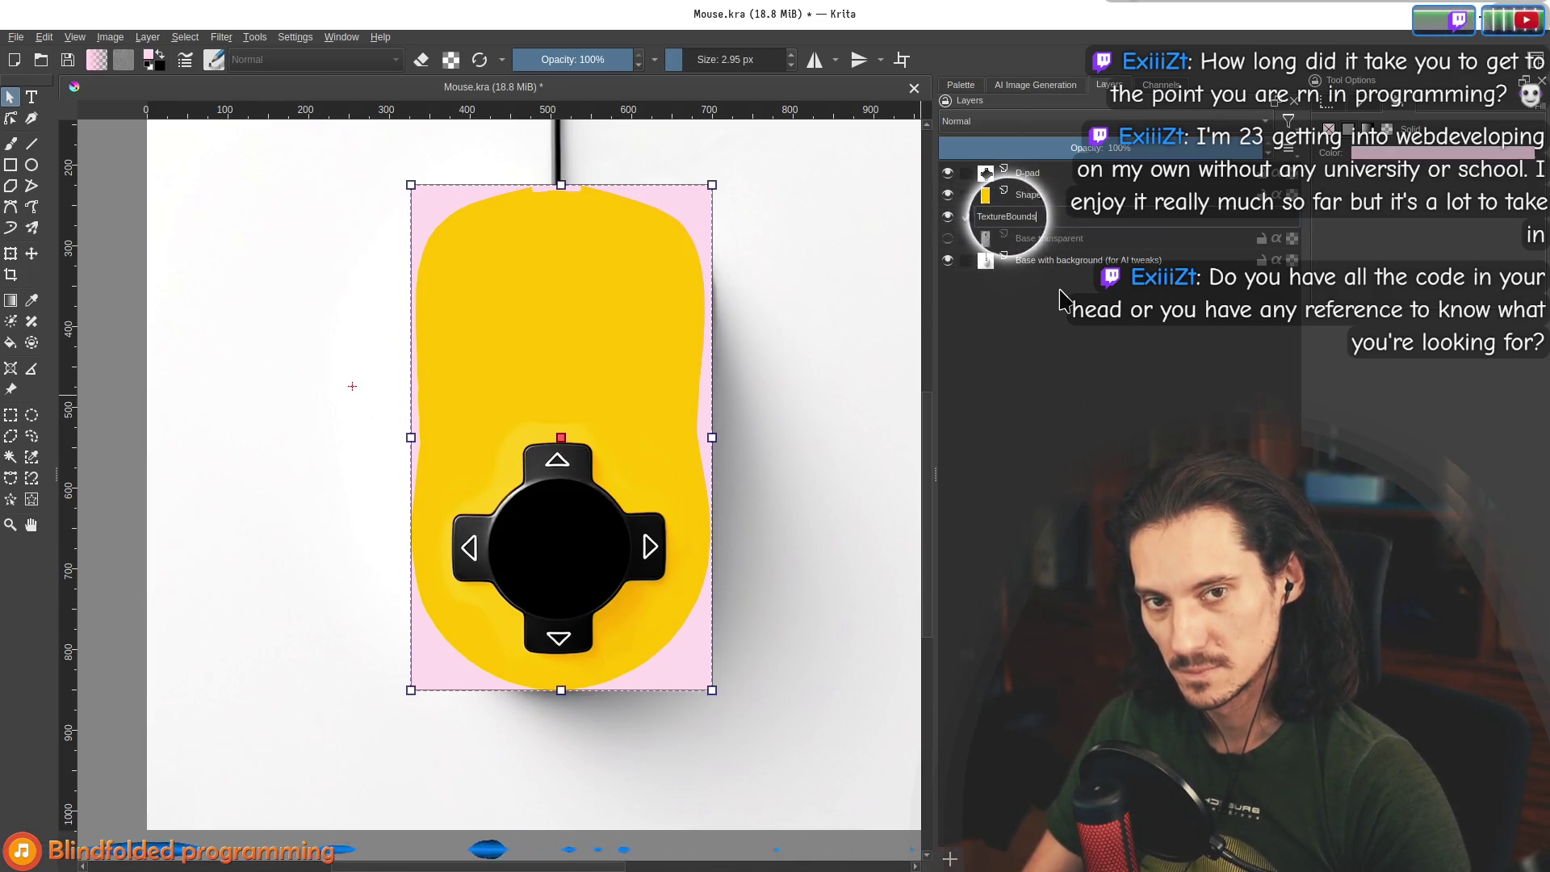
key(Return)
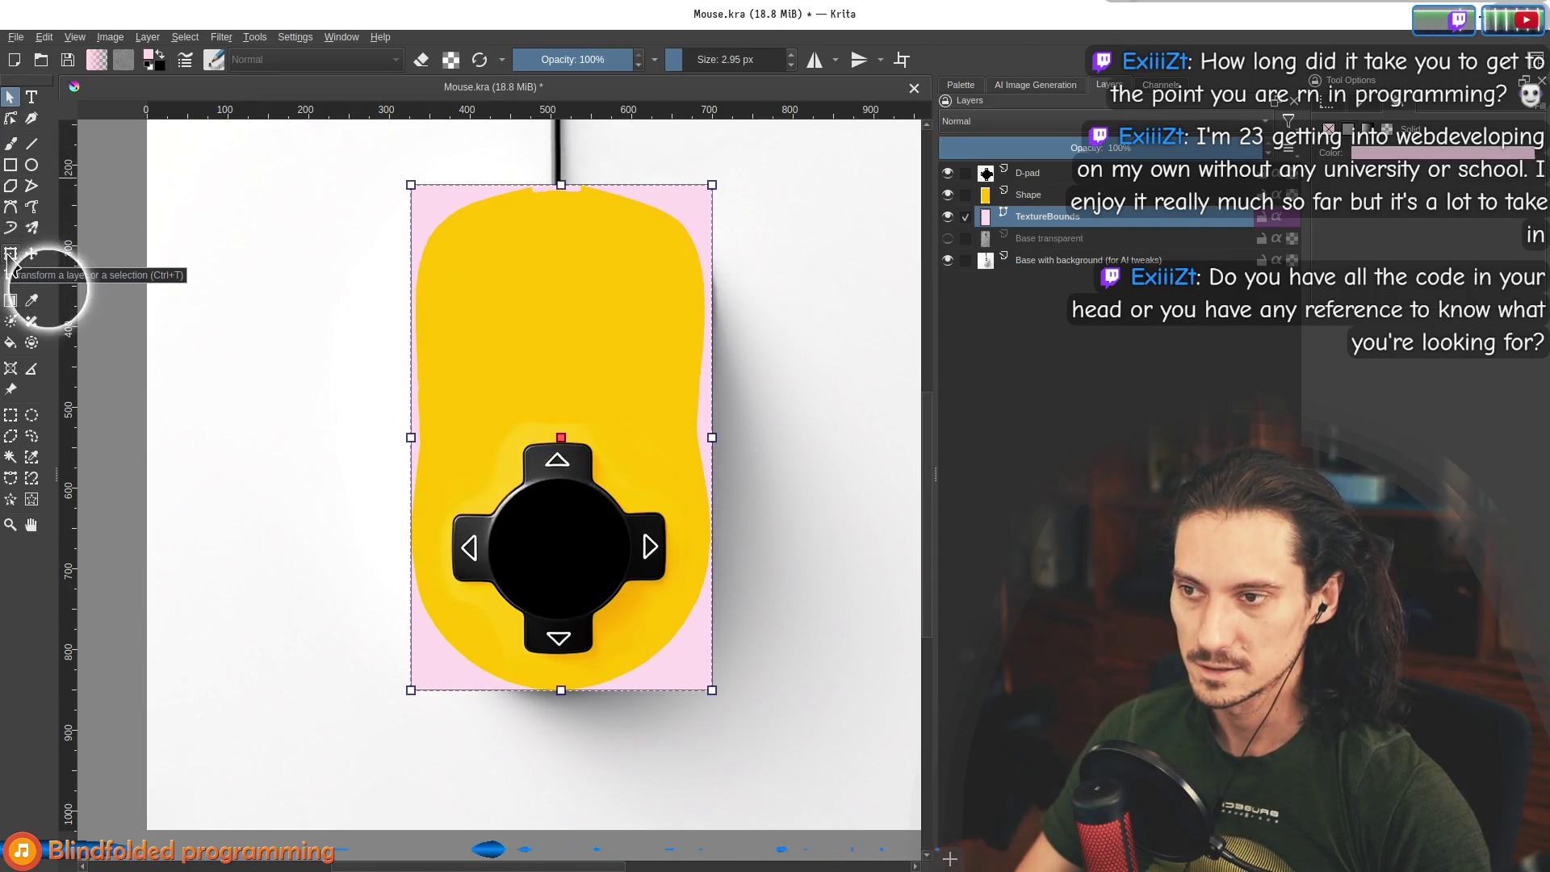
Check the TextureBounds shape's geometry, cycle through the Transform and Select Shapes tools, then switch to tldraw.
click(1332, 111)
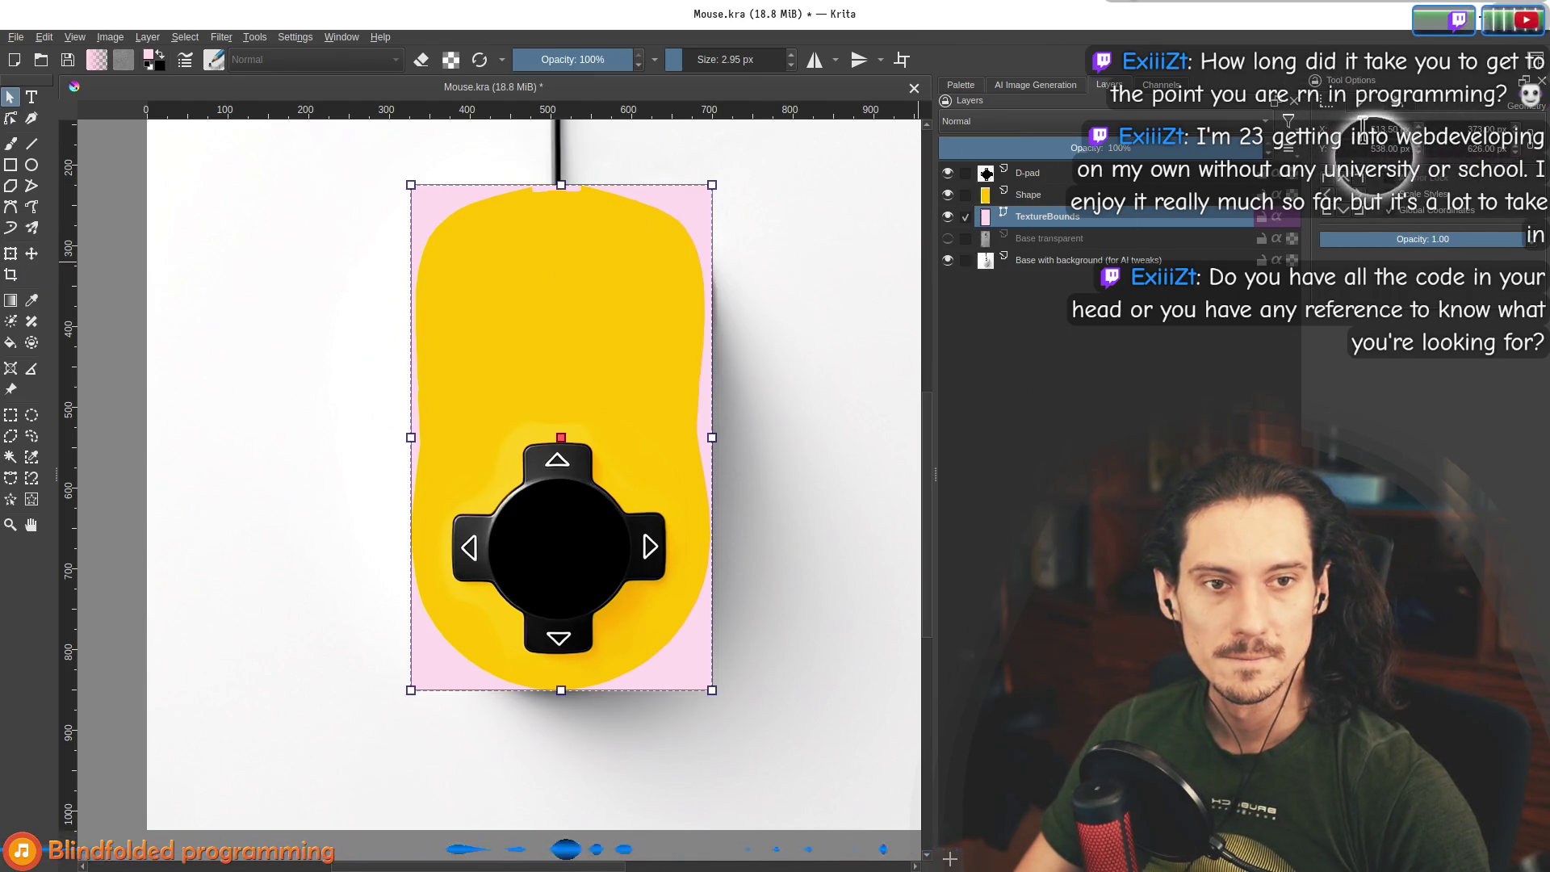
click(10, 253)
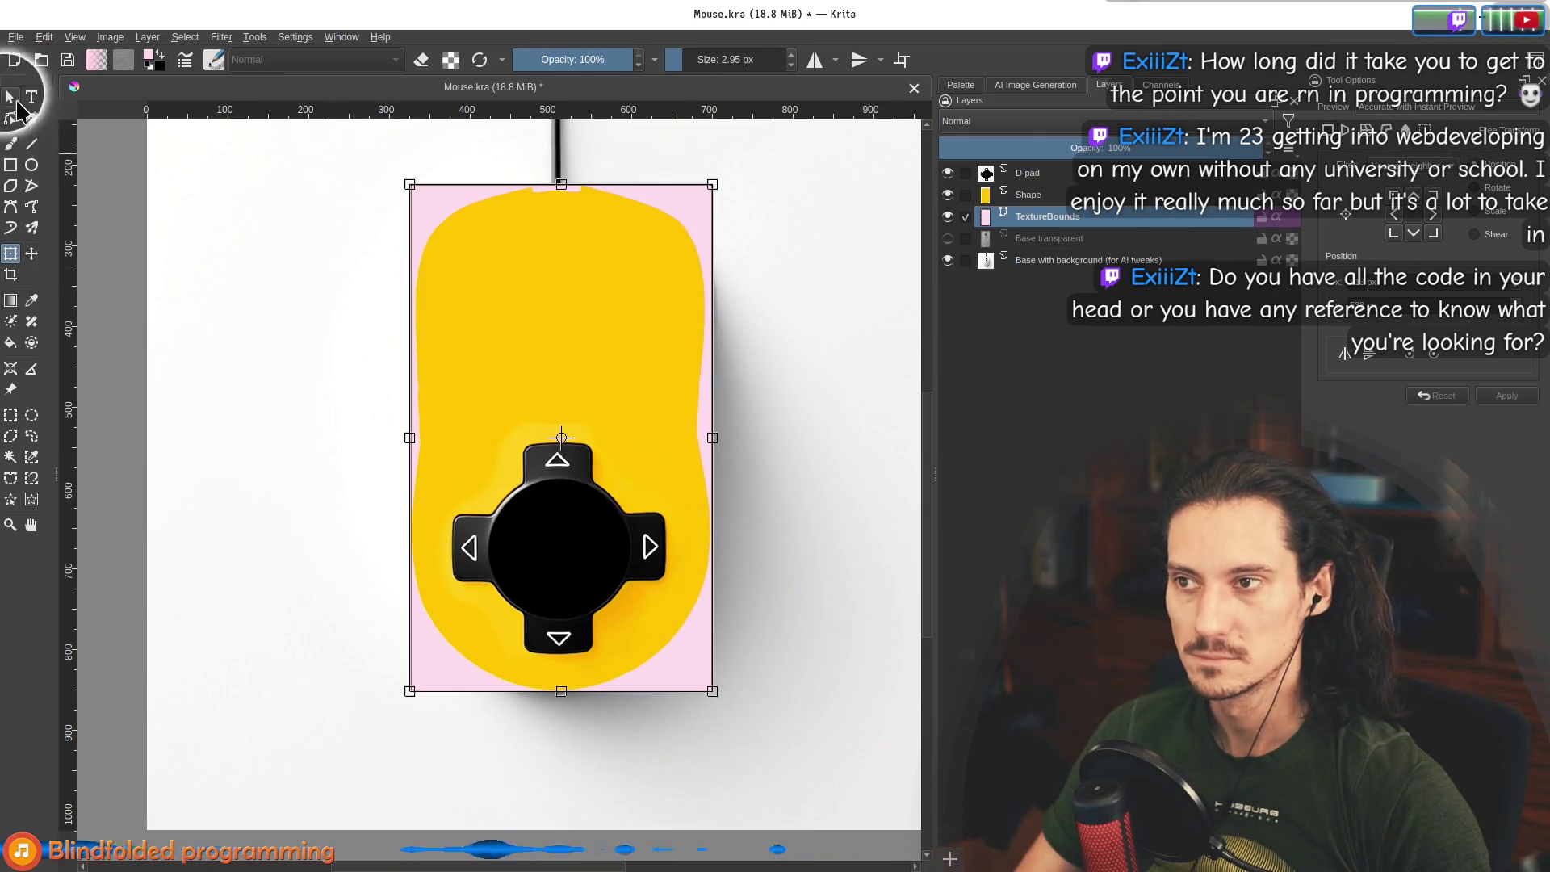
click(10, 98)
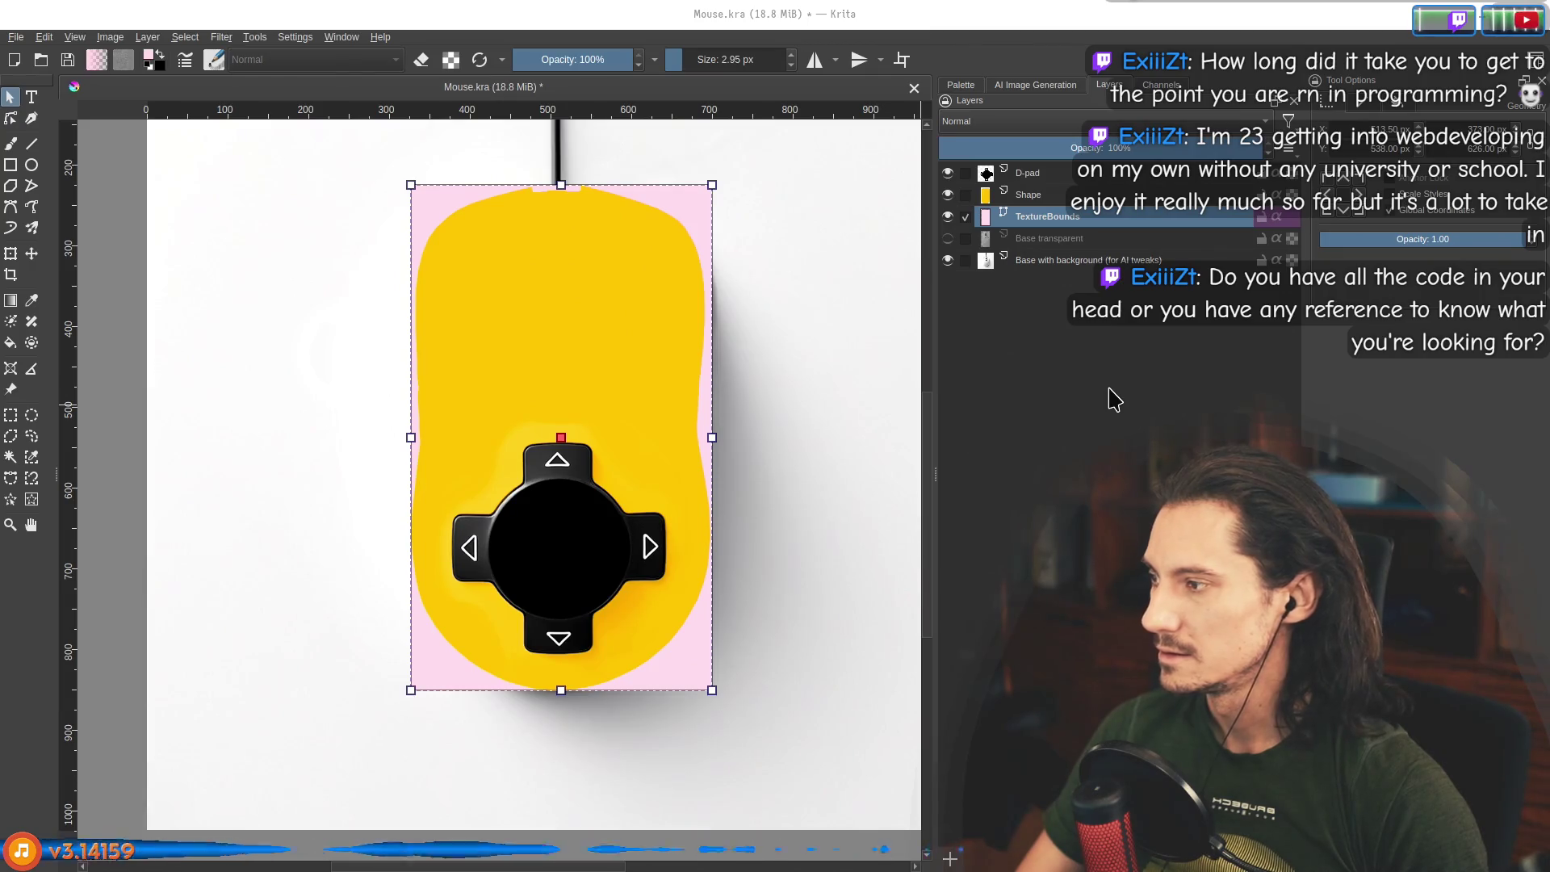
key(alt+Tab)
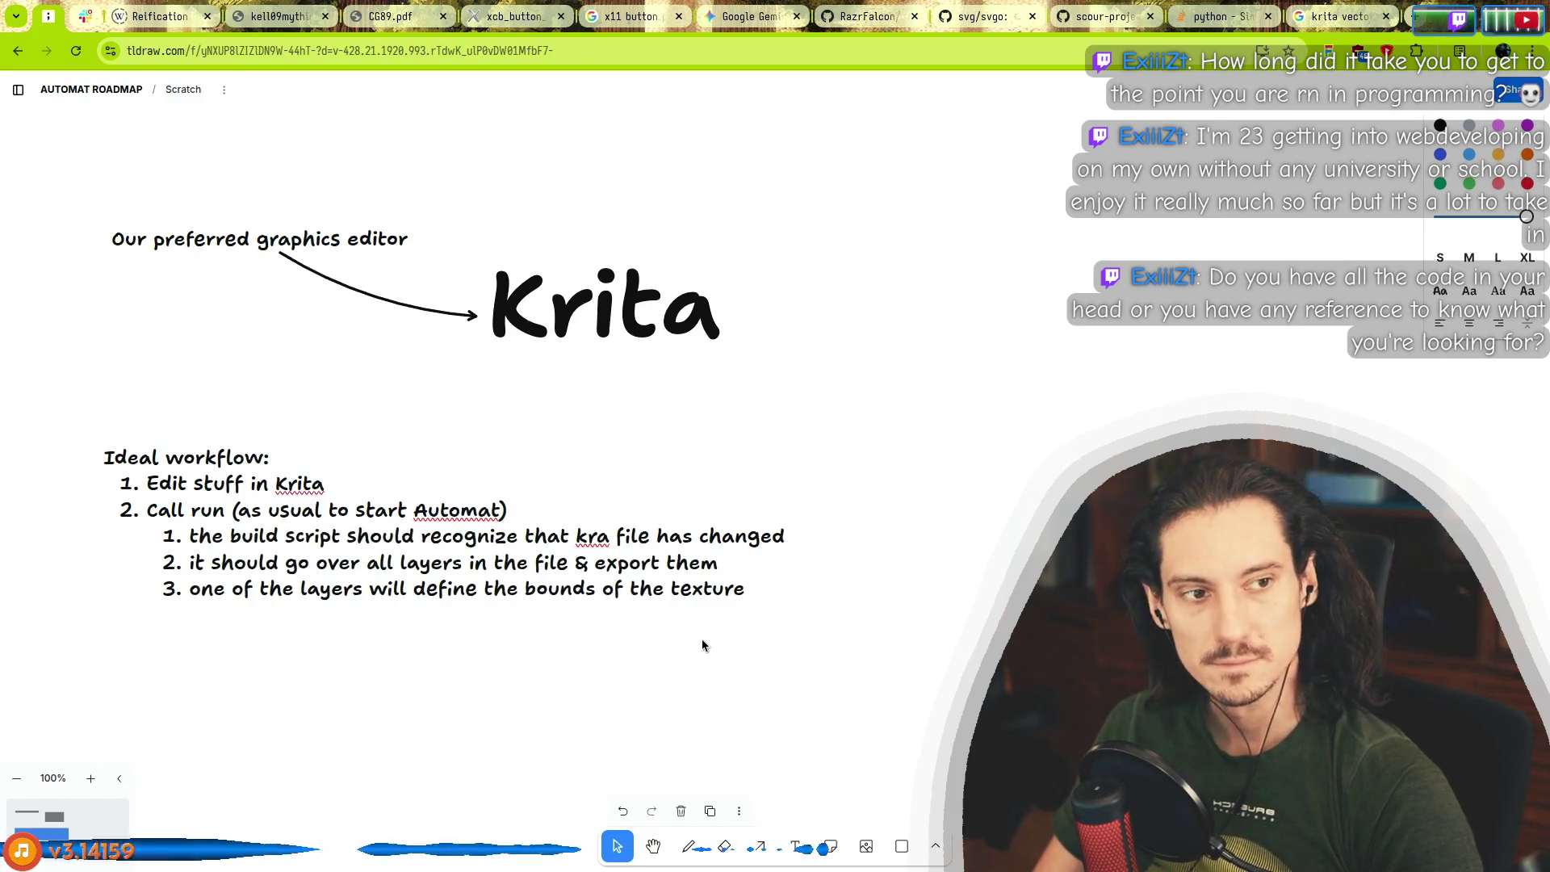
Switch back to Mouse.kra in Krita and duplicate the D-pad layer with Ctrl+J.
key(alt+Tab)
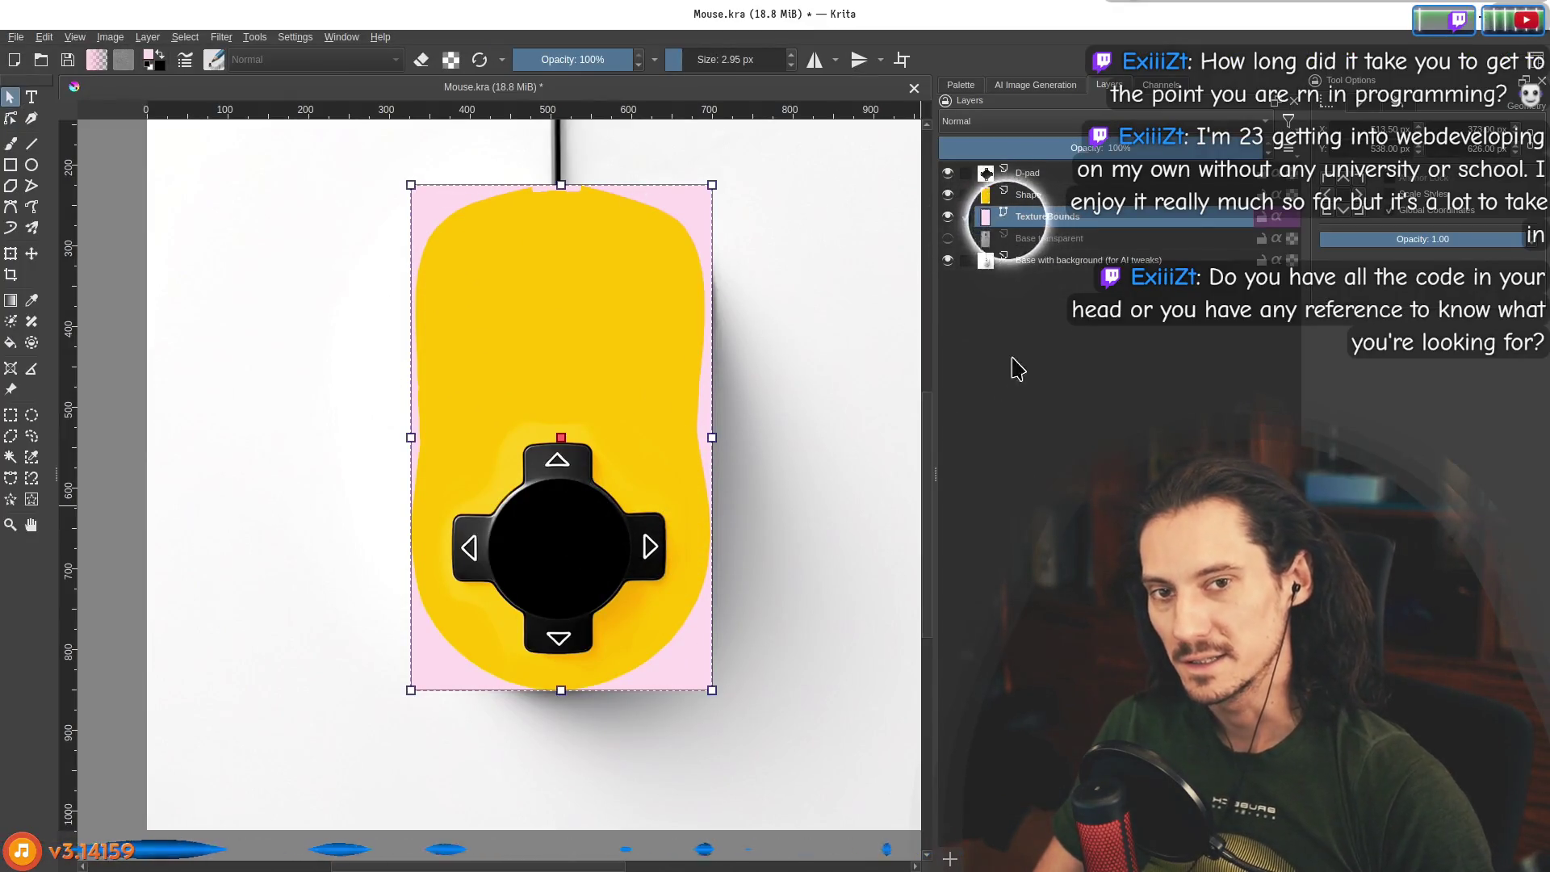
click(1029, 173)
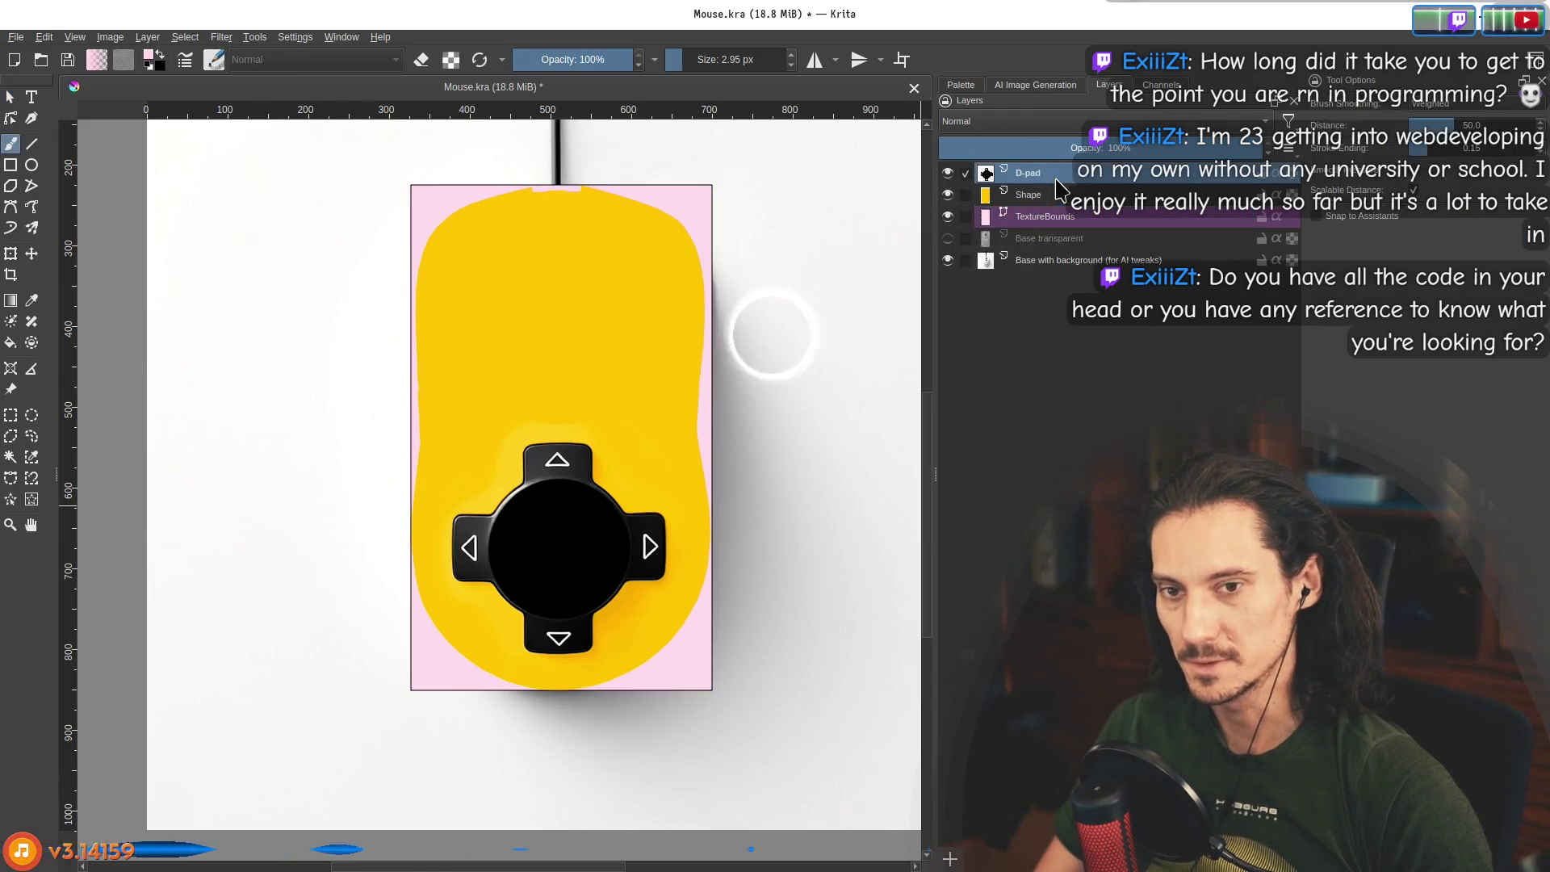
key(ctrl+j)
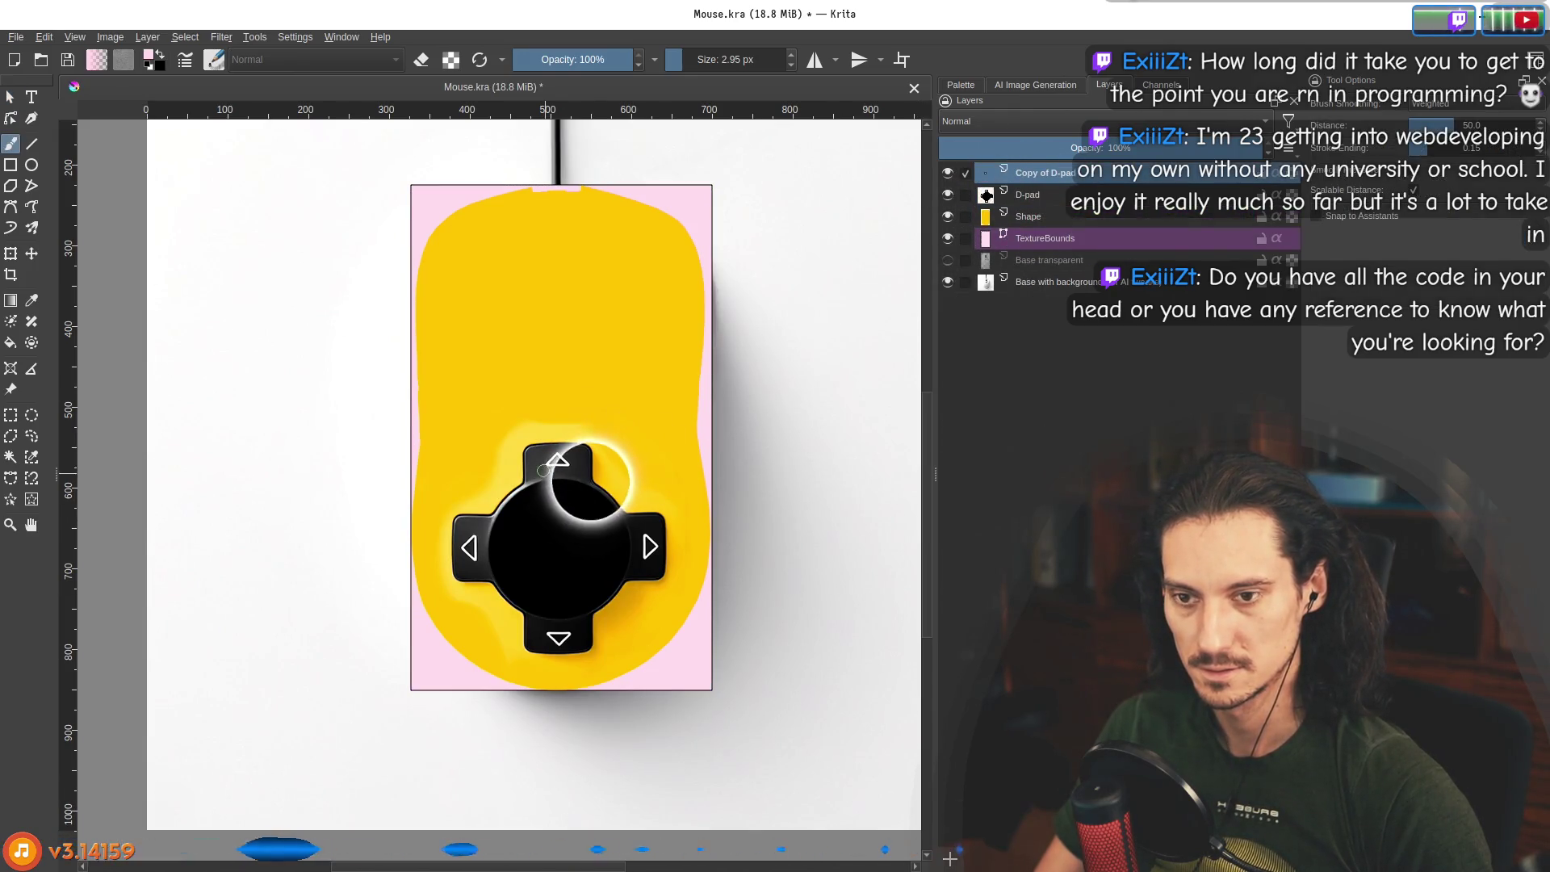
Move the Copy of D-pad up onto the upper mouse body and tilt it with a transform.
click(31, 253)
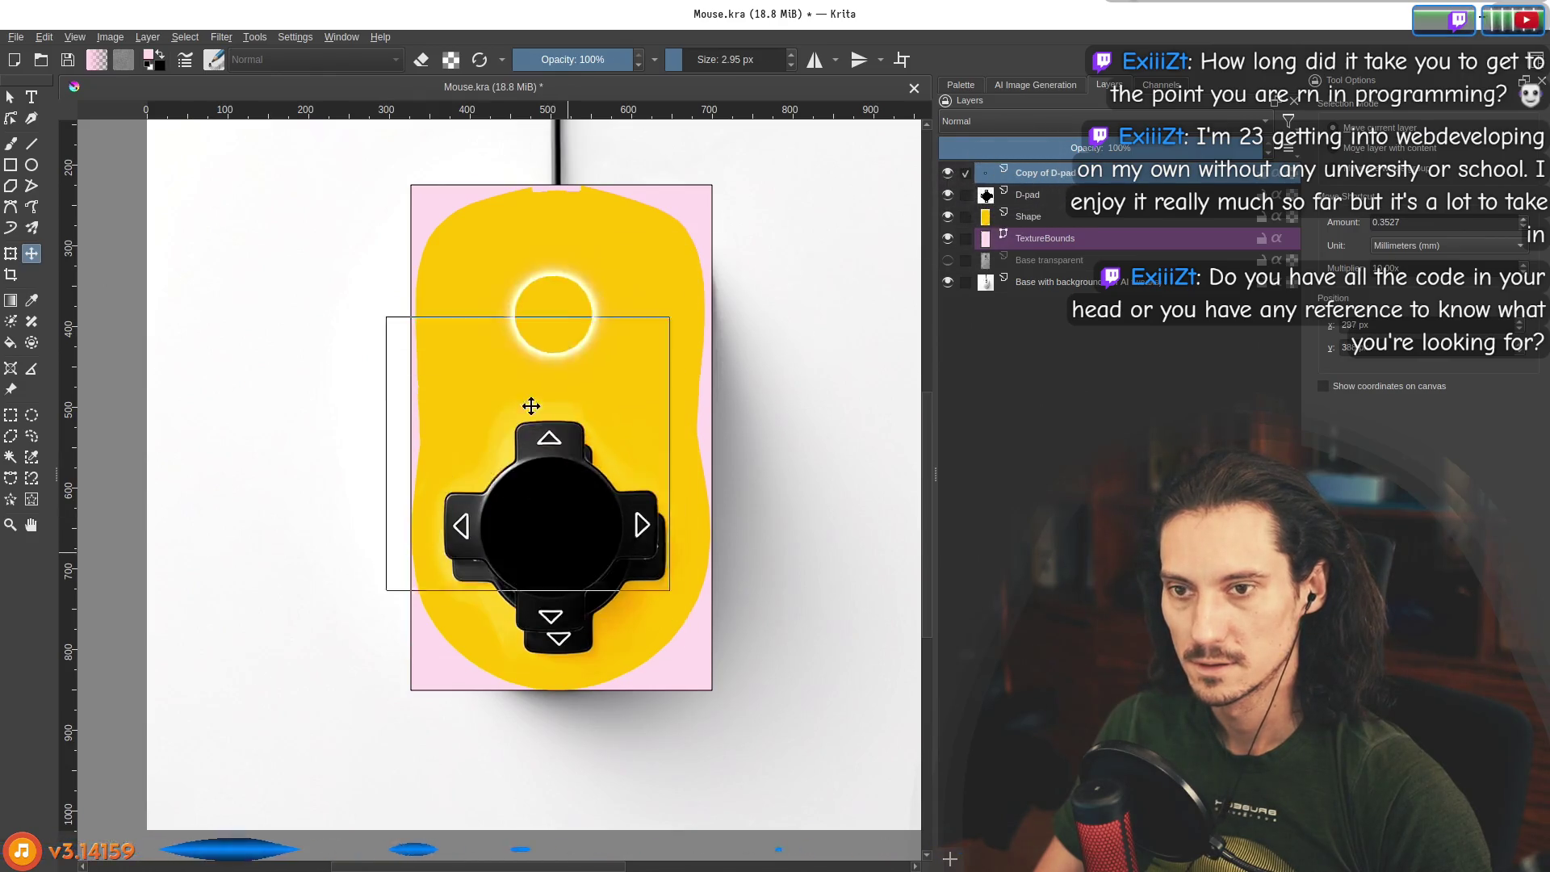
mouse_move(530, 409)
mouse_down()
mouse_move(477, 227)
mouse_move(708, 244)
mouse_move(554, 328)
mouse_move(415, 225)
mouse_move(388, 277)
mouse_up()
click(10, 254)
click(10, 96)
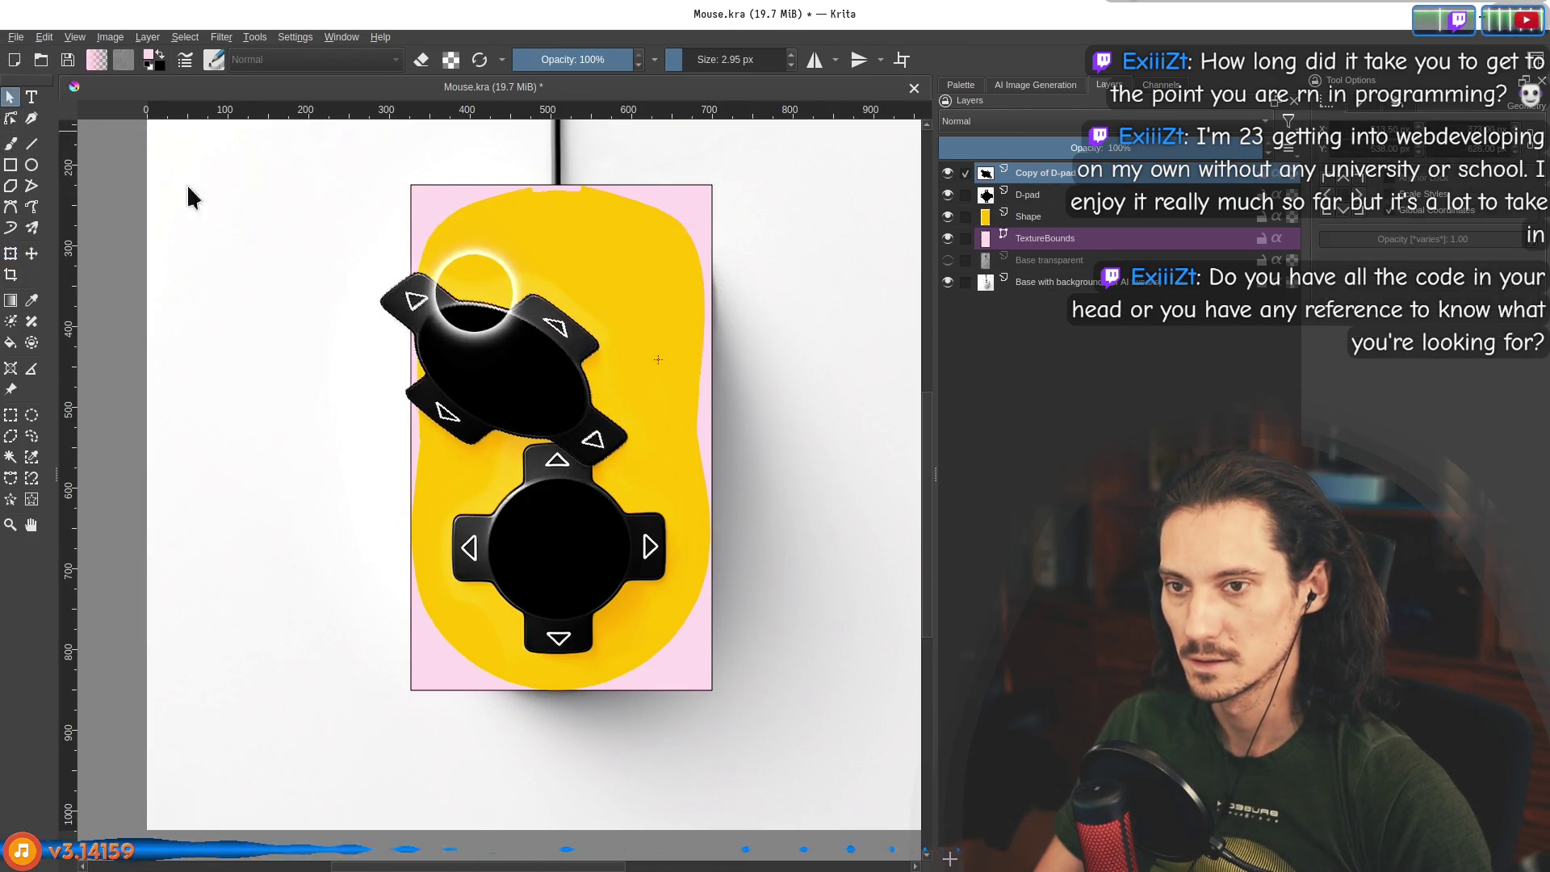
click(508, 393)
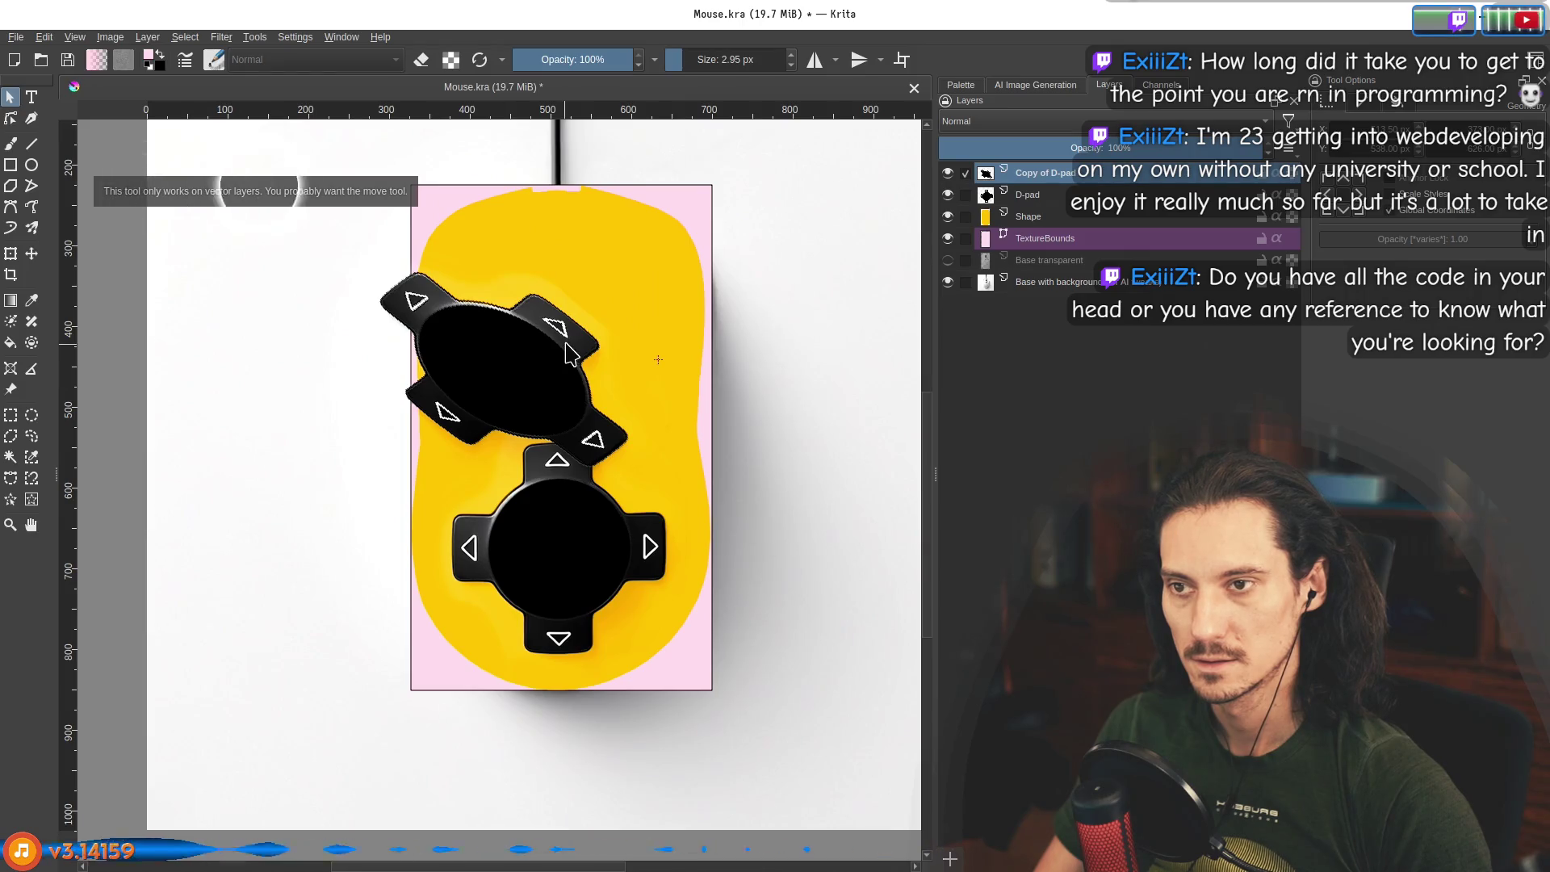
Reset the D-pad copy's transform and zoom in on it.
click(10, 253)
right_click(536, 380)
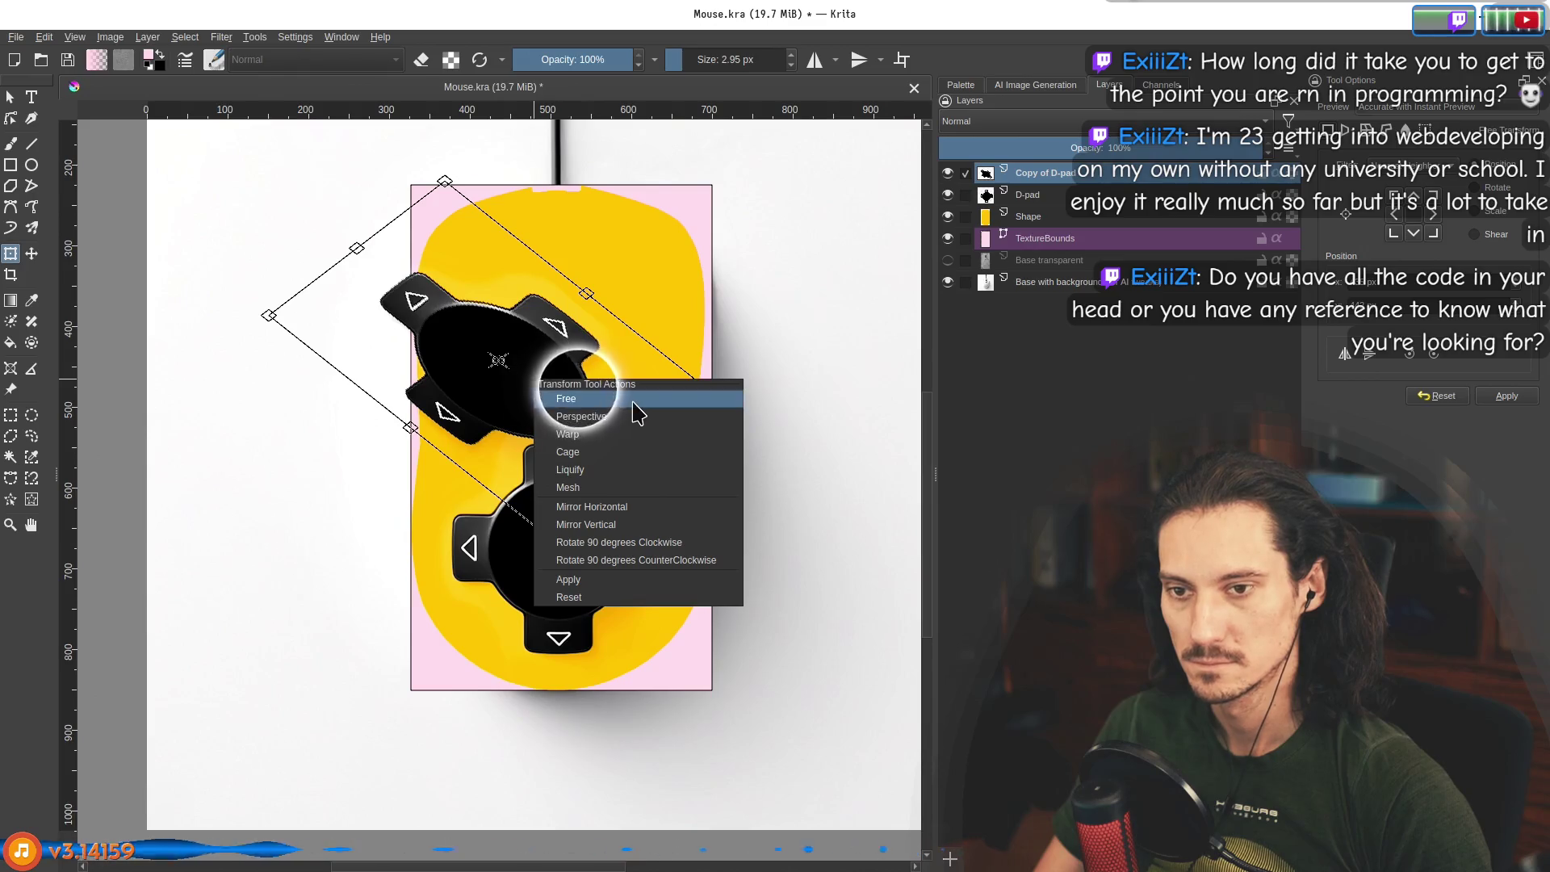
click(637, 594)
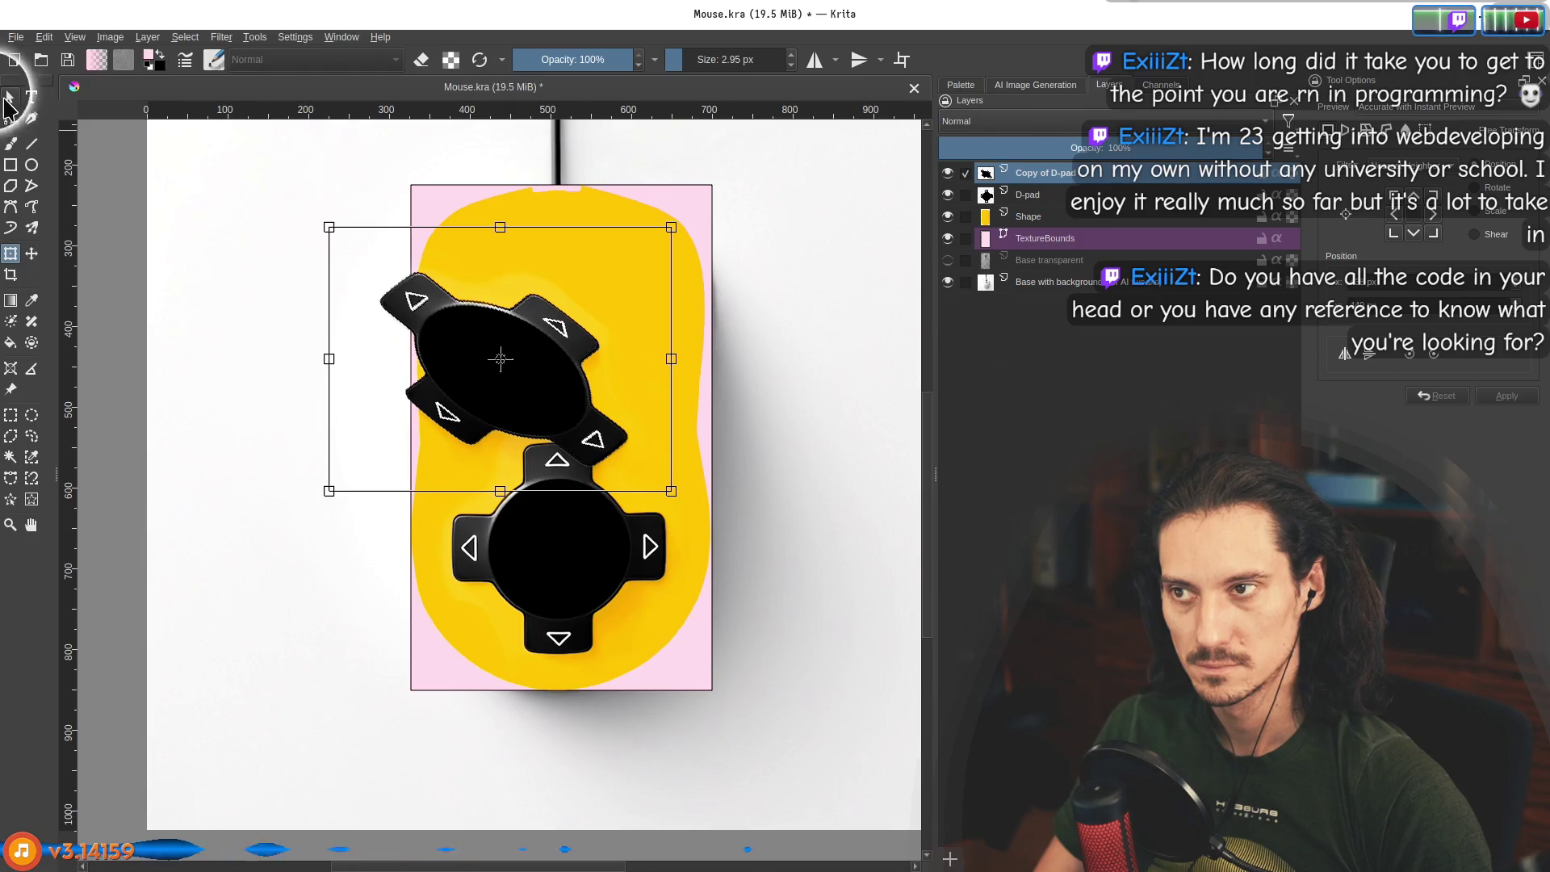
click(31, 254)
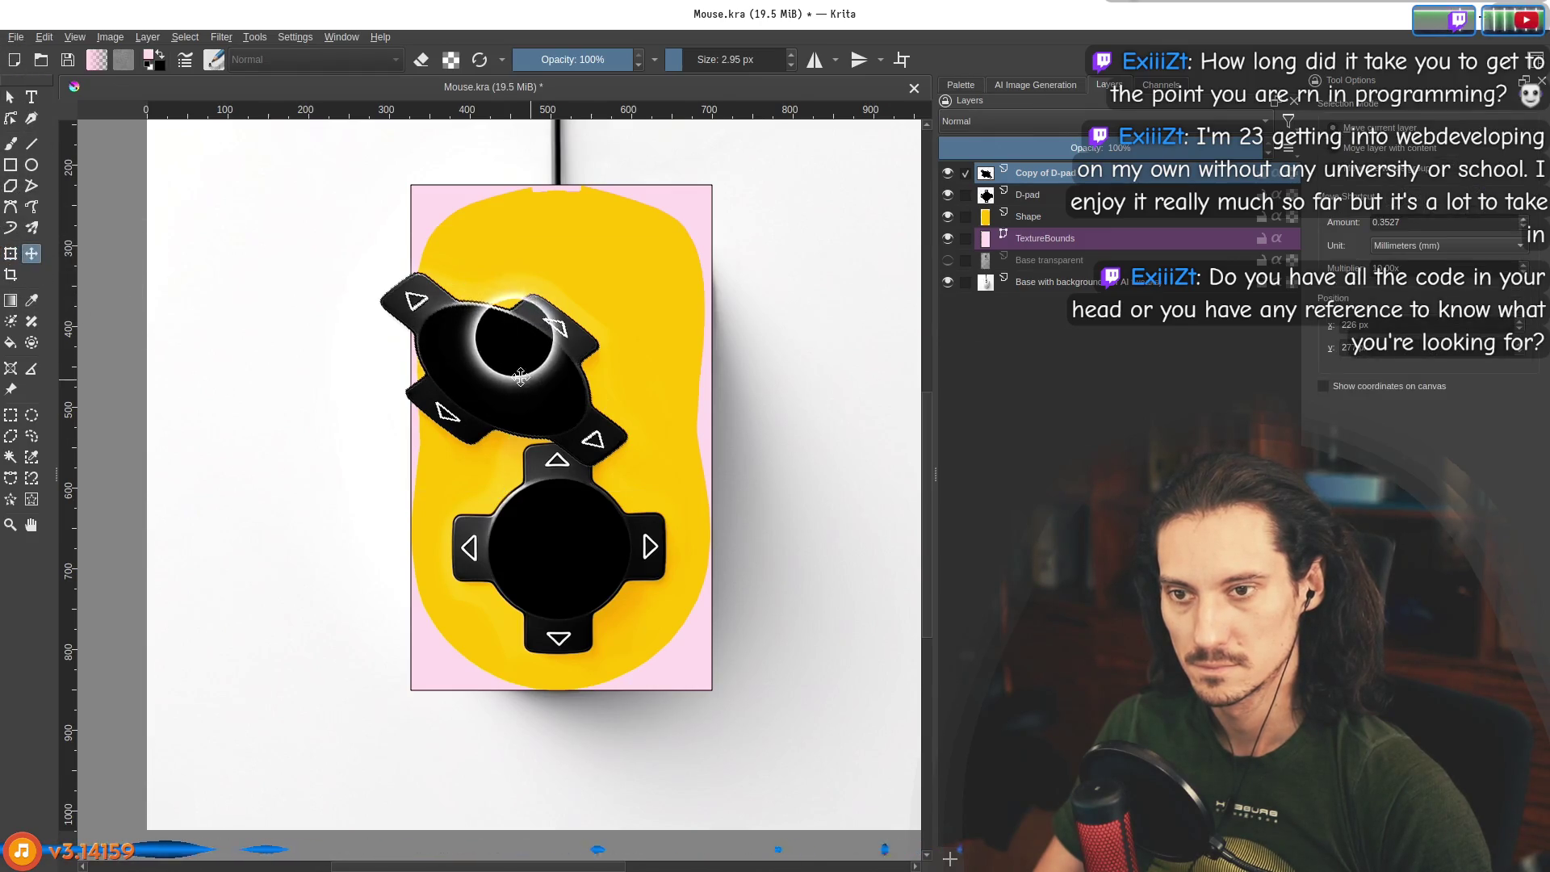
key(plus)
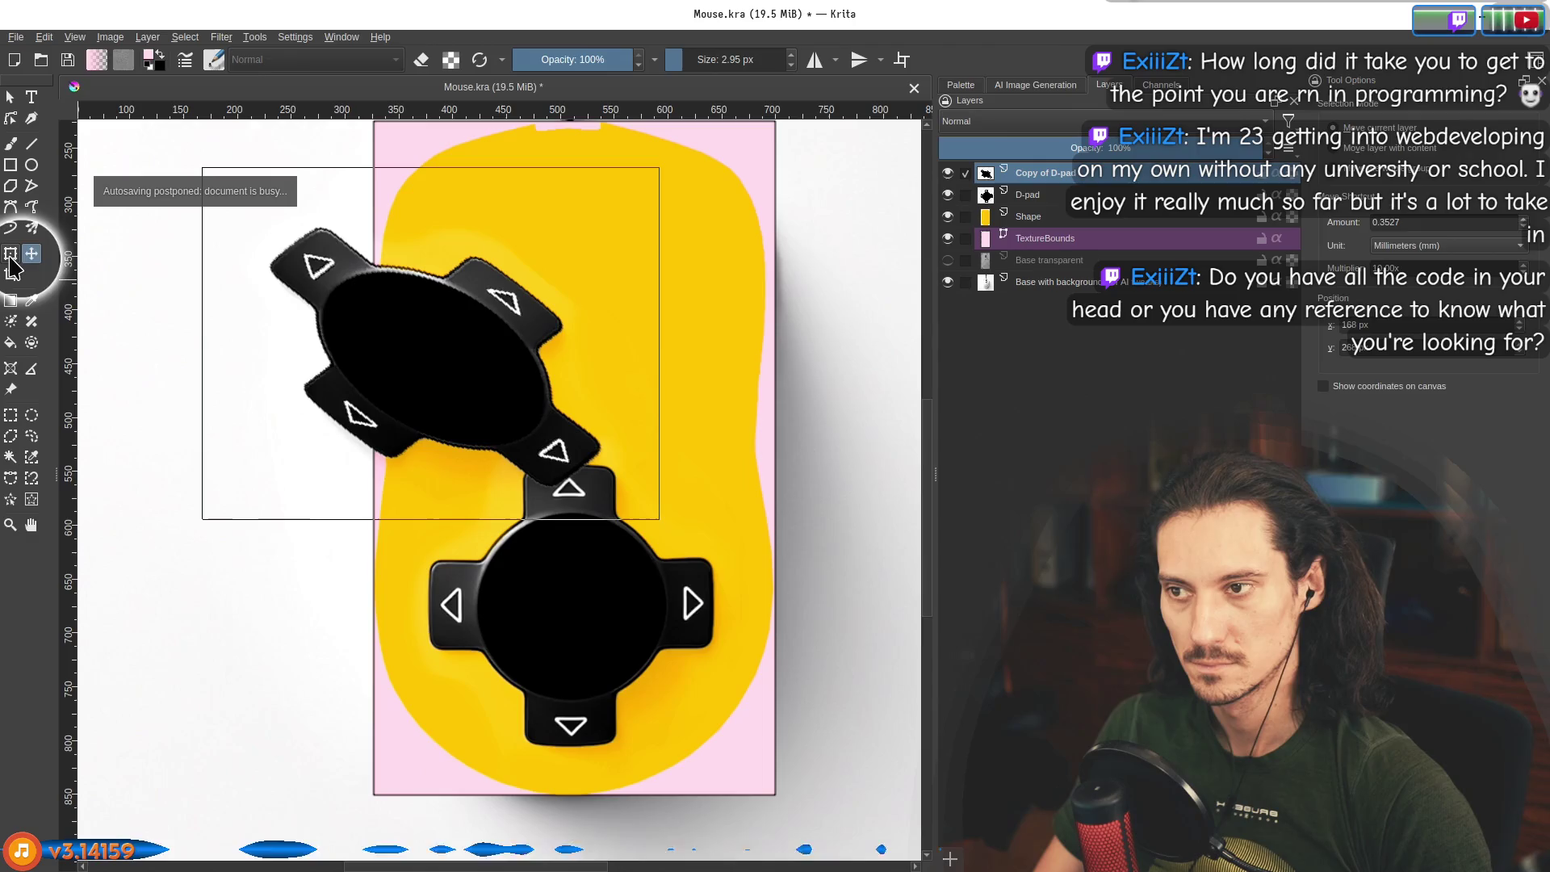
Tilt the D-pad copy at an angle, then swing it partway back toward upright.
click(11, 255)
right_click(481, 364)
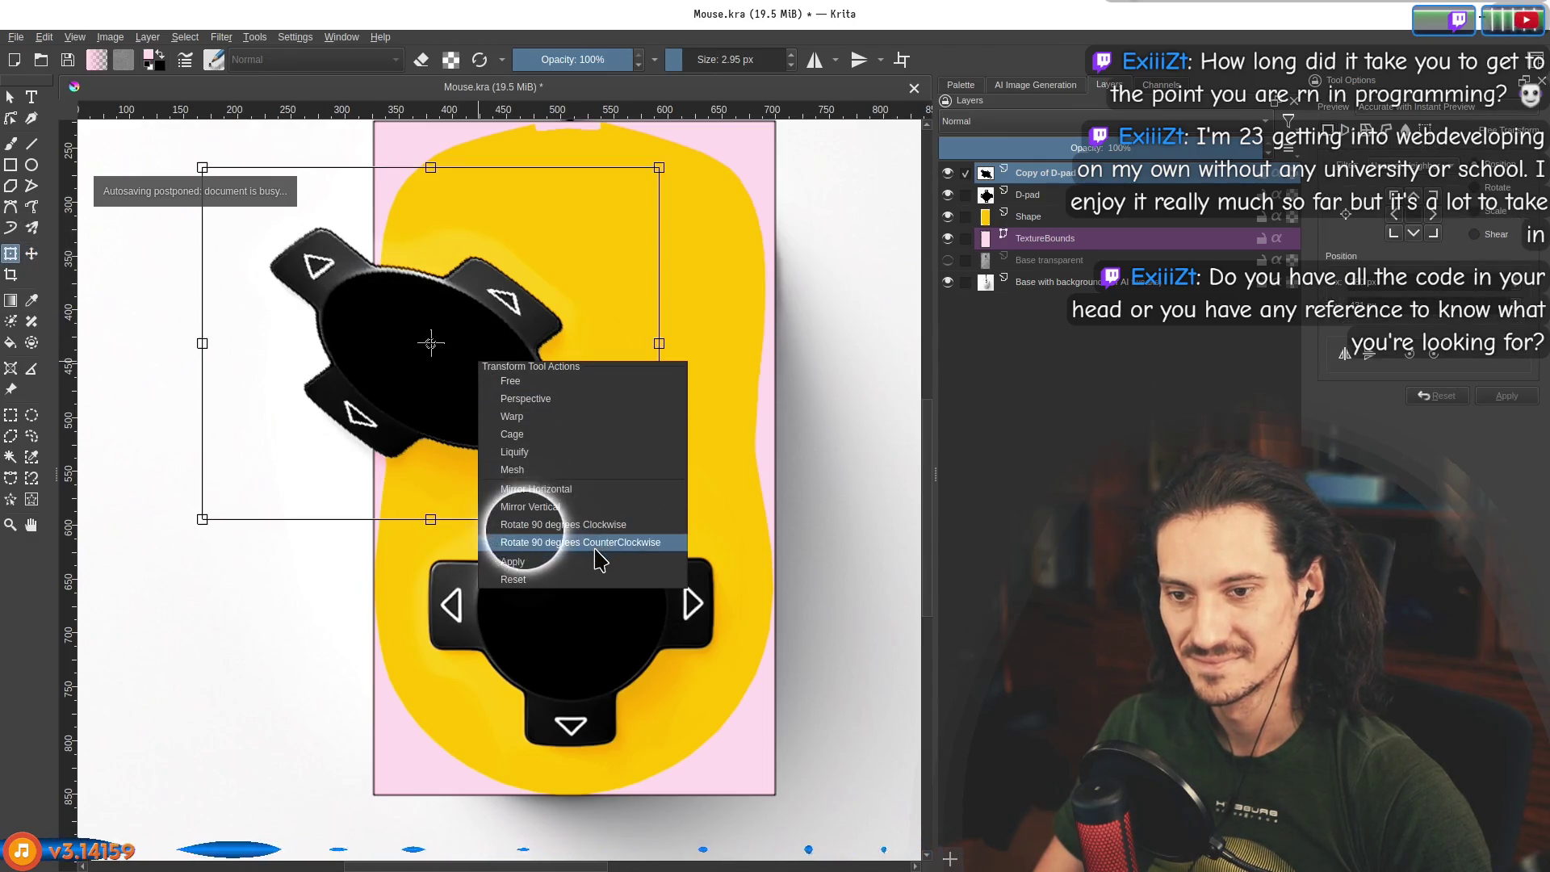
click(508, 381)
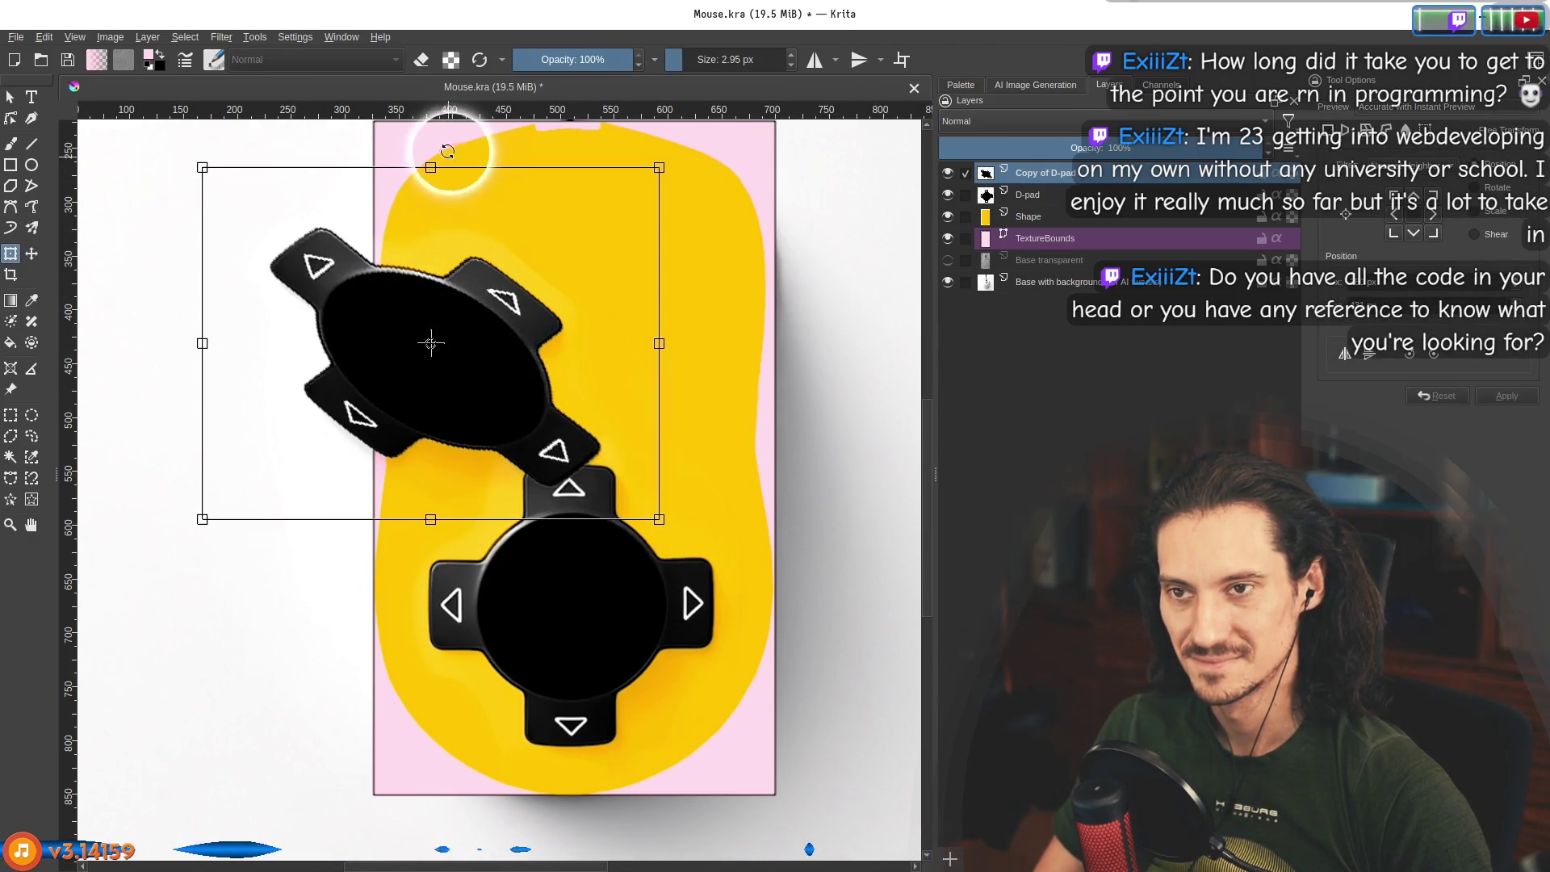
mouse_move(471, 171)
mouse_down()
mouse_move(415, 163)
mouse_move(600, 204)
mouse_move(484, 202)
mouse_move(726, 177)
mouse_move(512, 235)
mouse_move(406, 119)
mouse_move(476, 133)
mouse_move(572, 244)
mouse_up()
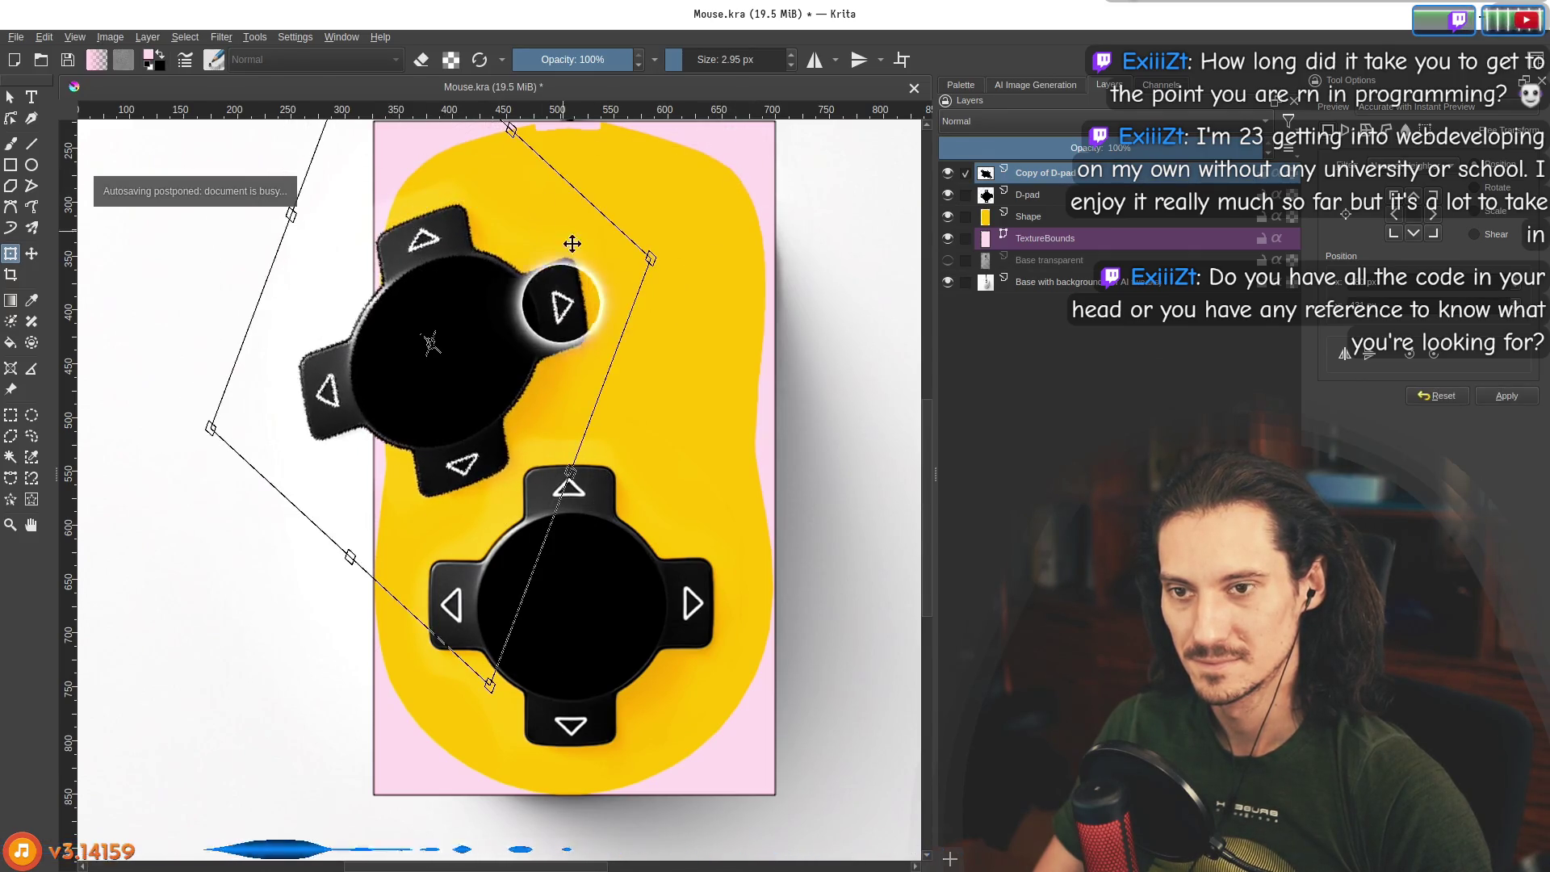
mouse_move(614, 349)
mouse_down()
mouse_move(467, 260)
mouse_move(650, 336)
mouse_move(610, 331)
mouse_up()
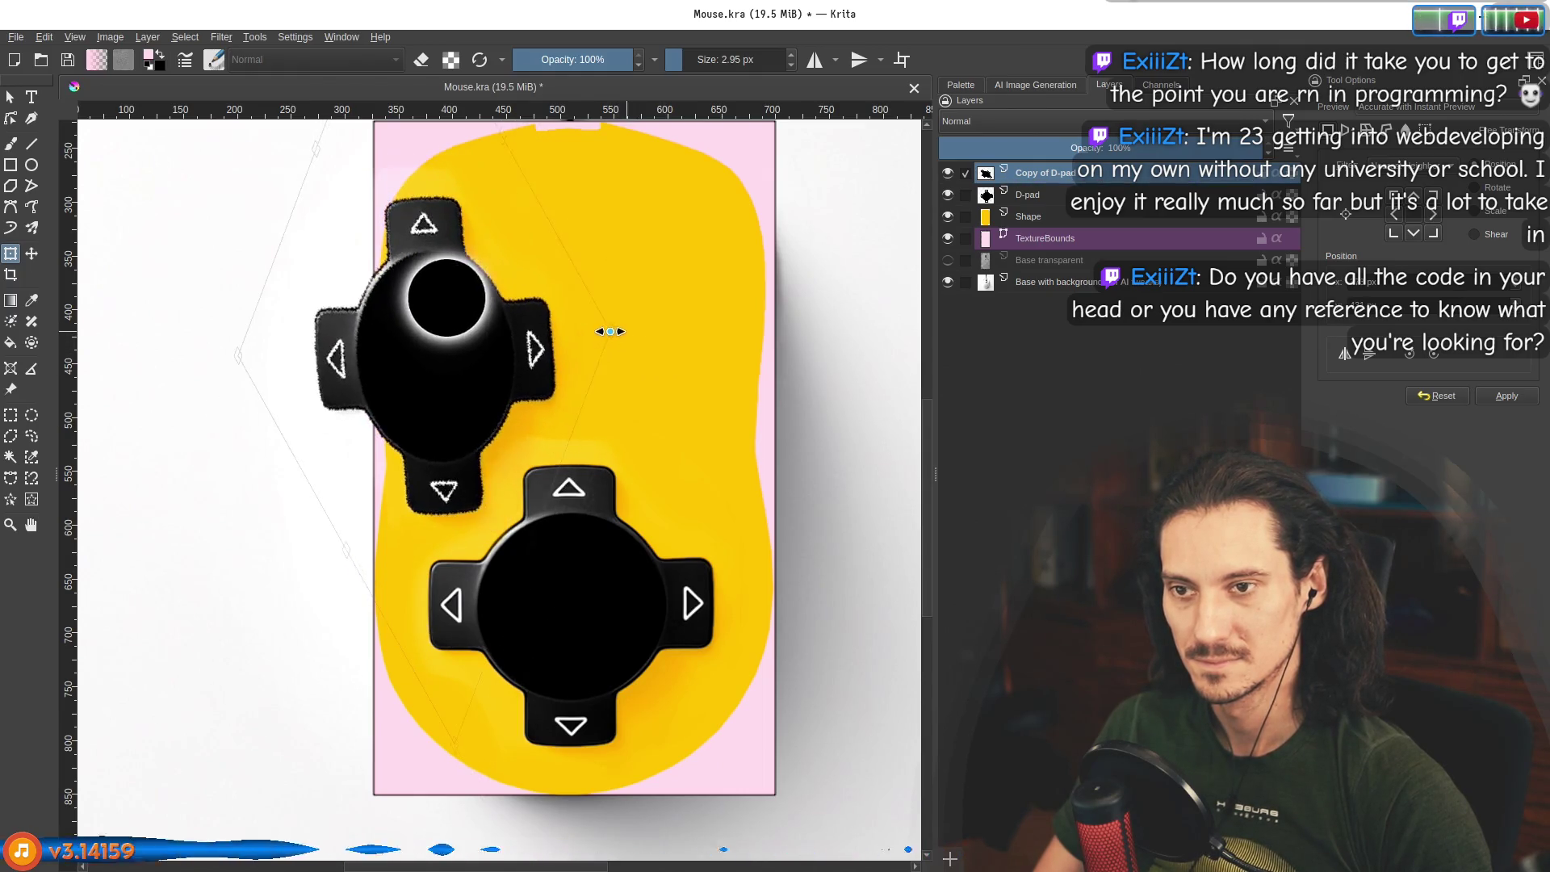
Reset the copy's transform again and rotate it to stand upright, committing the rotation.
right_click(507, 356)
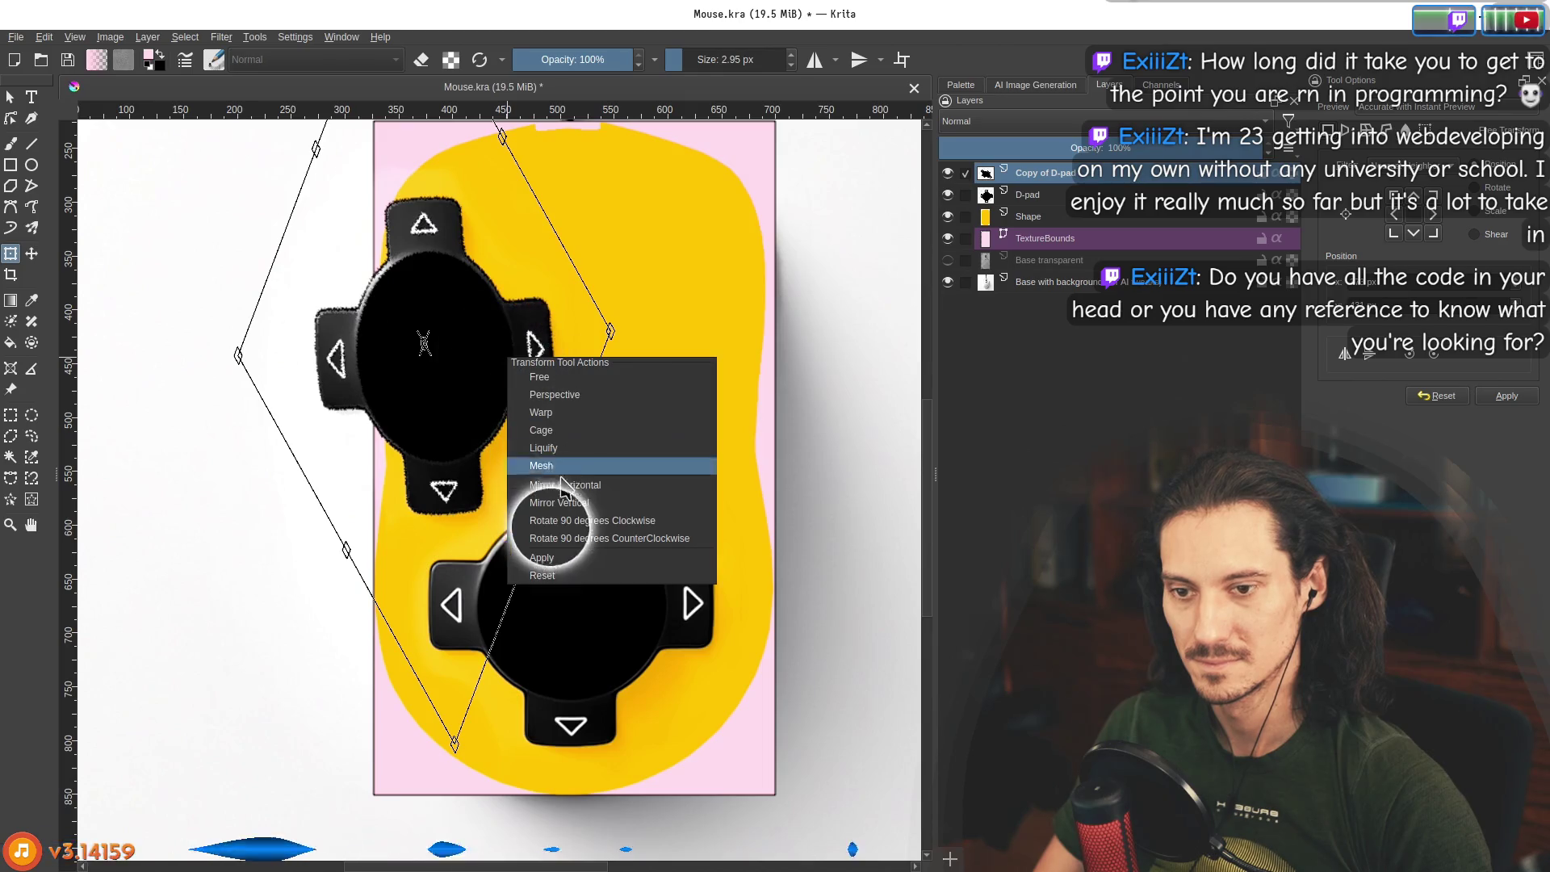
click(569, 577)
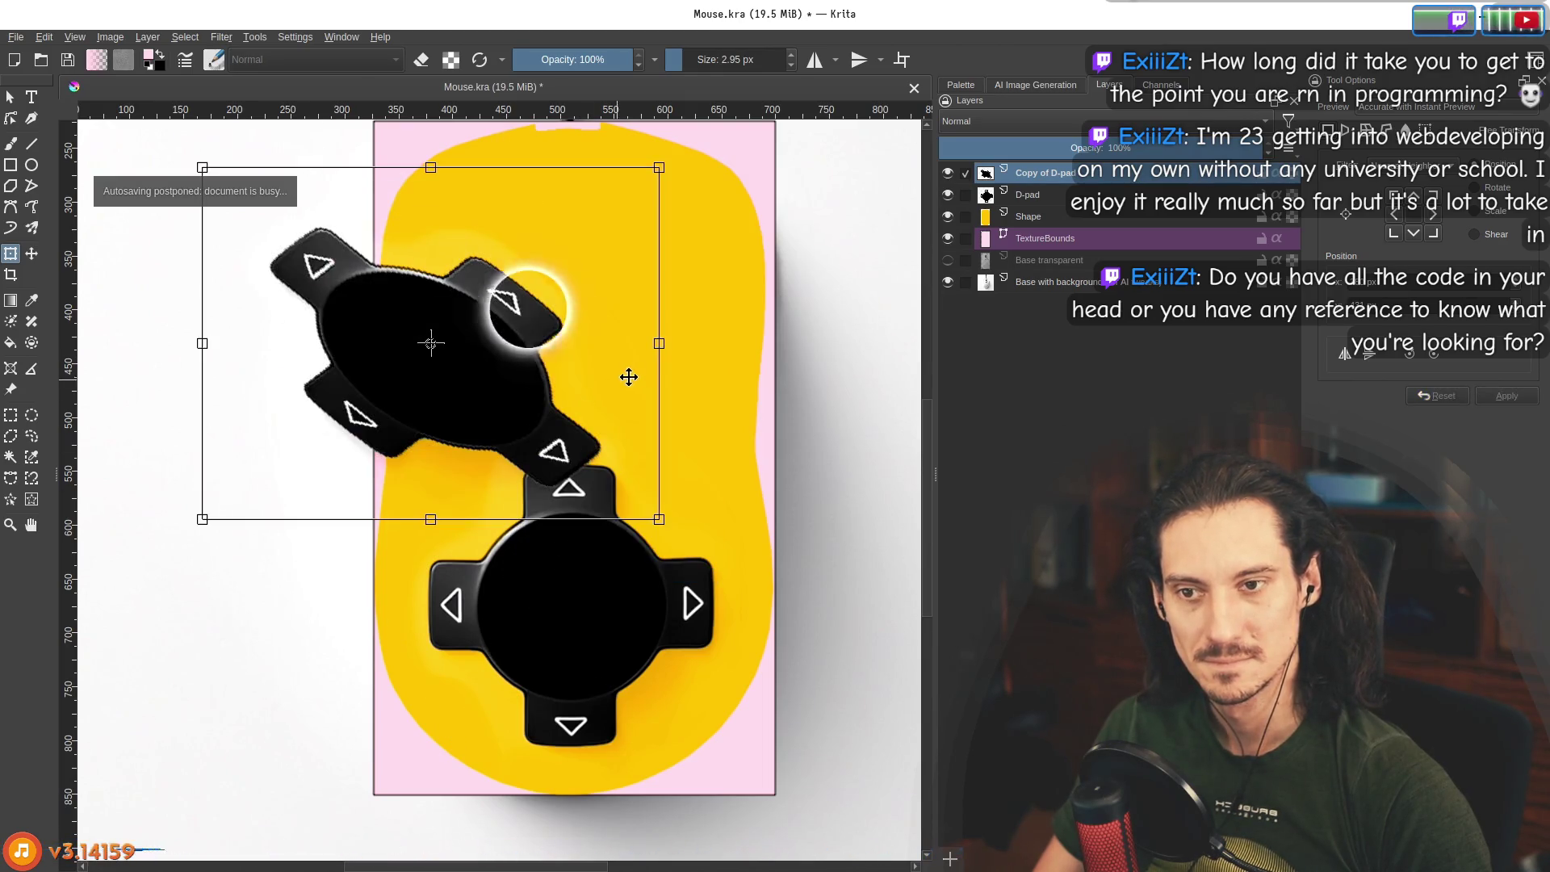
right_click(492, 383)
click(616, 307)
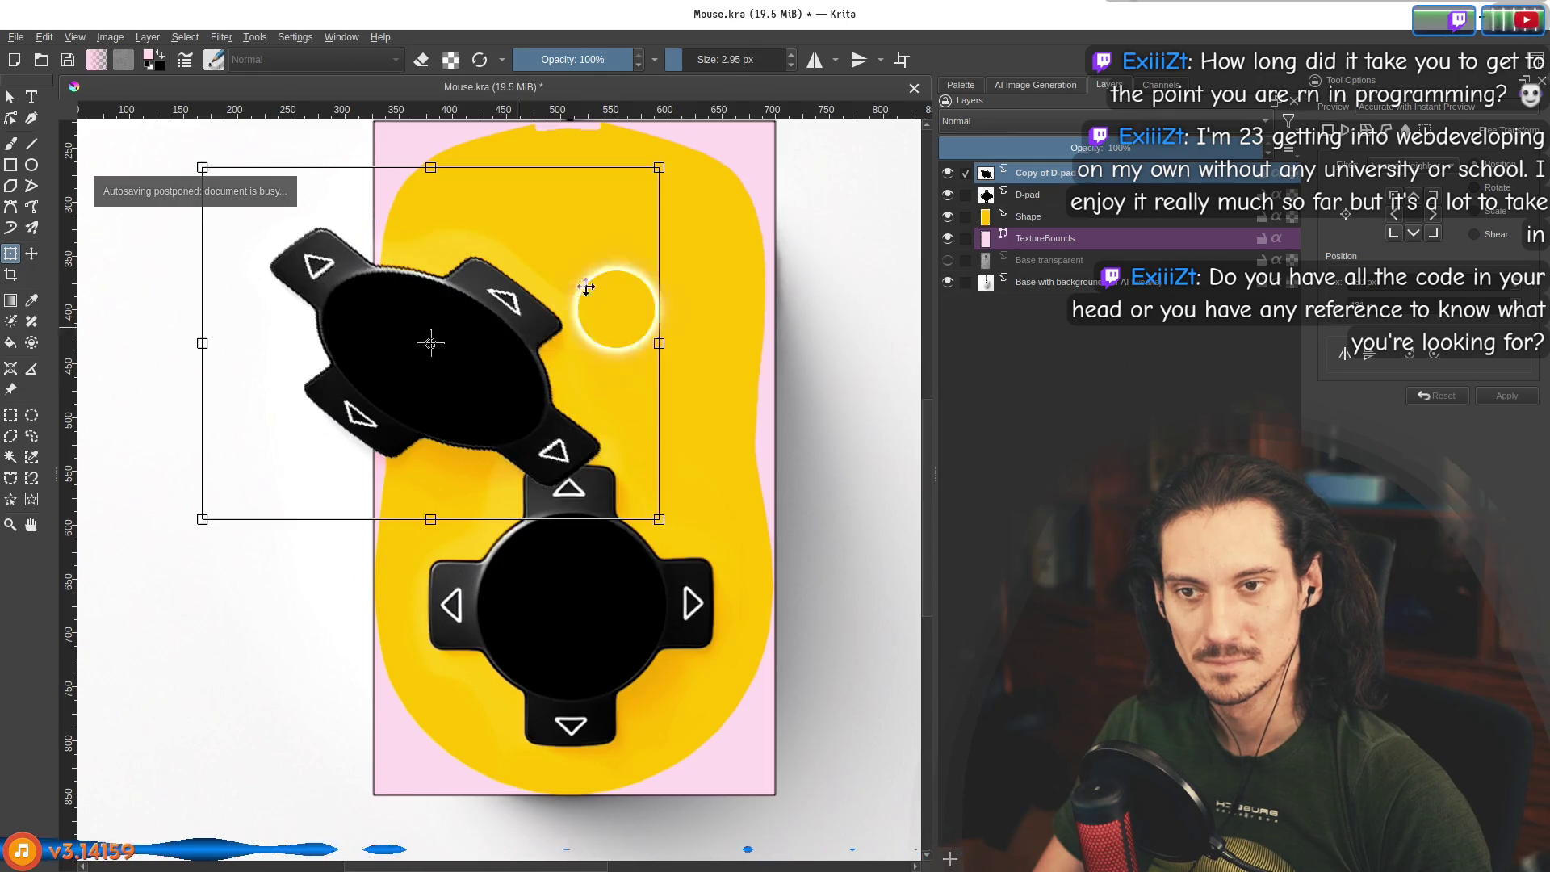
mouse_move(664, 63)
mouse_down()
mouse_move(433, 277)
mouse_move(611, 252)
mouse_move(683, 295)
mouse_move(687, 341)
mouse_move(494, 336)
mouse_move(453, 256)
mouse_move(294, 322)
mouse_move(637, 296)
mouse_move(477, 277)
mouse_move(609, 400)
mouse_up()
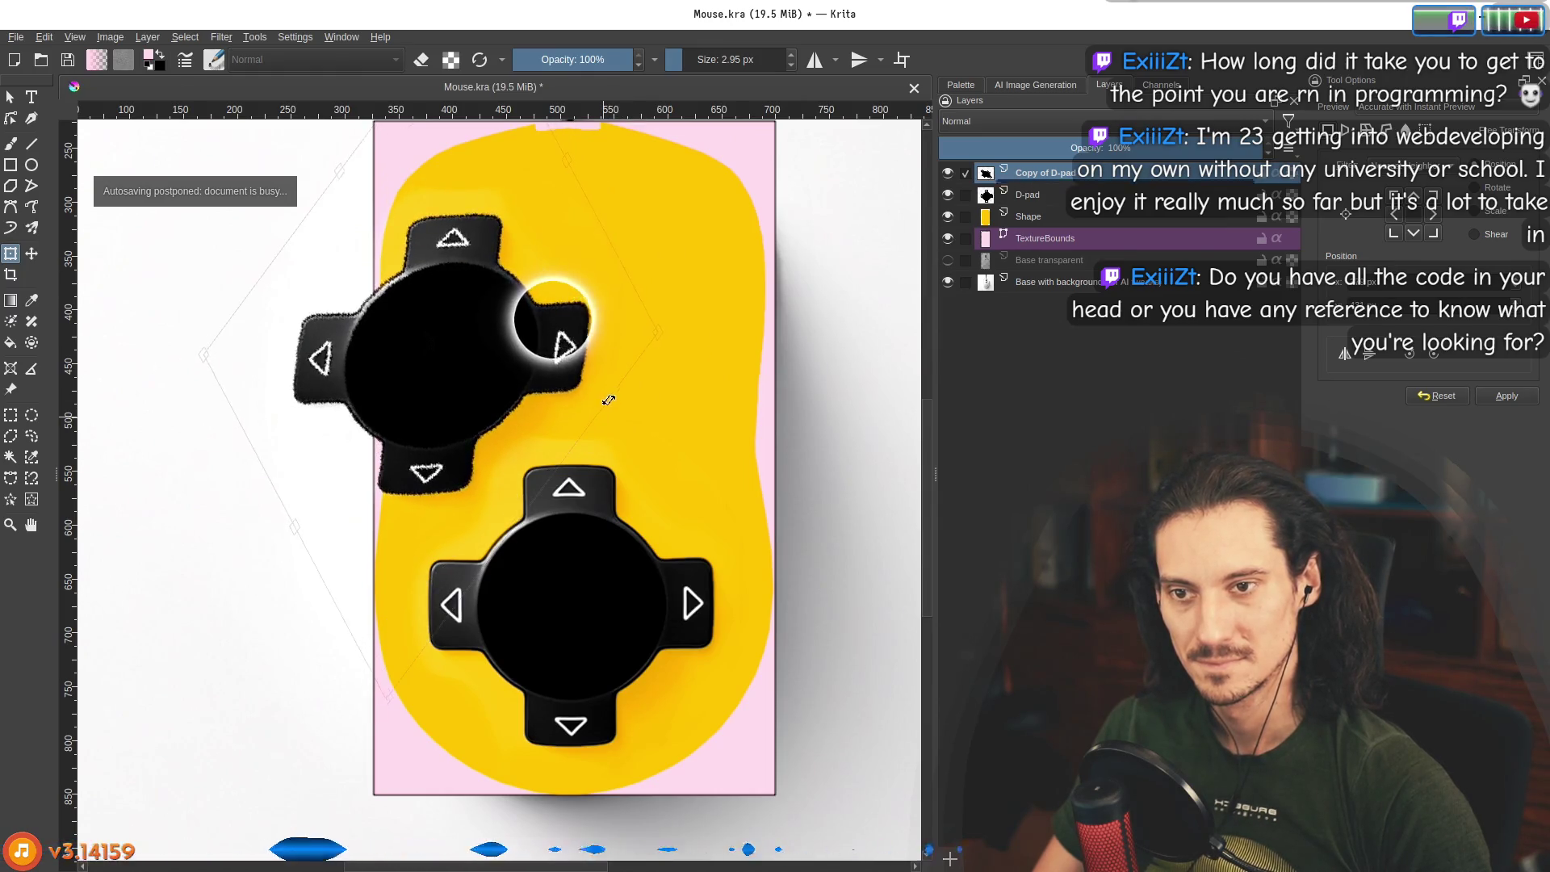
click(11, 97)
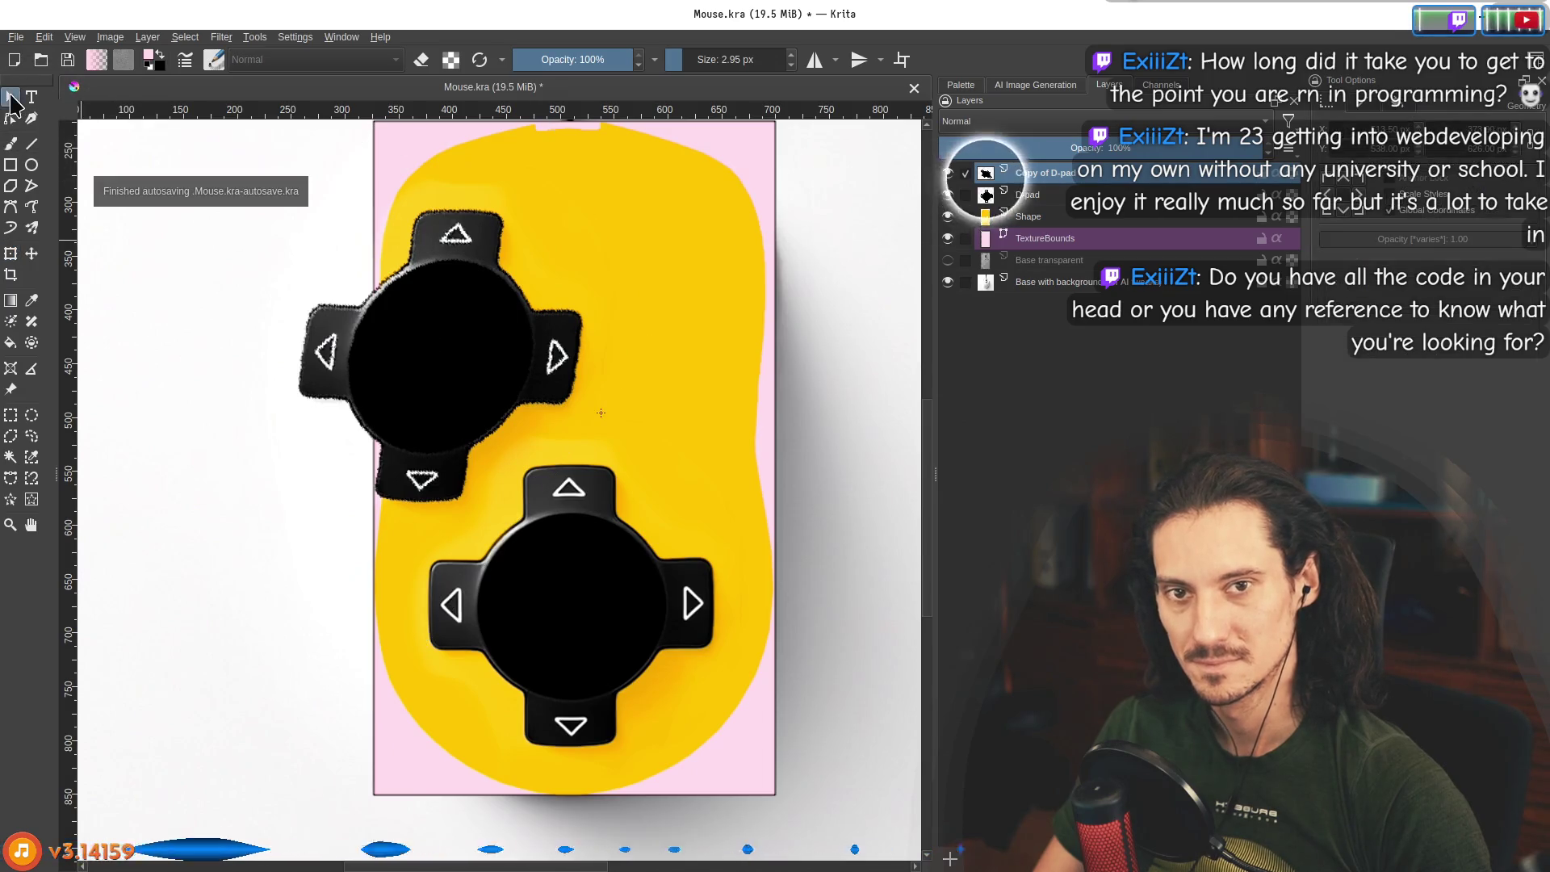
Zoom in and reset the D-pad copy's transform back to upright.
click(403, 323)
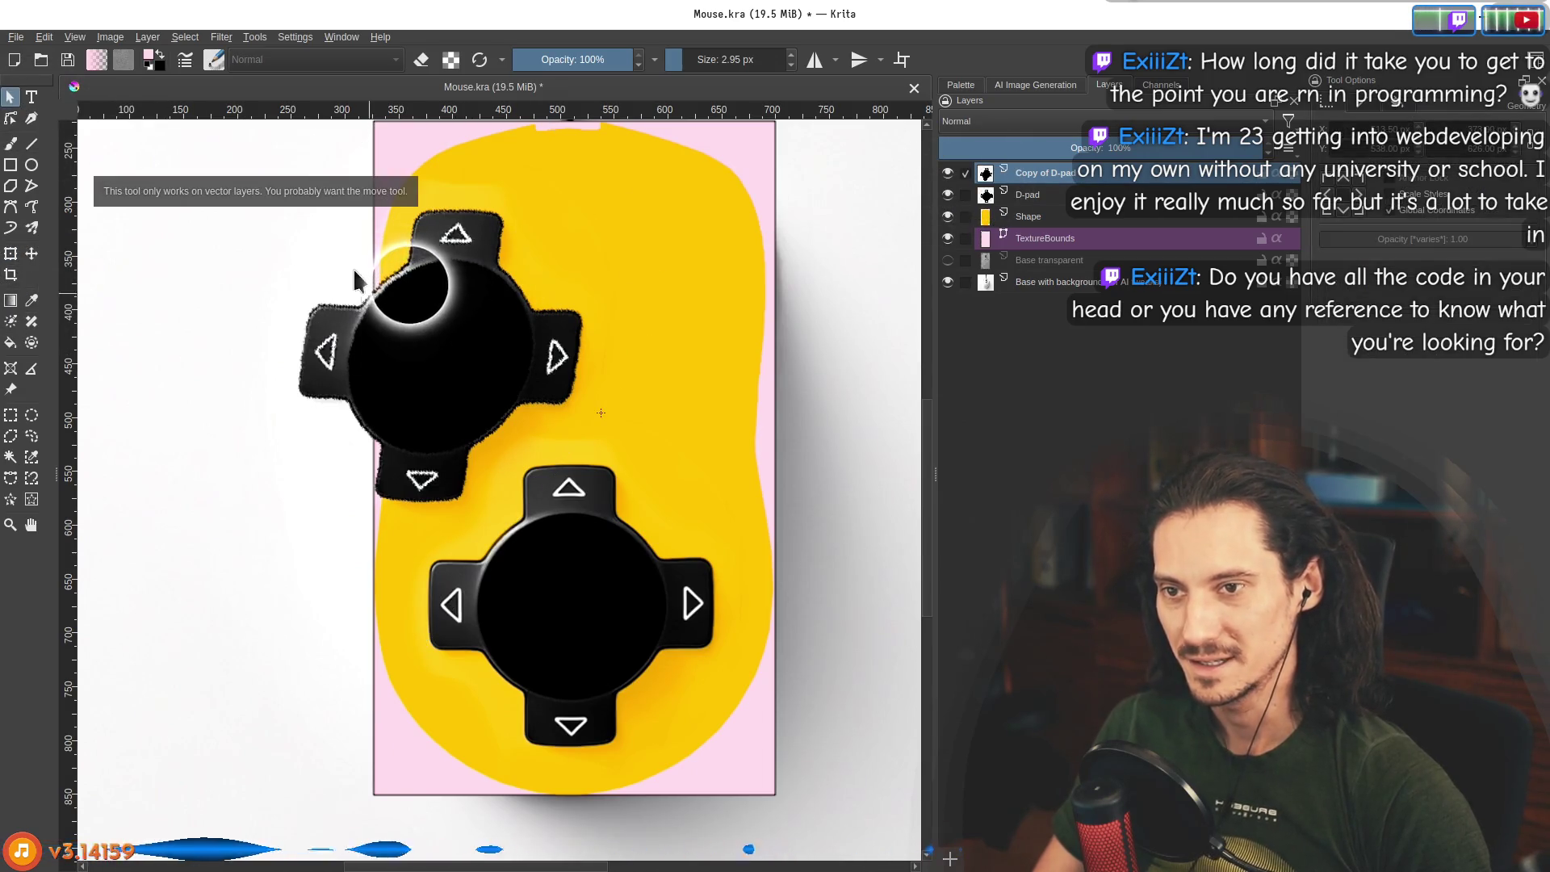
scroll(388, 278, up, 10)
scroll(555, 351, down, 8)
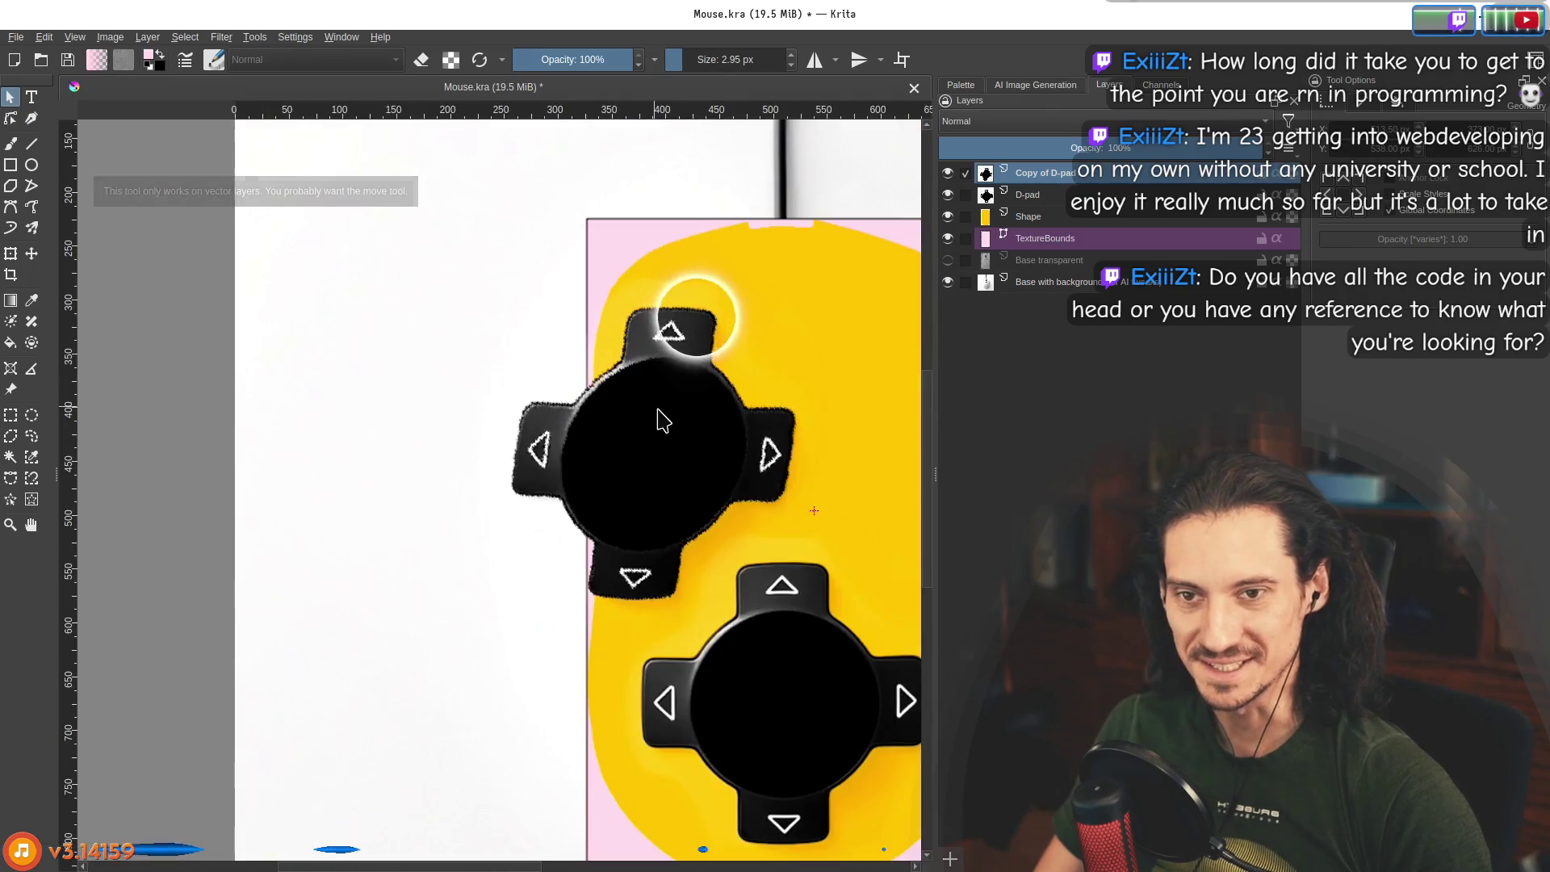
scroll(491, 408, up, 1)
click(10, 275)
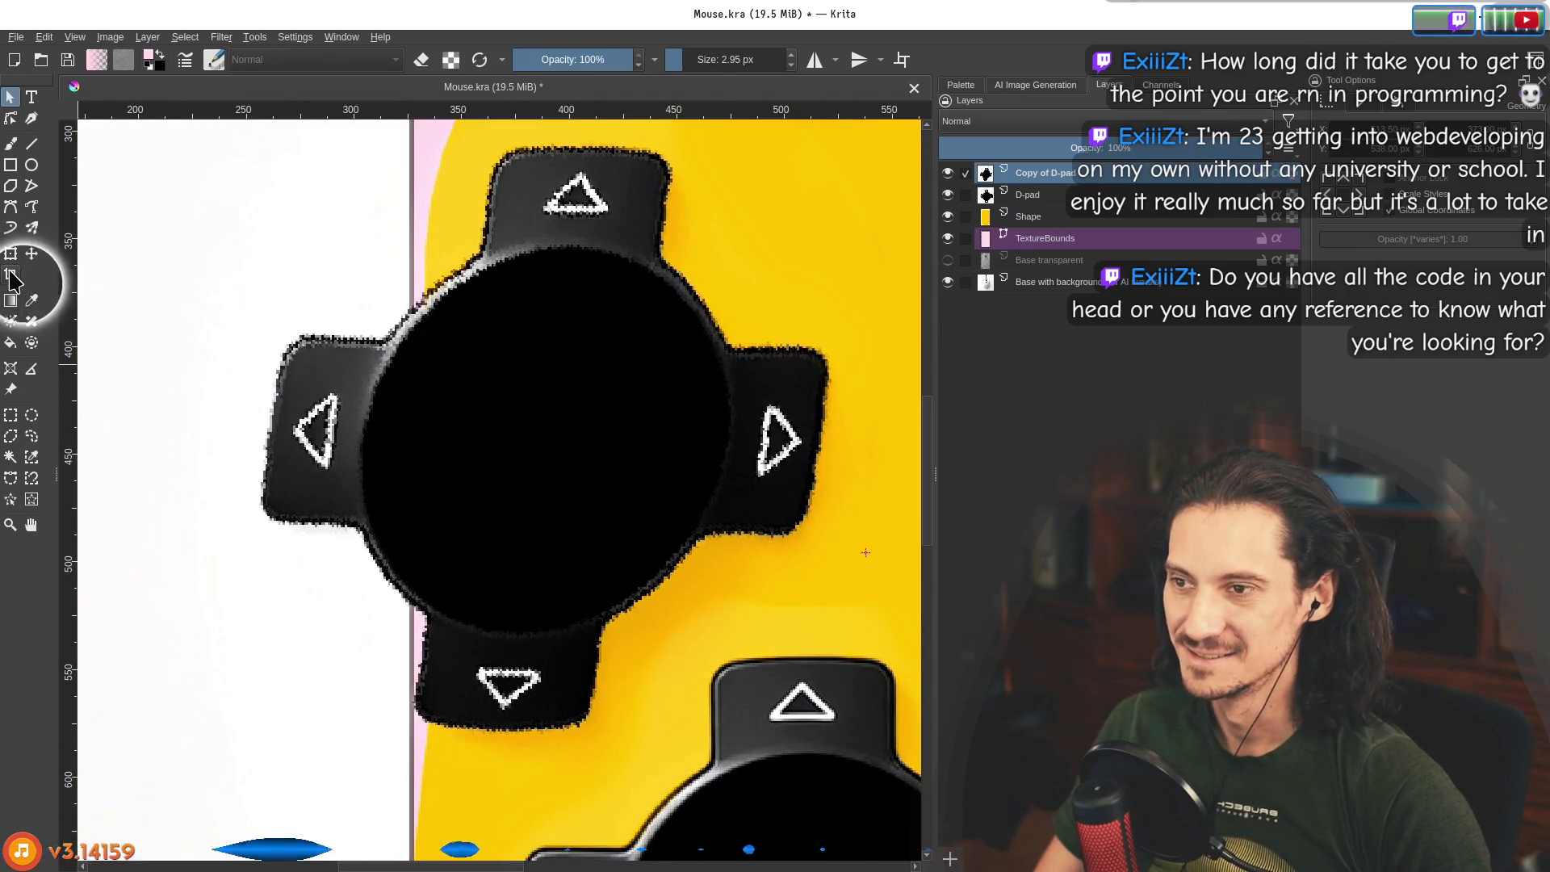
key(ctrl+t)
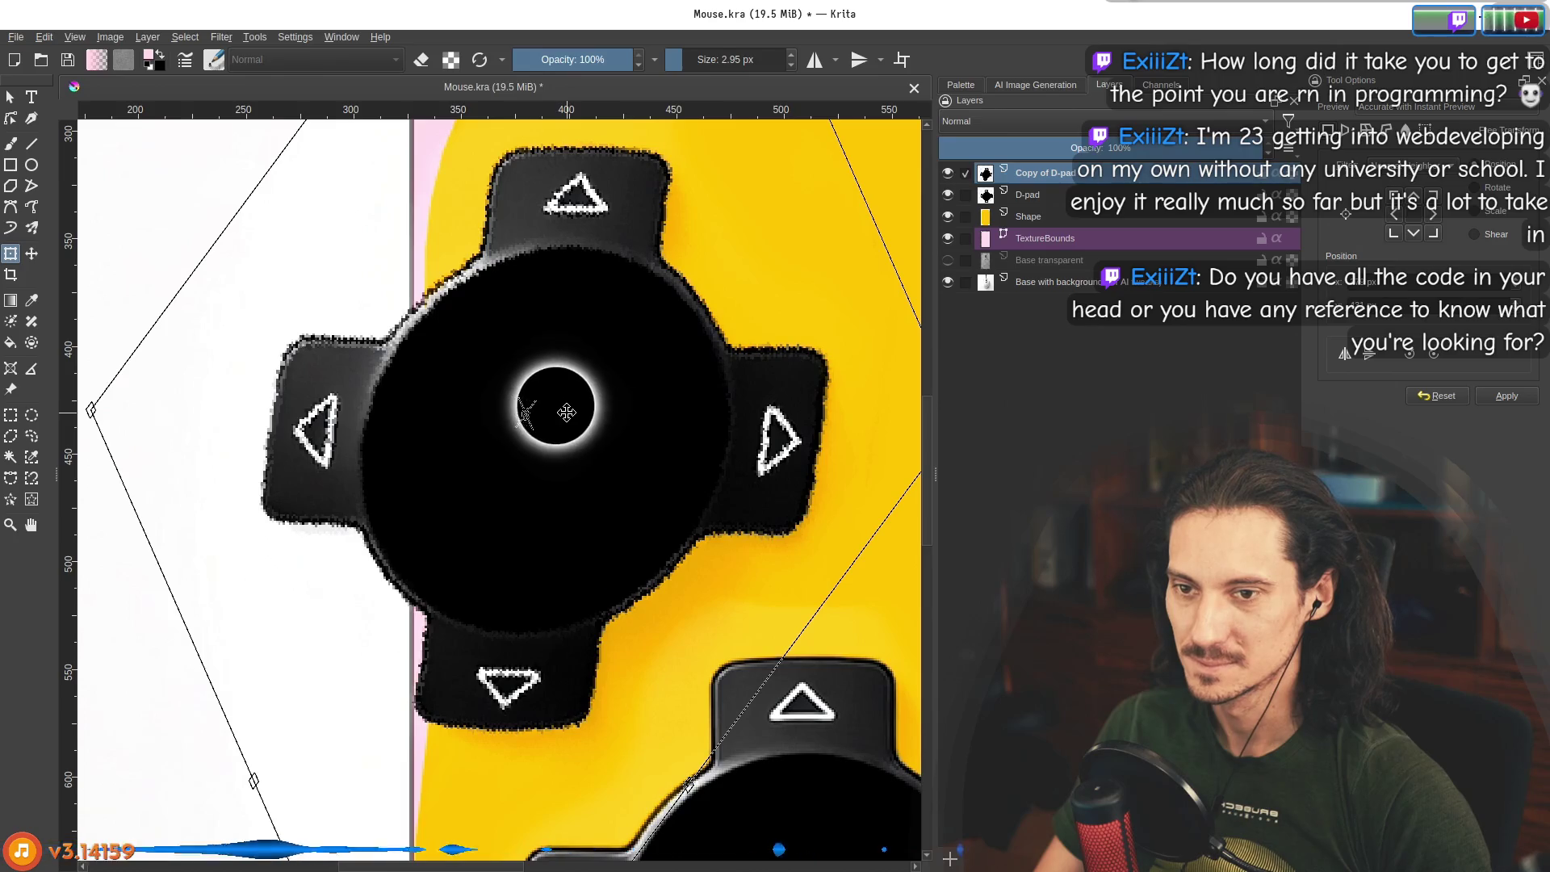
right_click(587, 276)
click(616, 569)
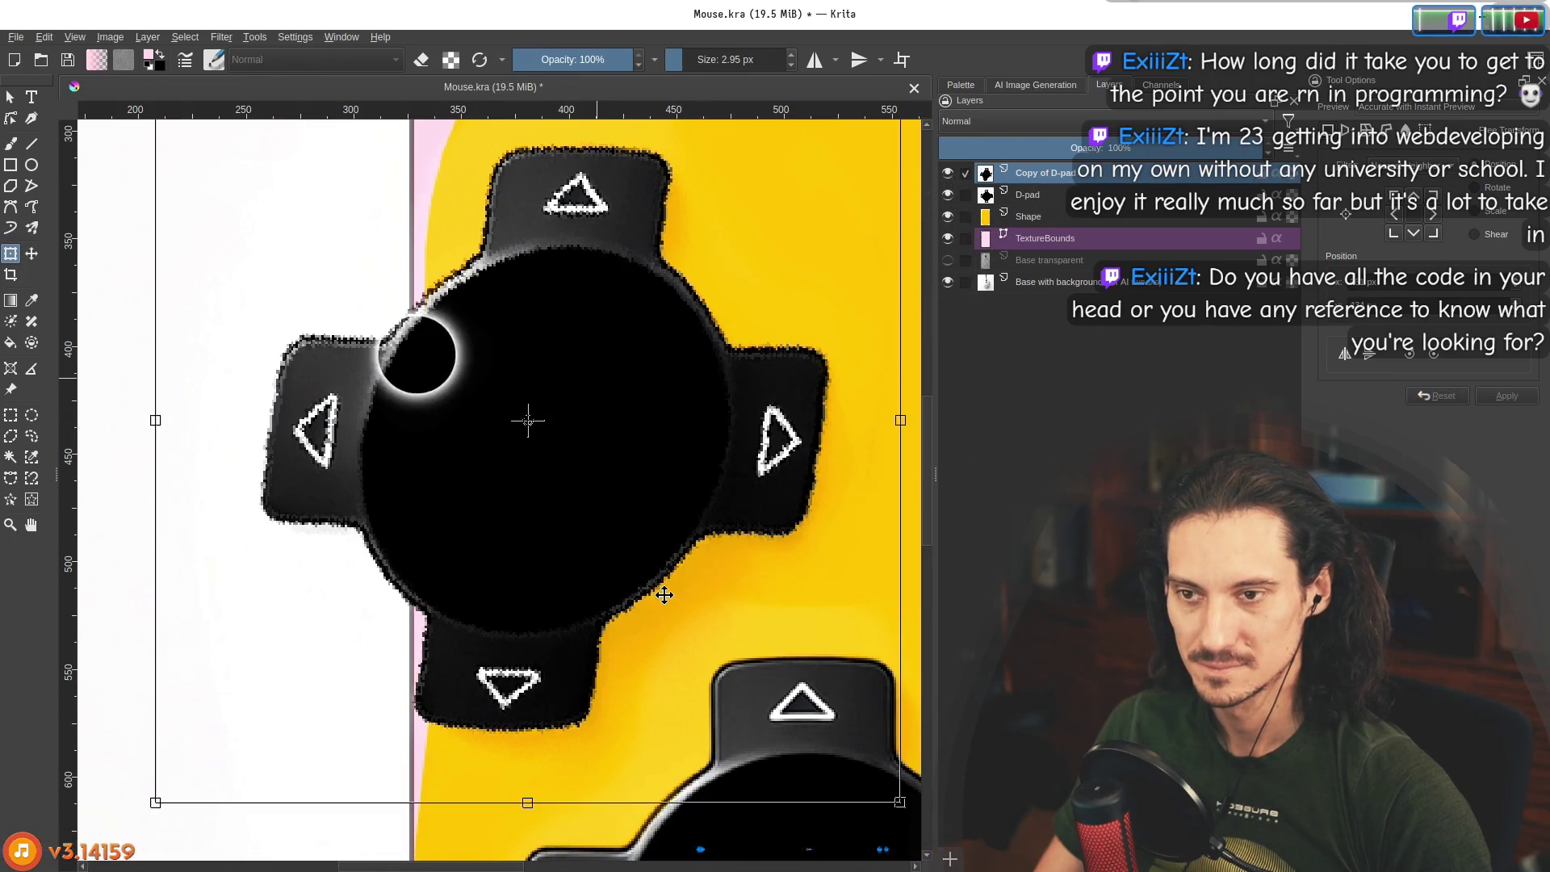
scroll(519, 440, down, 3)
scroll(519, 440, down, 3)
scroll(553, 365, up, 5)
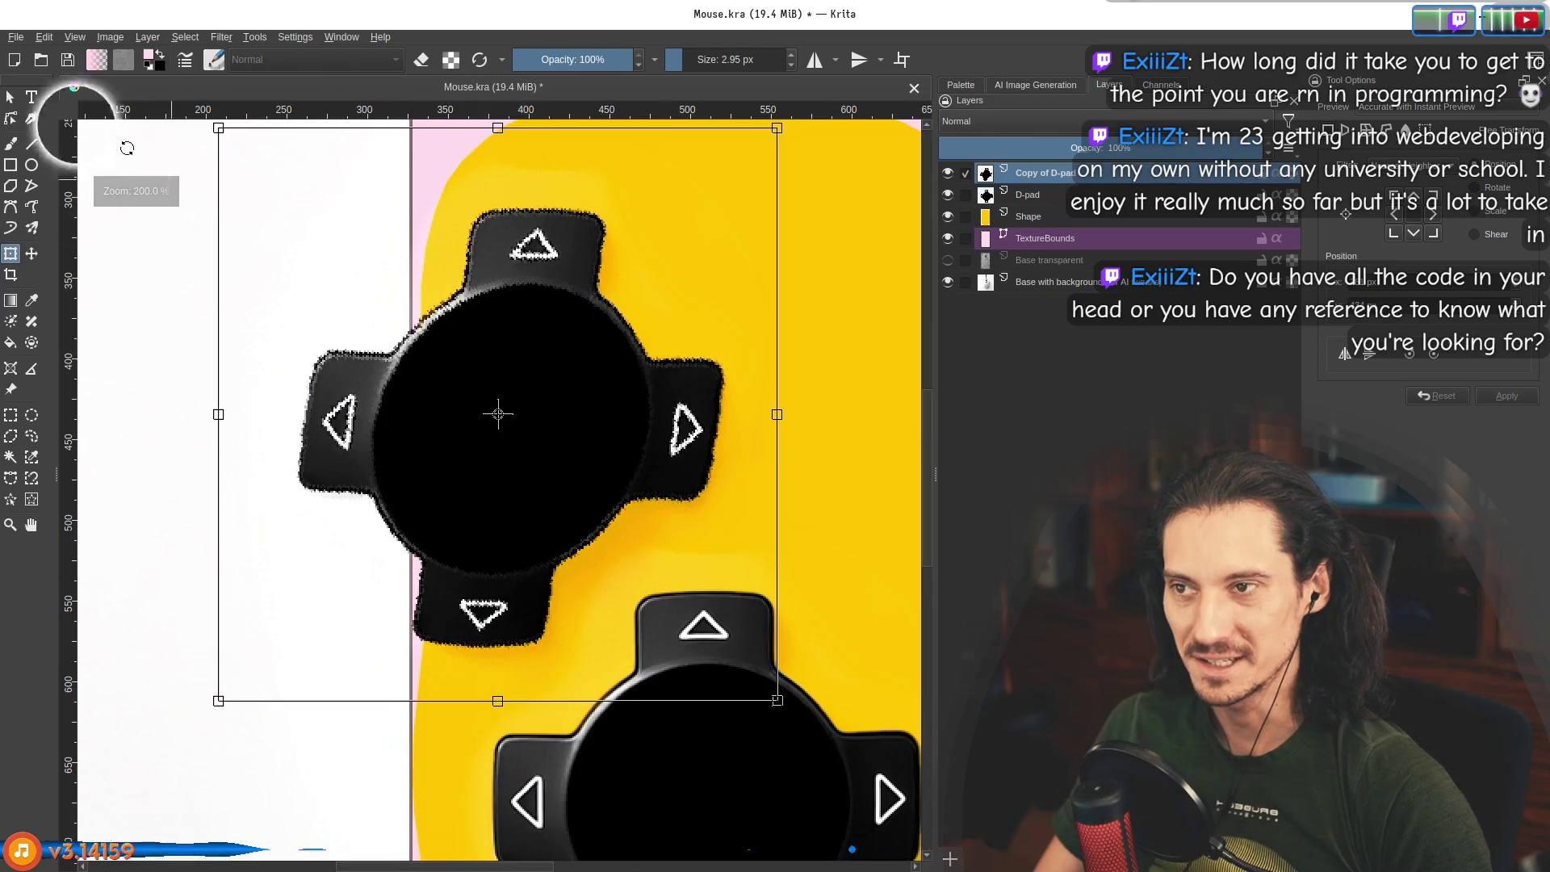
click(10, 97)
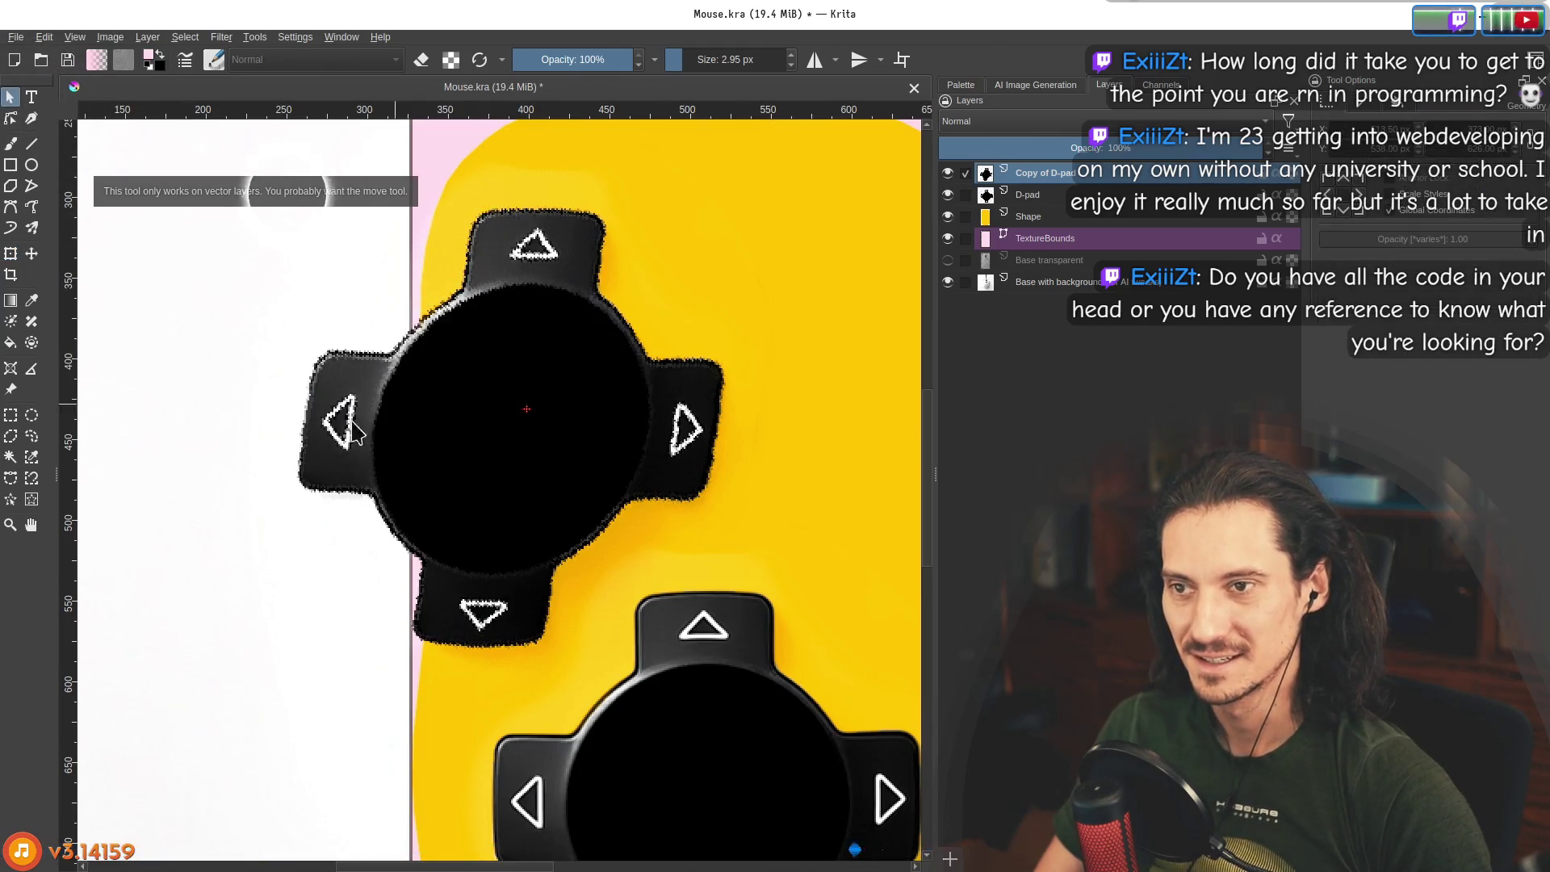
Shift the D-pad copy down and right, then undo so it overlaps the original.
click(32, 253)
mouse_move(388, 425)
mouse_down()
mouse_move(425, 342)
mouse_move(477, 487)
mouse_move(658, 571)
mouse_move(667, 590)
mouse_move(537, 462)
mouse_up()
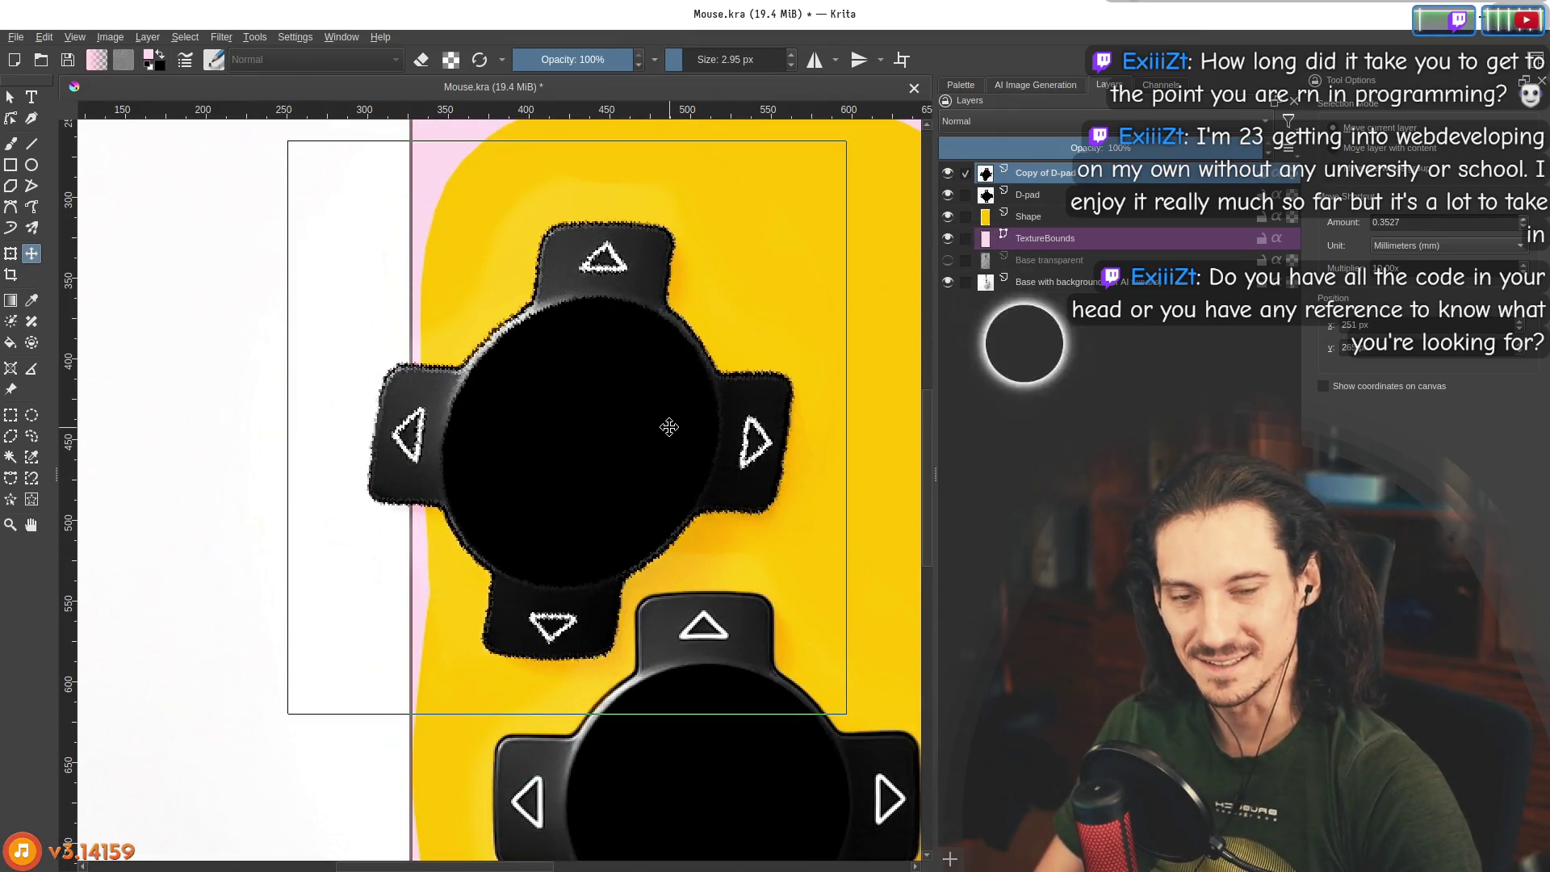
key(ctrl+z)
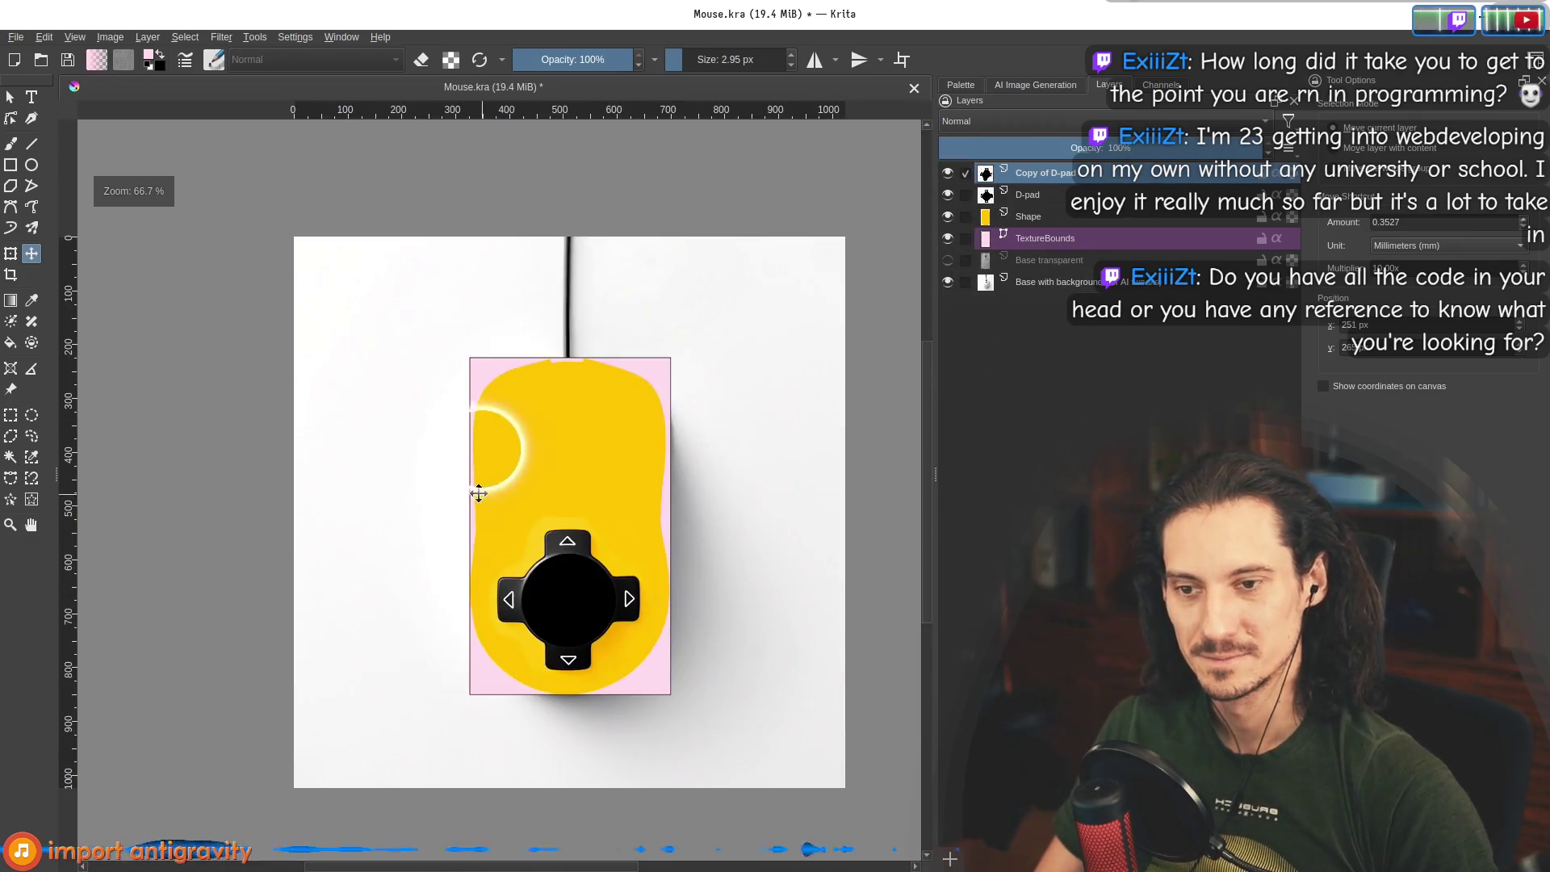
Open the D-pad layer's Properties and close them without changes.
scroll(478, 493, down, 3)
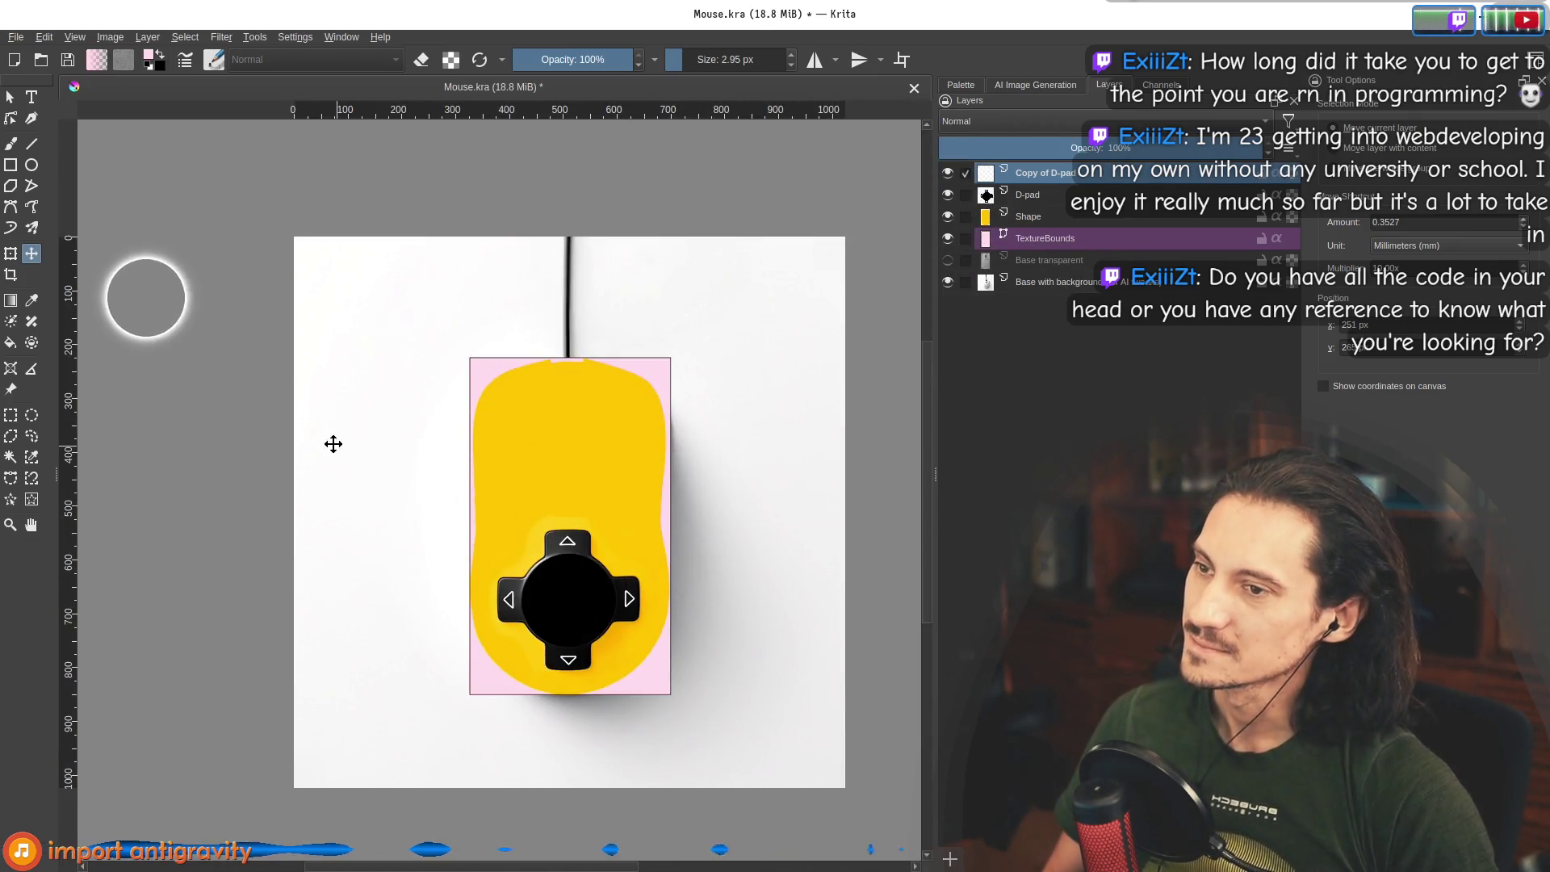
click(1042, 200)
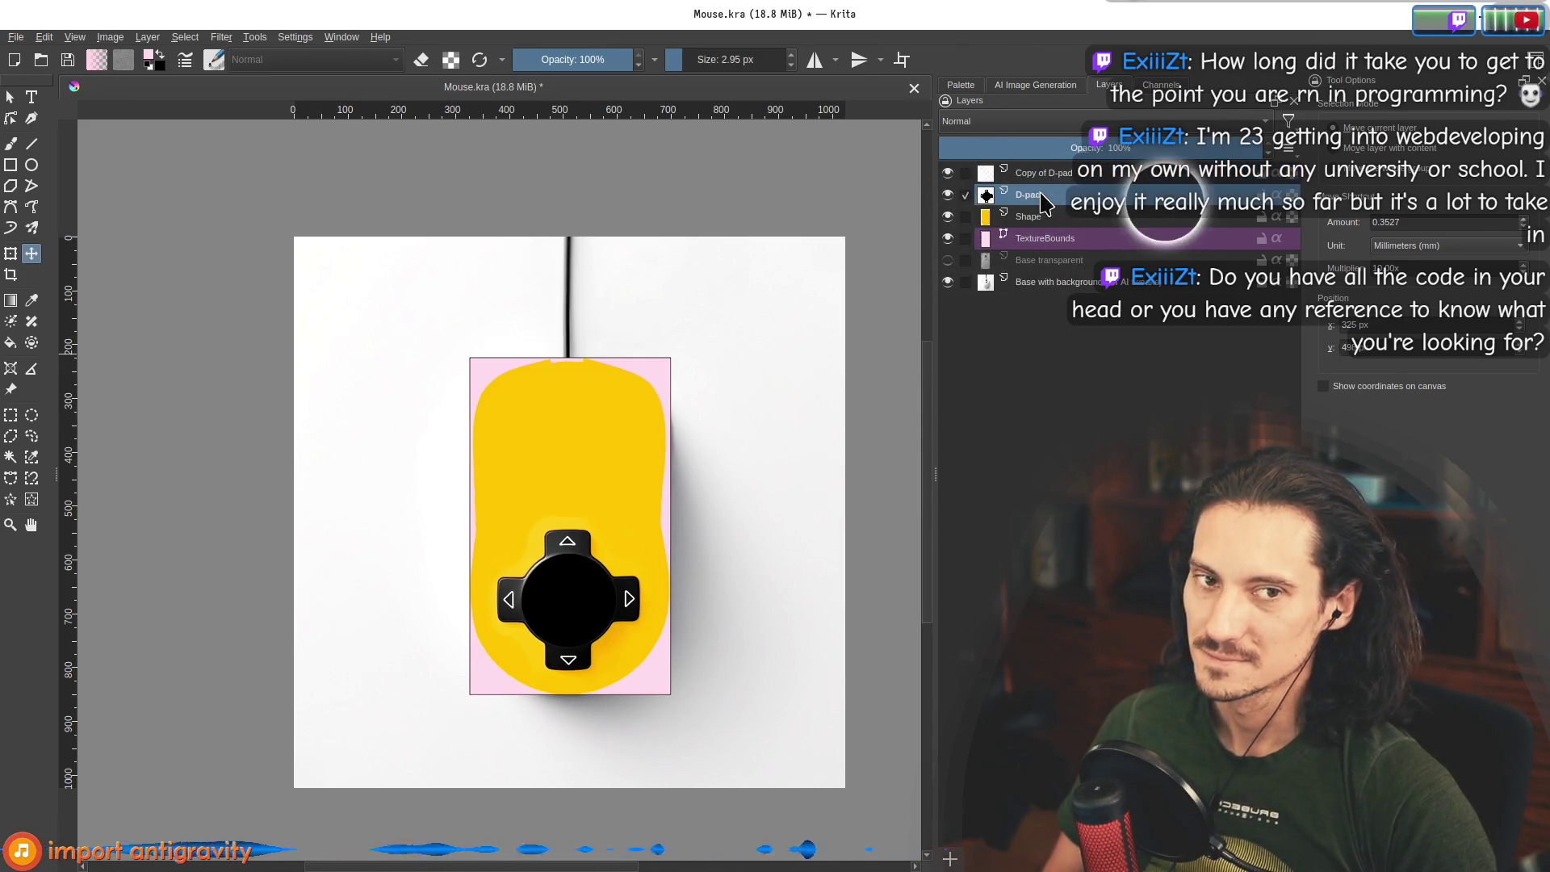
right_click(1042, 200)
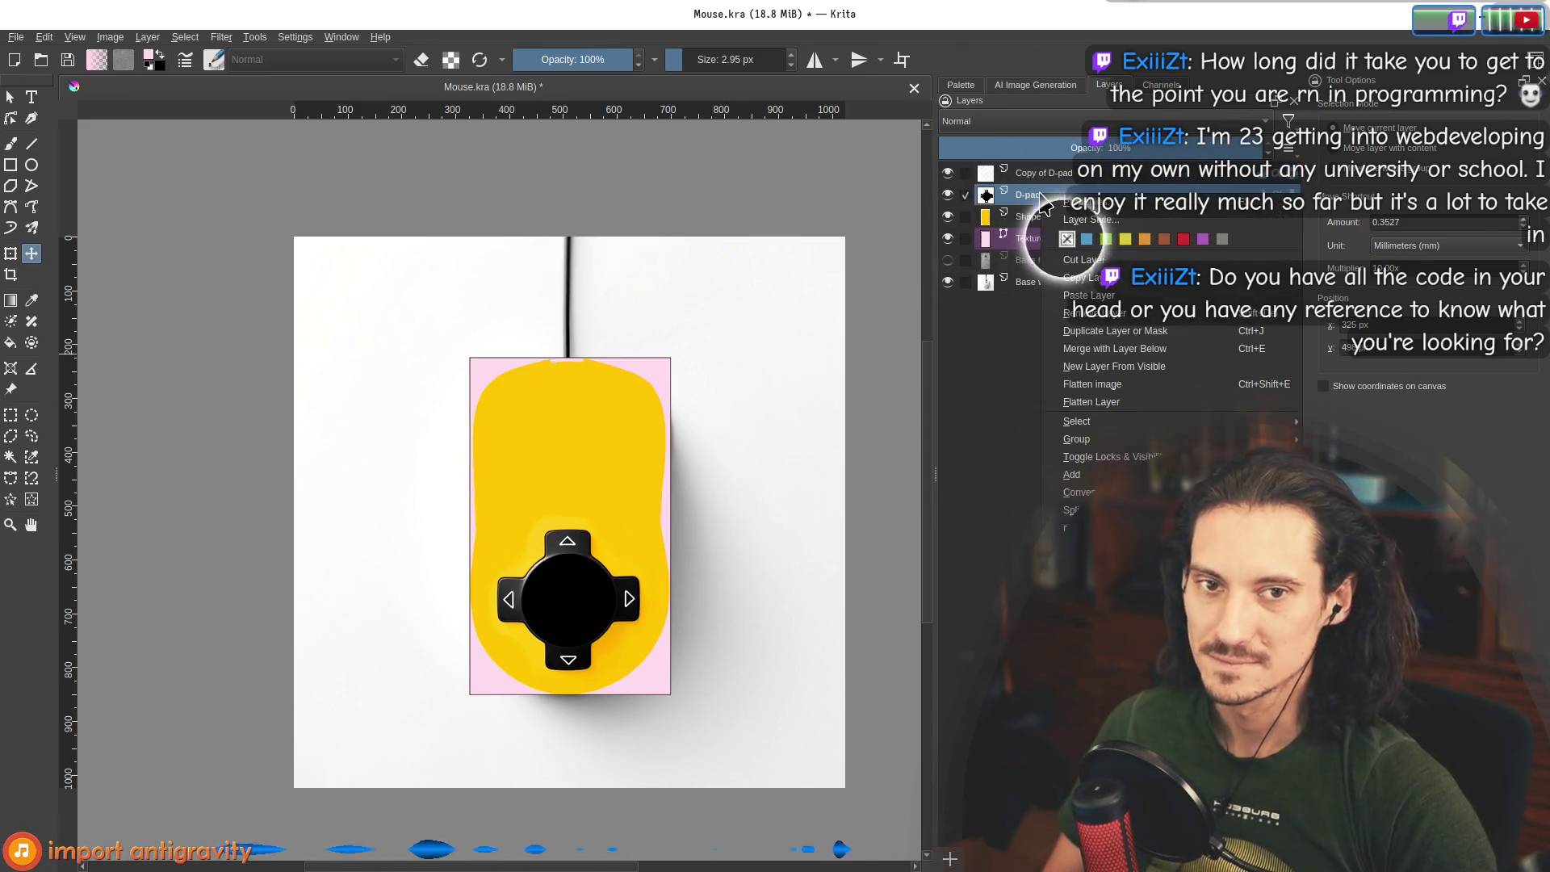
click(1109, 203)
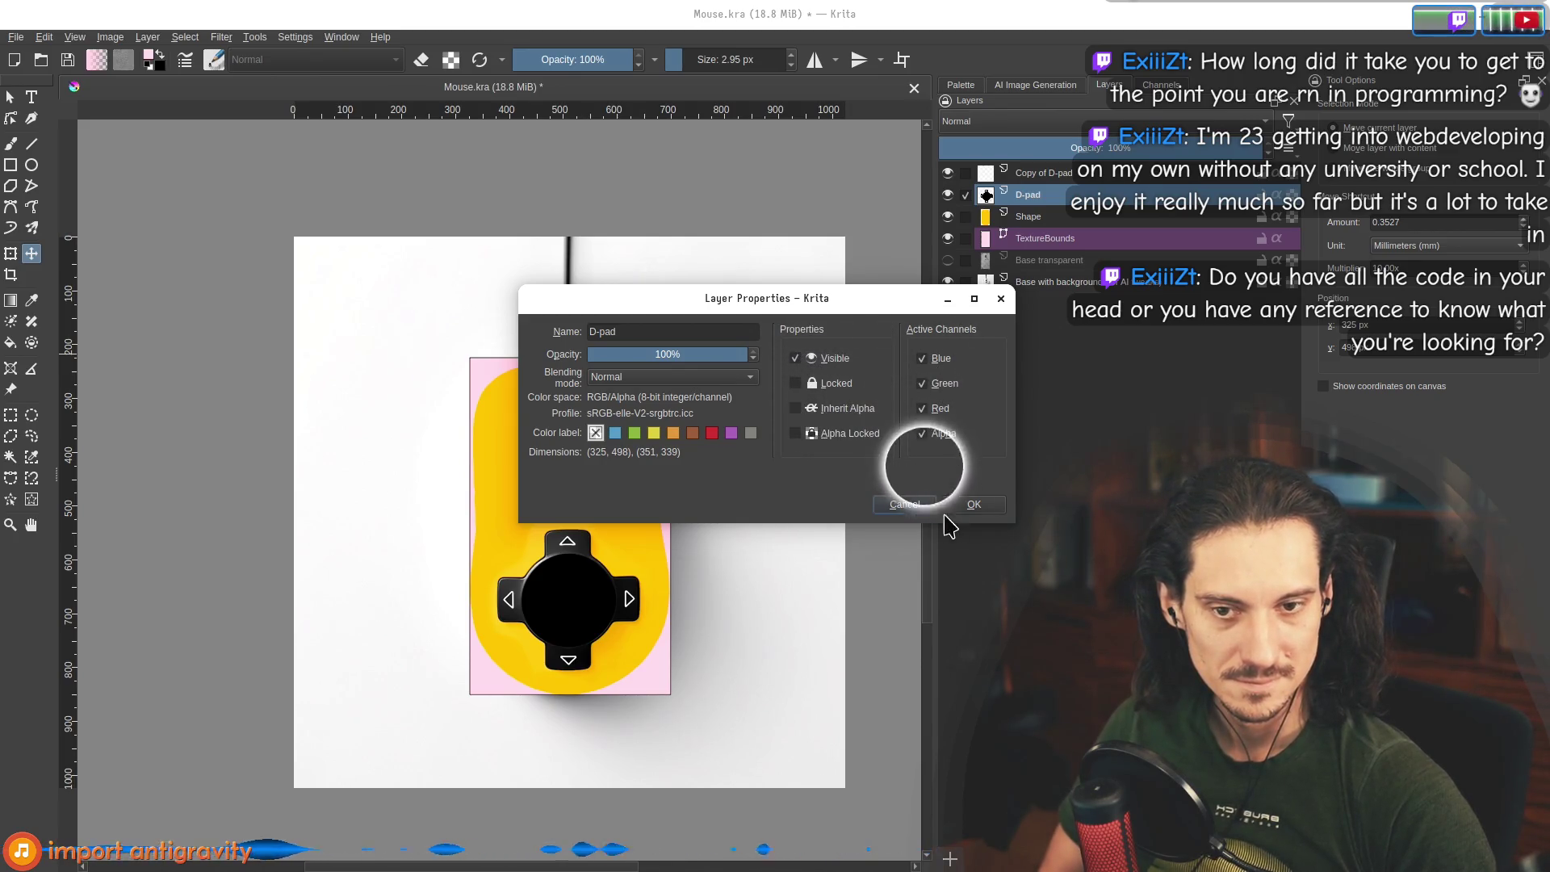
click(904, 505)
Duplicate the D-pad layer again to create a second Copy of D-pad.
right_click(1050, 195)
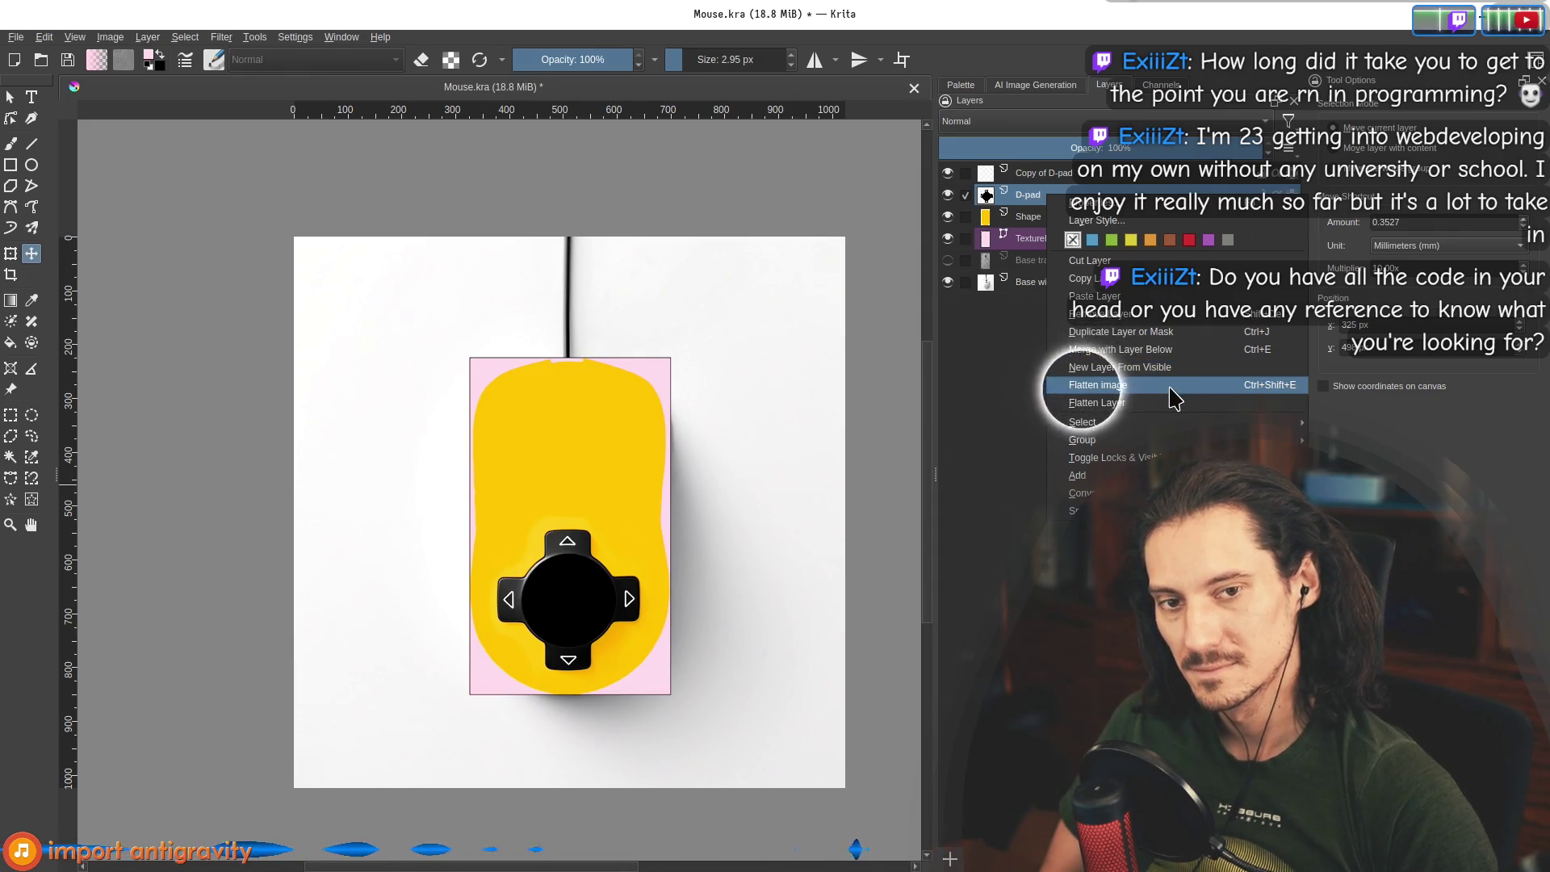
mouse_move(1114, 458)
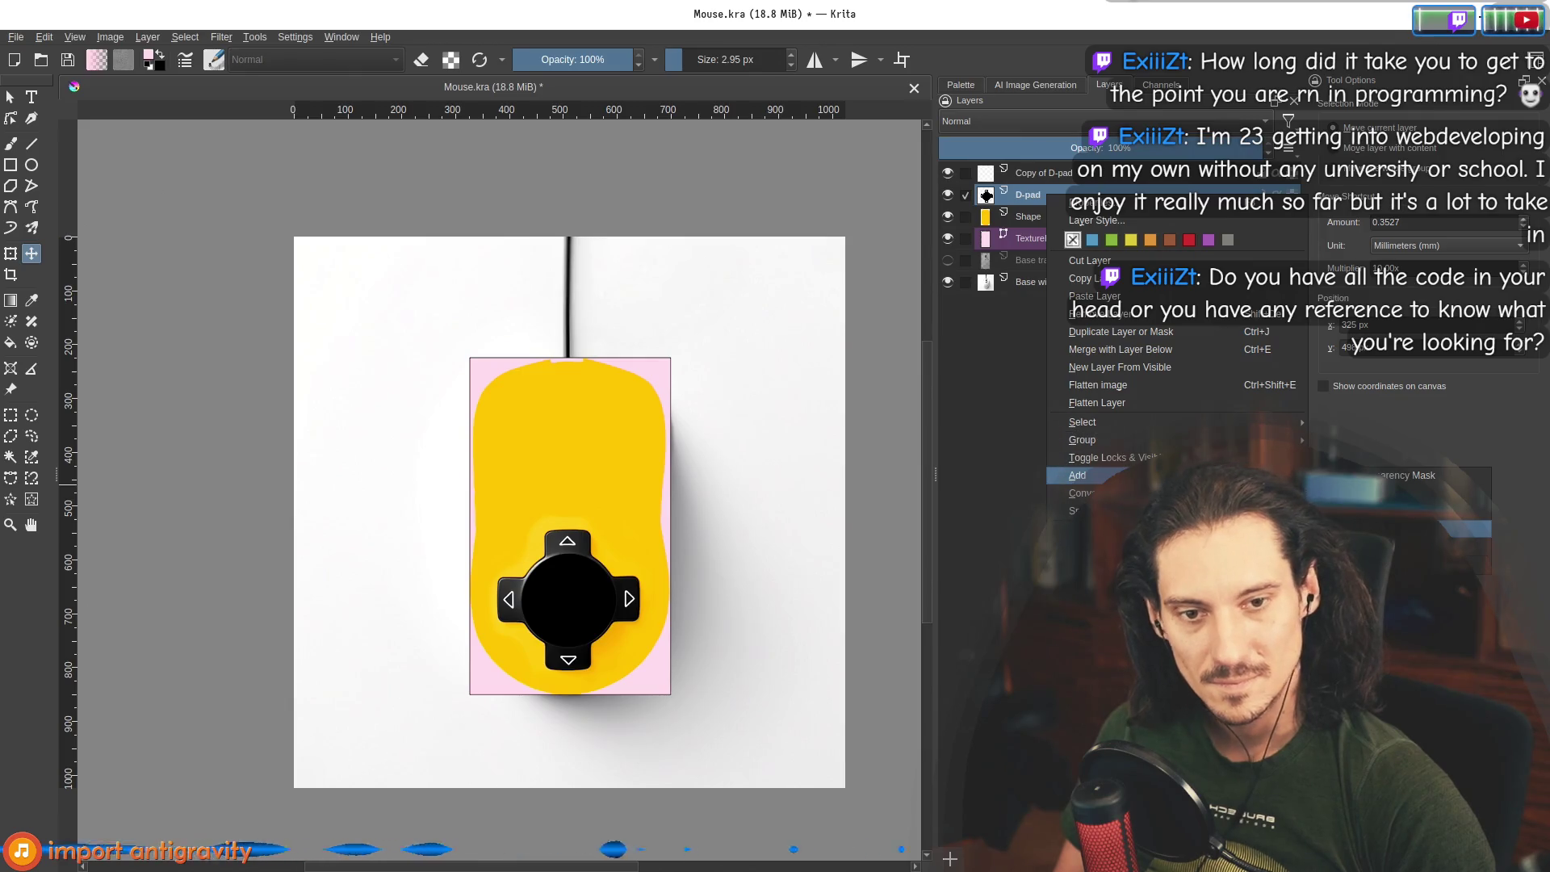
click(1037, 193)
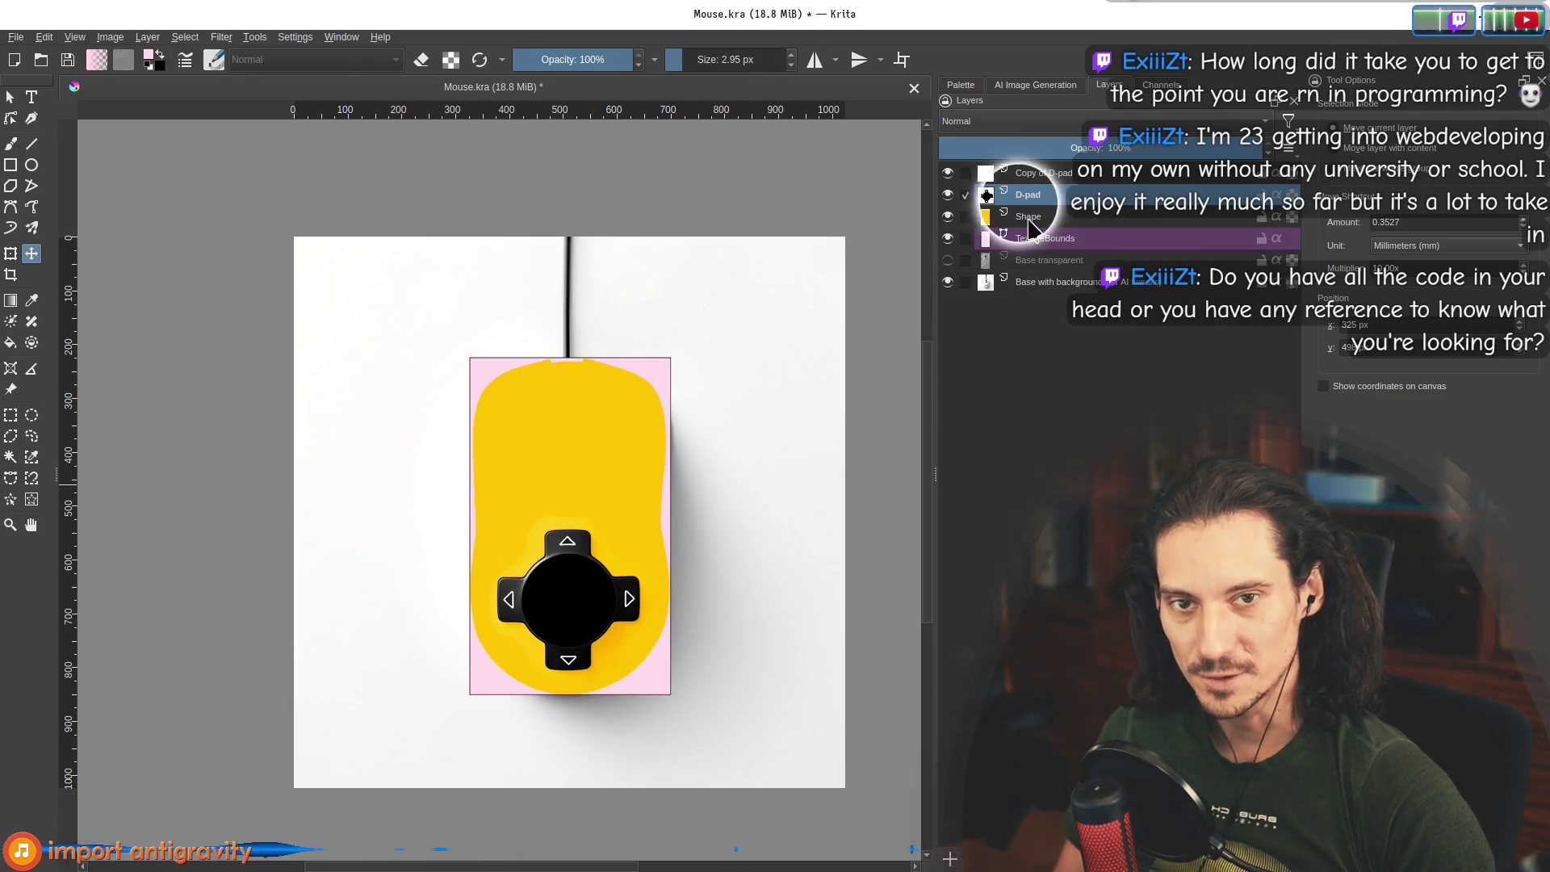
key(ctrl+j)
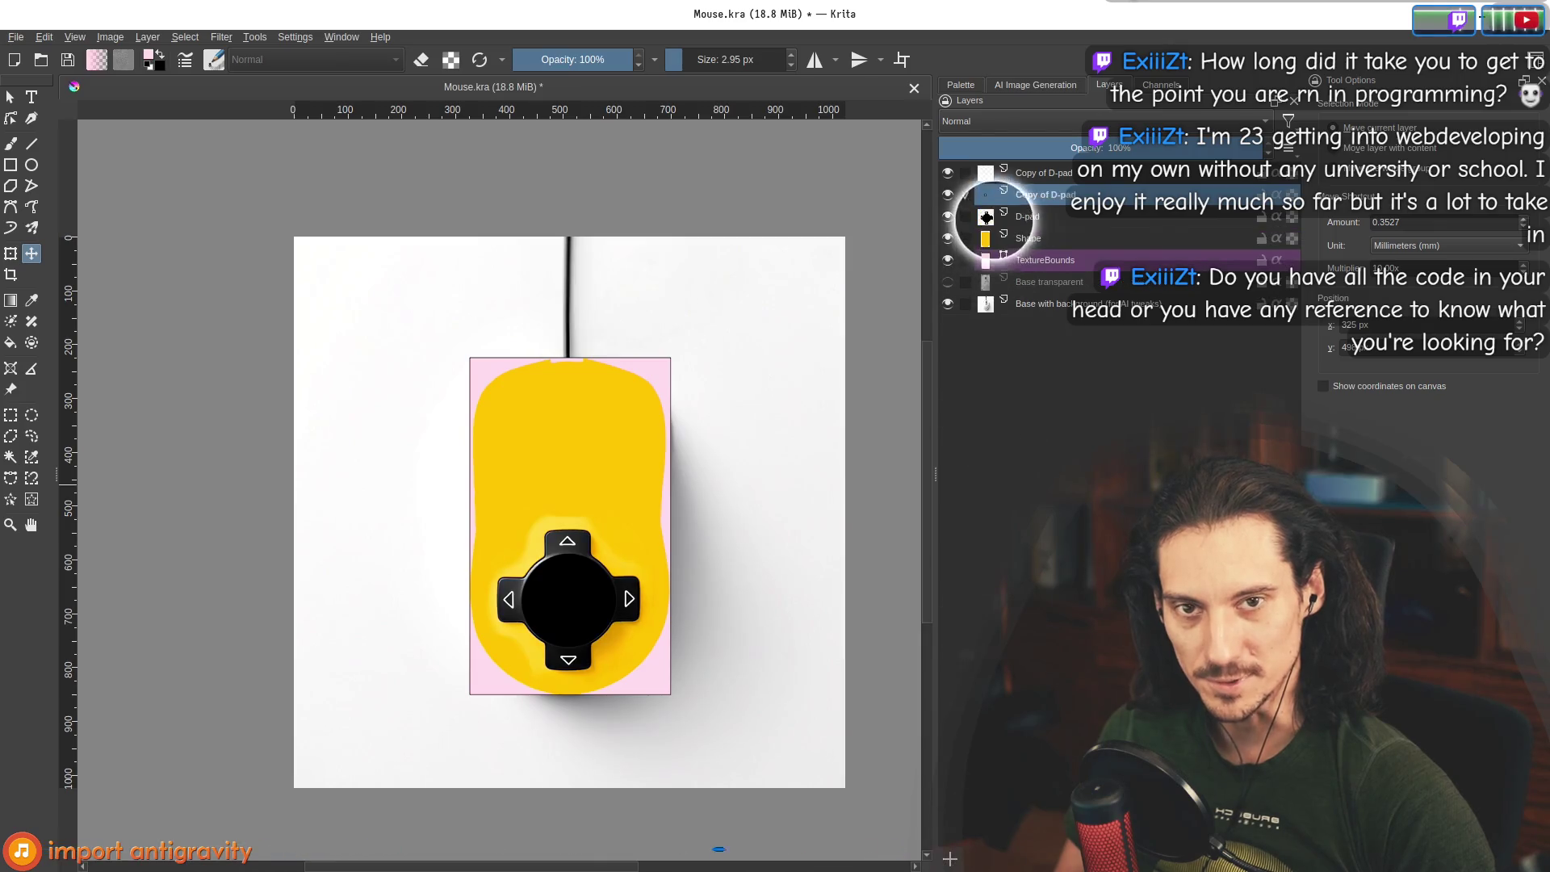
Add a Transform Mask to Copy of D-pad, then move, rotate and squash it narrower.
right_click(1043, 195)
mouse_move(1074, 478)
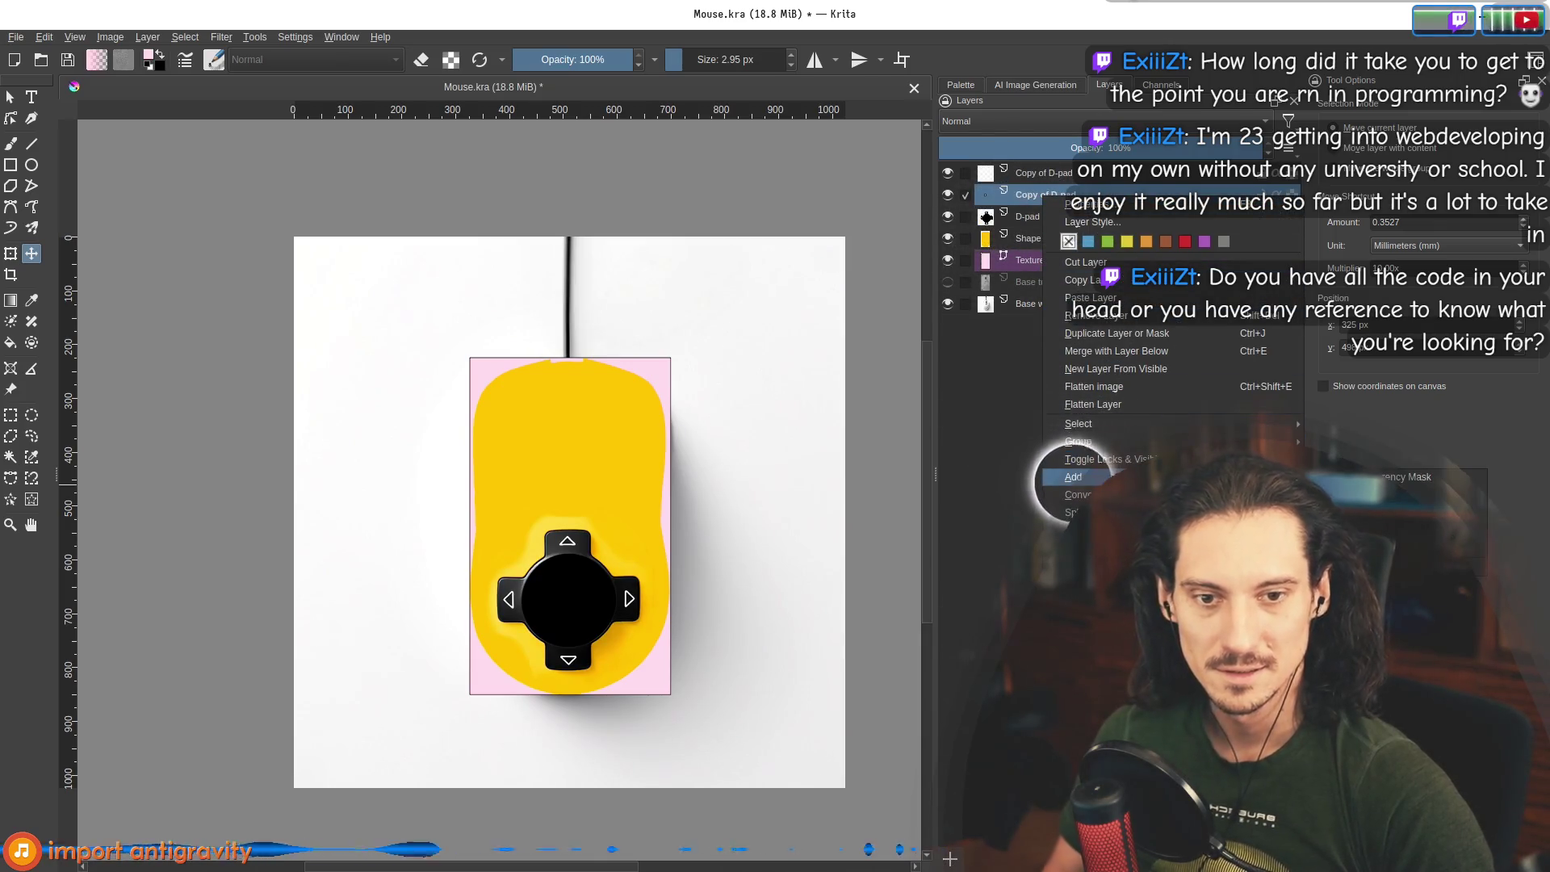
click(1420, 529)
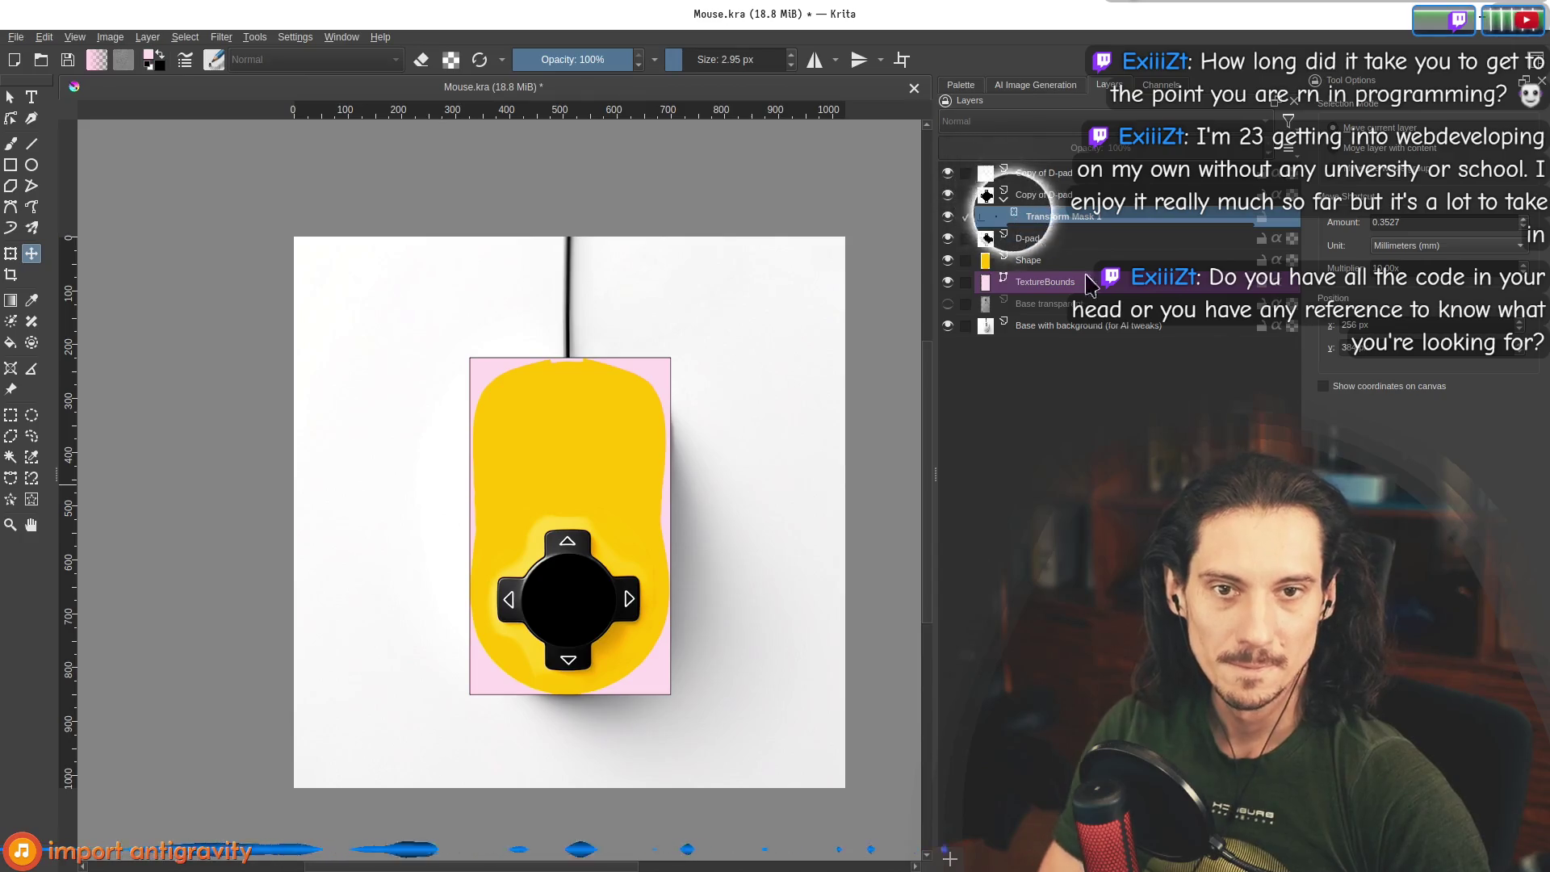
click(11, 255)
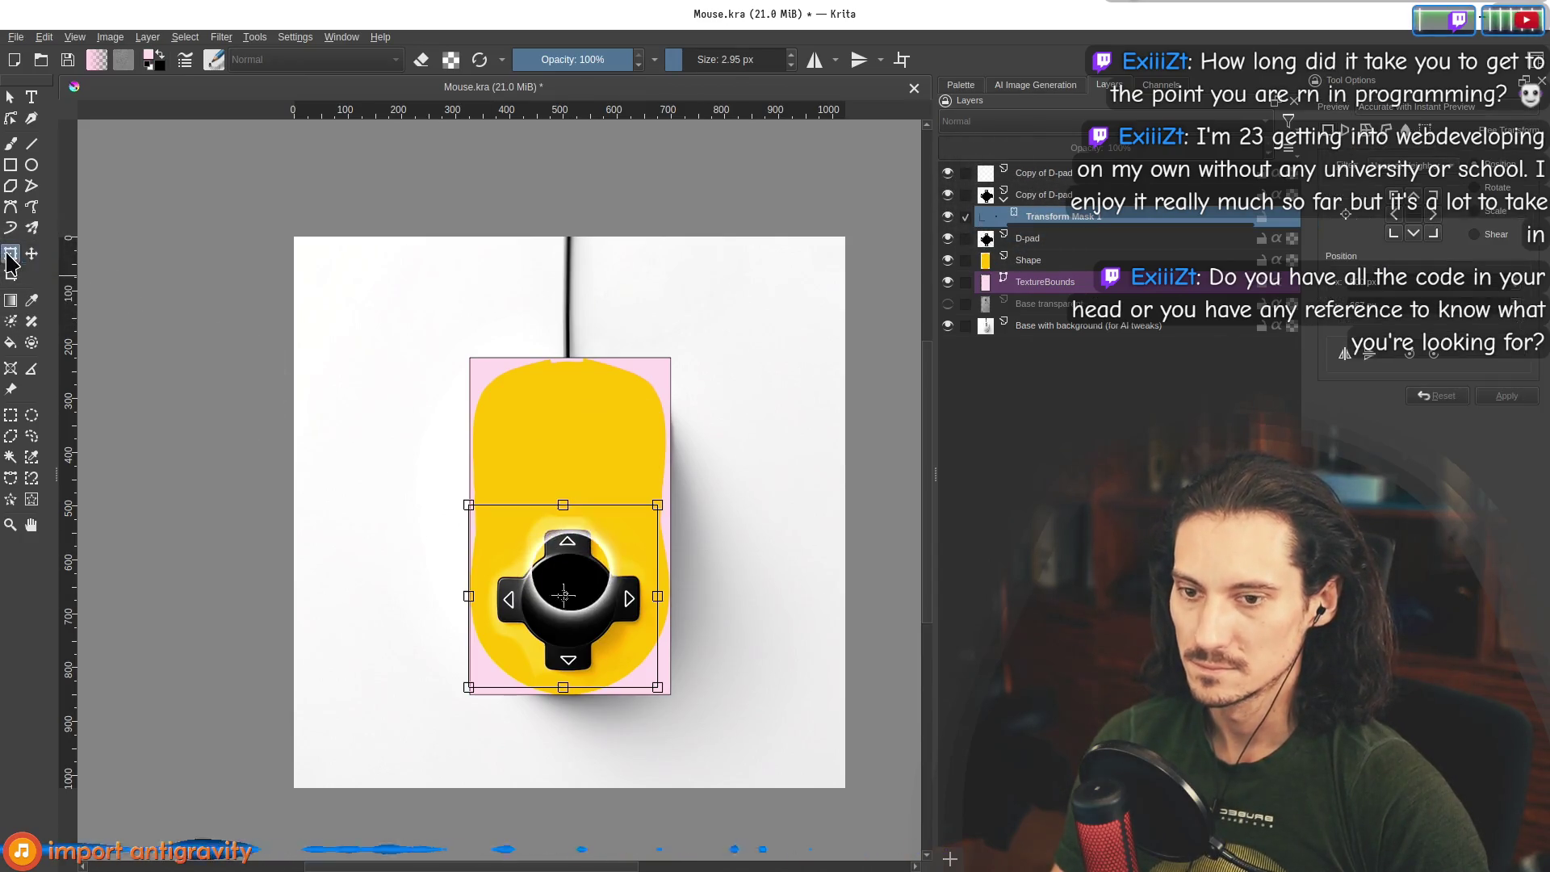
mouse_move(596, 587)
mouse_down()
mouse_move(484, 452)
mouse_move(526, 440)
mouse_up()
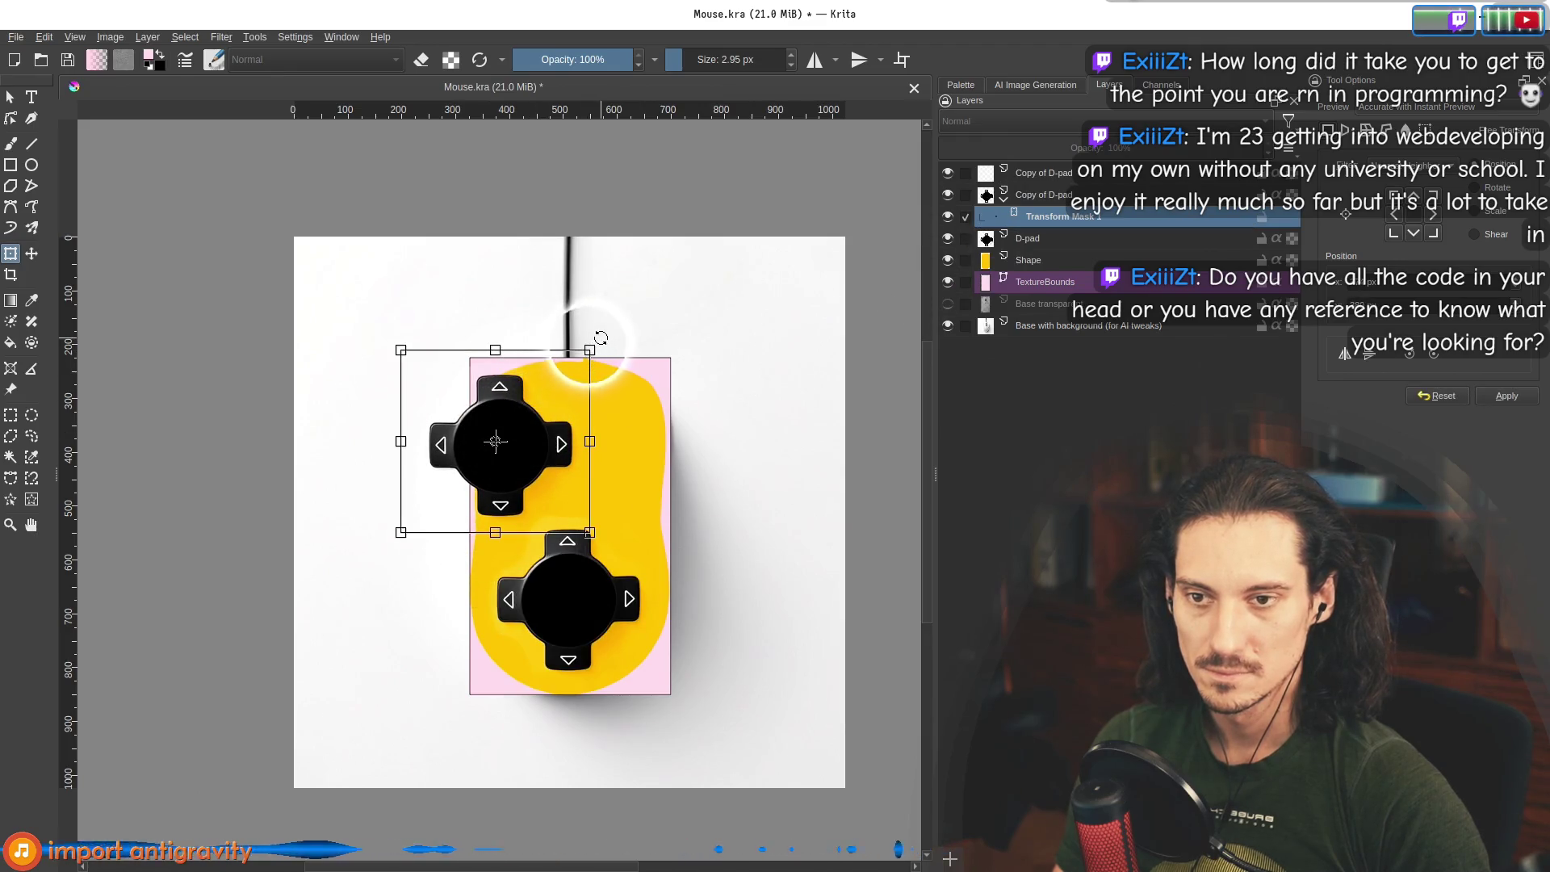
mouse_move(559, 351)
mouse_down()
mouse_move(605, 349)
mouse_move(529, 441)
mouse_up()
scroll(529, 440, up, 2)
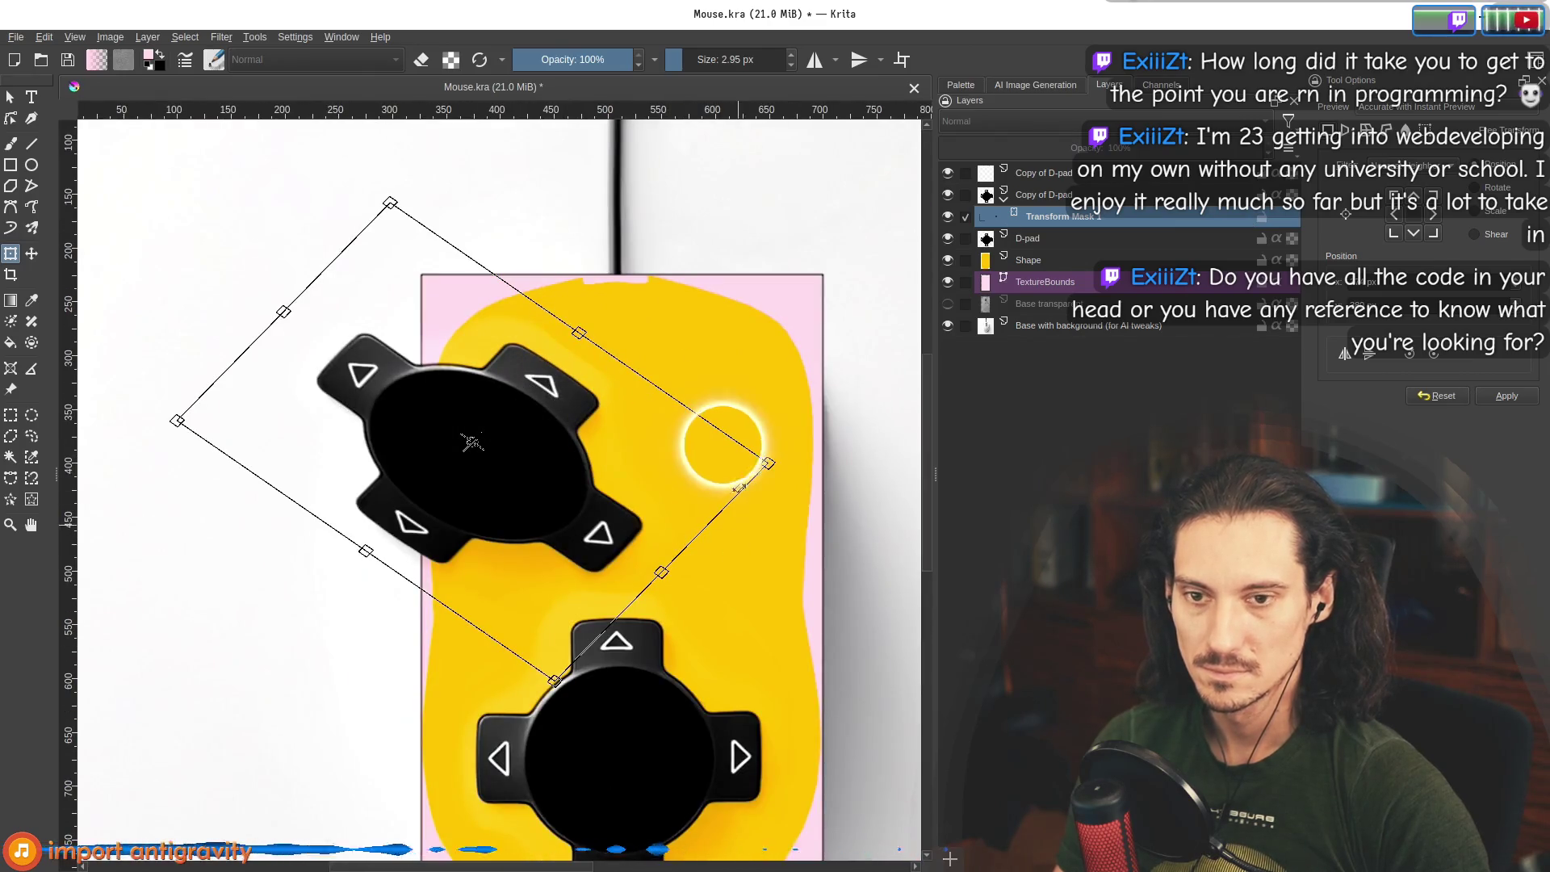
drag(660, 572, 390, 385)
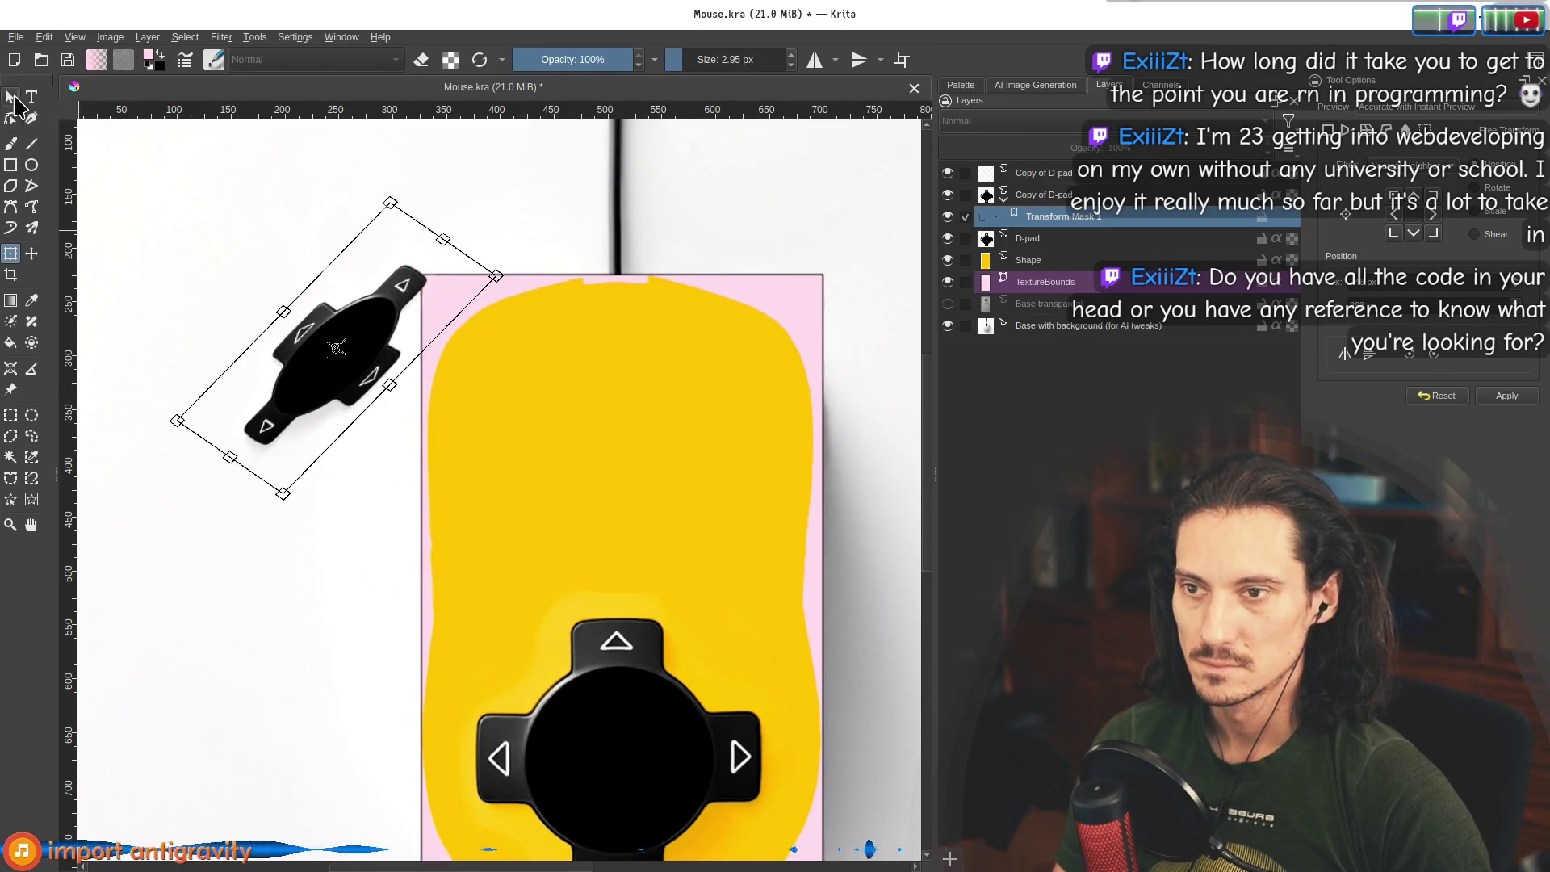
click(10, 144)
Move the tilted D-pad copy onto the mouse's upper-left body, then select the Shape layer.
click(1044, 195)
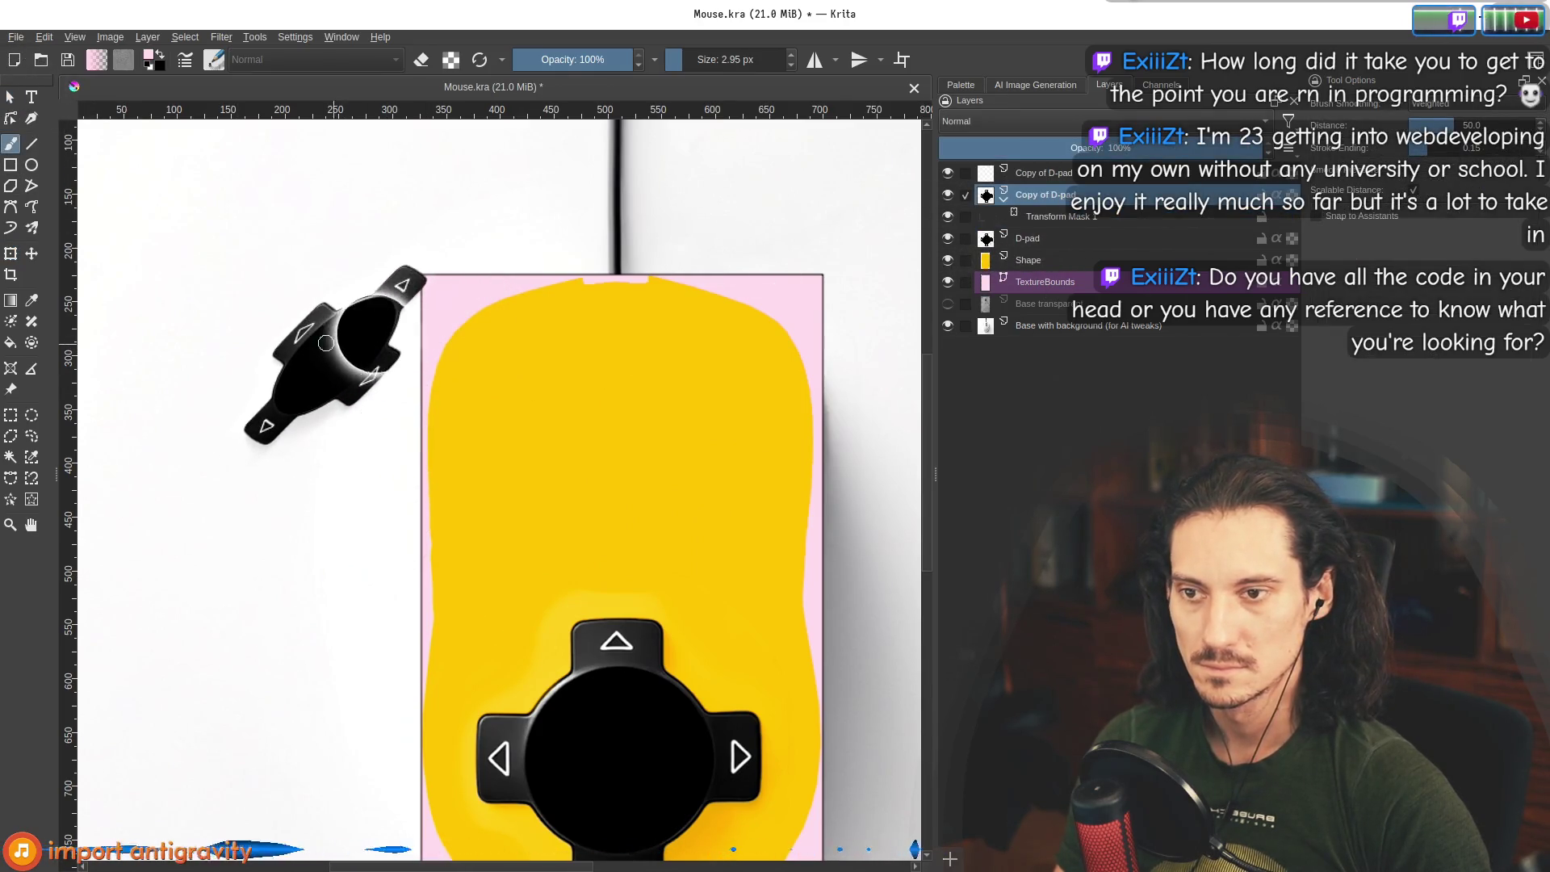
click(30, 254)
mouse_move(398, 380)
mouse_down()
mouse_move(380, 363)
mouse_move(436, 381)
mouse_move(312, 473)
mouse_move(616, 412)
mouse_move(729, 259)
mouse_move(834, 235)
mouse_move(457, 259)
mouse_move(187, 491)
mouse_move(675, 446)
mouse_move(871, 255)
mouse_move(835, 273)
mouse_up()
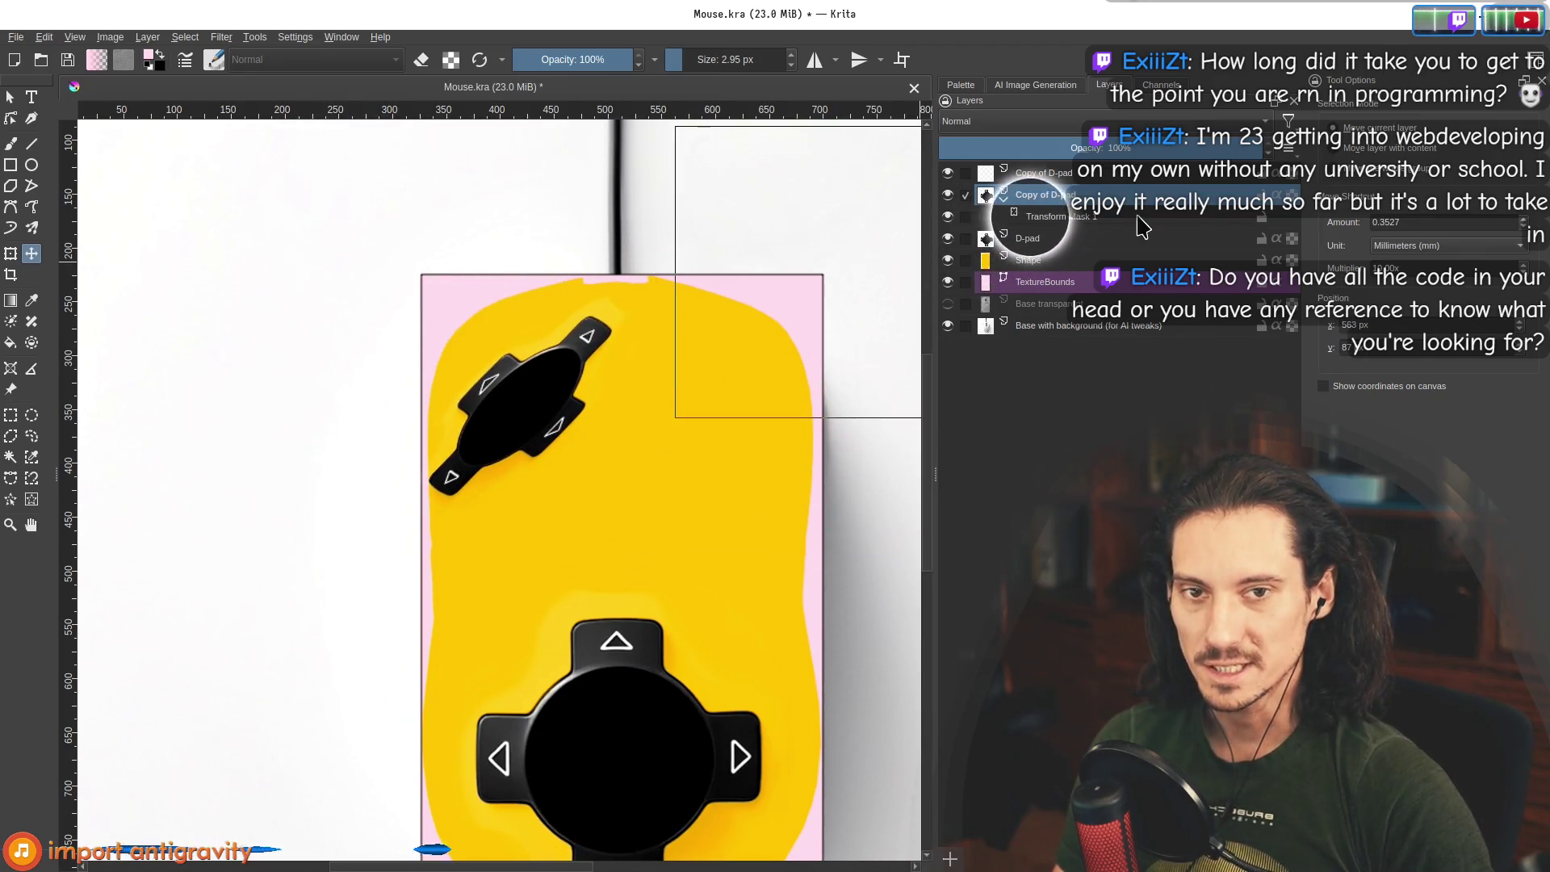
click(1087, 221)
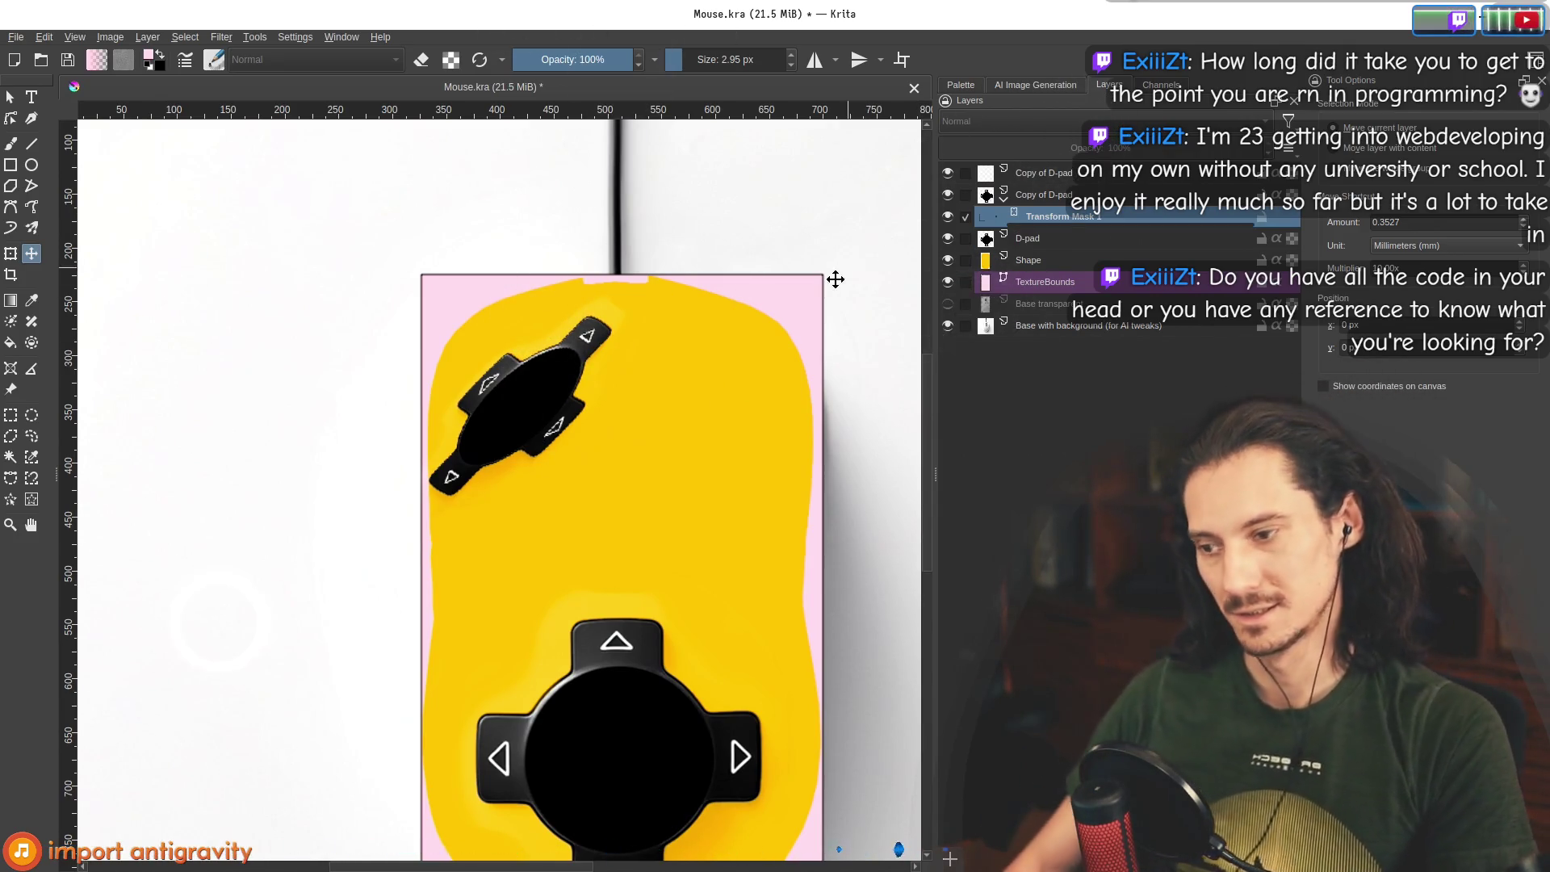
ctrl+scroll(539, 406, down, 4)
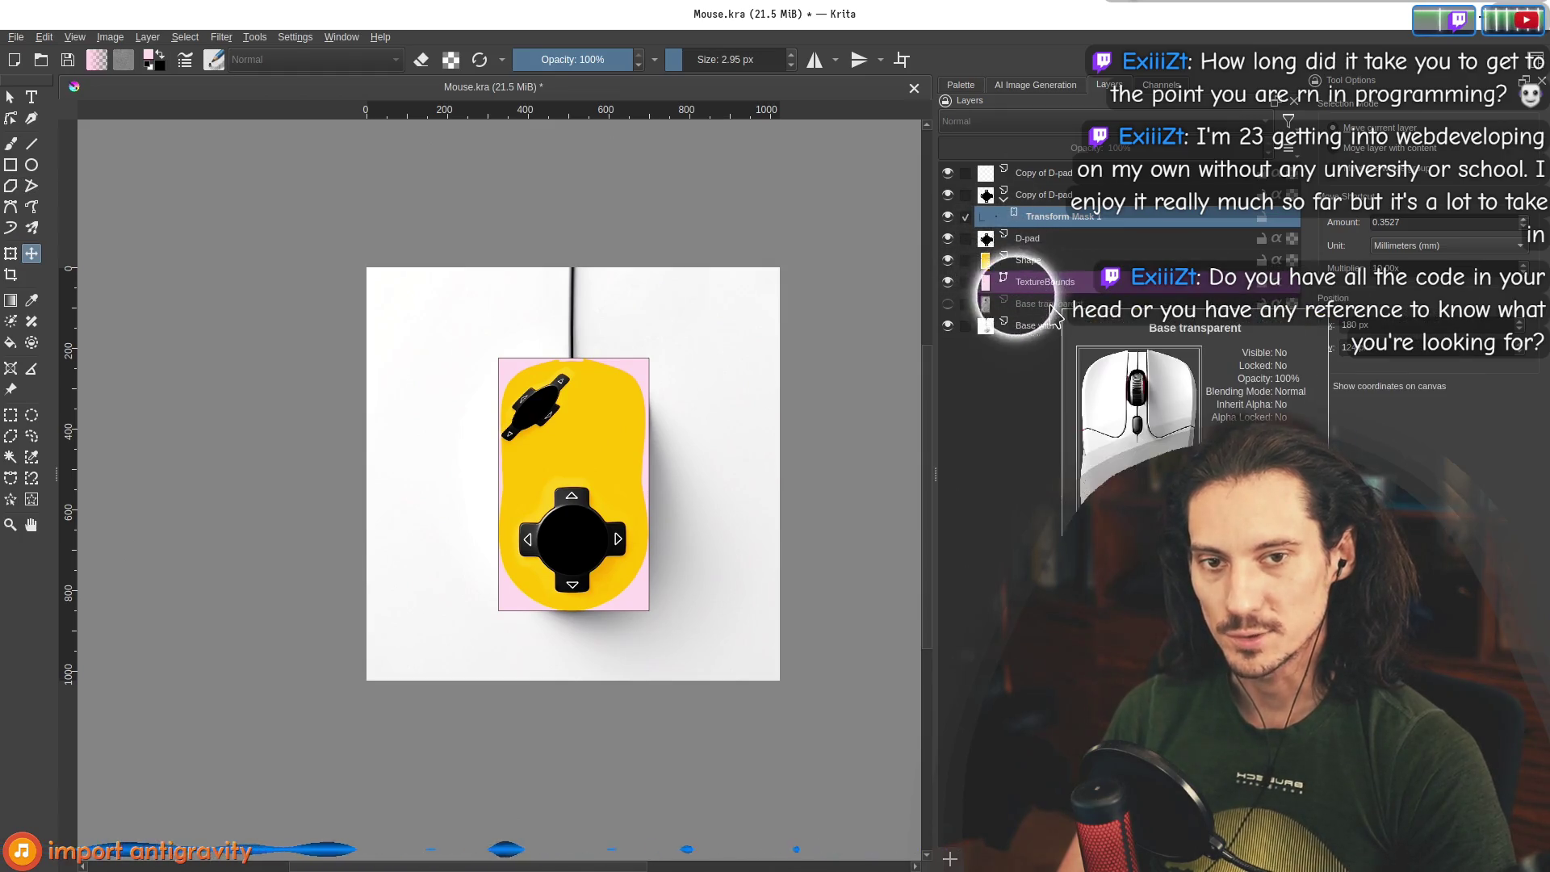
click(1052, 271)
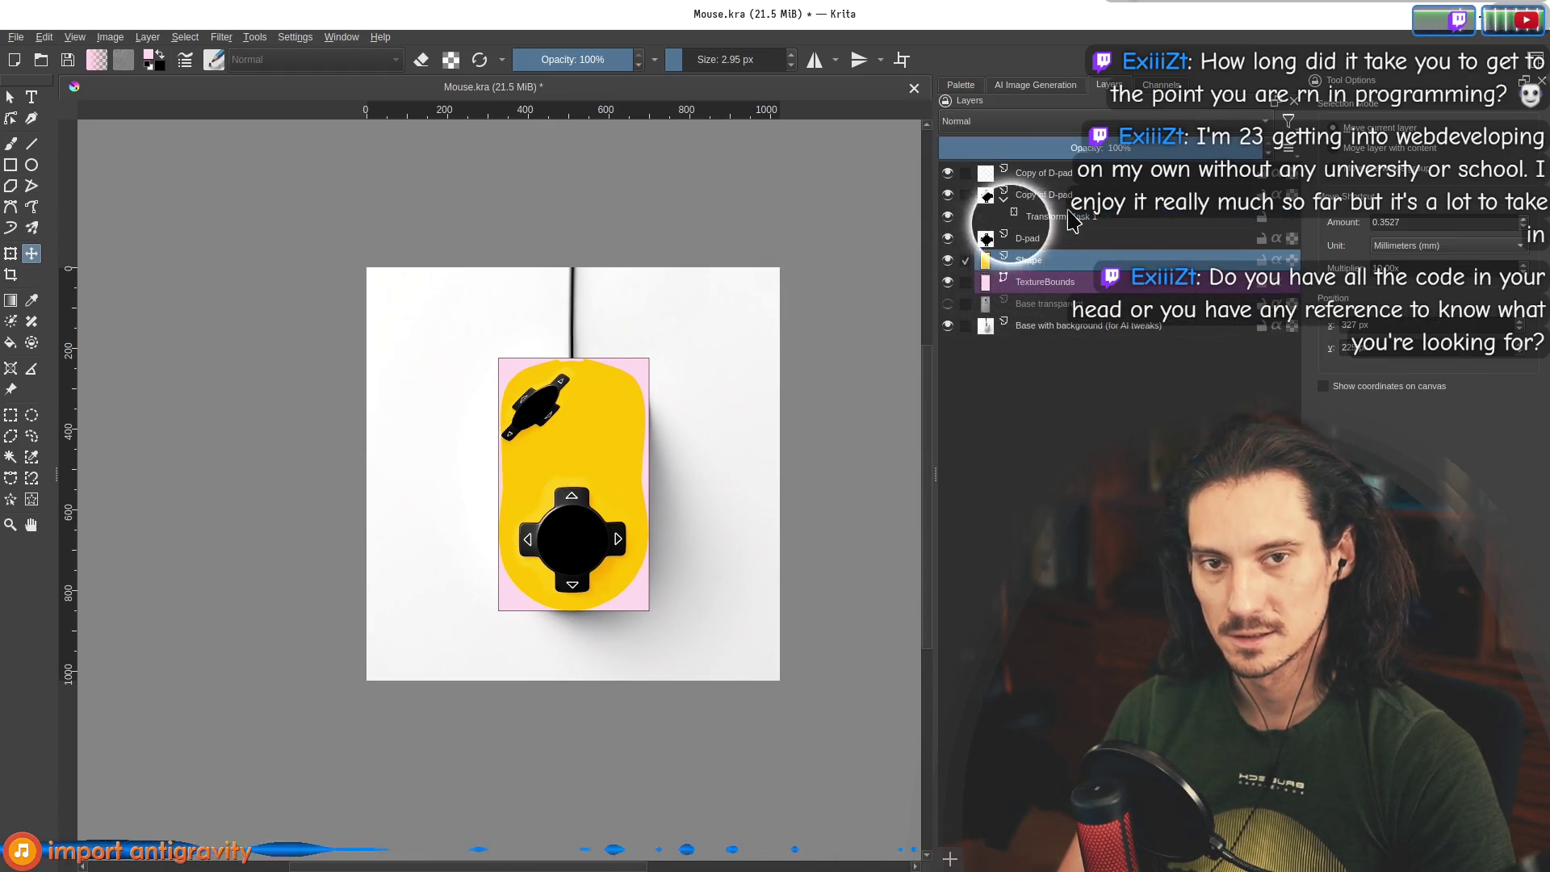
Hide the yellow Shape layer and toggle TextureBounds and D-pad visibility to compare.
drag(794, 445, 742, 469)
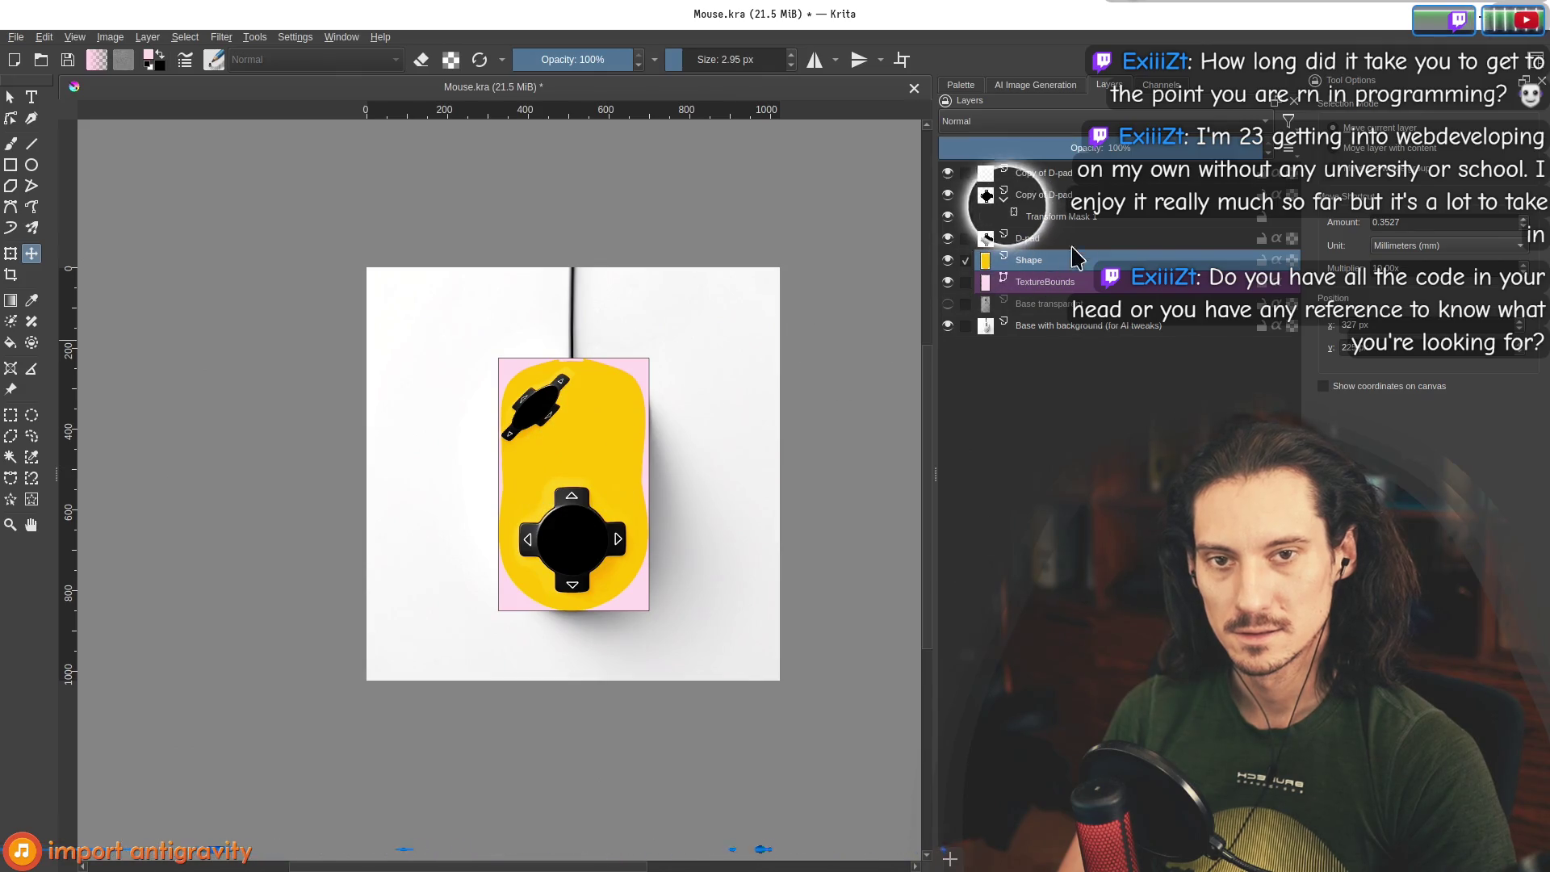
click(1051, 287)
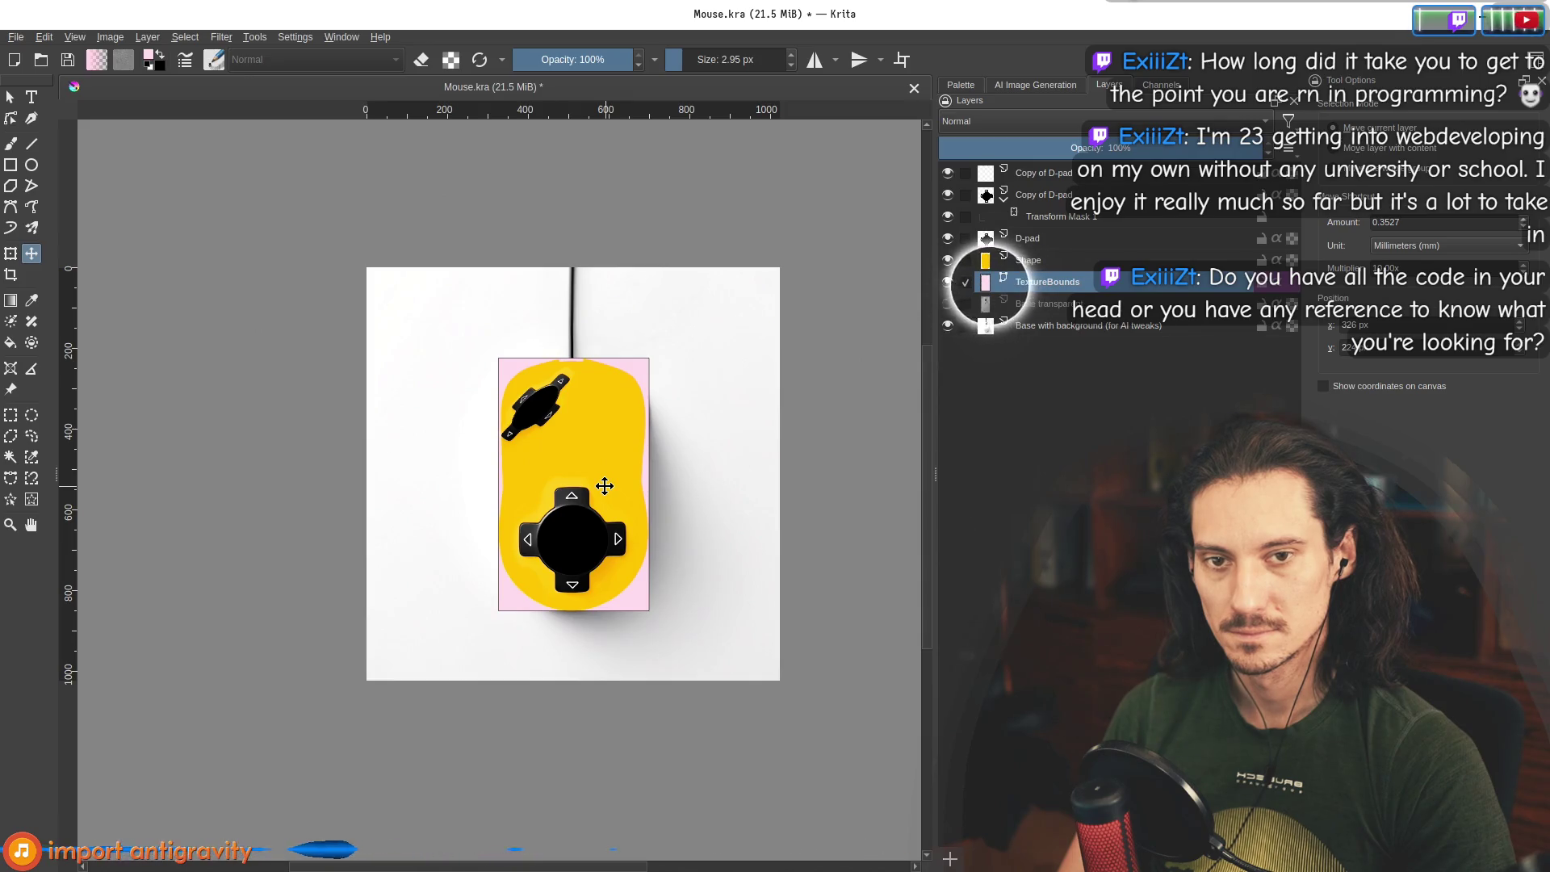
scroll(605, 486, up, 2)
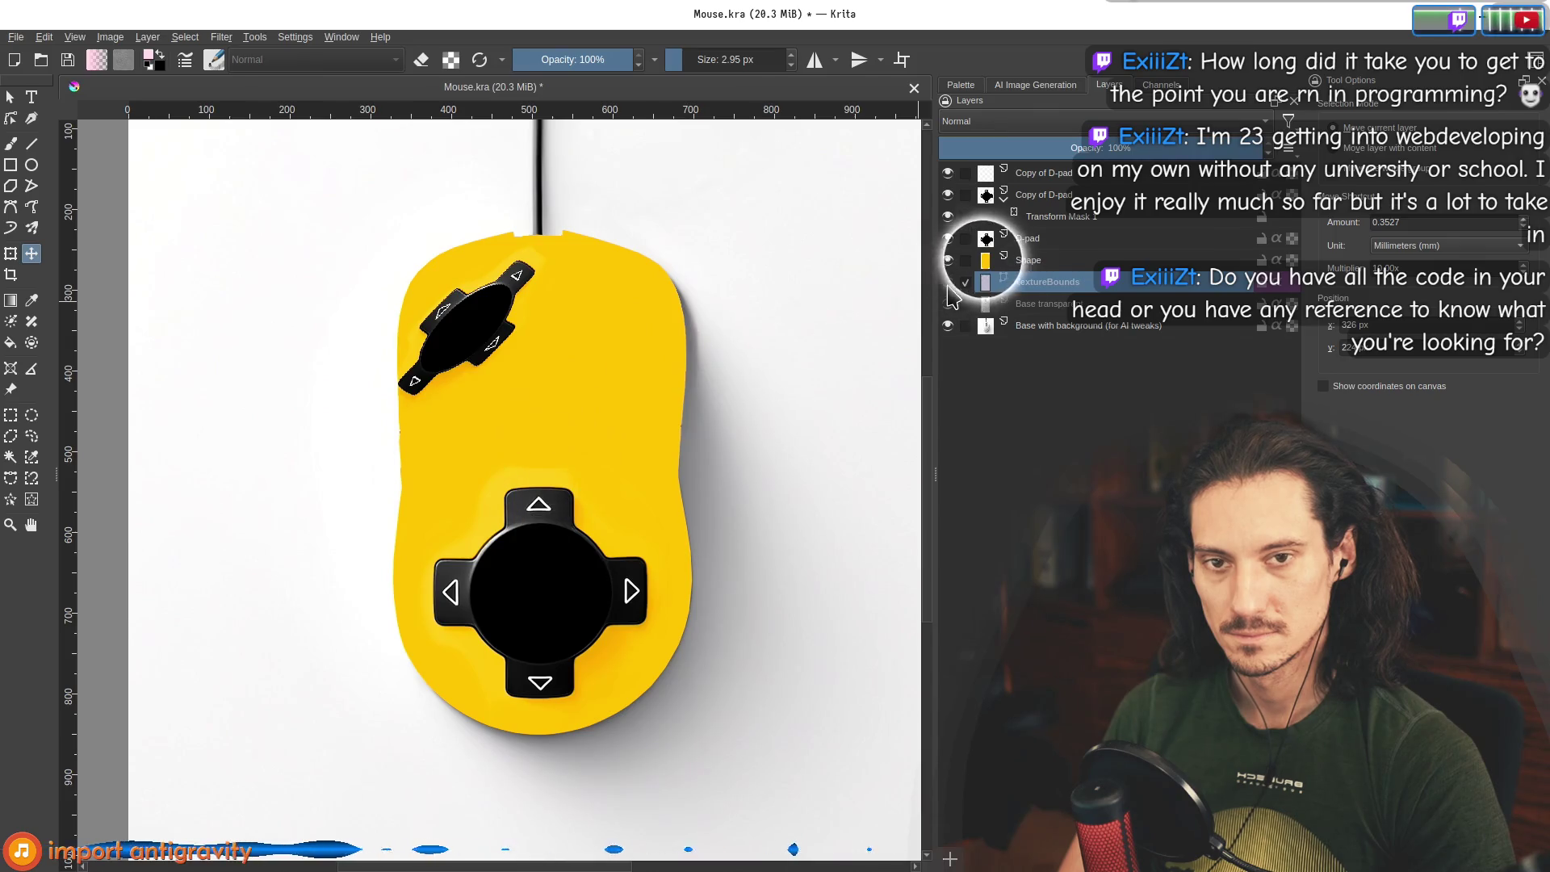
click(948, 259)
click(948, 281)
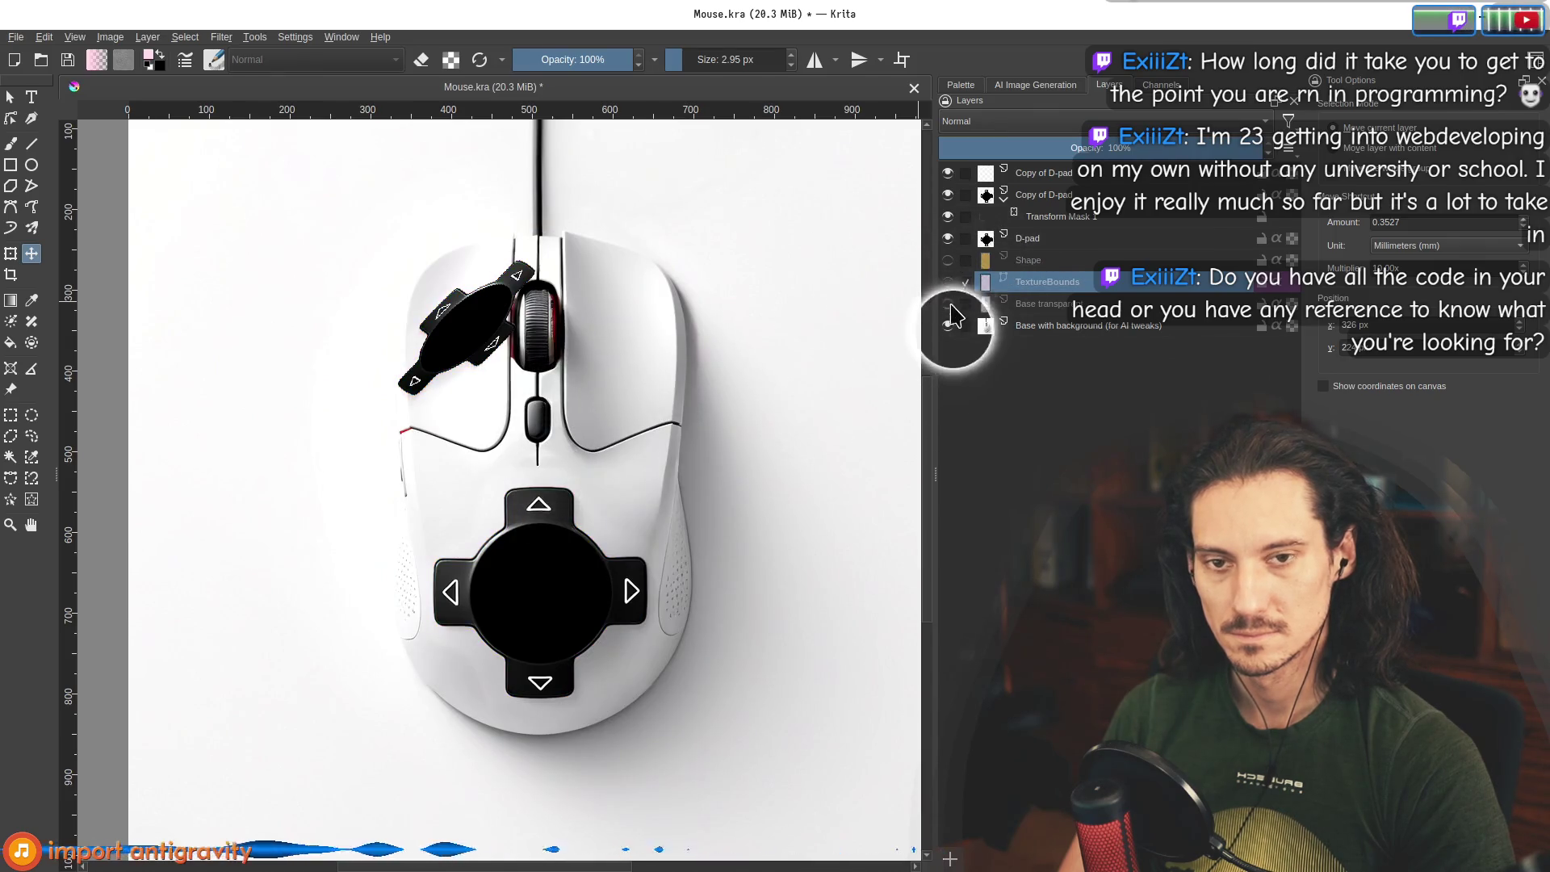
click(948, 238)
click(947, 238)
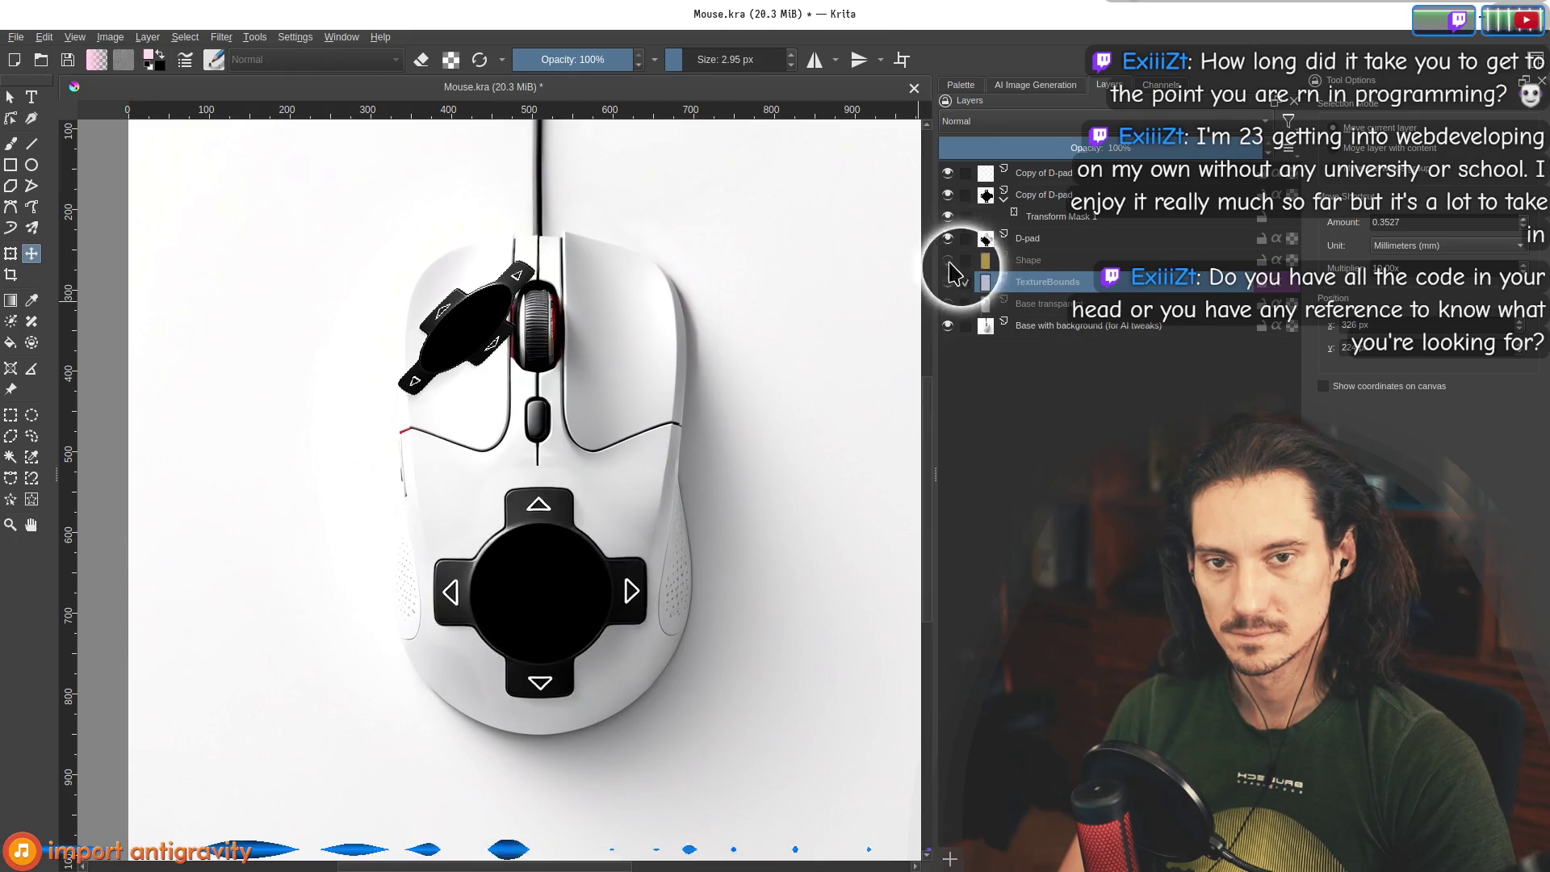
click(949, 284)
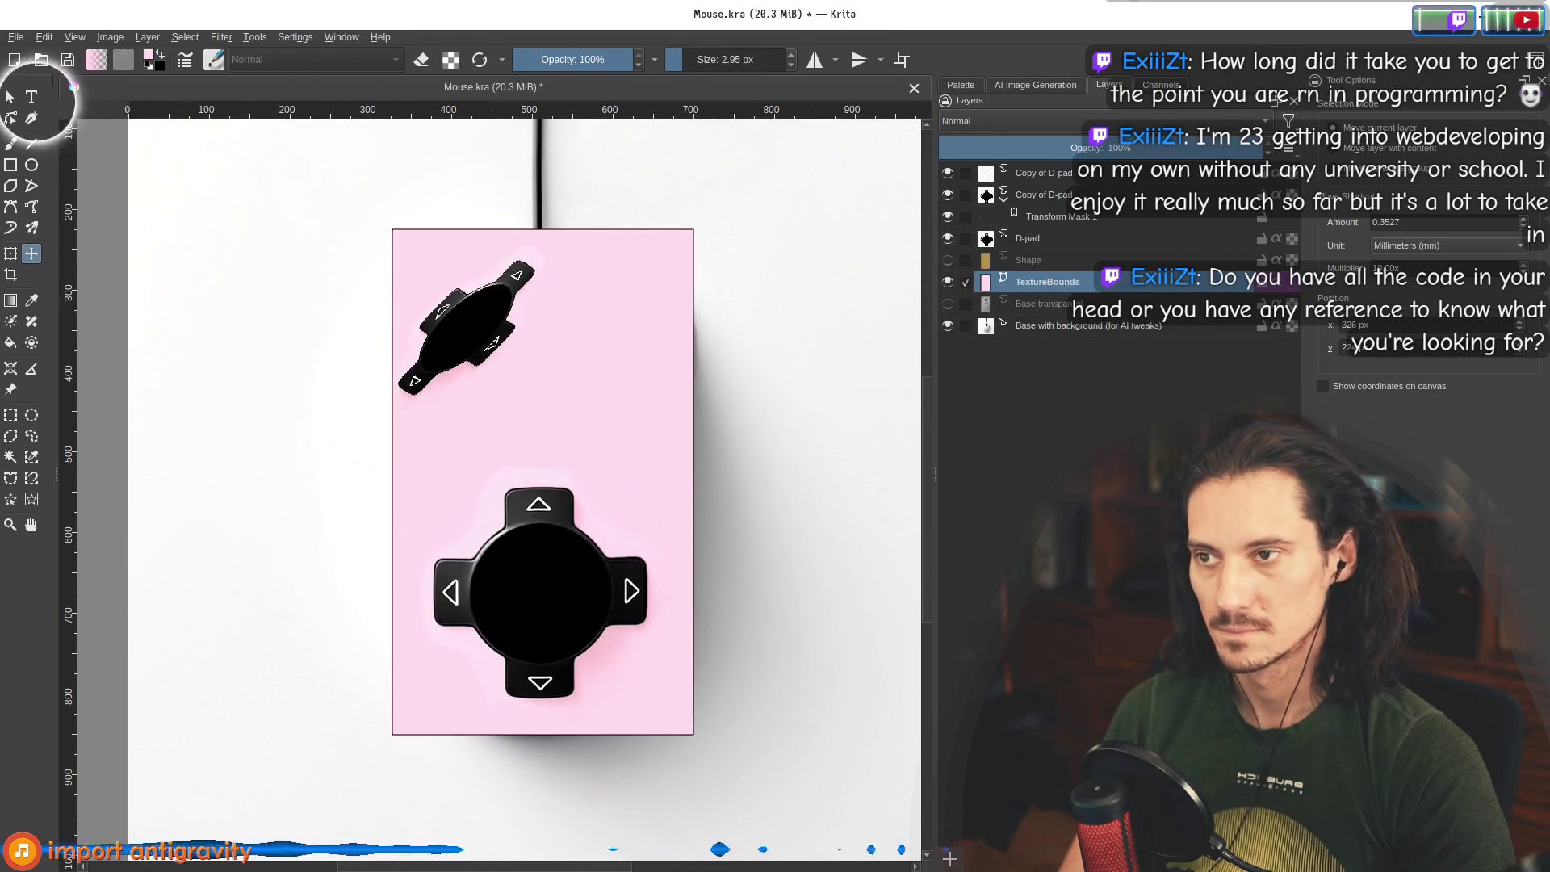
Move the pink TextureBounds rectangle to the canvas's left edge, then undo the move.
click(11, 97)
click(569, 329)
mouse_move(638, 380)
mouse_down()
mouse_move(162, 304)
mouse_move(165, 404)
mouse_up()
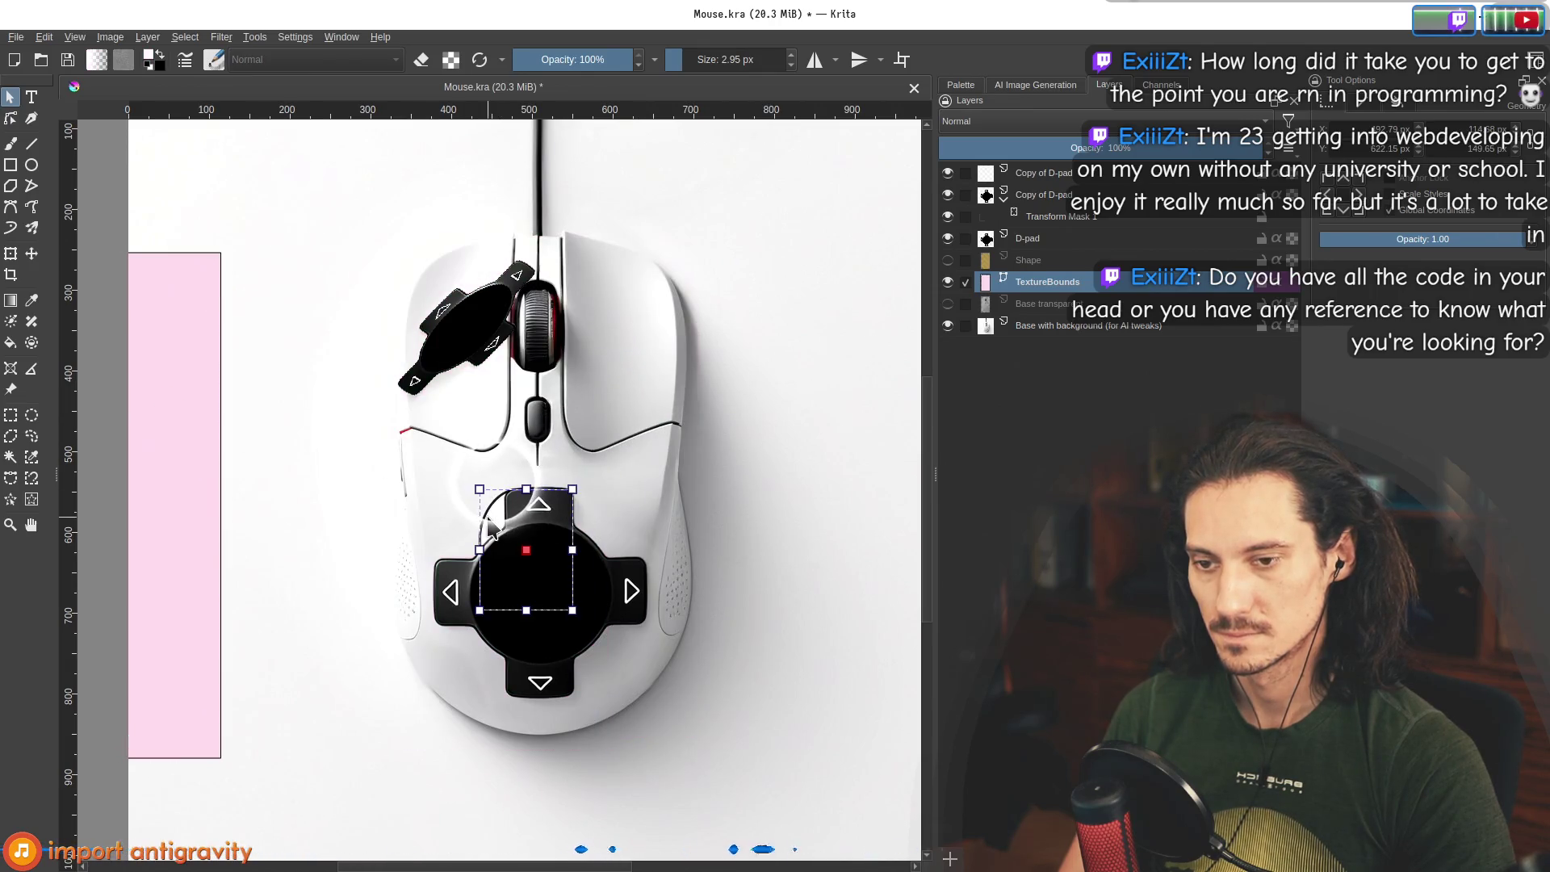
key(ctrl+z)
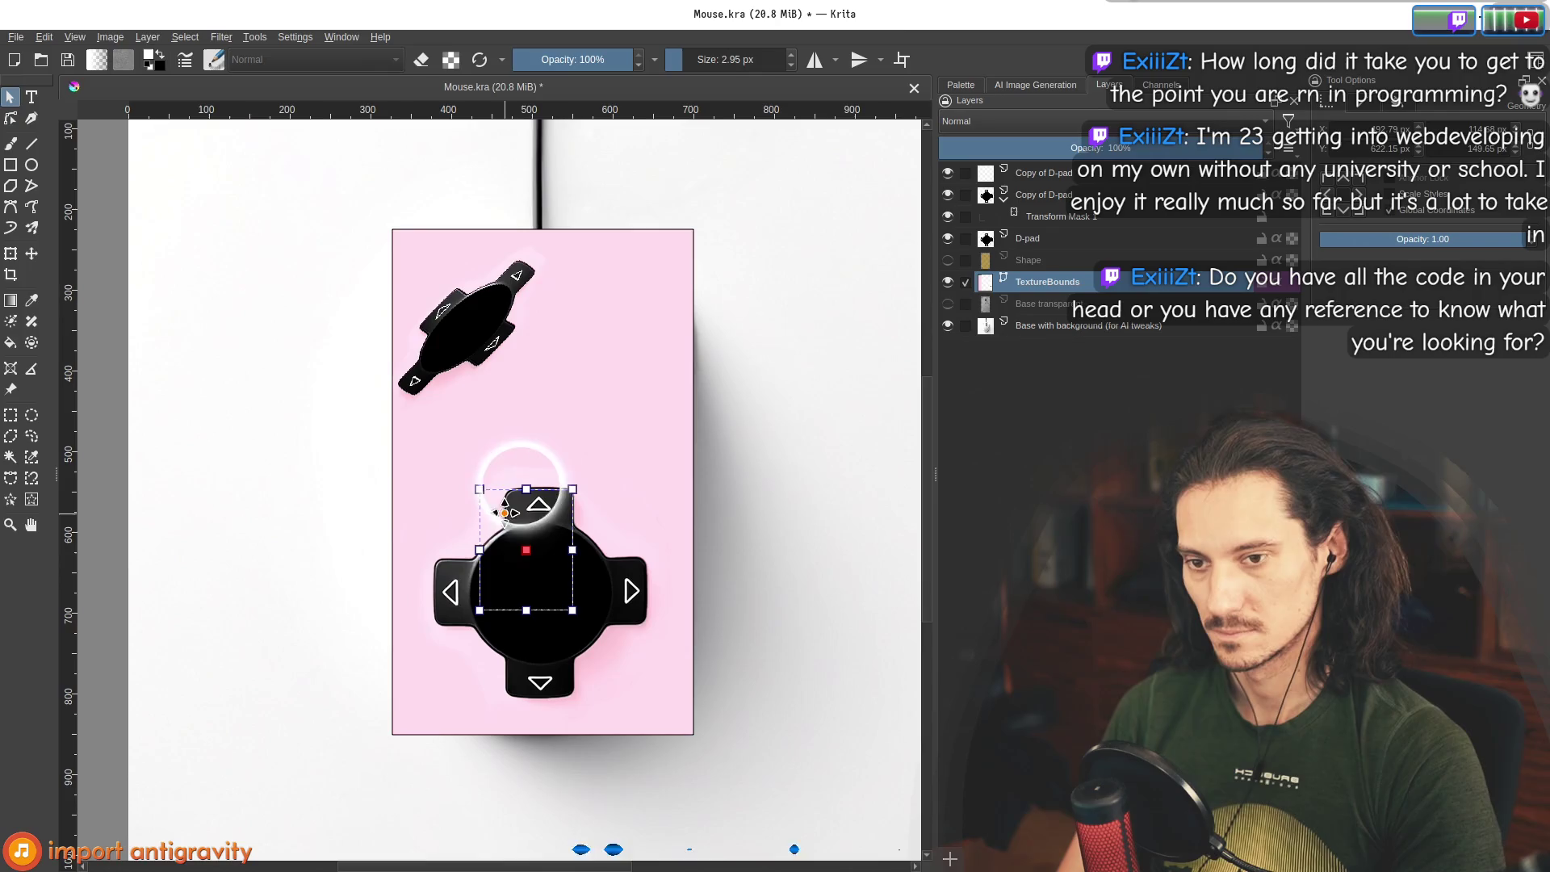
click(604, 240)
click(1003, 271)
click(582, 301)
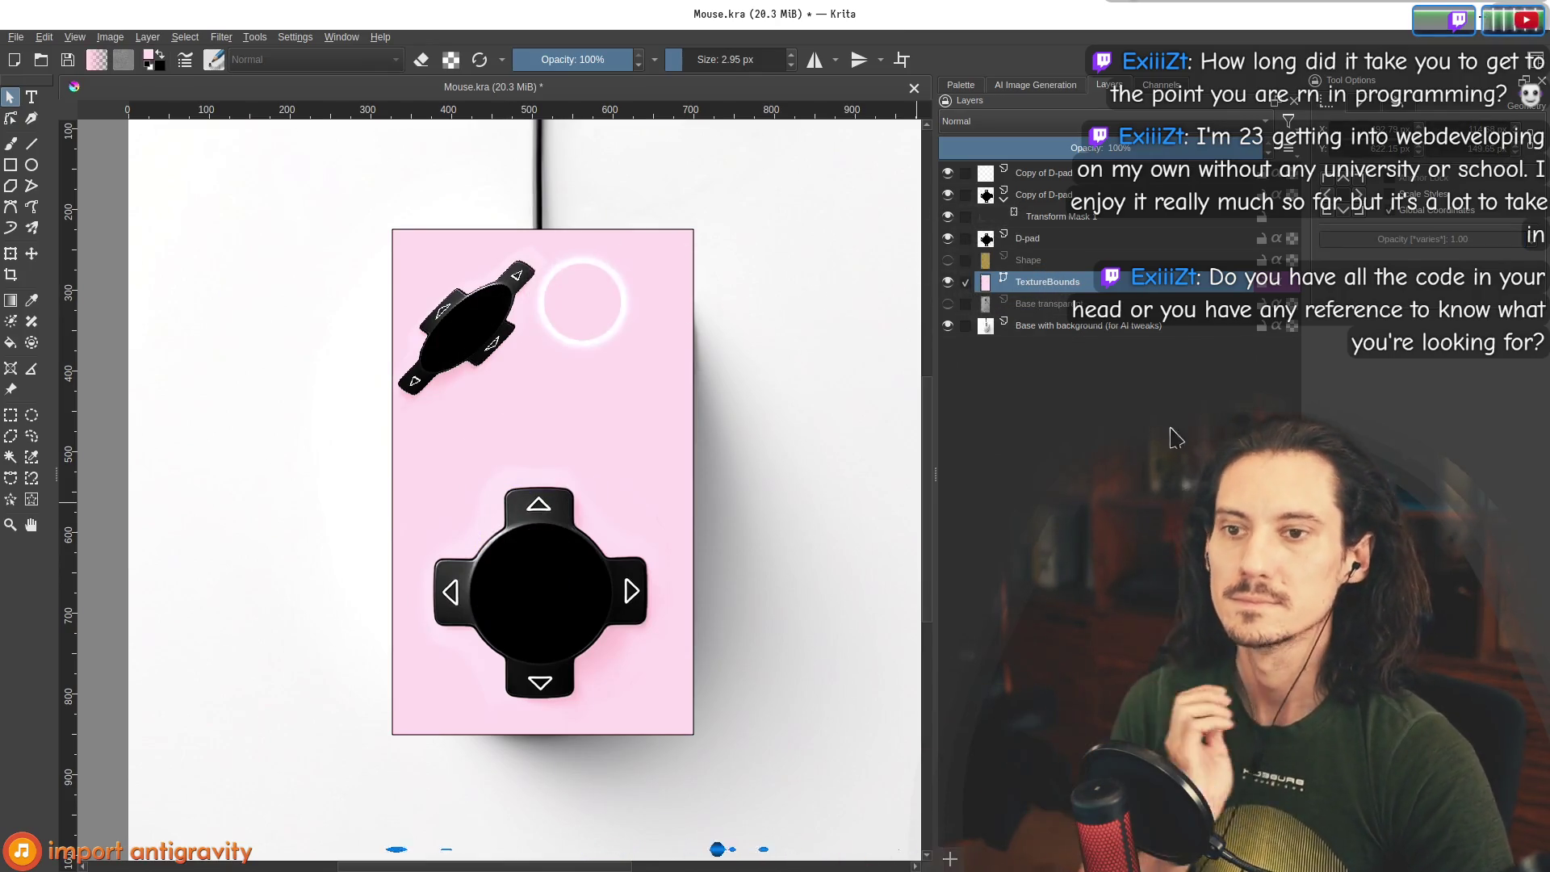
Hide Transform Mask 1 so the D-pad copy shows untilted.
click(1050, 304)
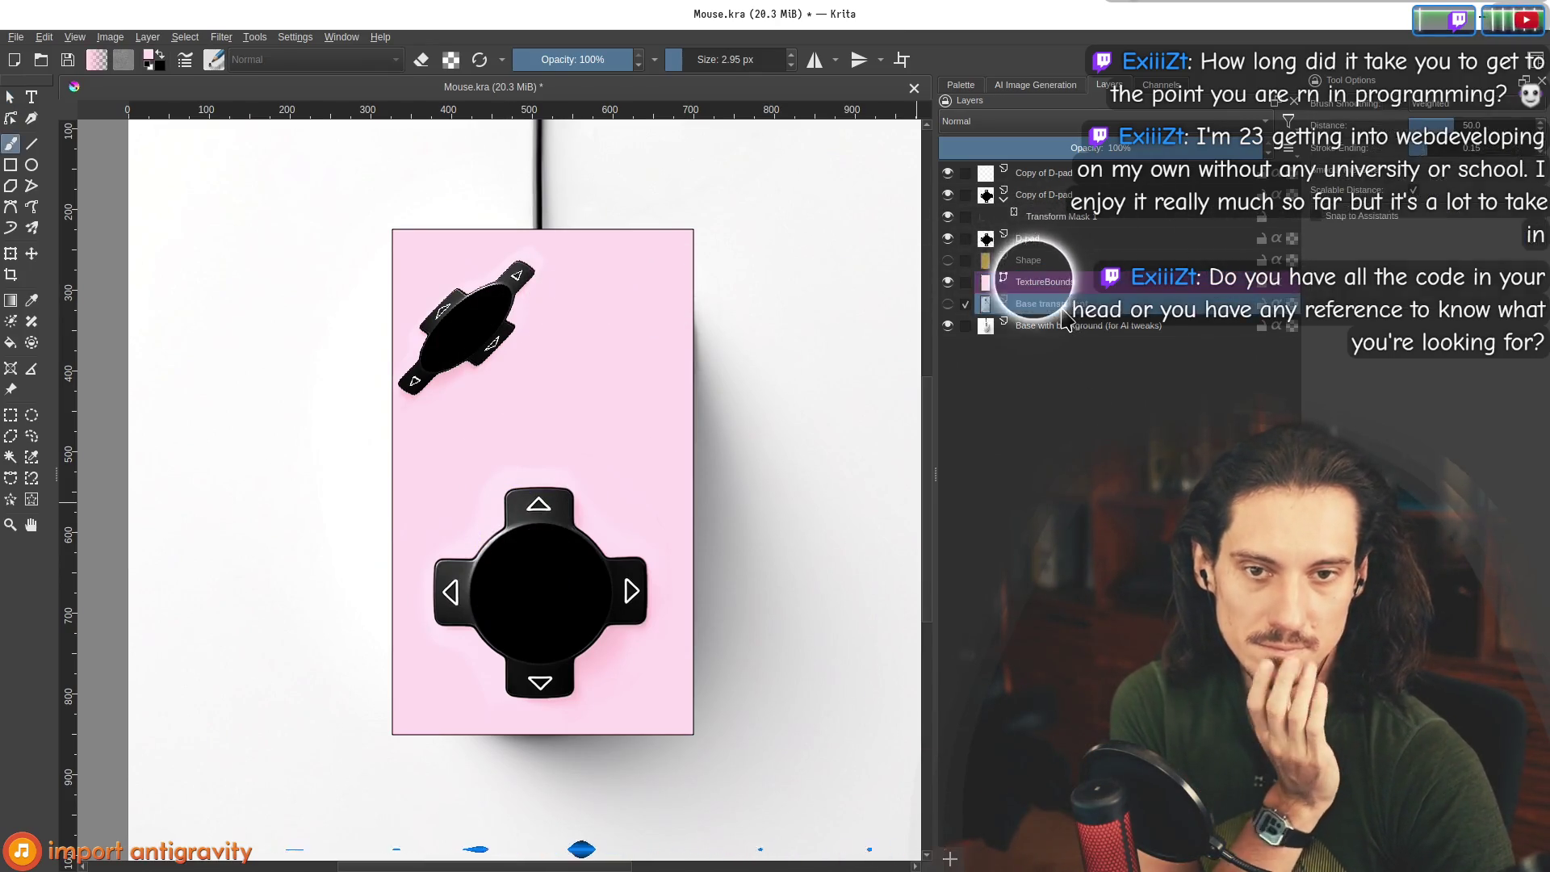
mouse_move(1054, 250)
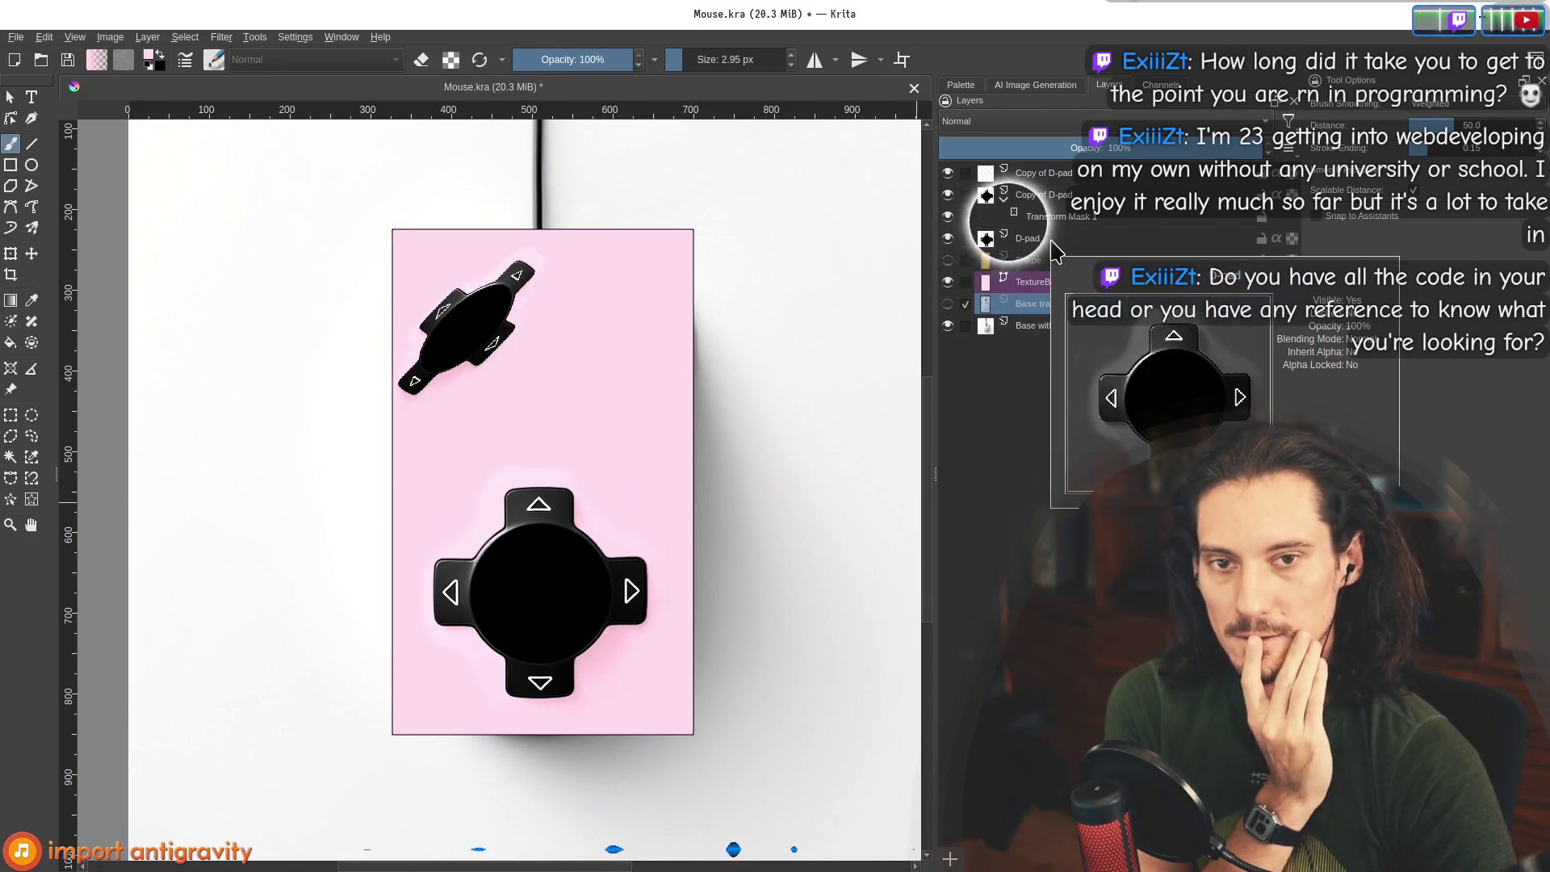
click(1017, 217)
scroll(426, 318, up, 4)
scroll(565, 327, down, 1)
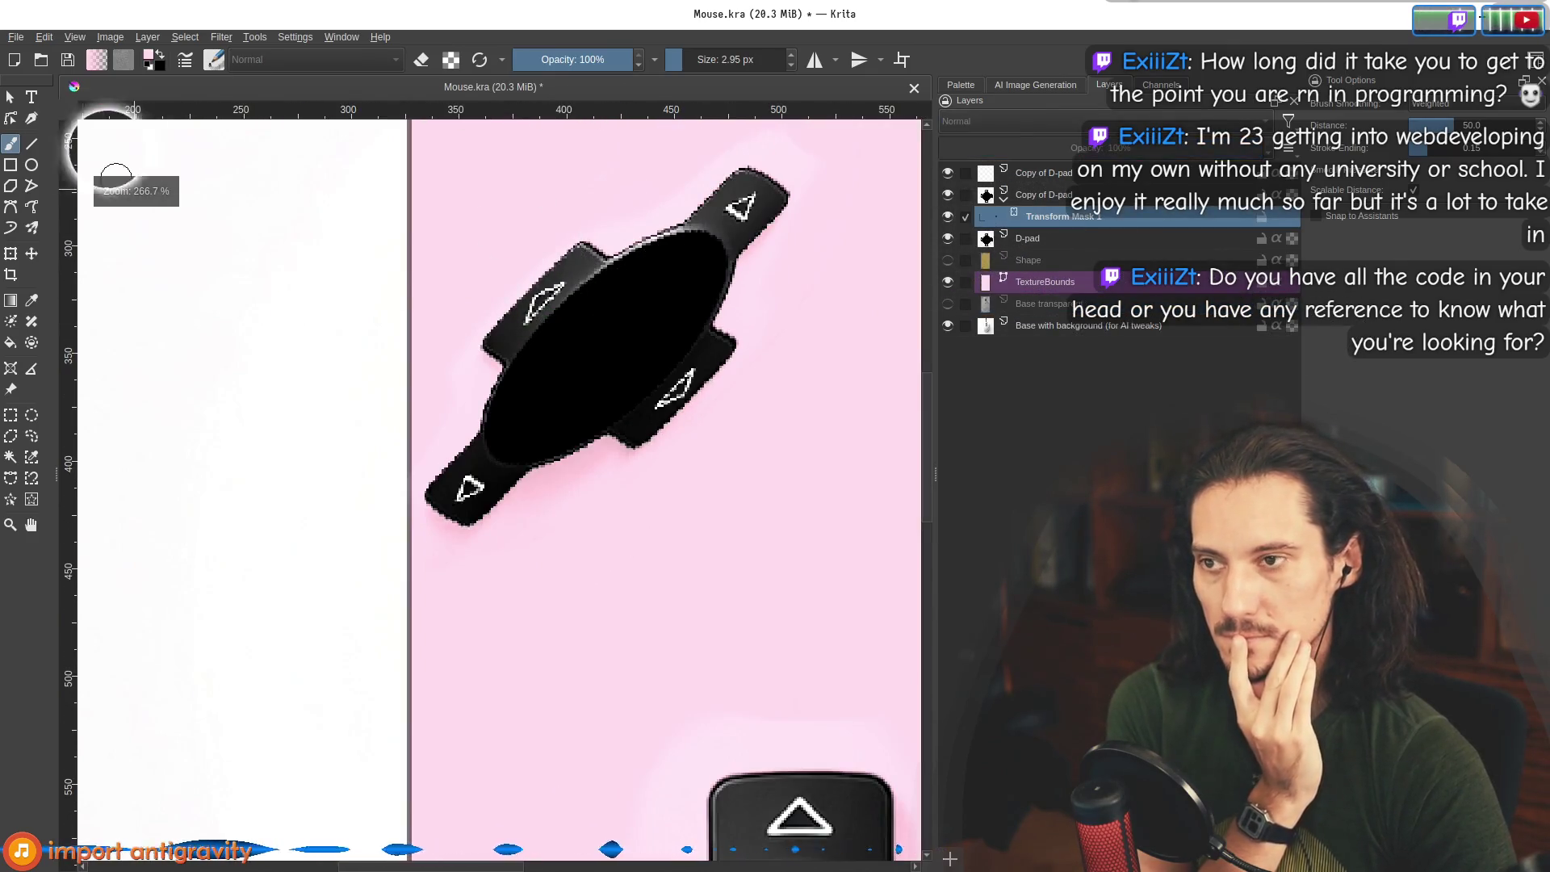
click(10, 97)
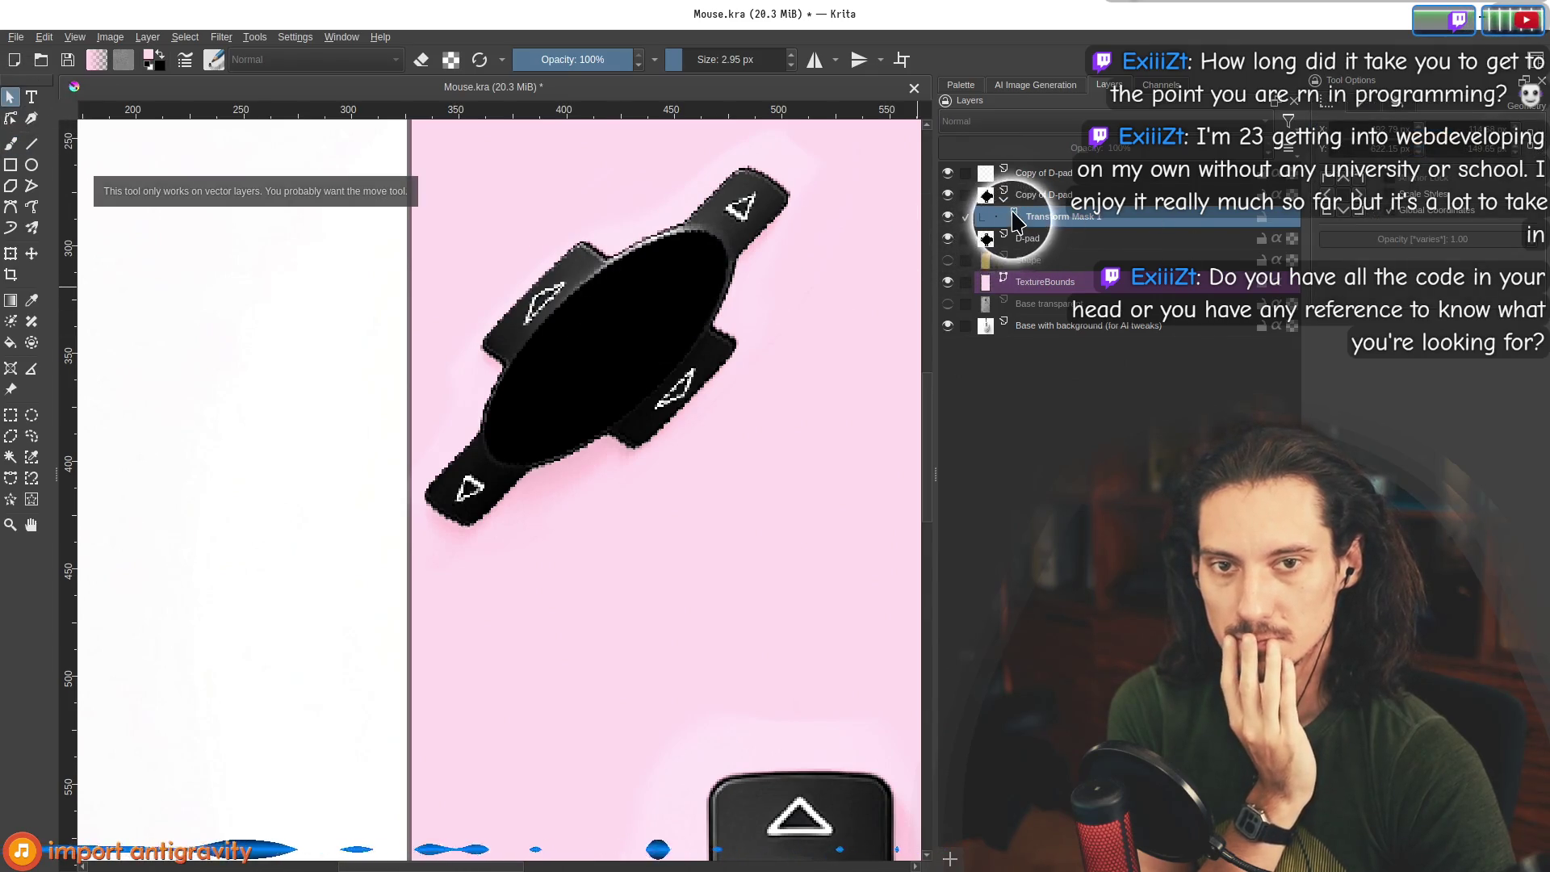
mouse_move(1015, 222)
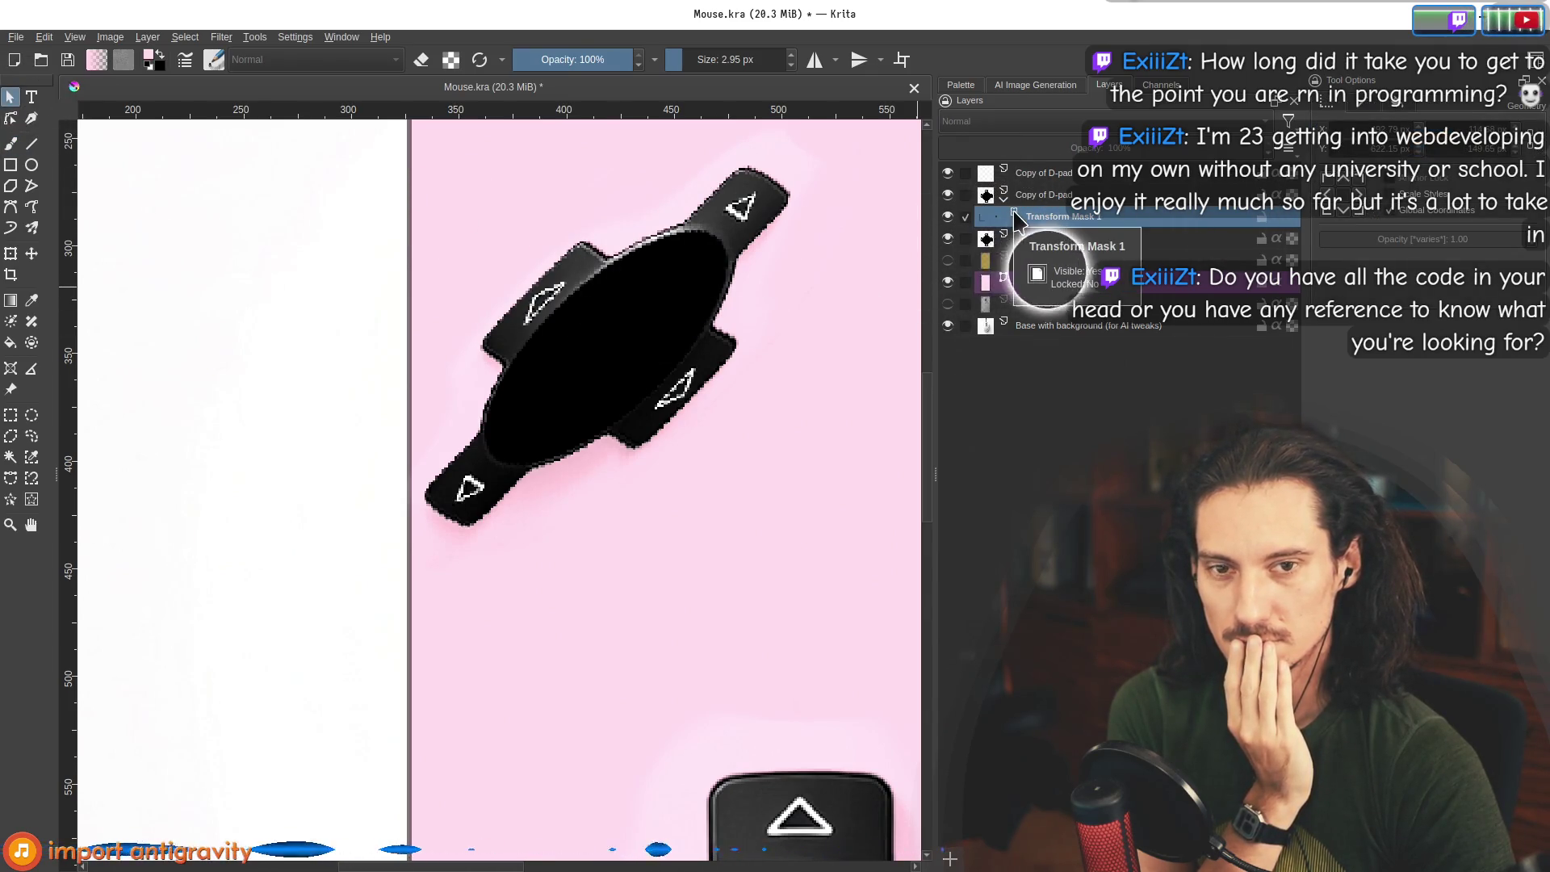
click(948, 216)
scroll(633, 313, down, 3)
scroll(633, 323, down, 1)
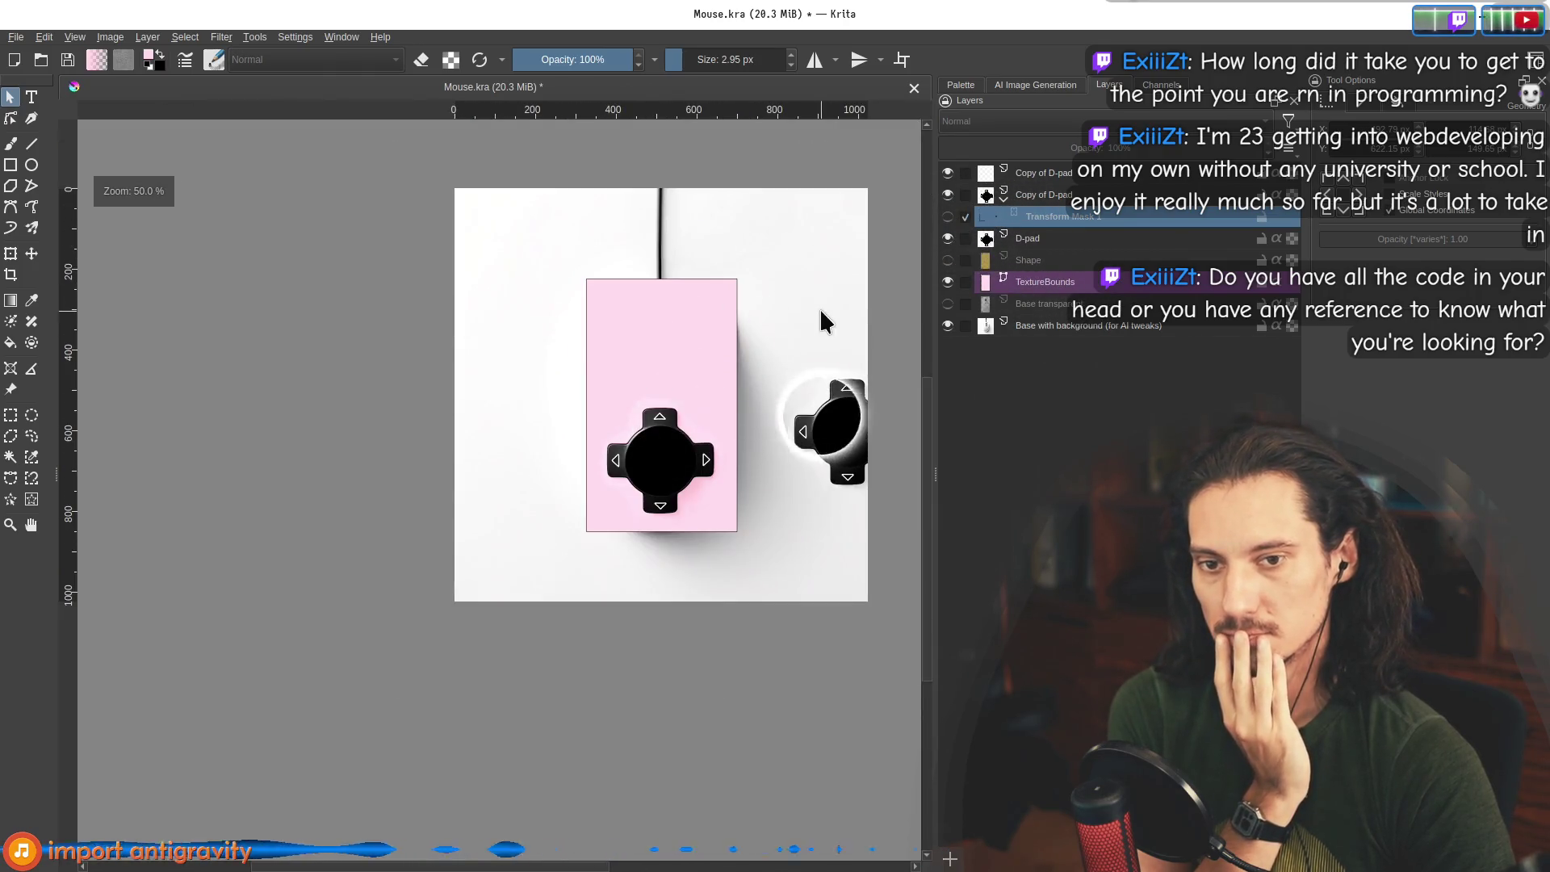
click(949, 218)
scroll(667, 312, up, 6)
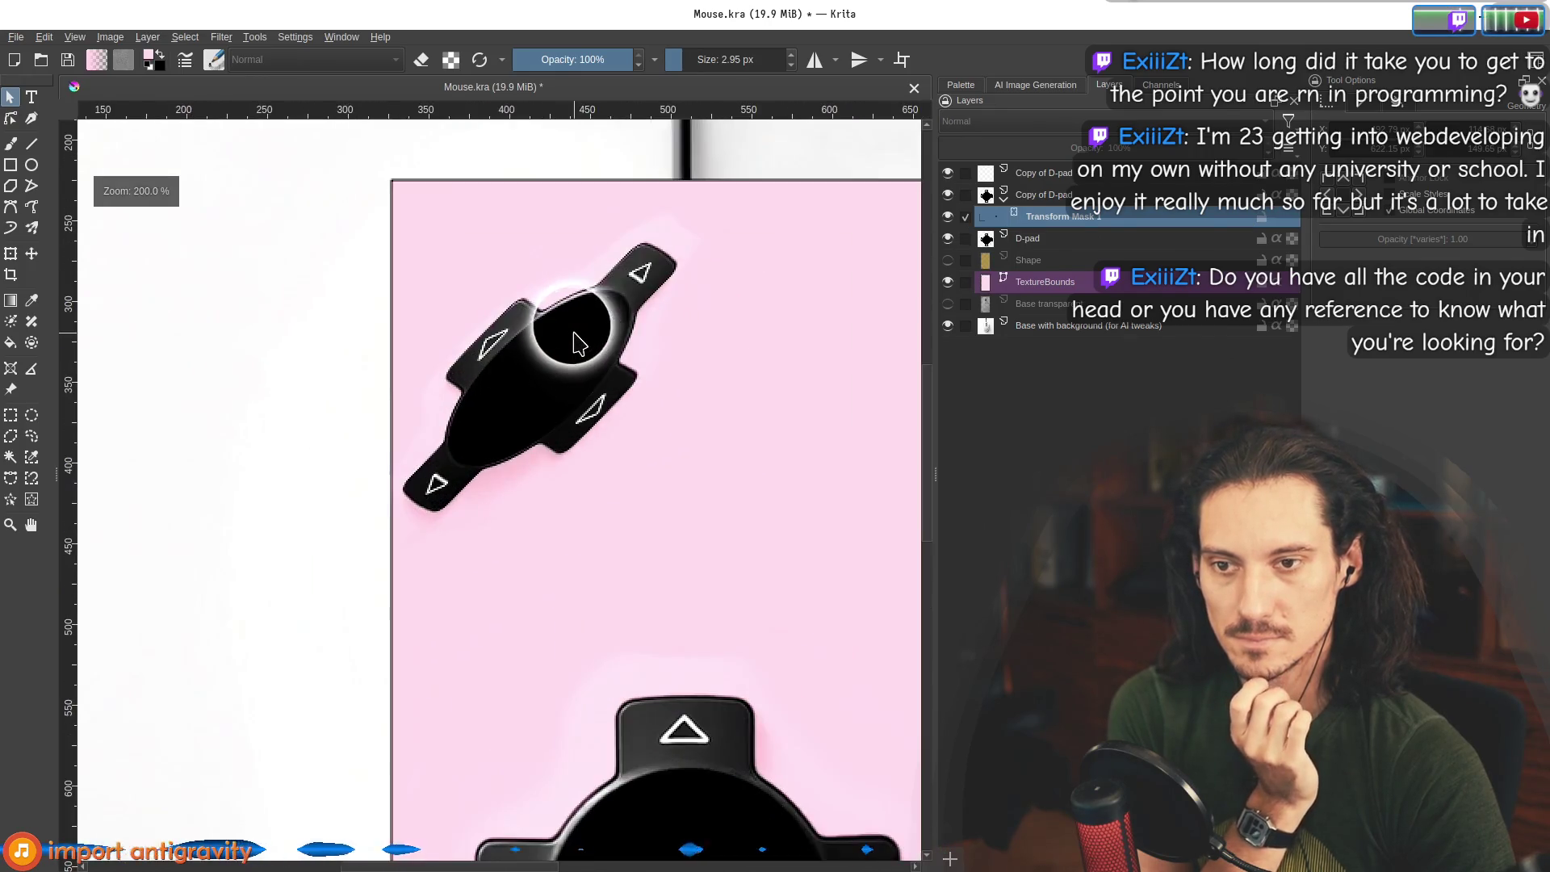
scroll(699, 307, down, 6)
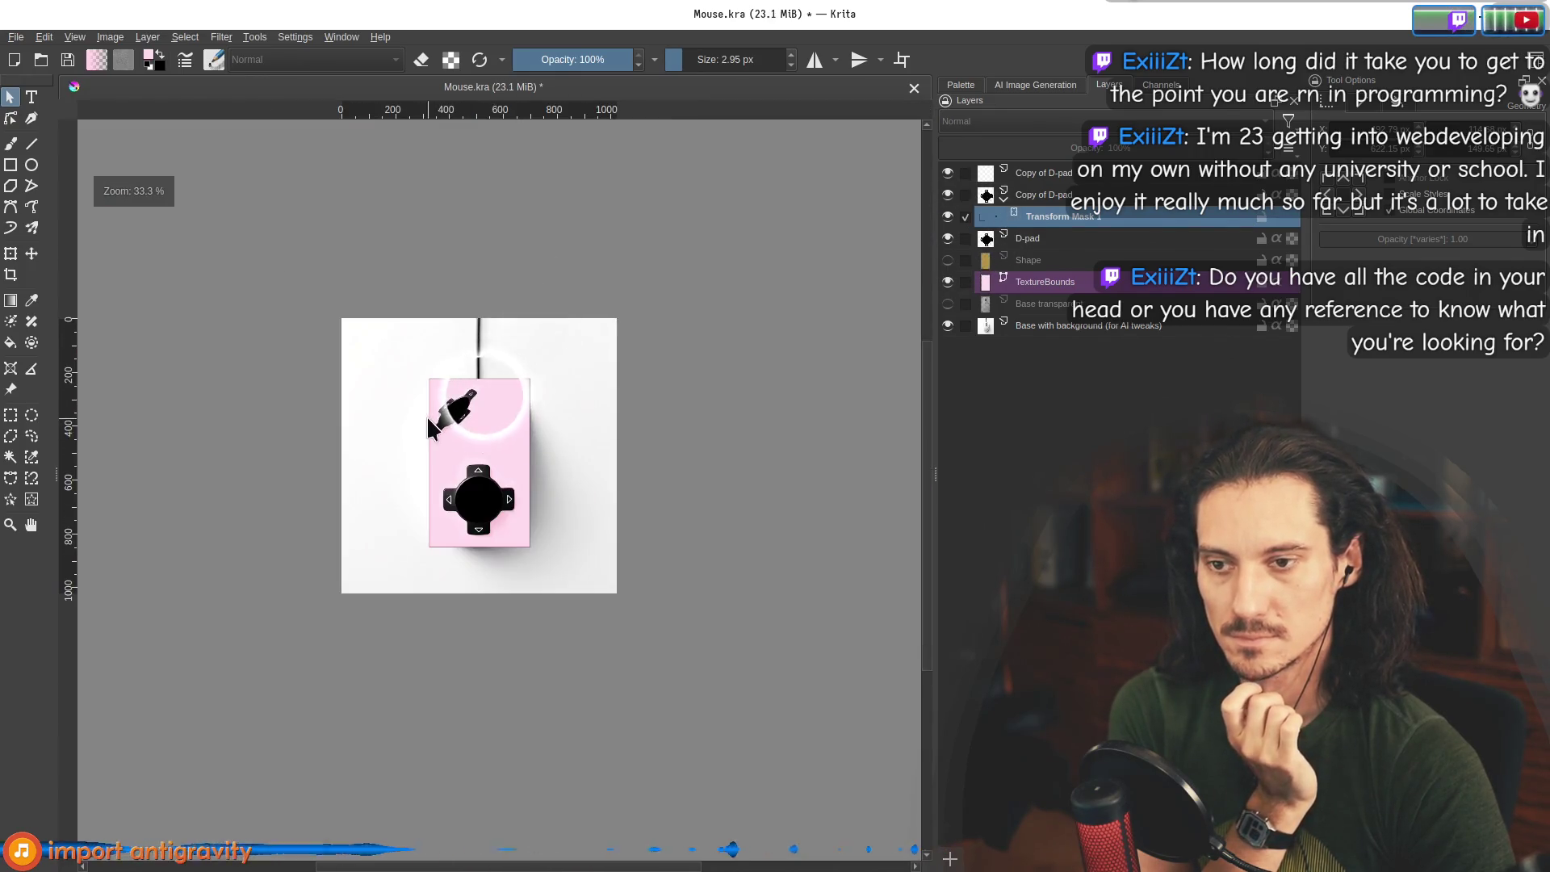
scroll(640, 356, up, 4)
click(949, 218)
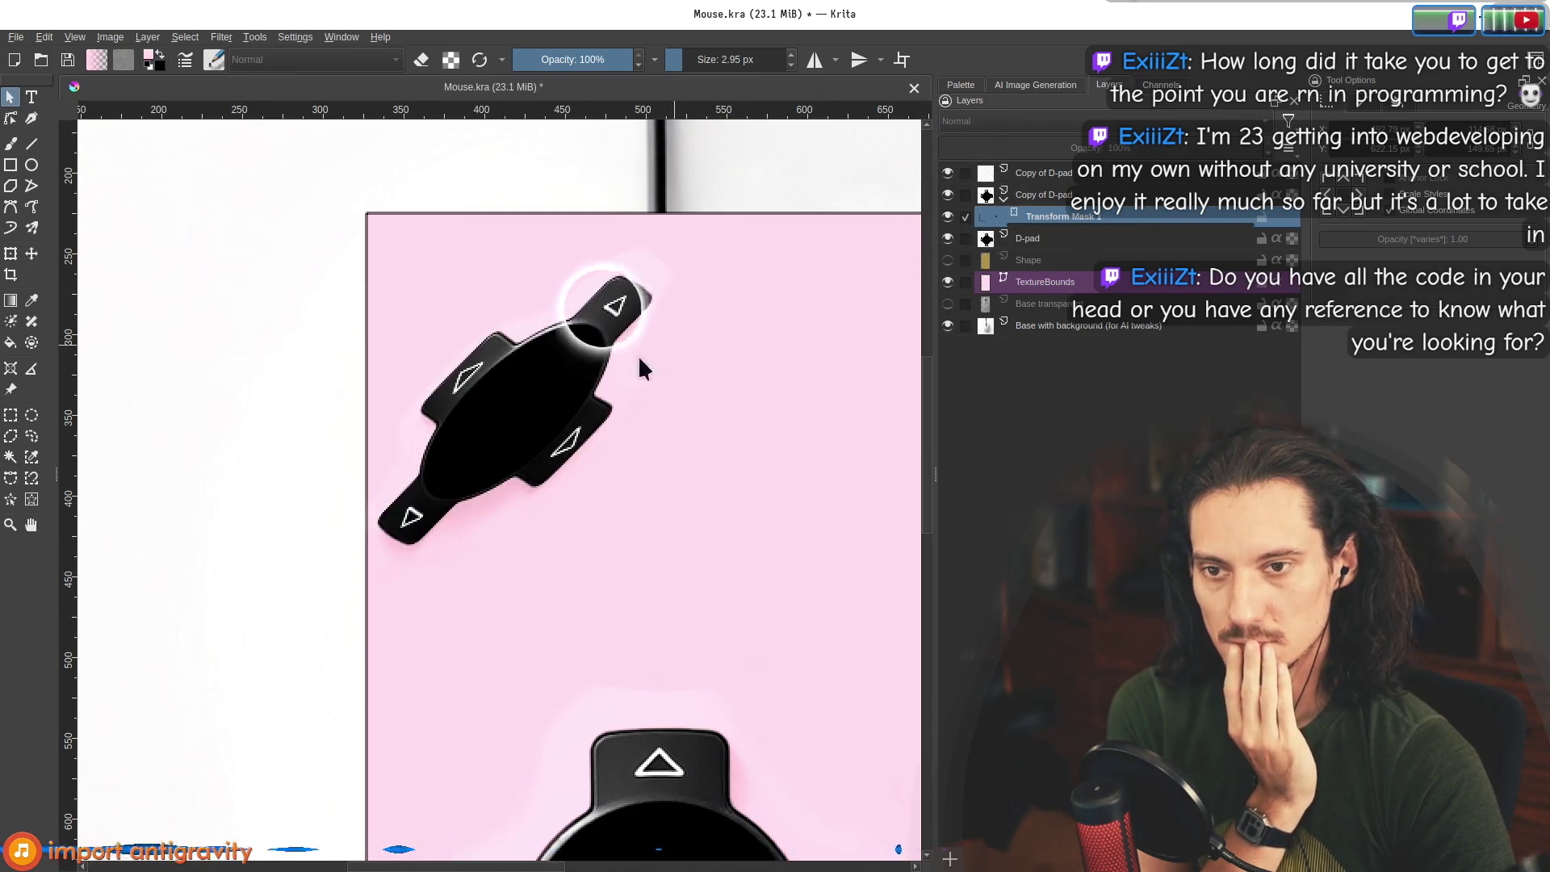
right_click(1046, 216)
click(936, 307)
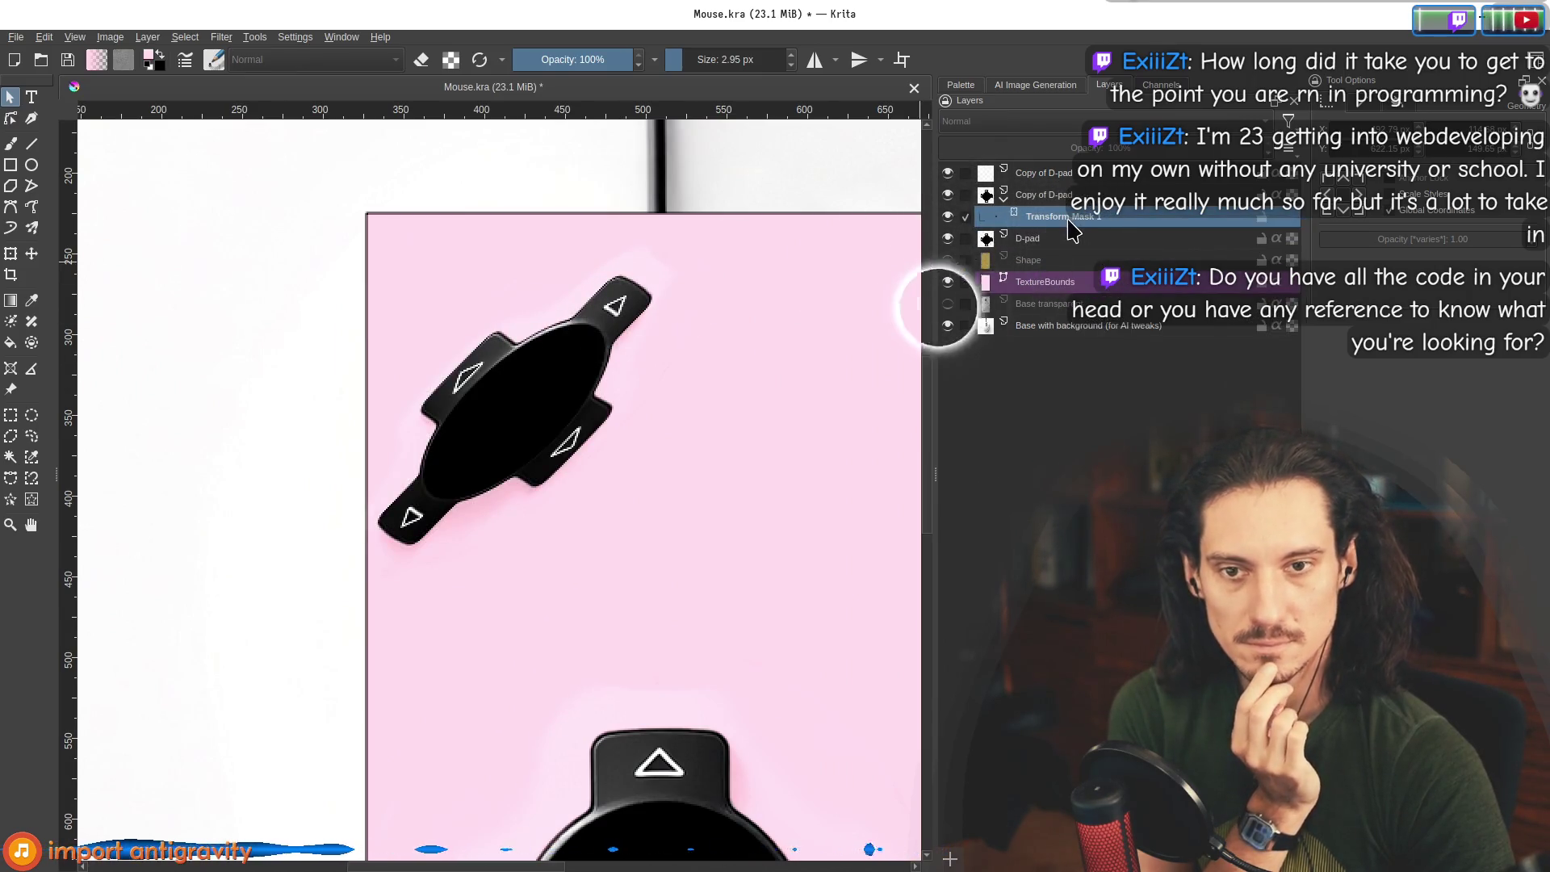
right_click(1067, 218)
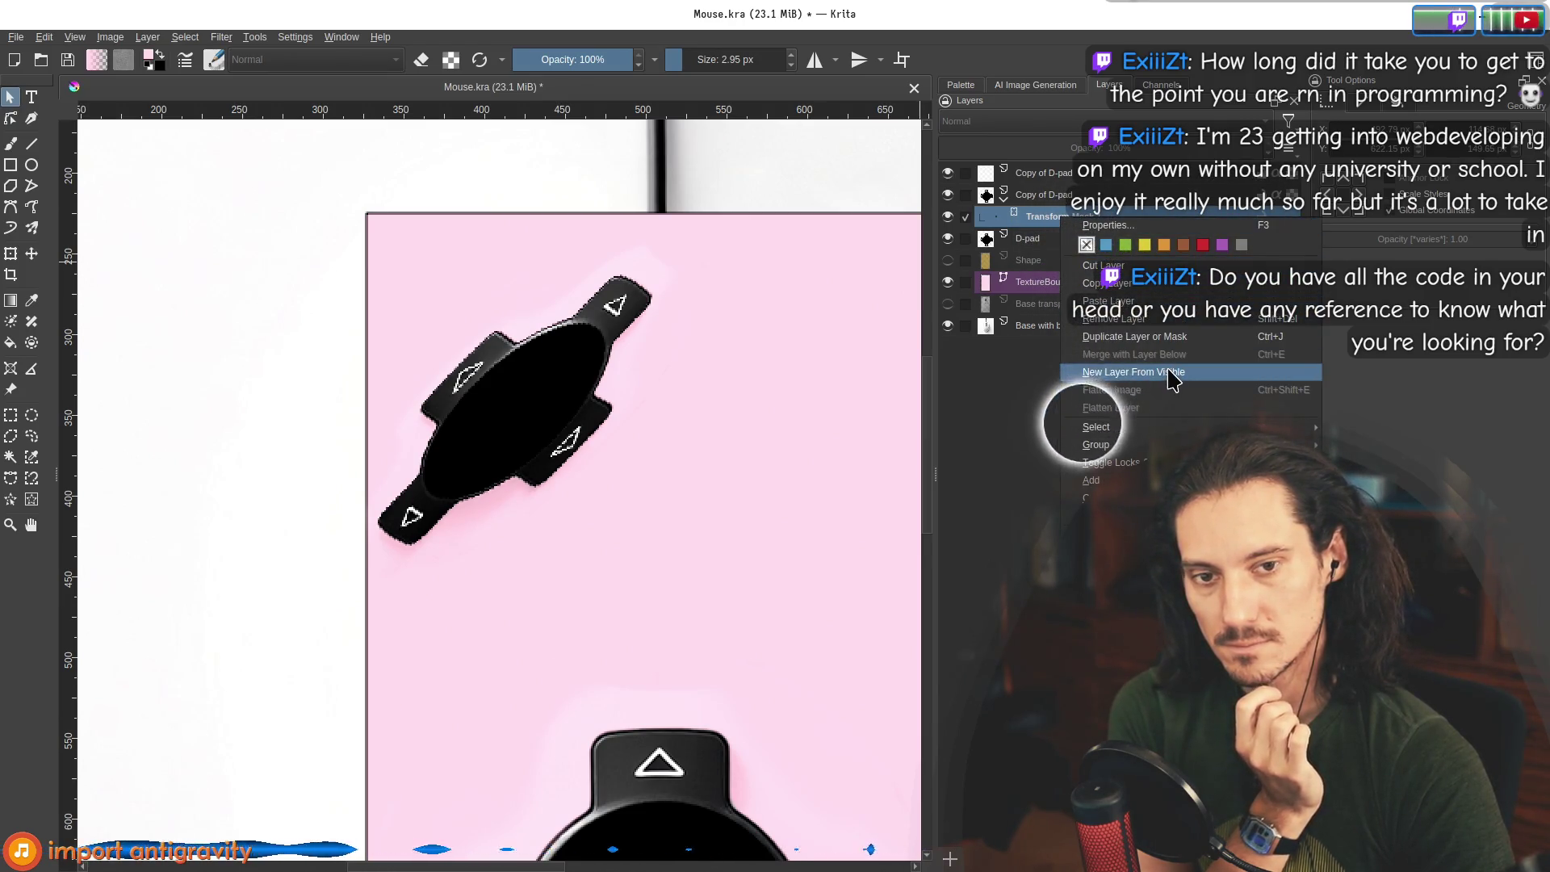
click(286, 214)
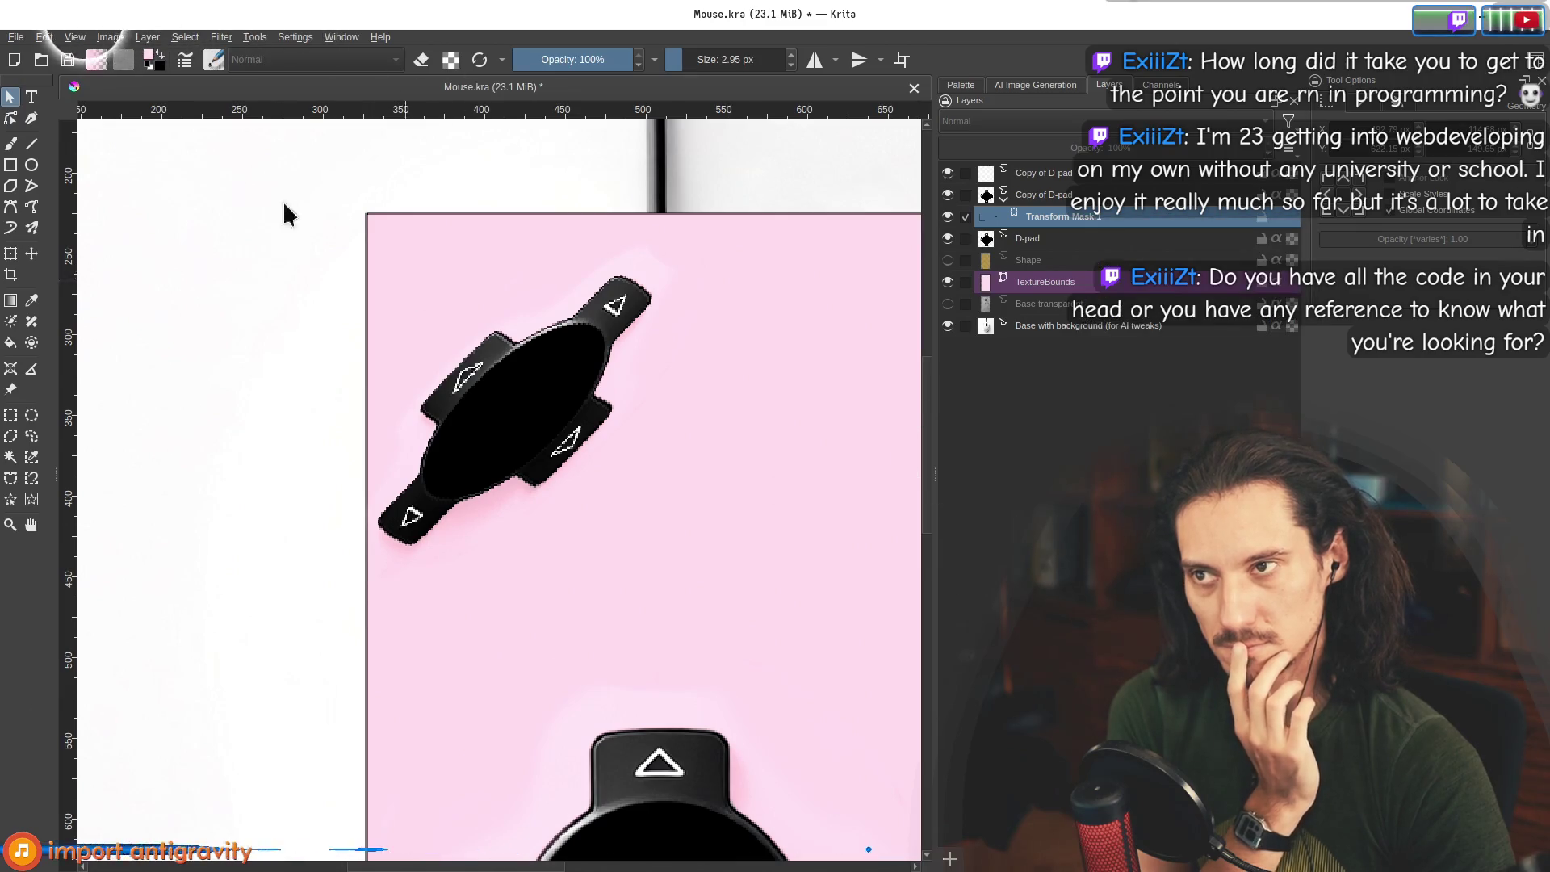
click(44, 37)
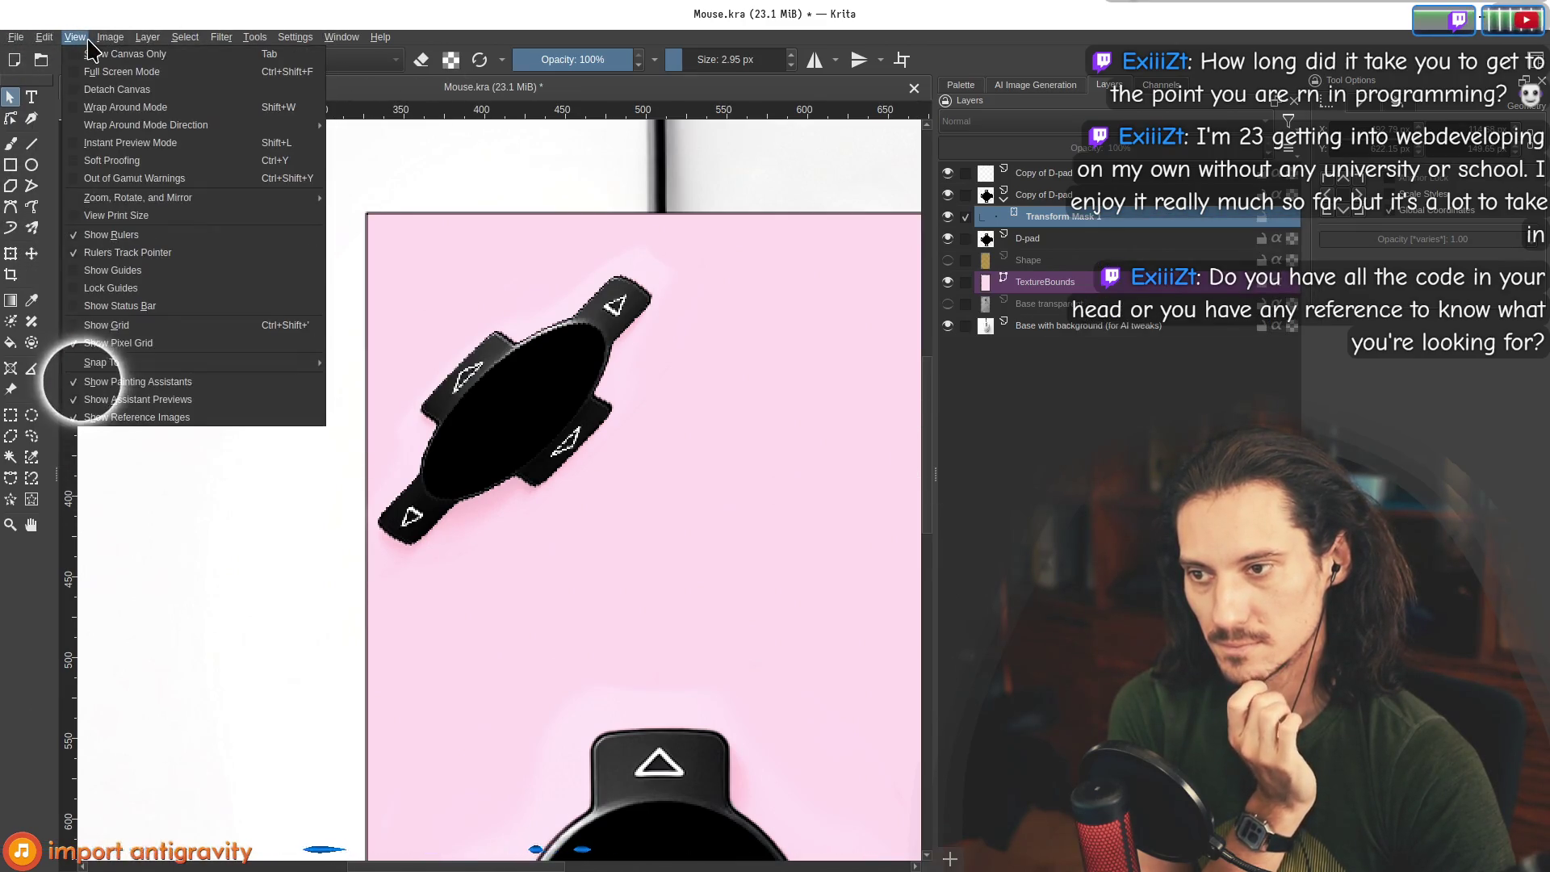
mouse_move(77, 47)
mouse_move(144, 47)
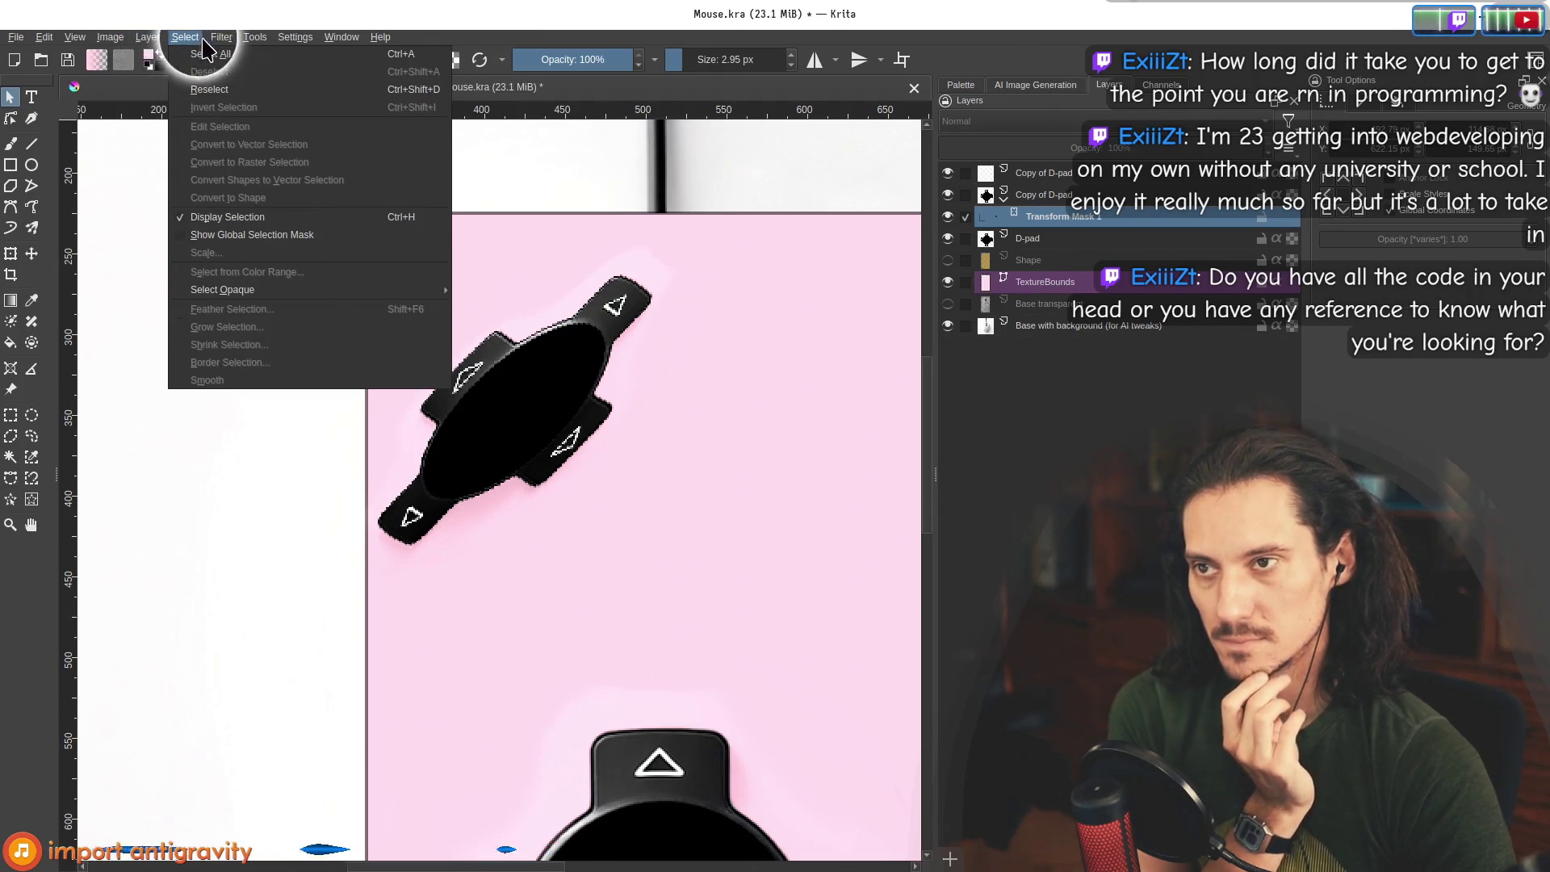
click(623, 226)
scroll(432, 363, up, 2)
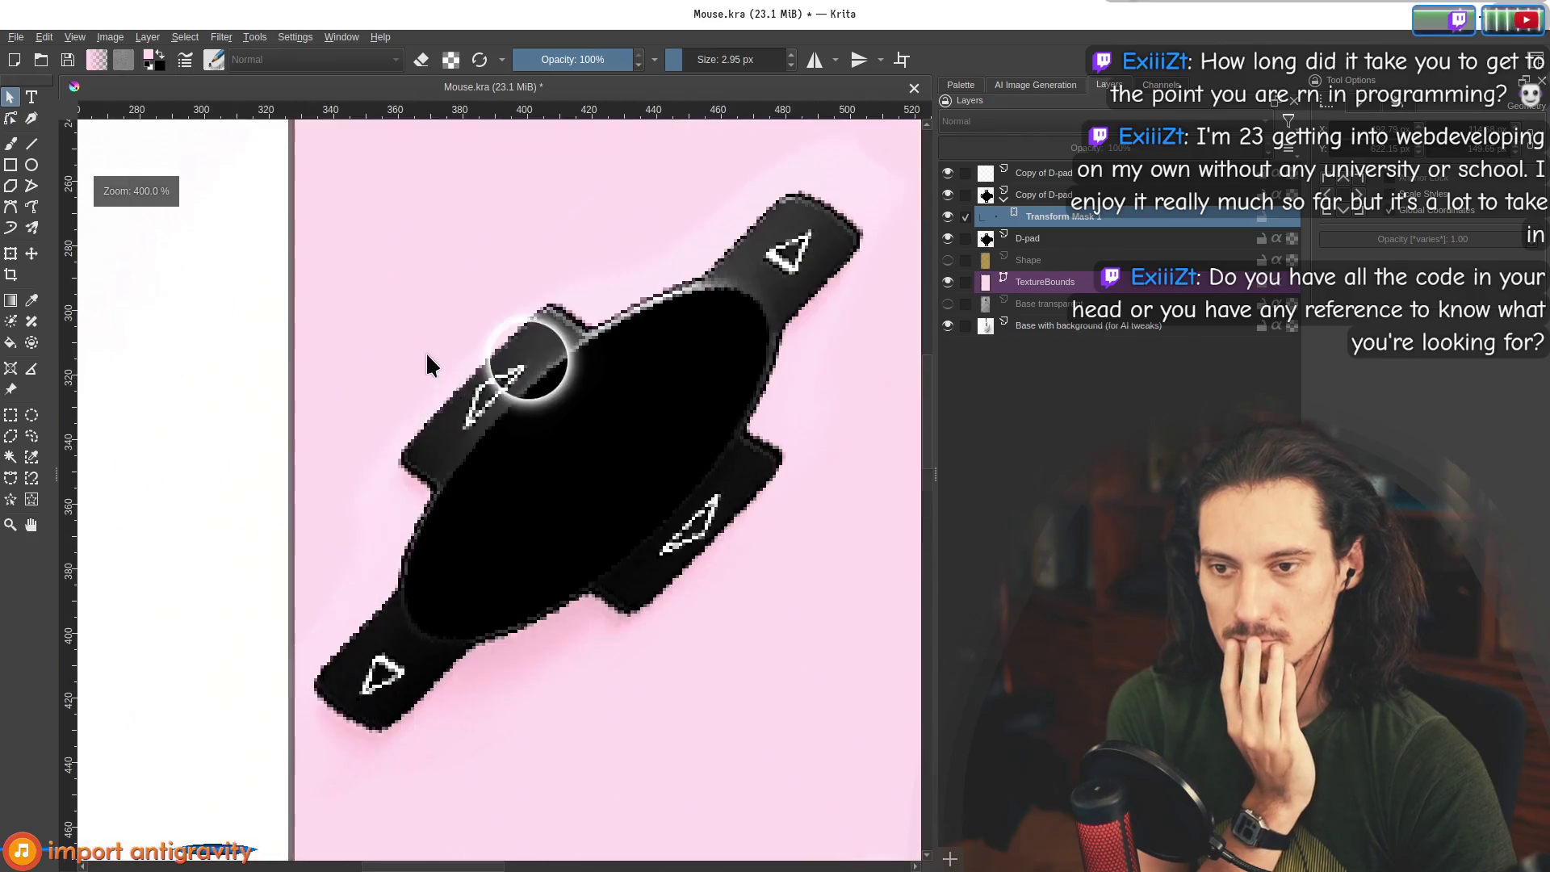
scroll(599, 422, up, 2)
scroll(591, 398, down, 2)
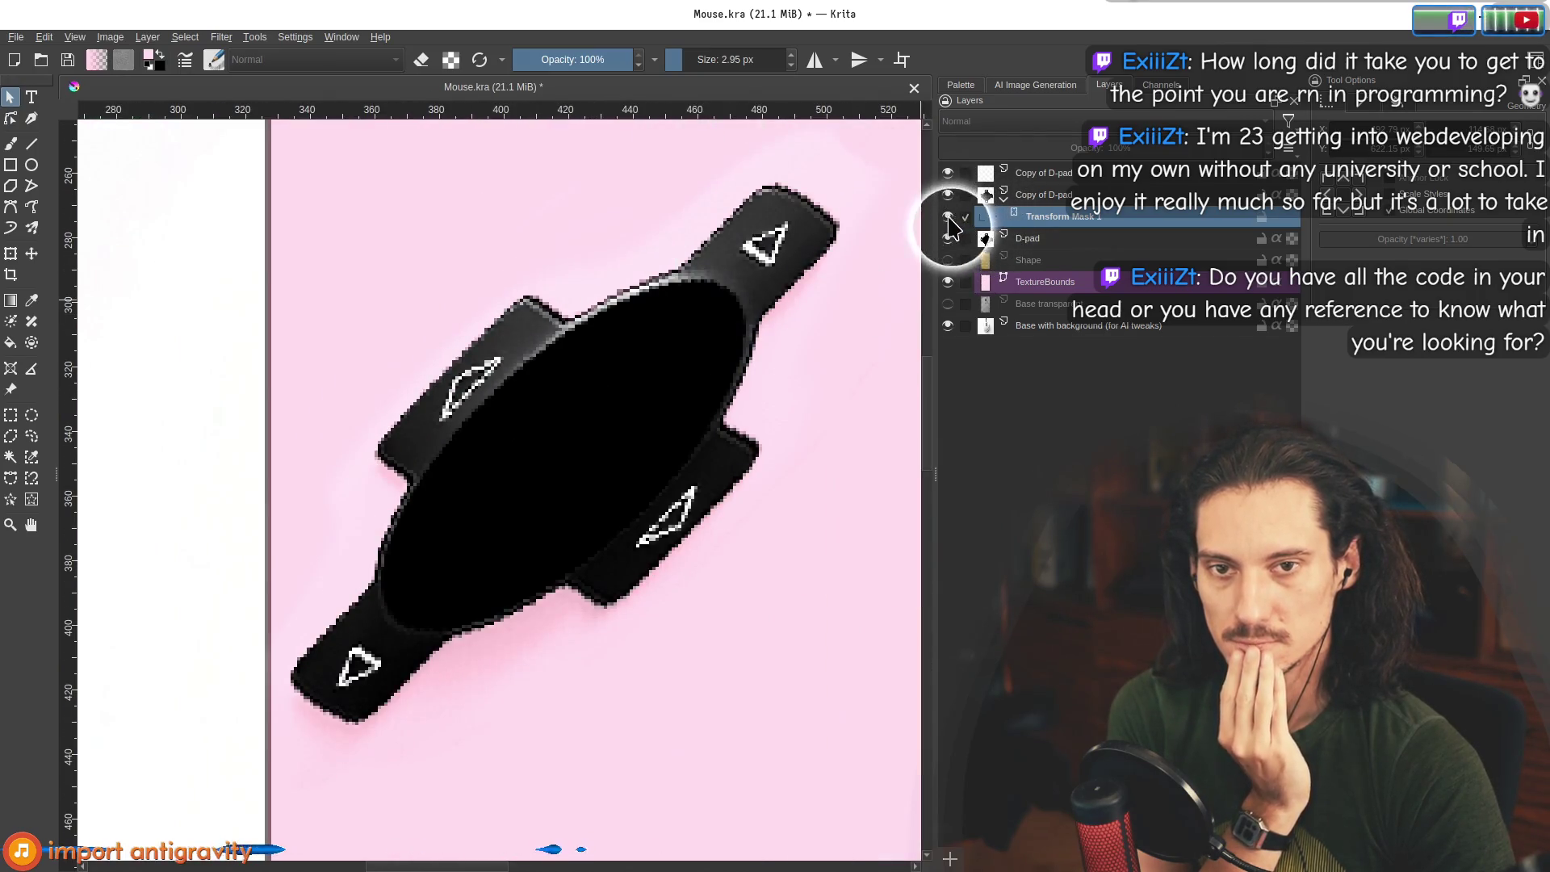
scroll(708, 300, down, 3)
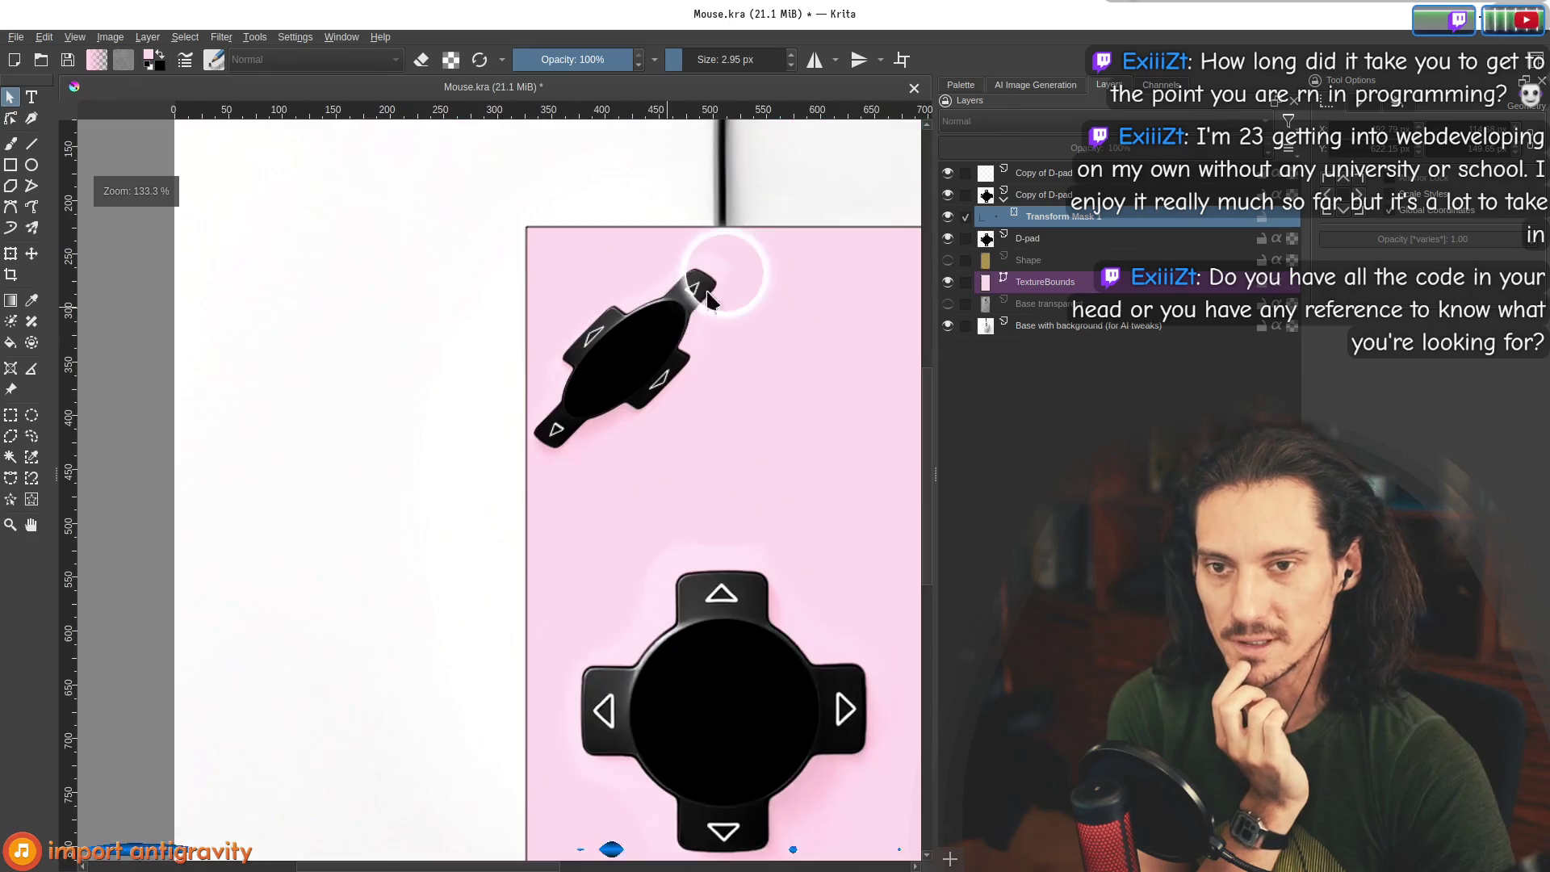
click(947, 216)
click(947, 217)
scroll(653, 303, up, 5)
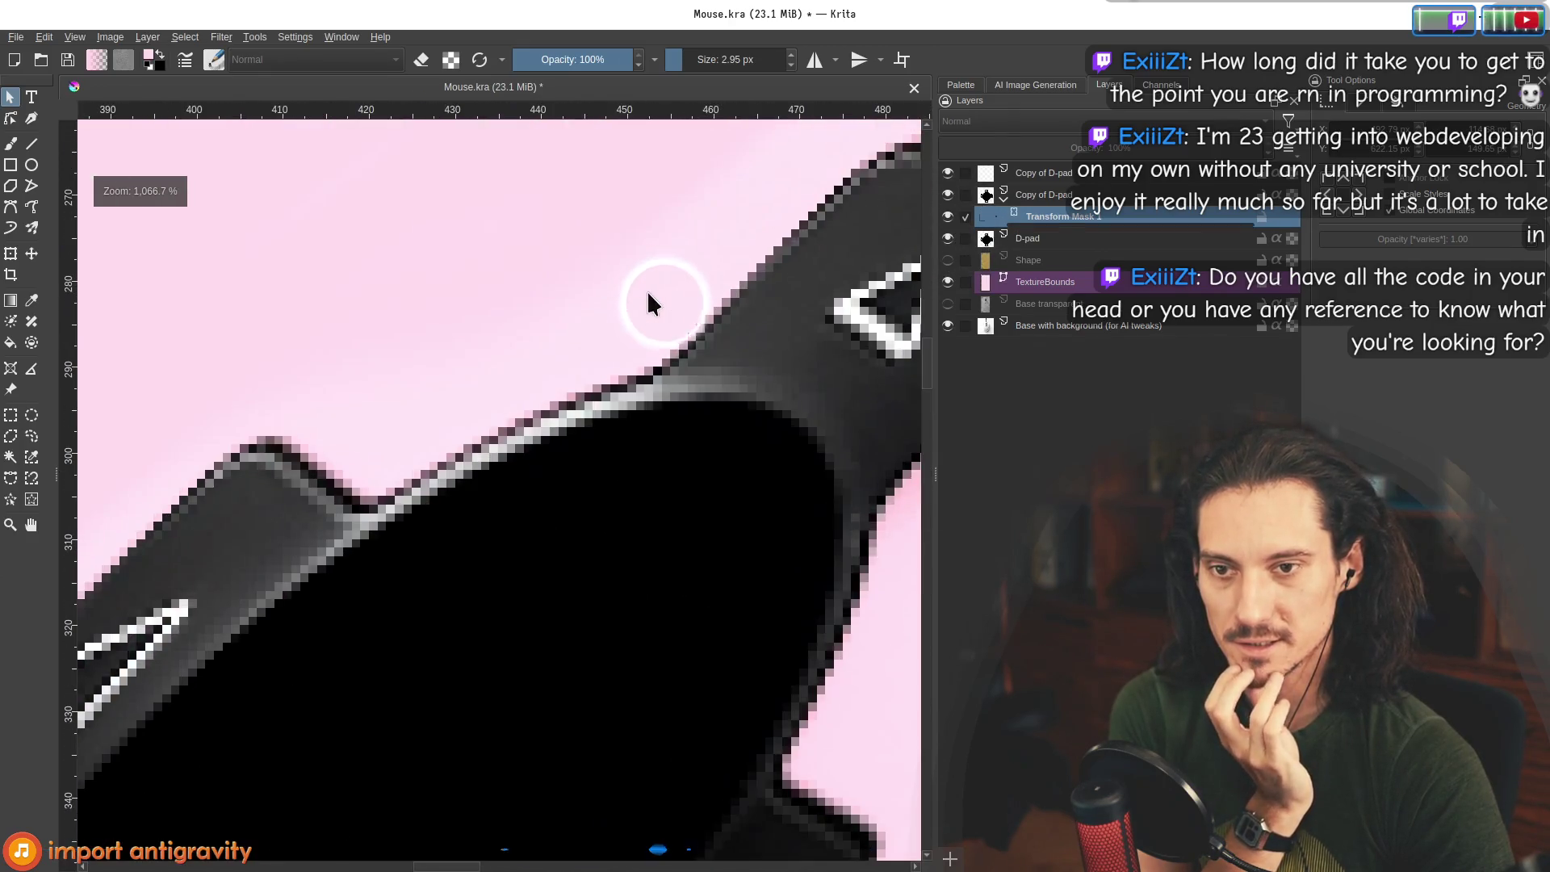
scroll(653, 303, down, 5)
click(947, 217)
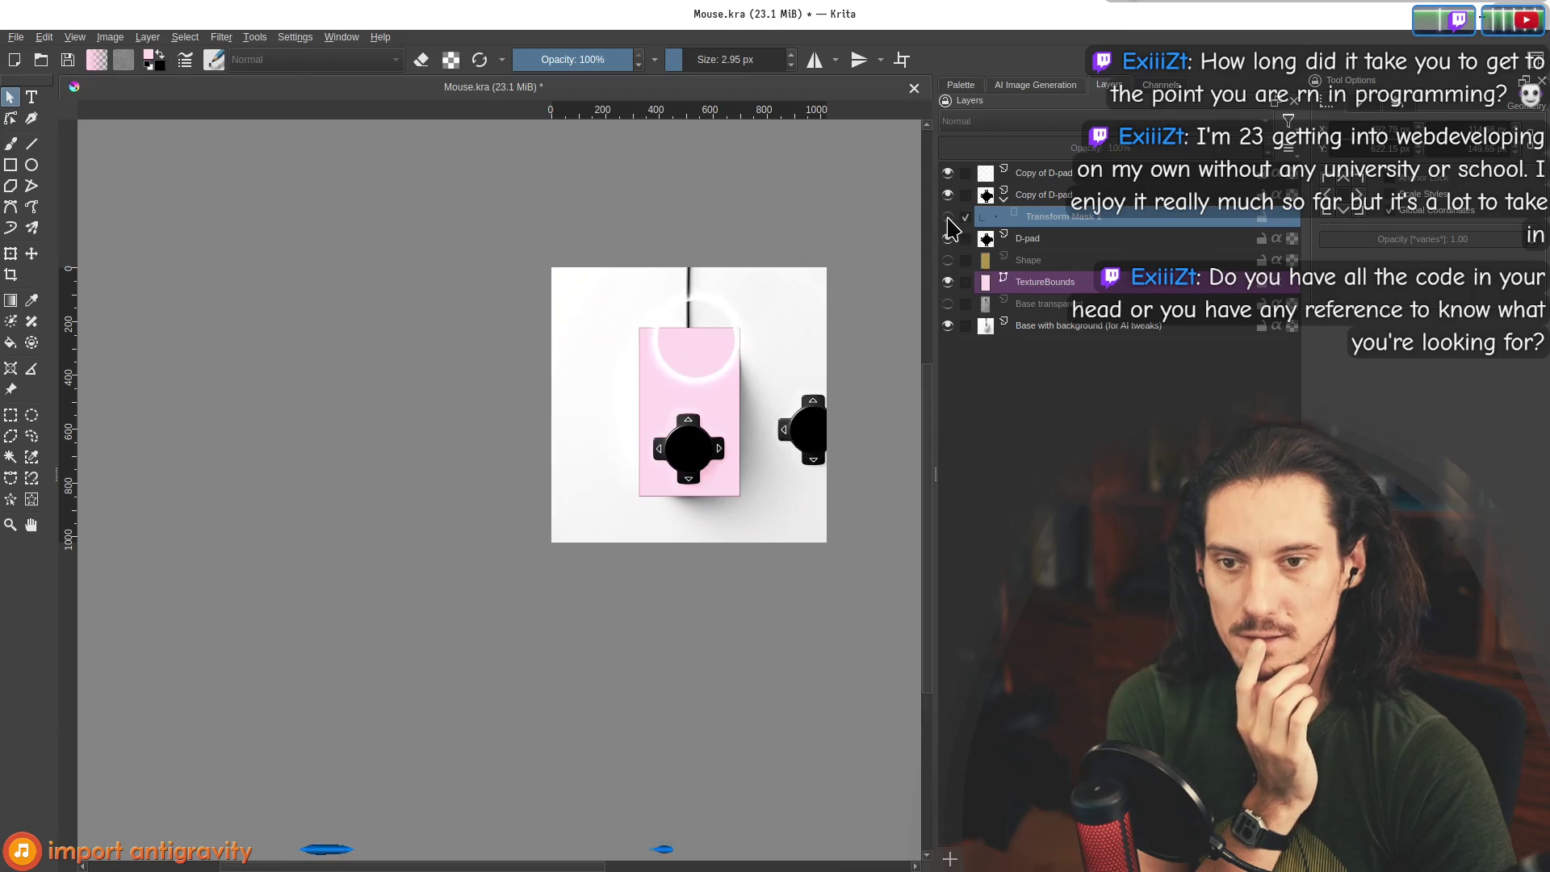
click(948, 218)
scroll(691, 326, up, 4)
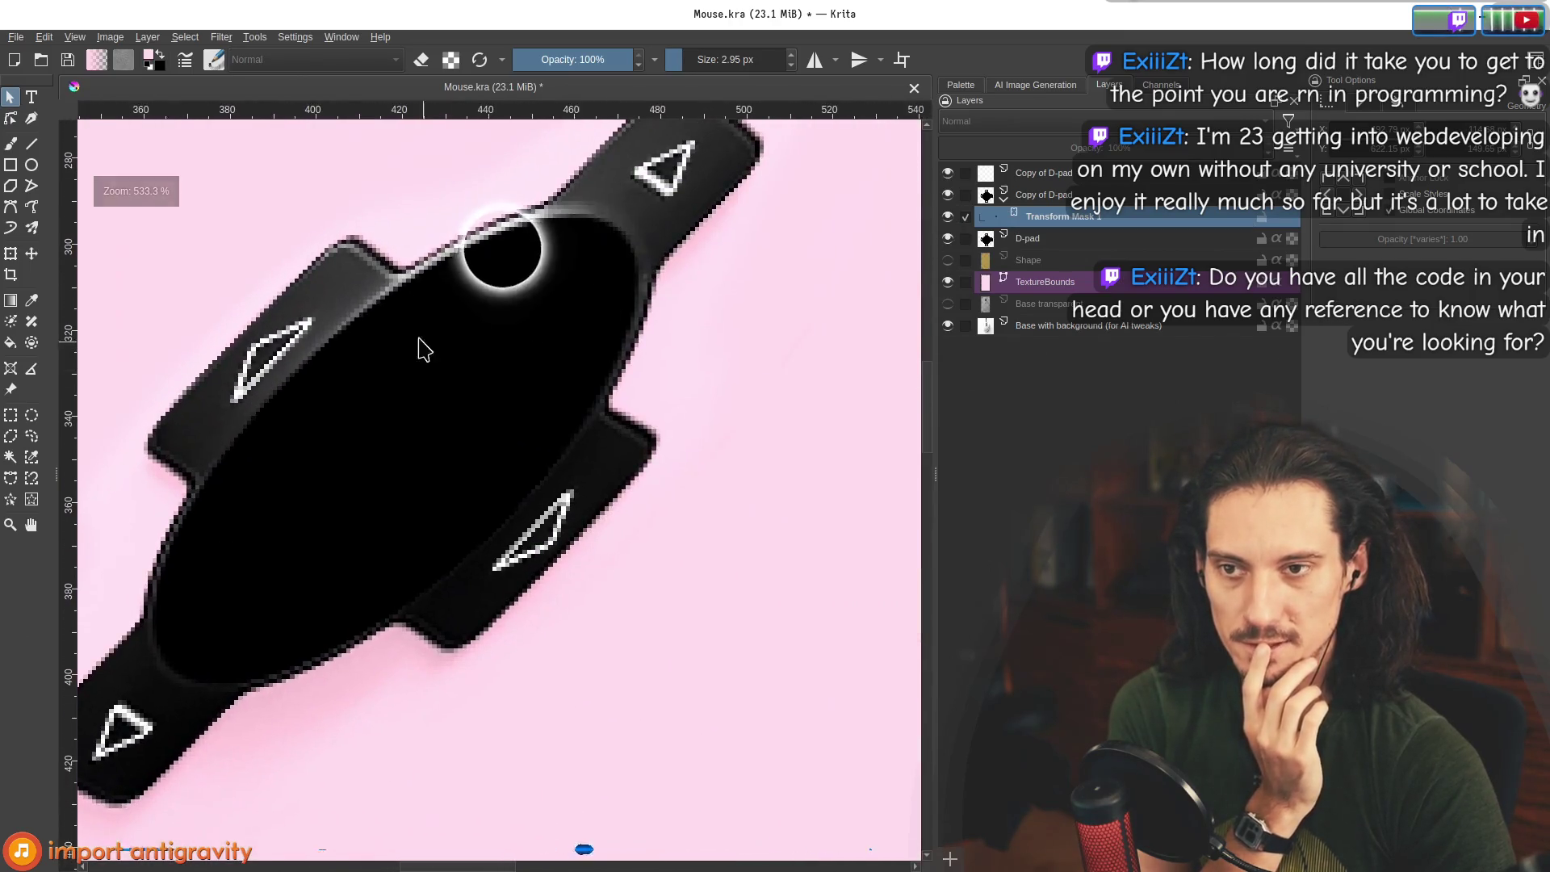
click(1003, 218)
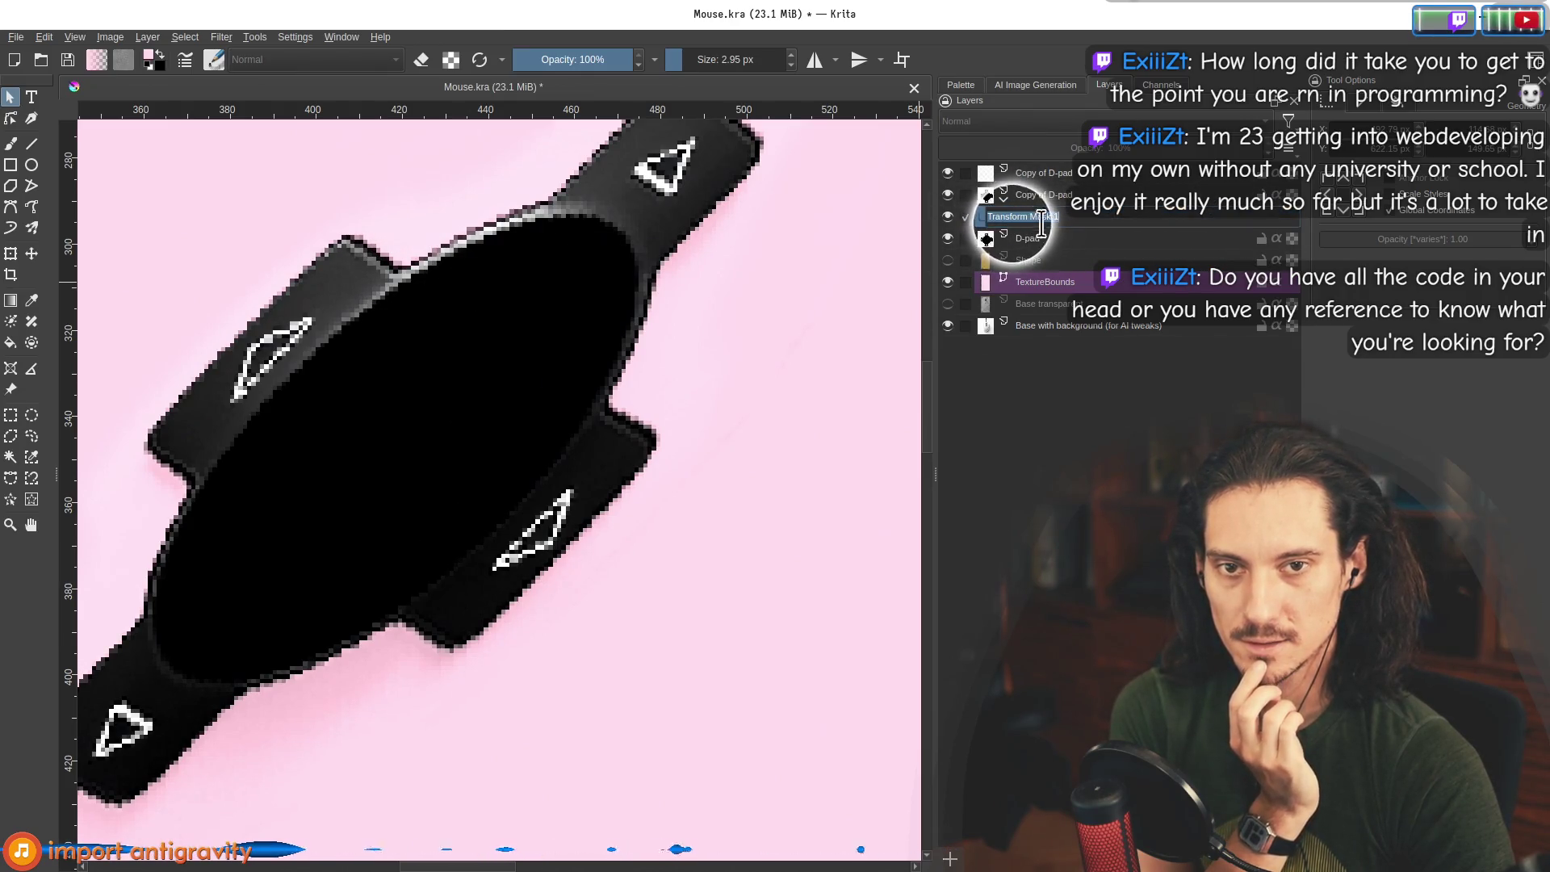
key(b)
double_click(1018, 216)
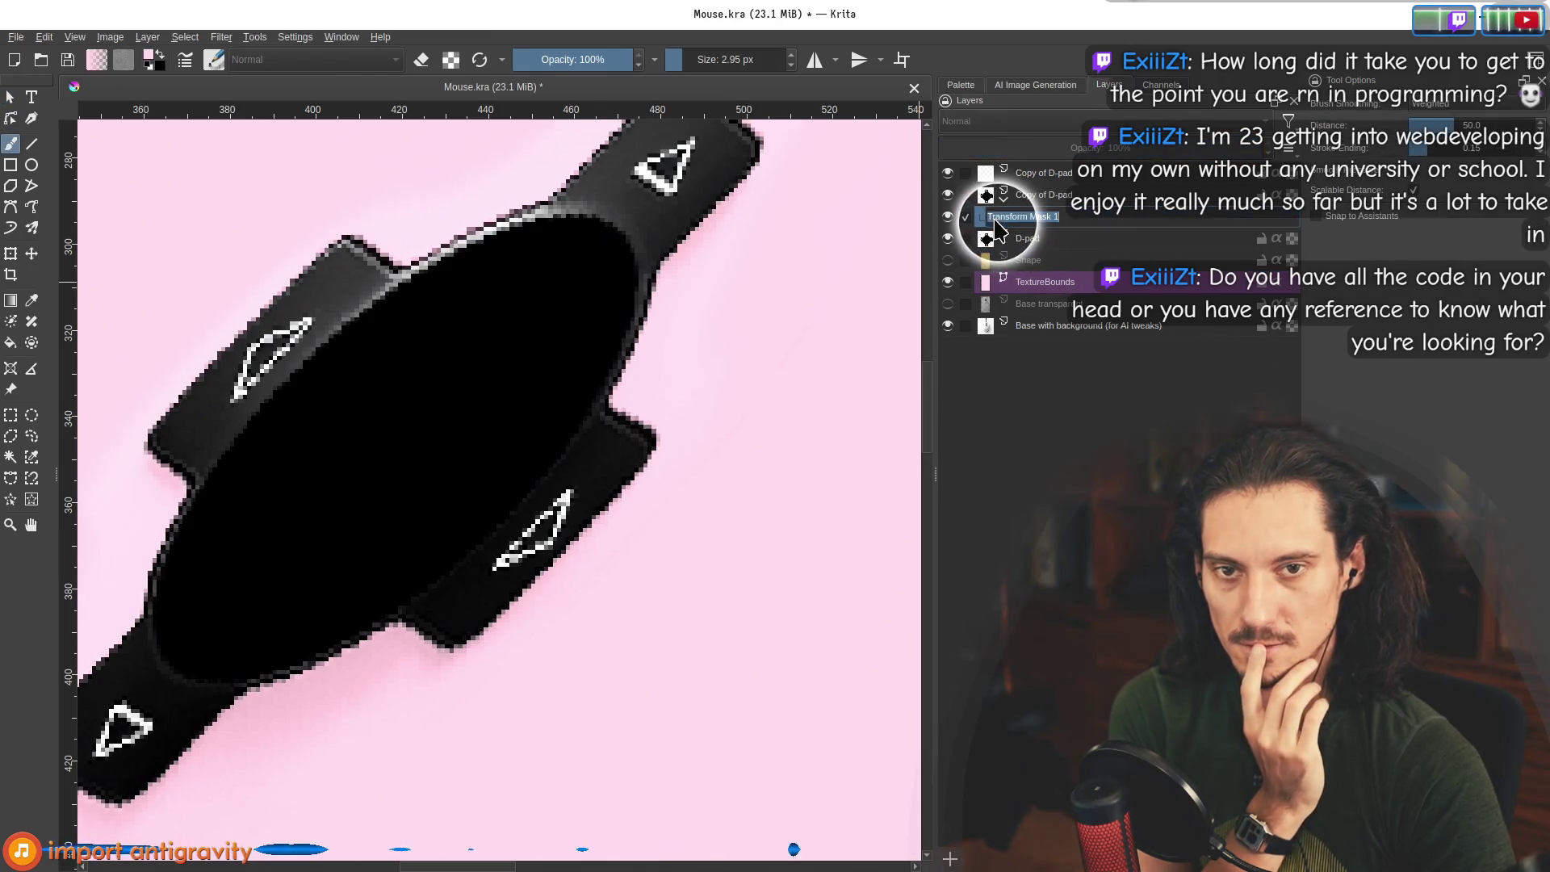
right_click(1035, 217)
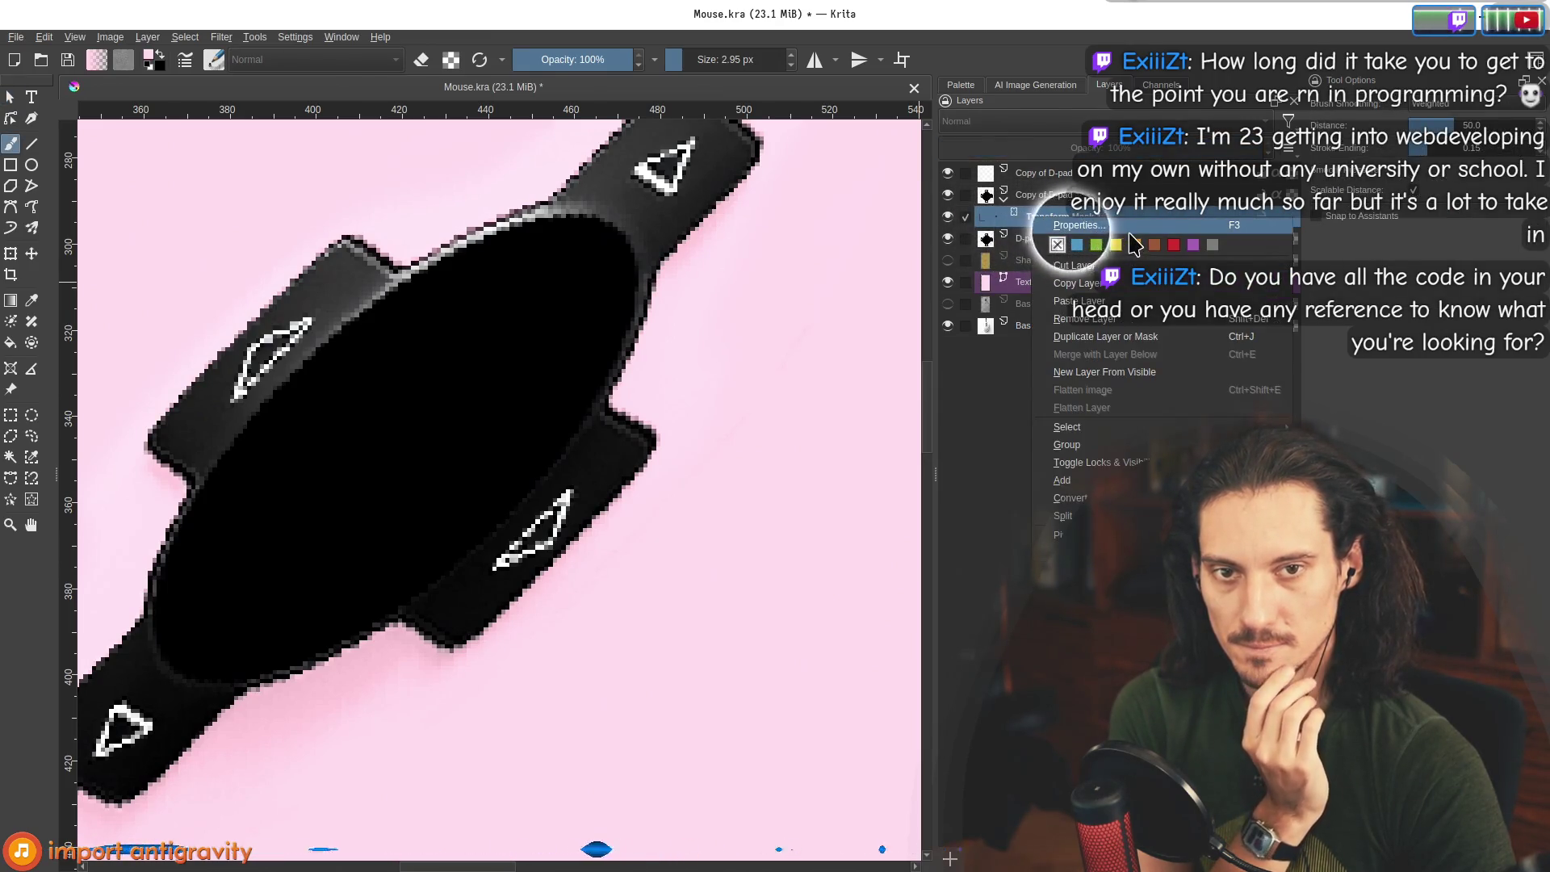
click(565, 251)
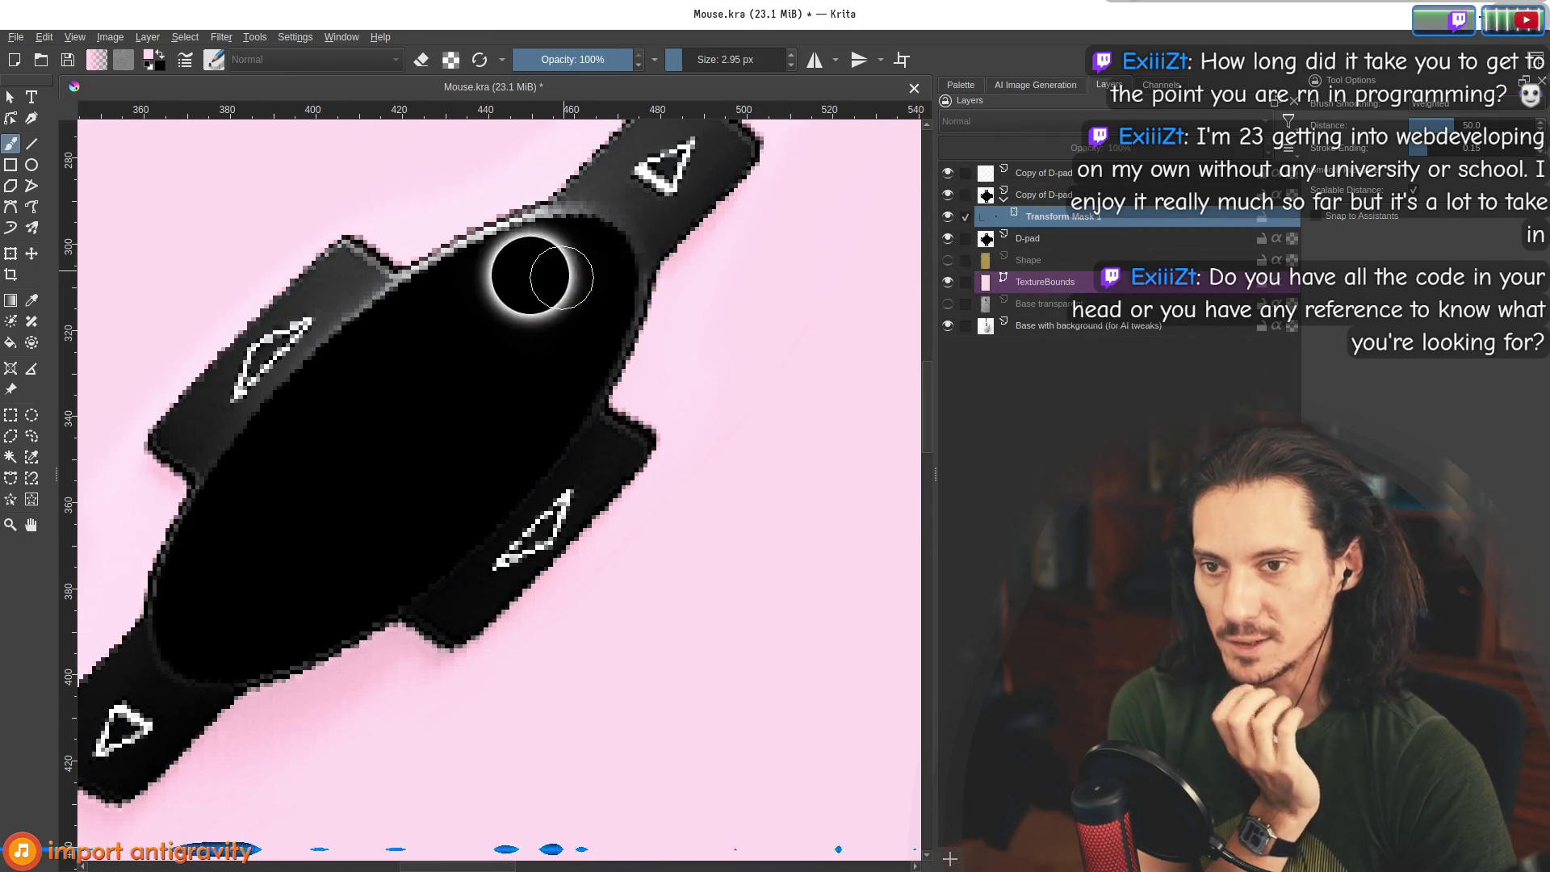
scroll(520, 289, down, 1)
click(946, 218)
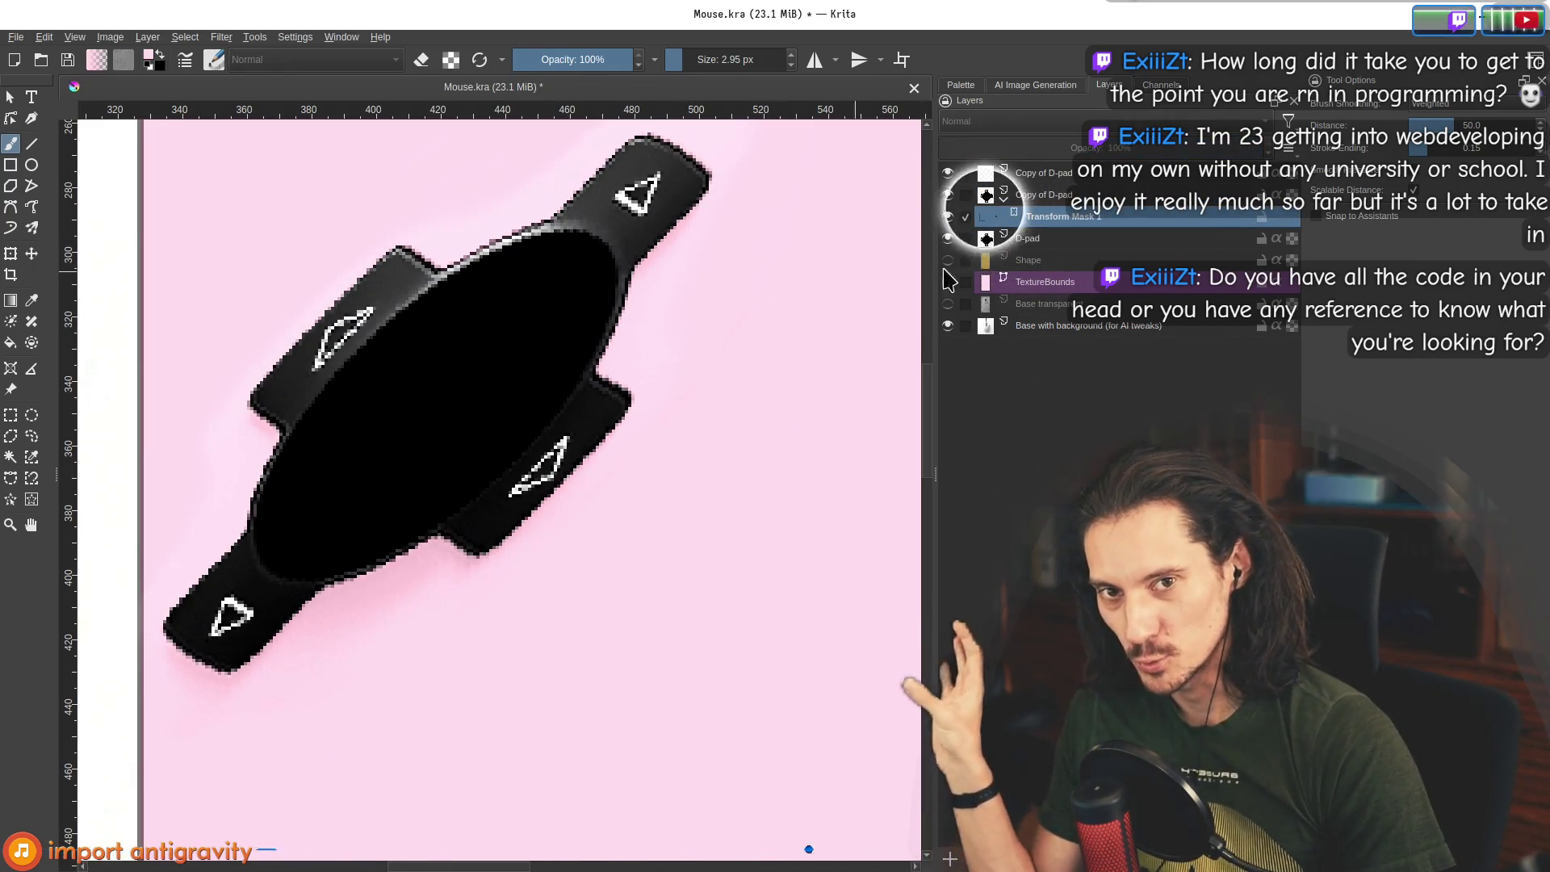
scroll(480, 288, down, 5)
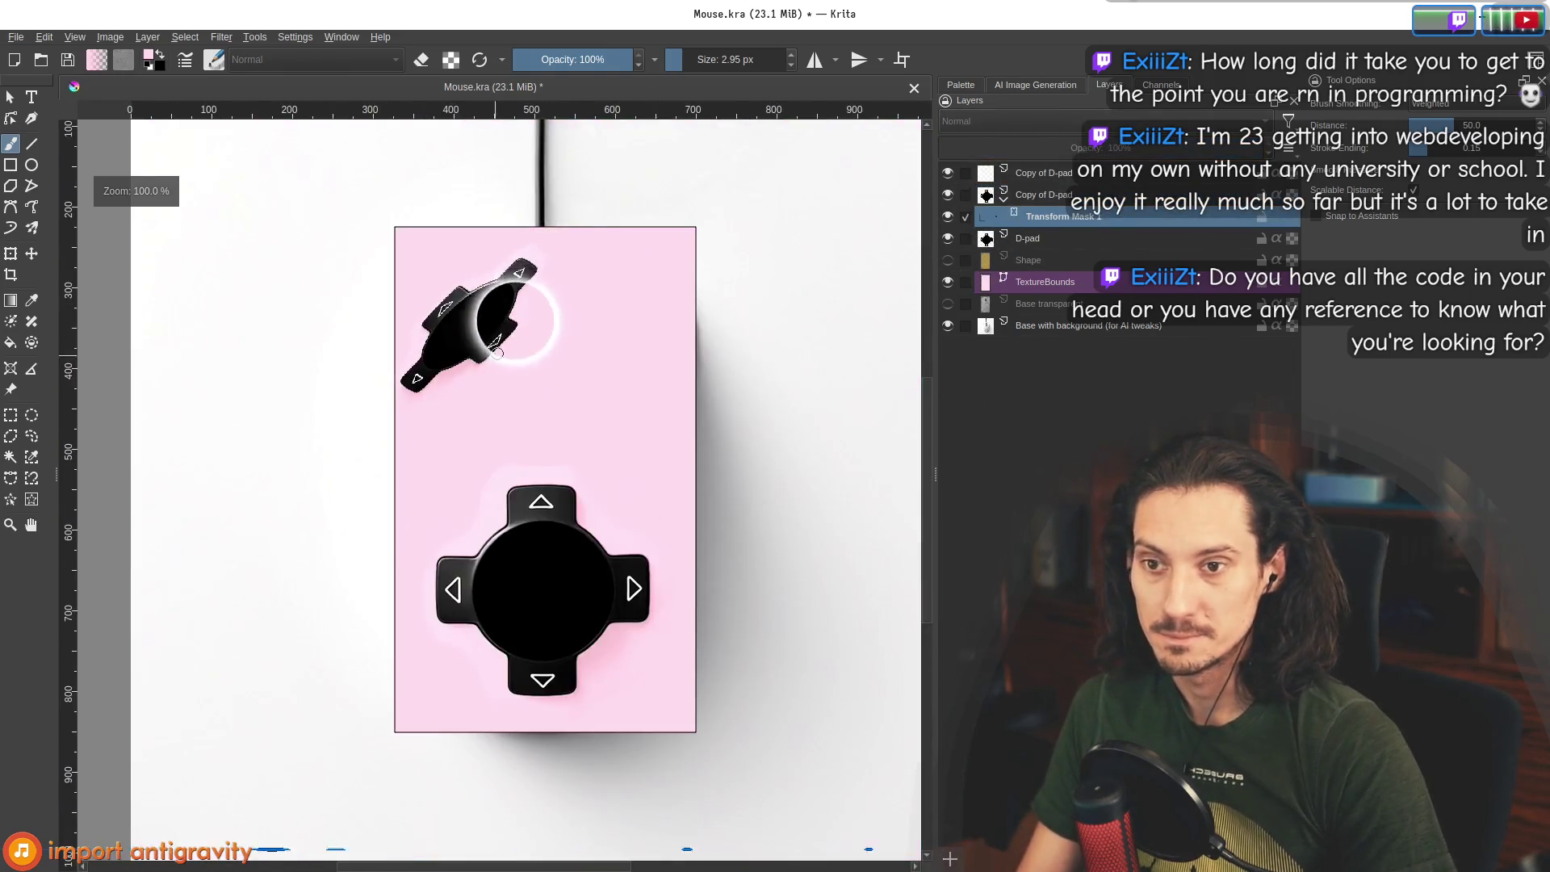
scroll(517, 321, up, 3)
key(alt+Tab)
key(alt+Tab)
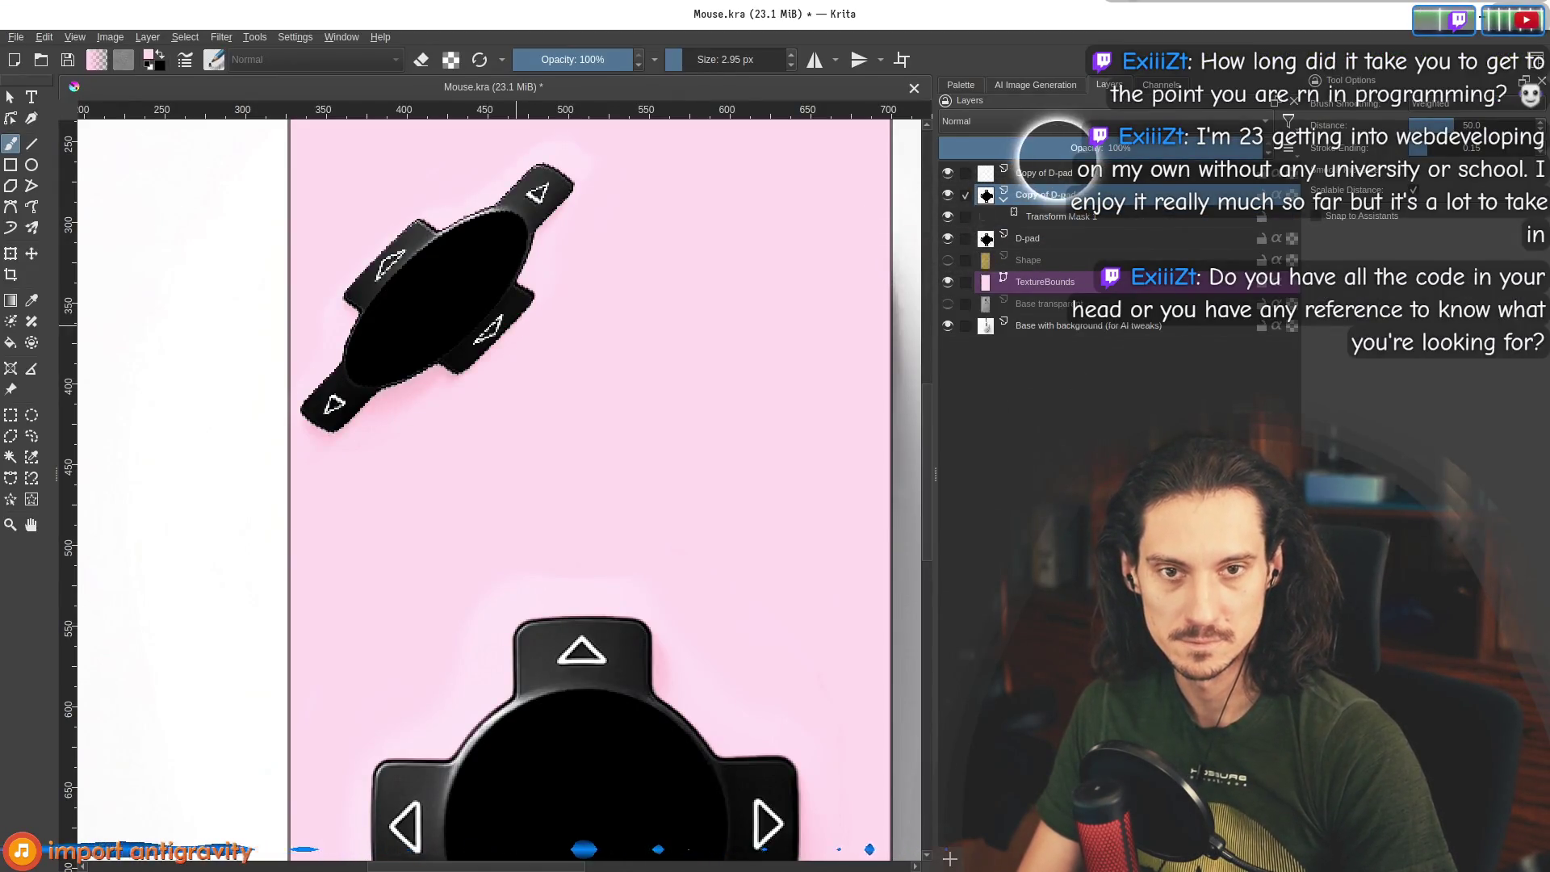
key(shift+Delete)
key(alt+Tab)
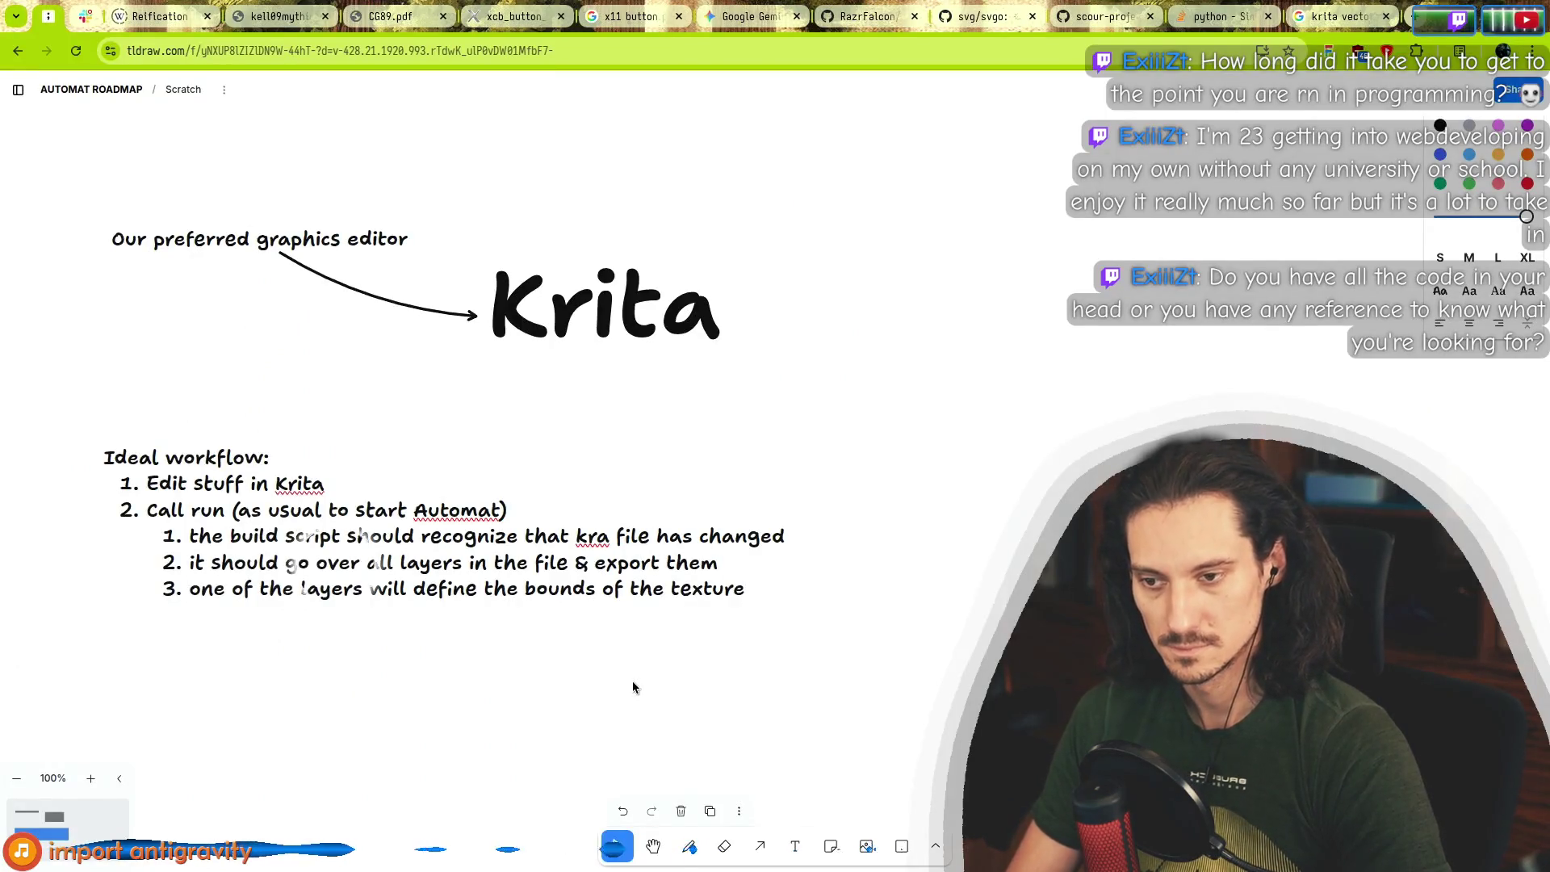
In item 3, write 'the "TextureBounds"', make 'layers' singular, and replace 'will' with 'should'.
text(the "Textur)
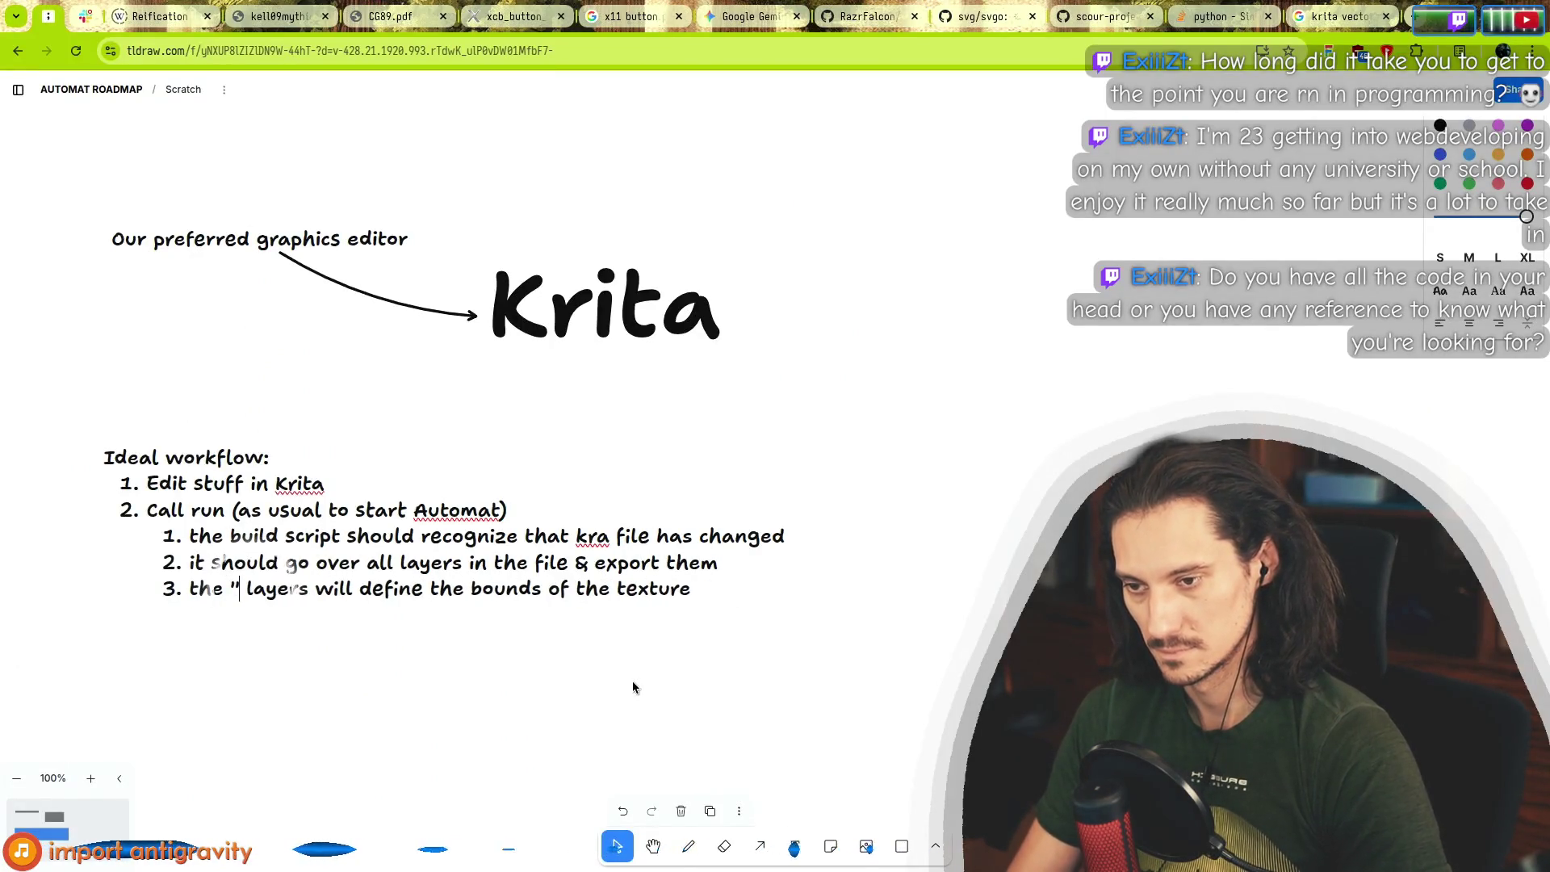
text(eBounds")
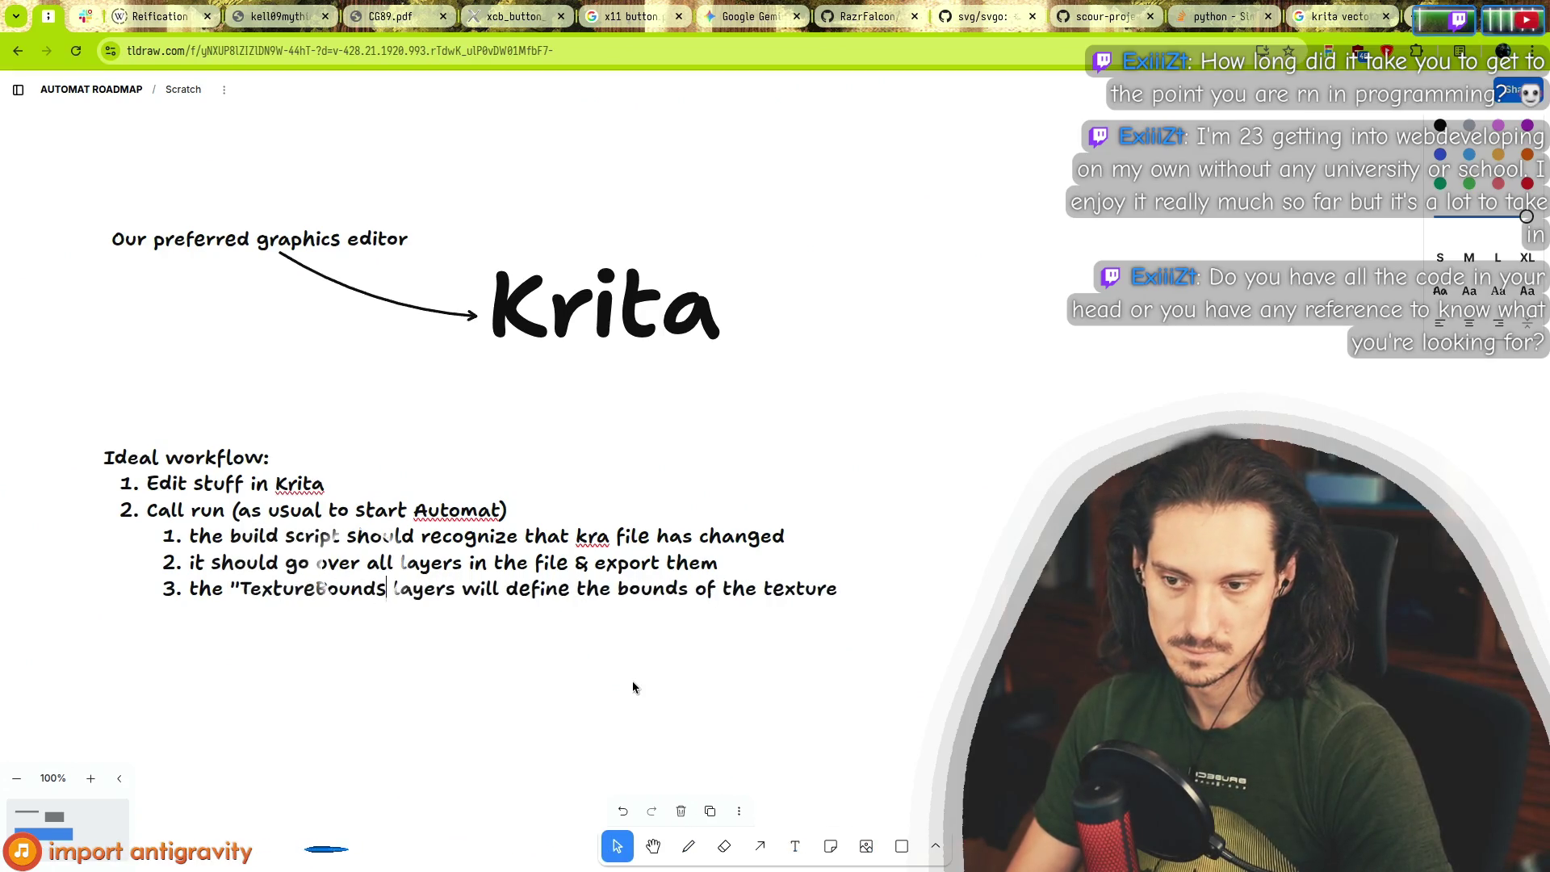
key(ctrl+Right)
key(BackSpace)
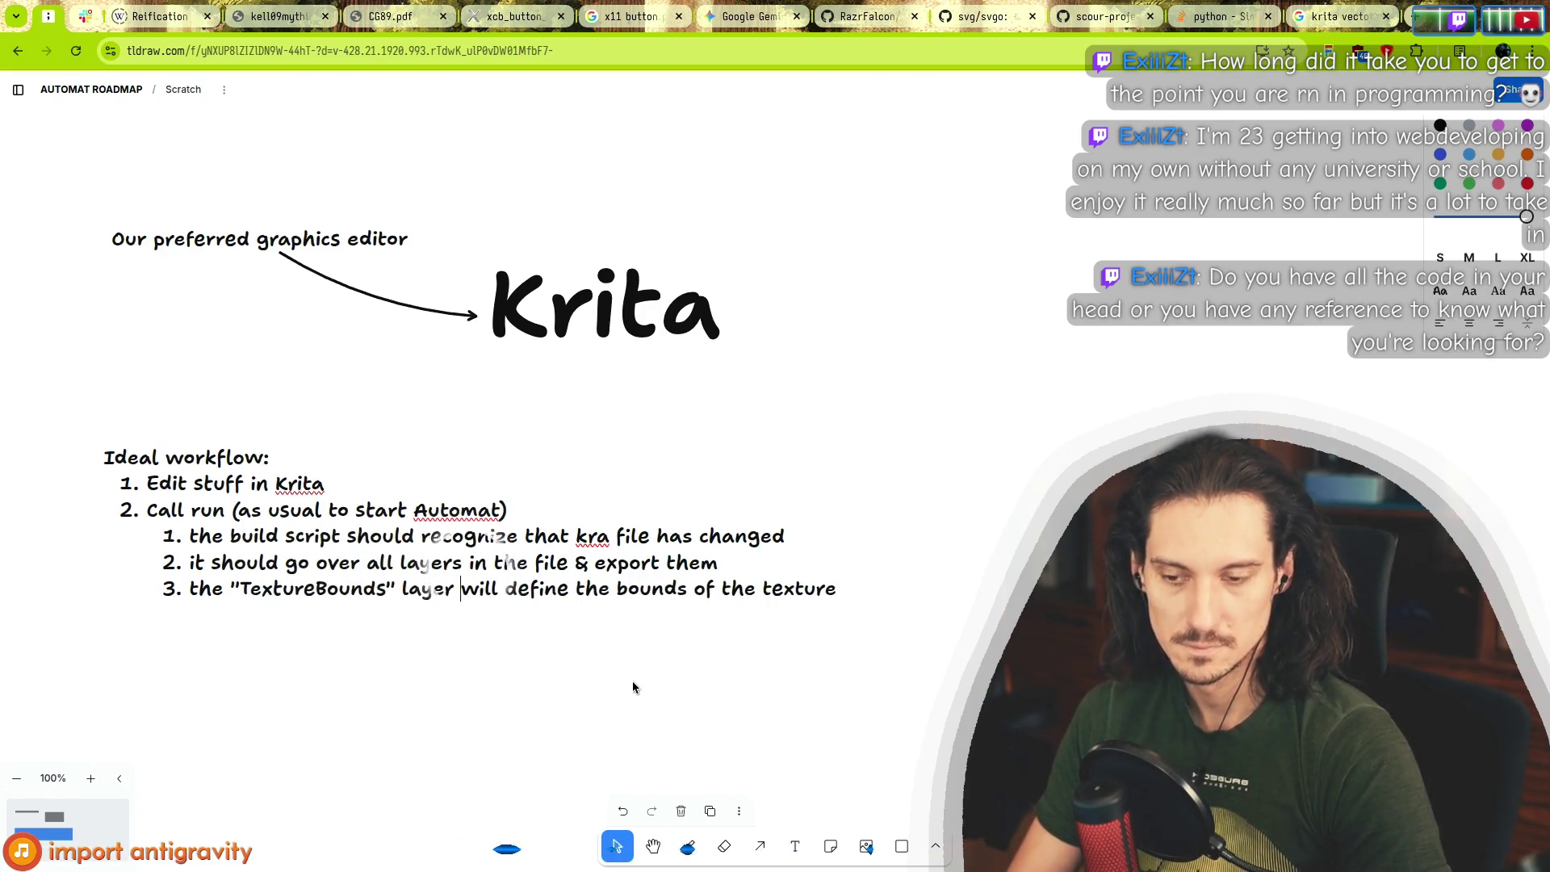
key(Right)
key(ctrl+shift+Right)
text(should)
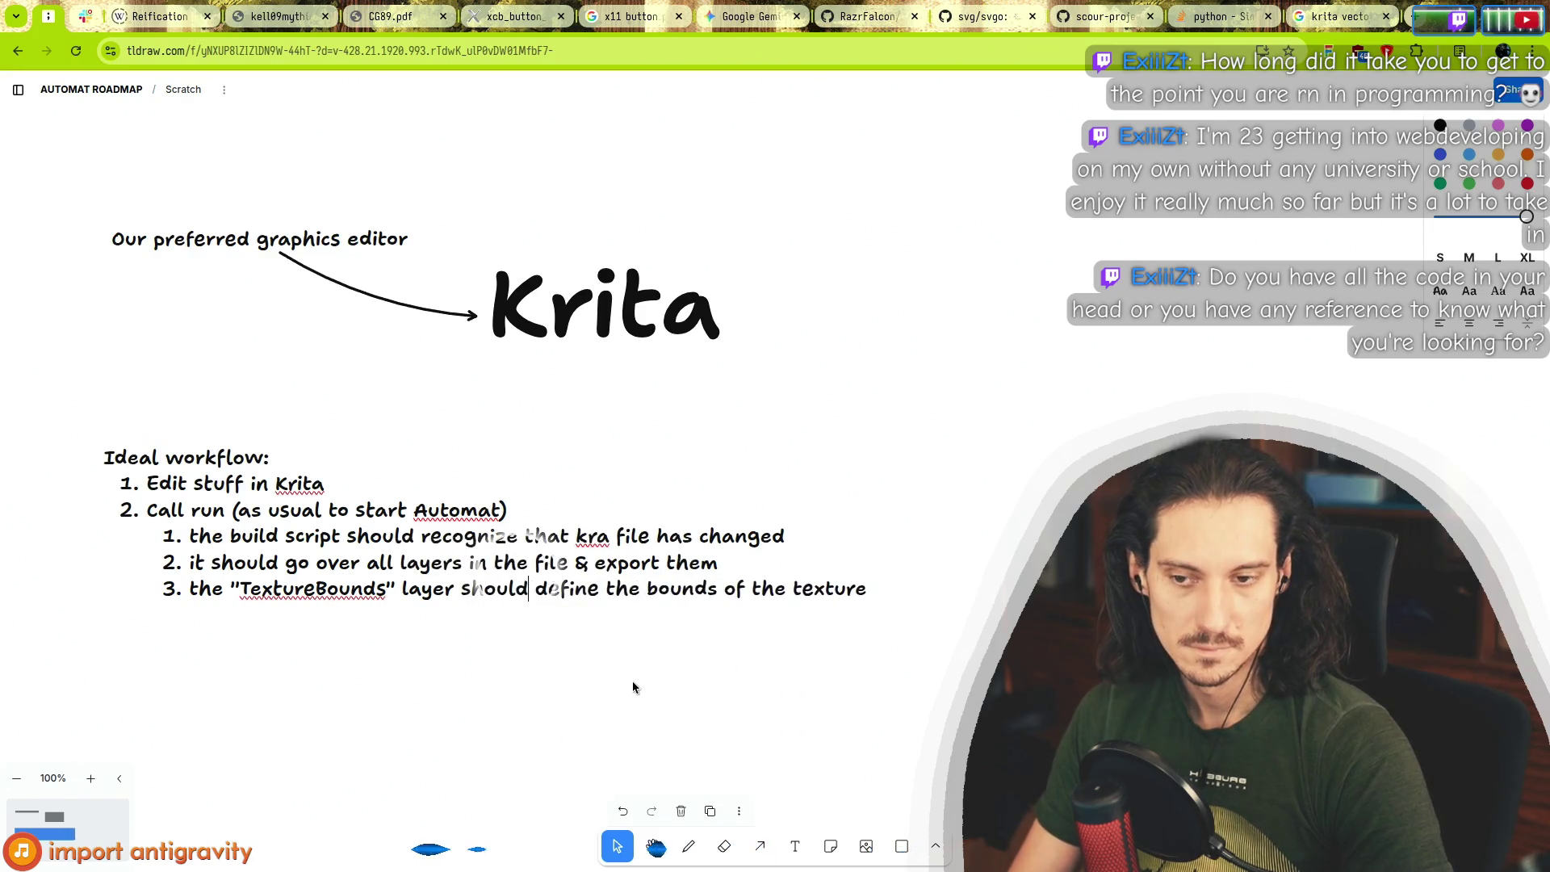